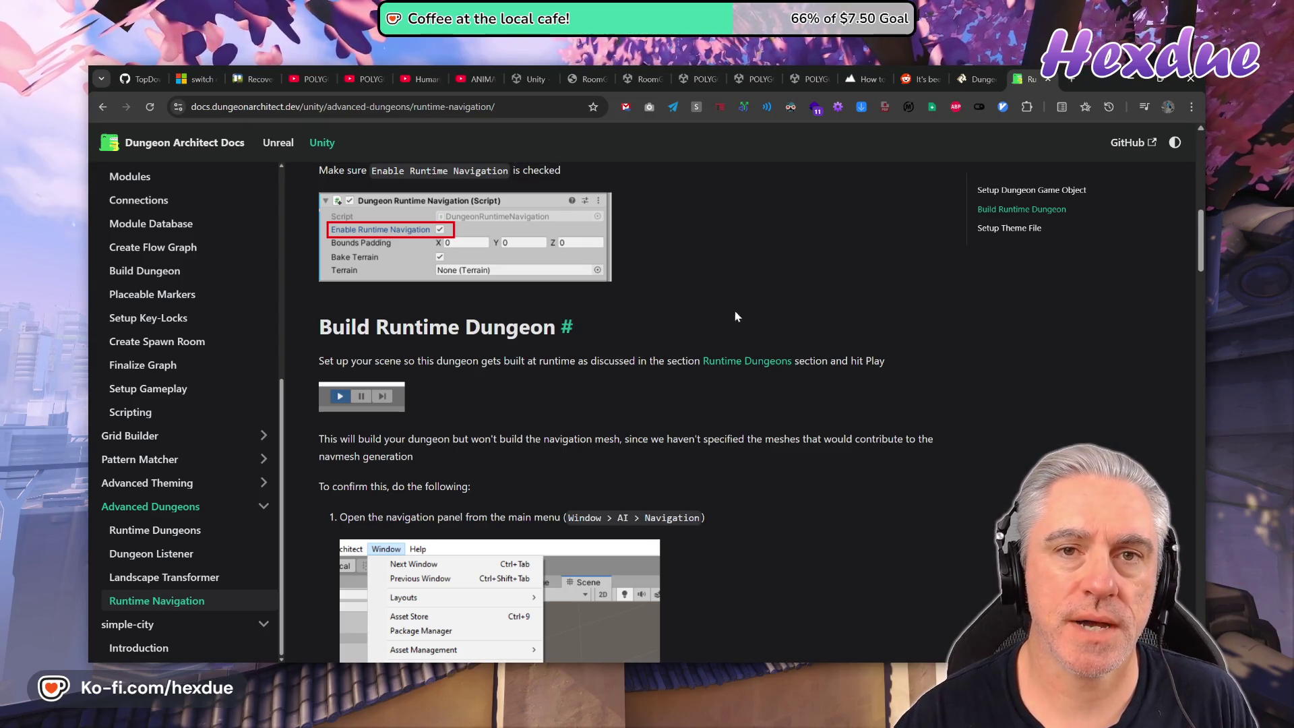
# Bring the RoomGen Documentation PDF's Landscapes section into view, then open a new browser tab.
pyautogui.click(593, 79)
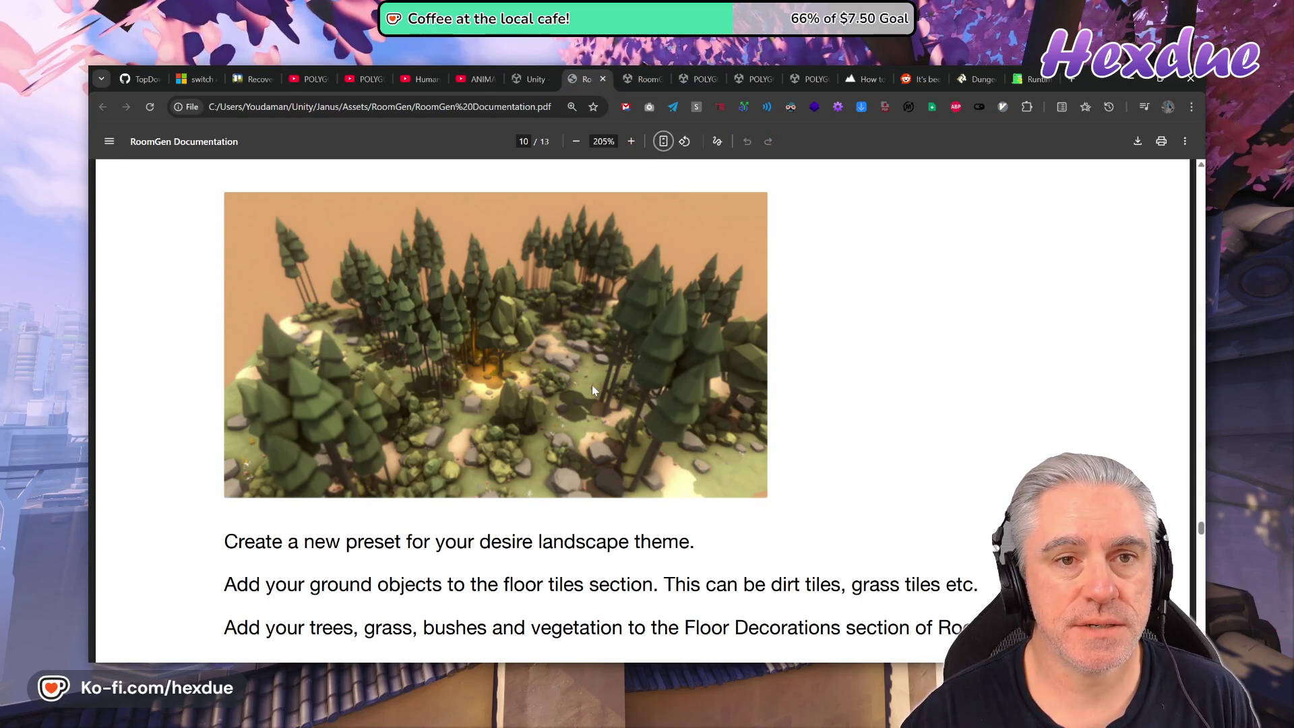
pyautogui.scroll(1, 559, 503)
pyautogui.scroll(3, 562, 497)
pyautogui.scroll(-3, 562, 497)
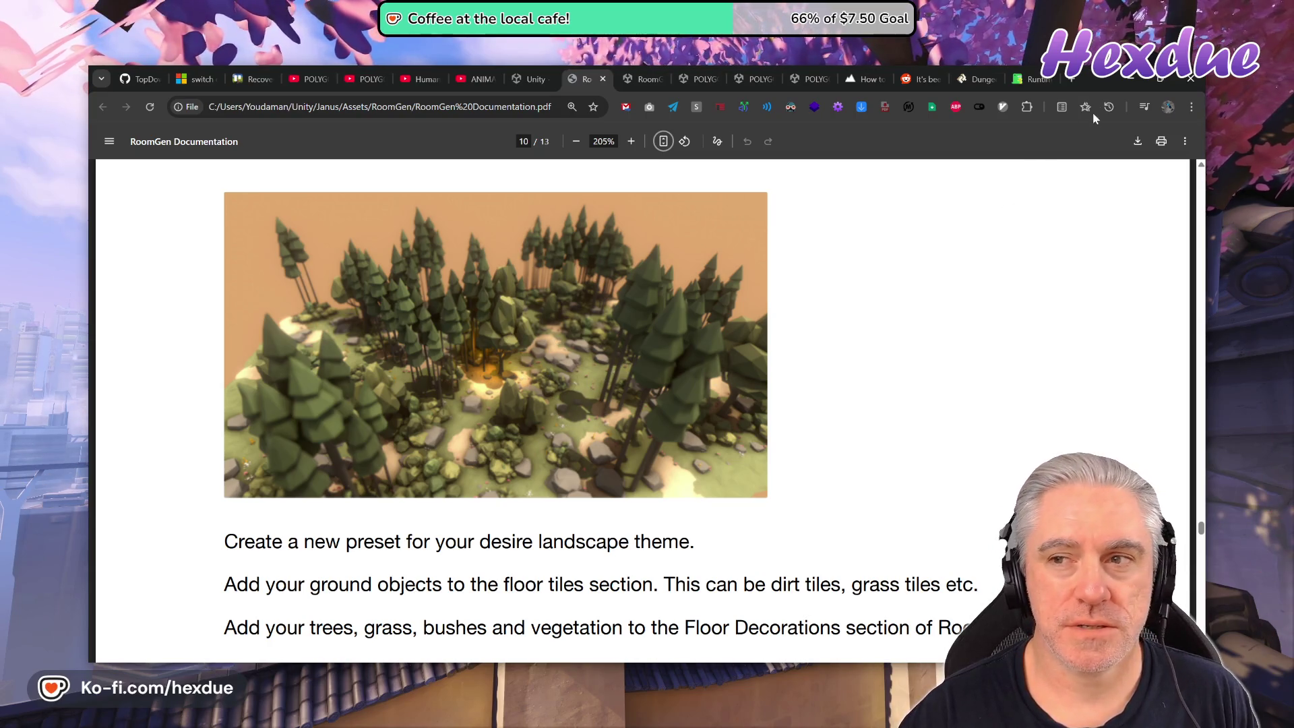
pyautogui.click(1072, 80)
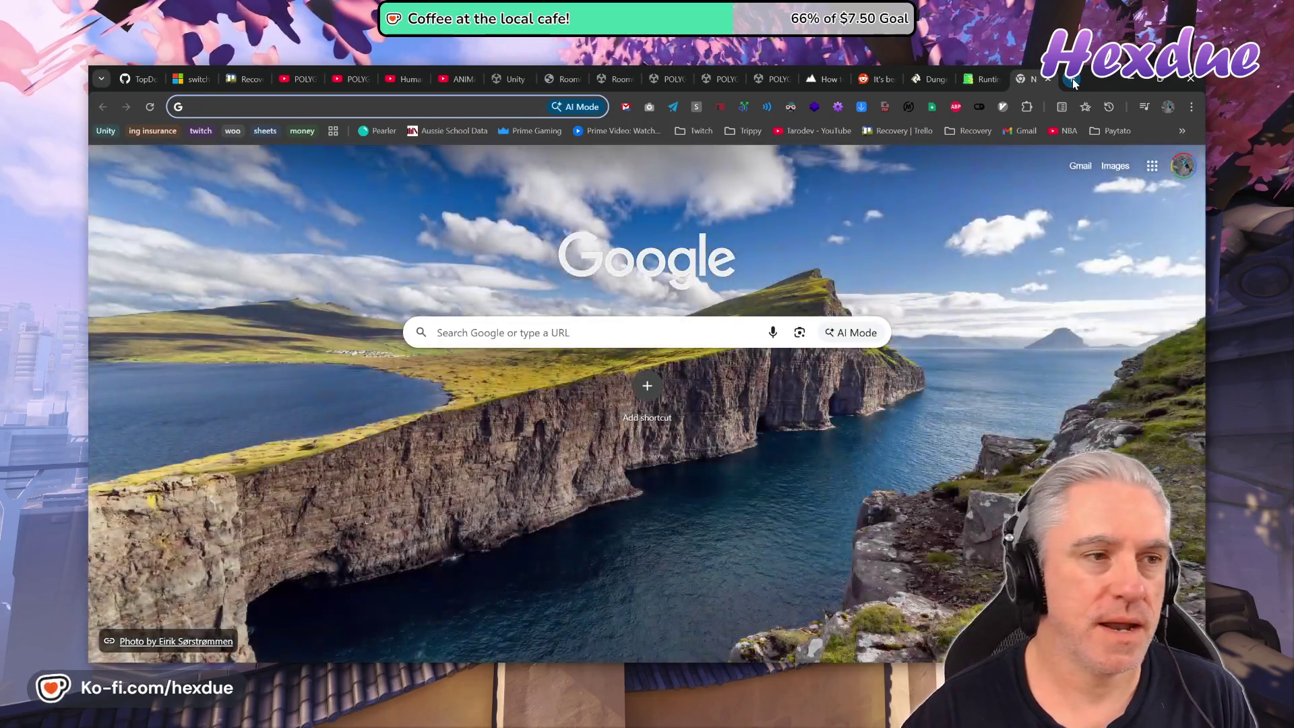
# Replace 'async' with 'hex' in the address bar and open the Side Quests app (hexsidequester.netlify.app).
pyautogui.write('async')
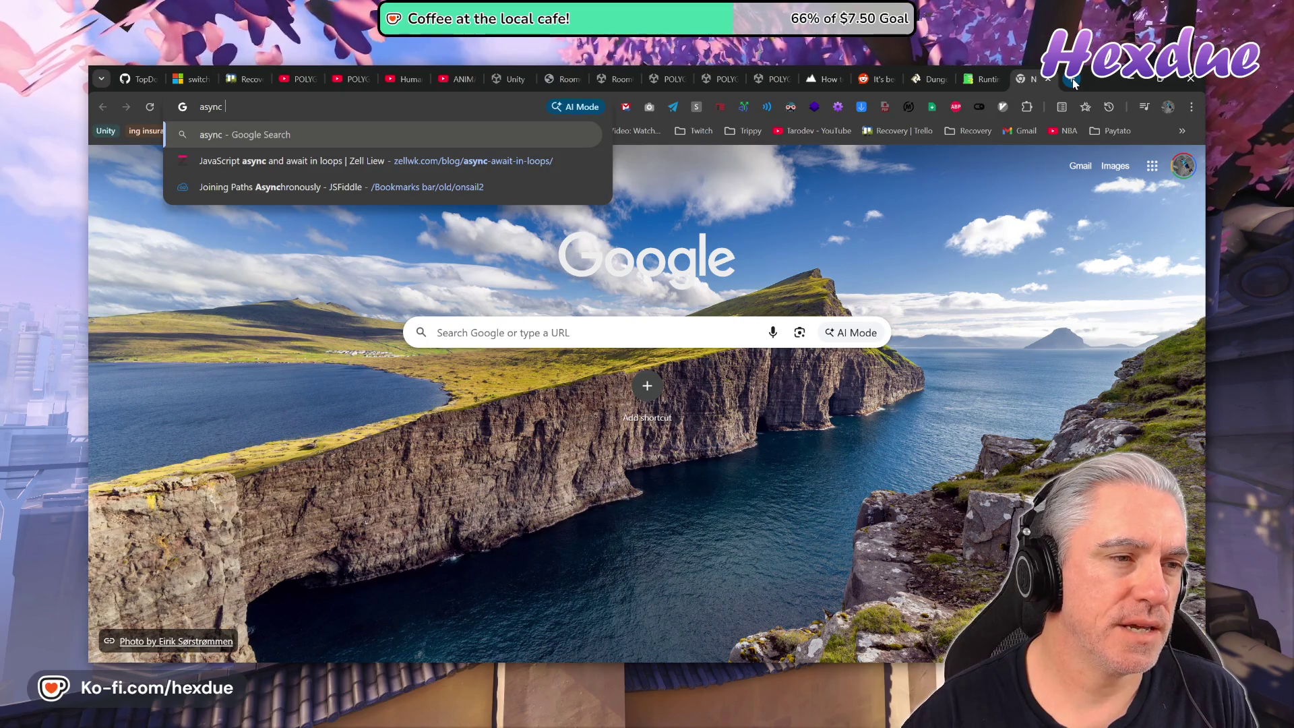
pyautogui.press('BackSpace')
pyautogui.press('BackSpace')
pyautogui.press('BackSpace')
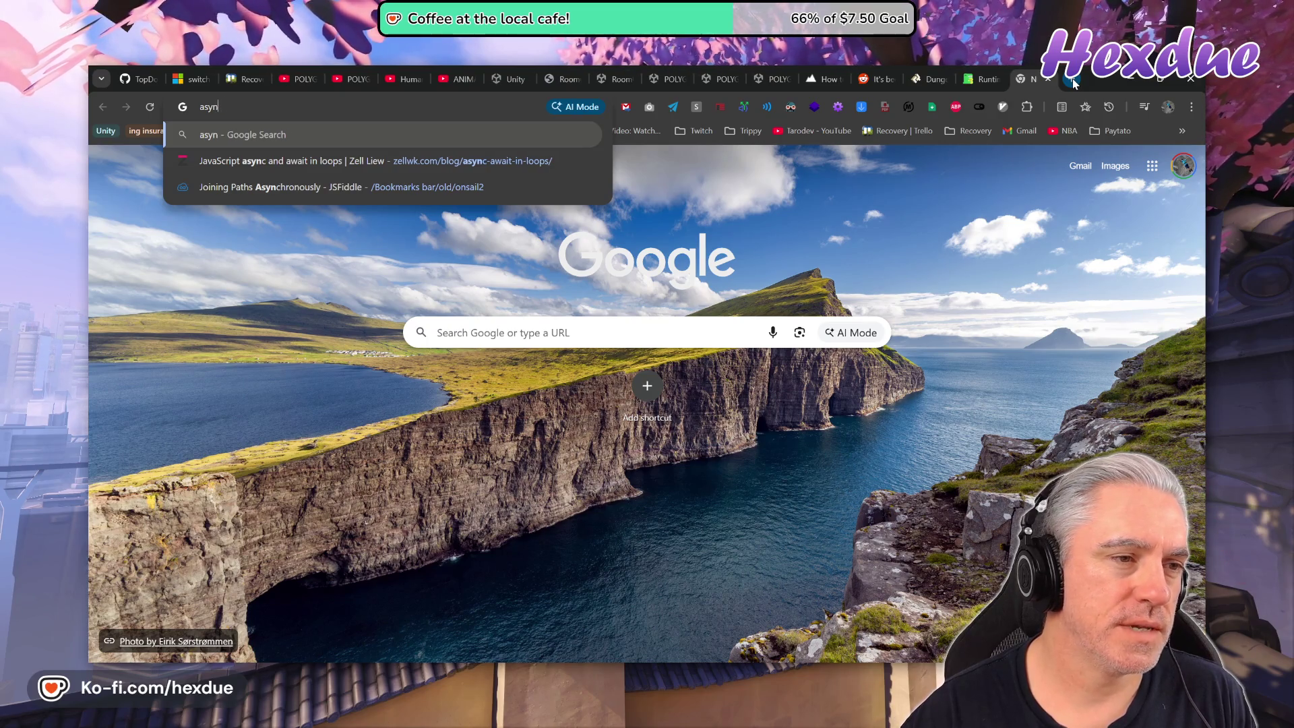
pyautogui.write('hex')
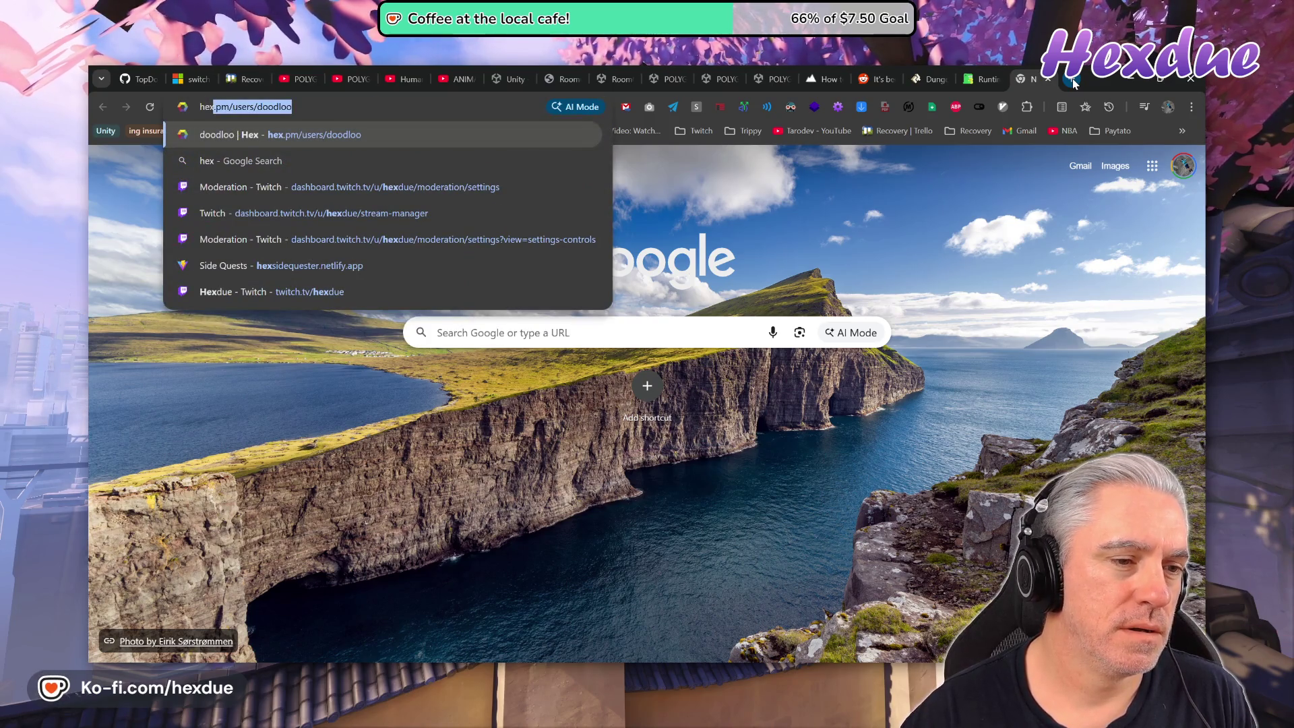
pyautogui.press('BackSpace')
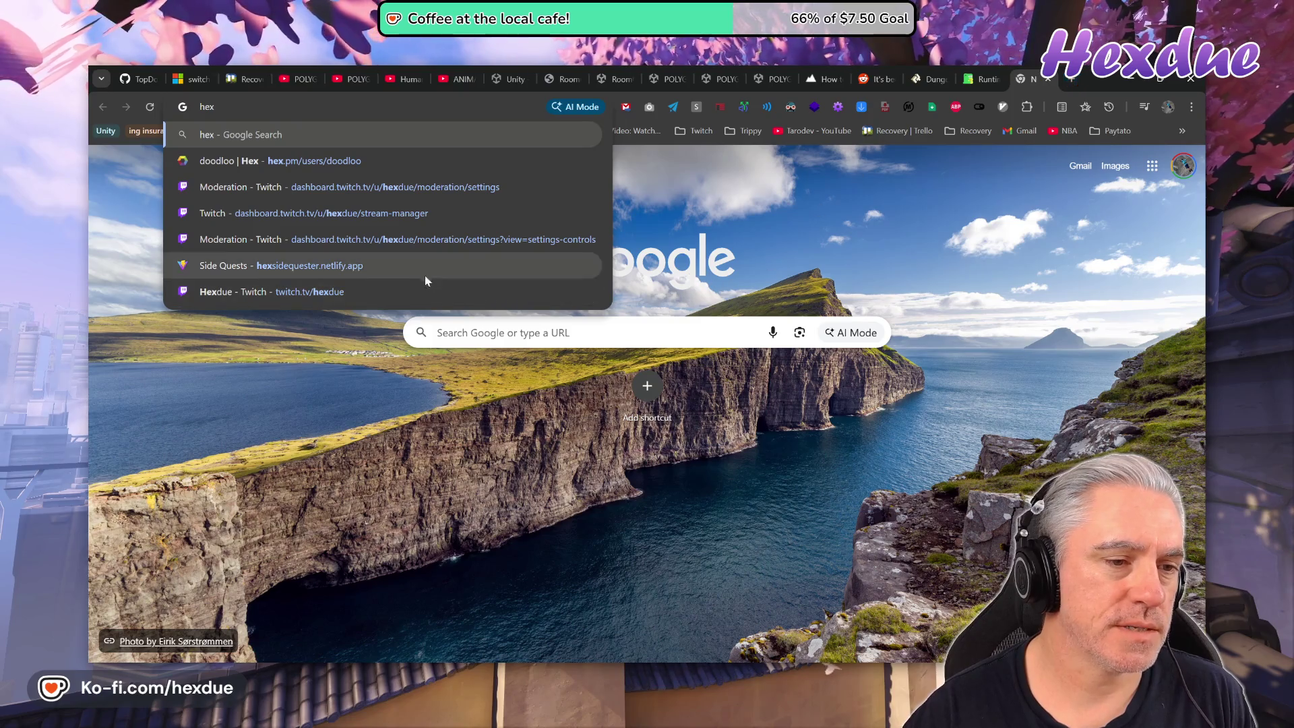
pyautogui.click(423, 270)
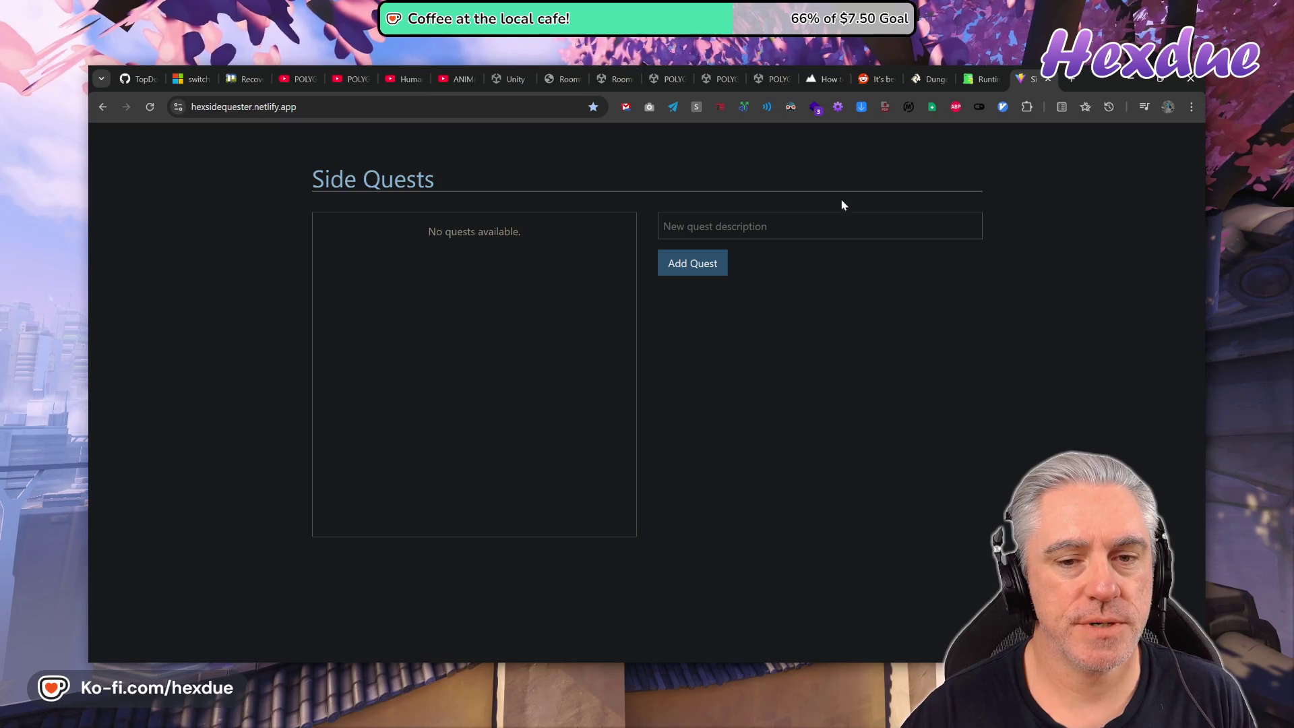
# Add a quest about finding out how the RoomGen docs/demo floor was made, then return to the PDF.
pyautogui.click(697, 230)
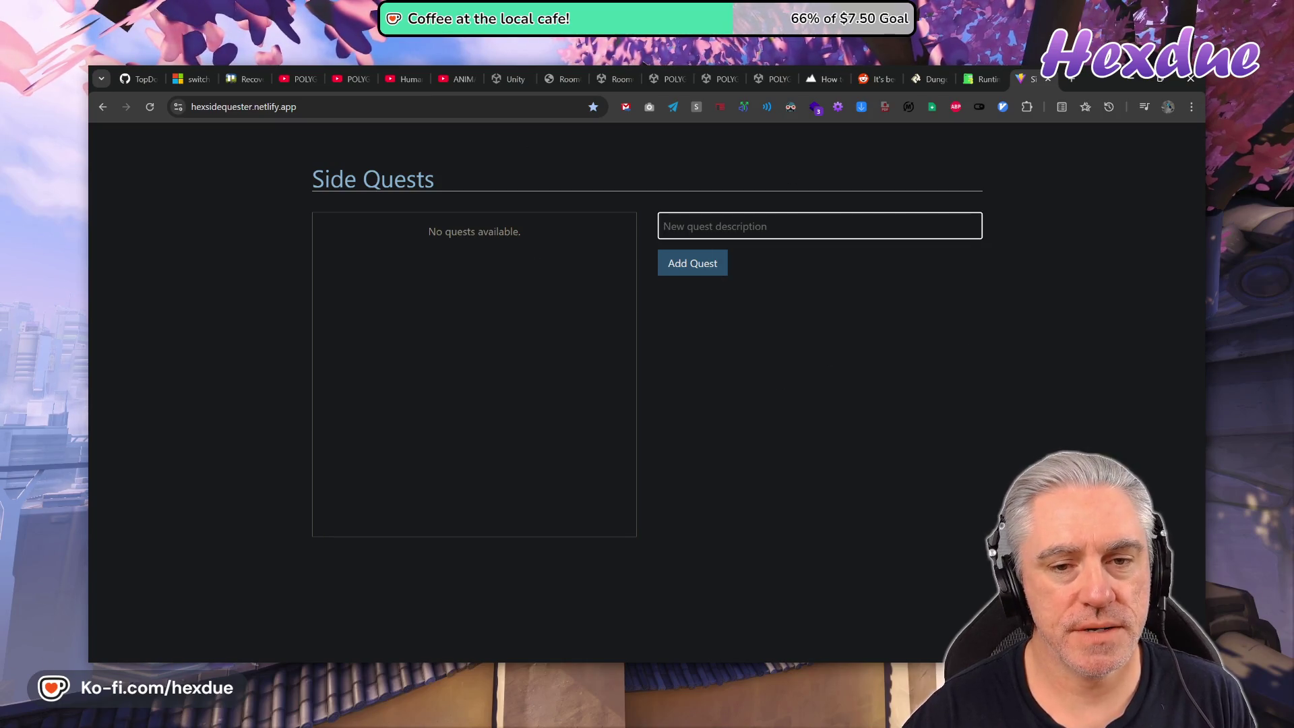
pyautogui.write('find out wha')
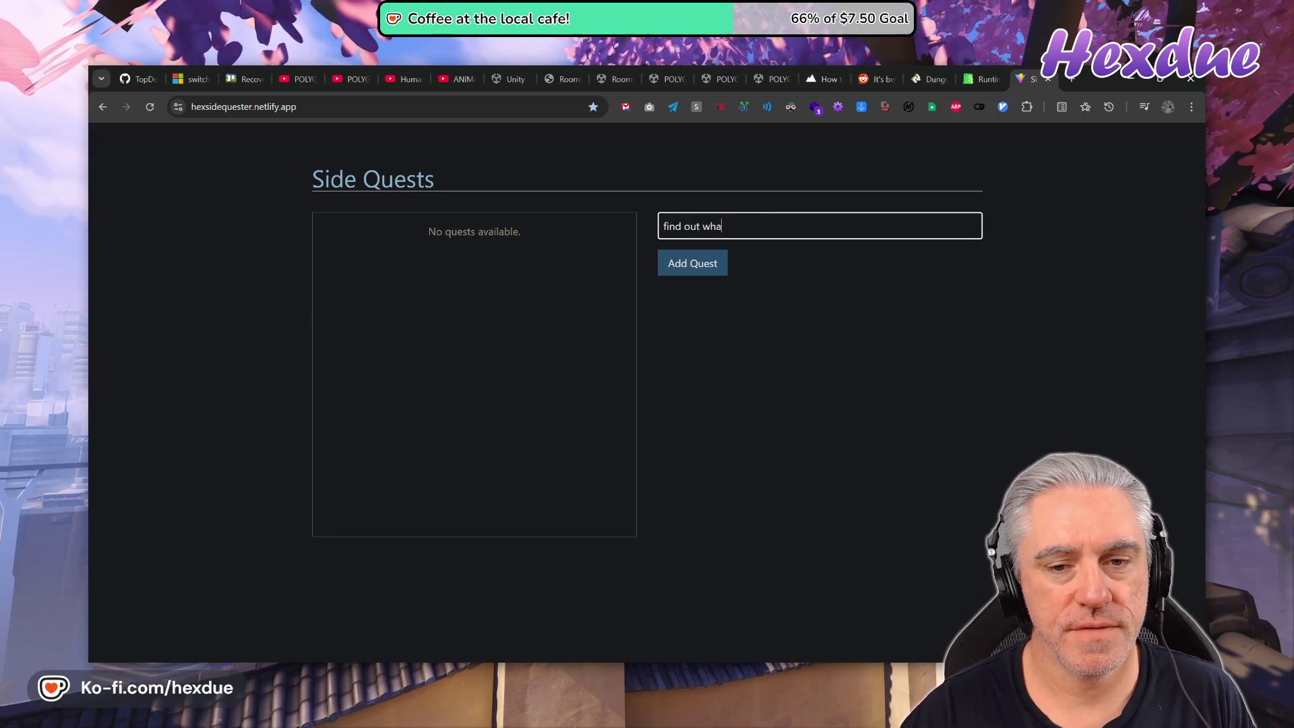
pyautogui.press('BackSpace')
pyautogui.press('BackSpace')
pyautogui.press('BackSpace')
pyautogui.write('how the fl')
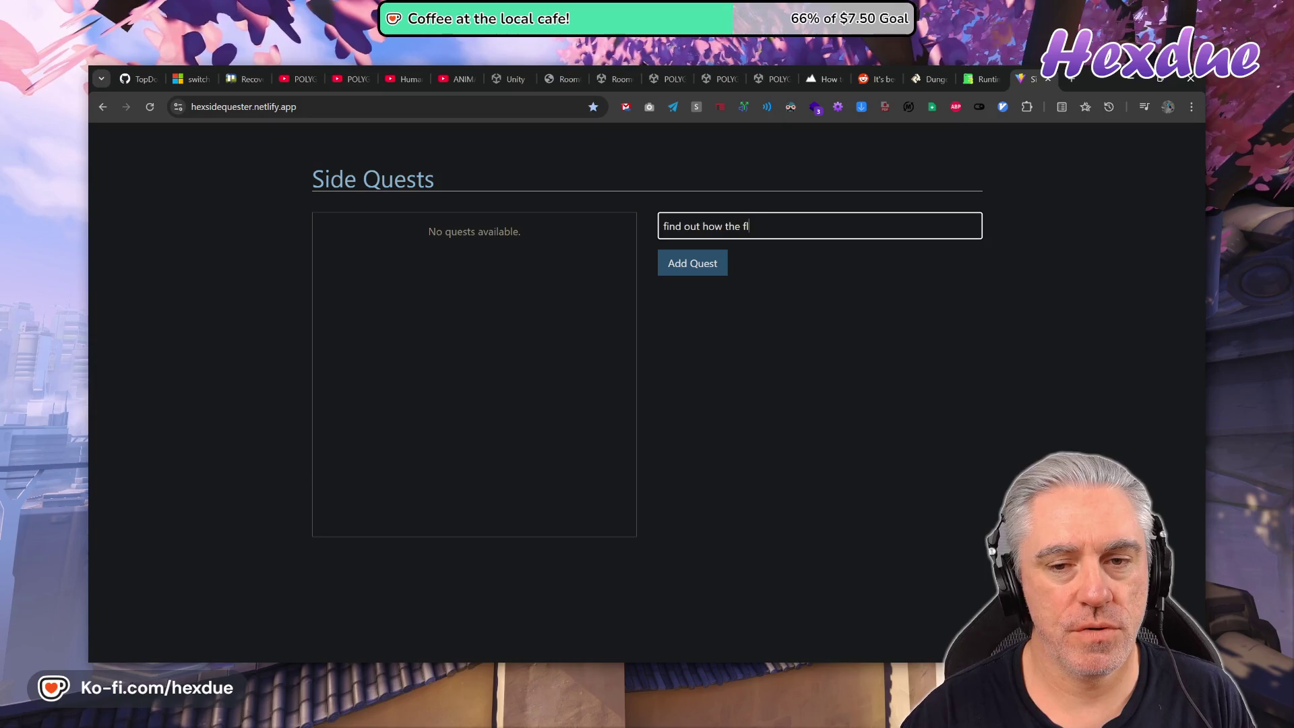
pyautogui.write('oor was made f')
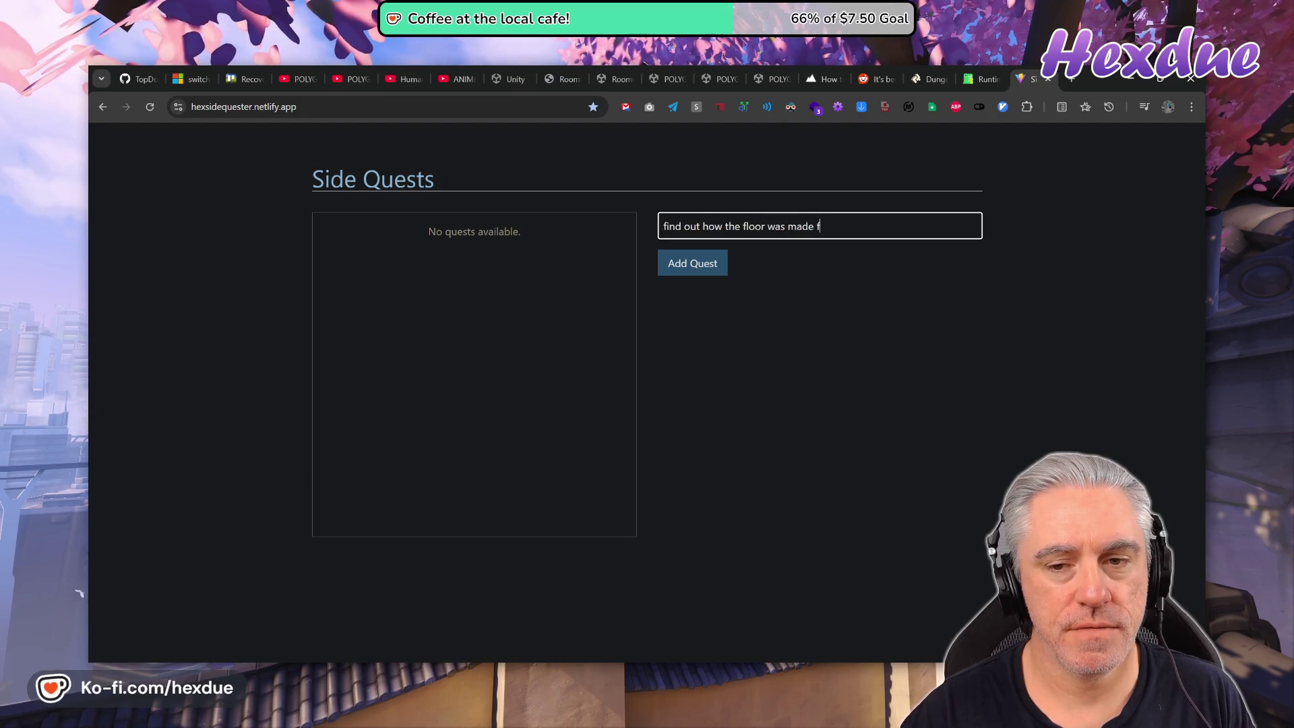
pyautogui.write('or the R')
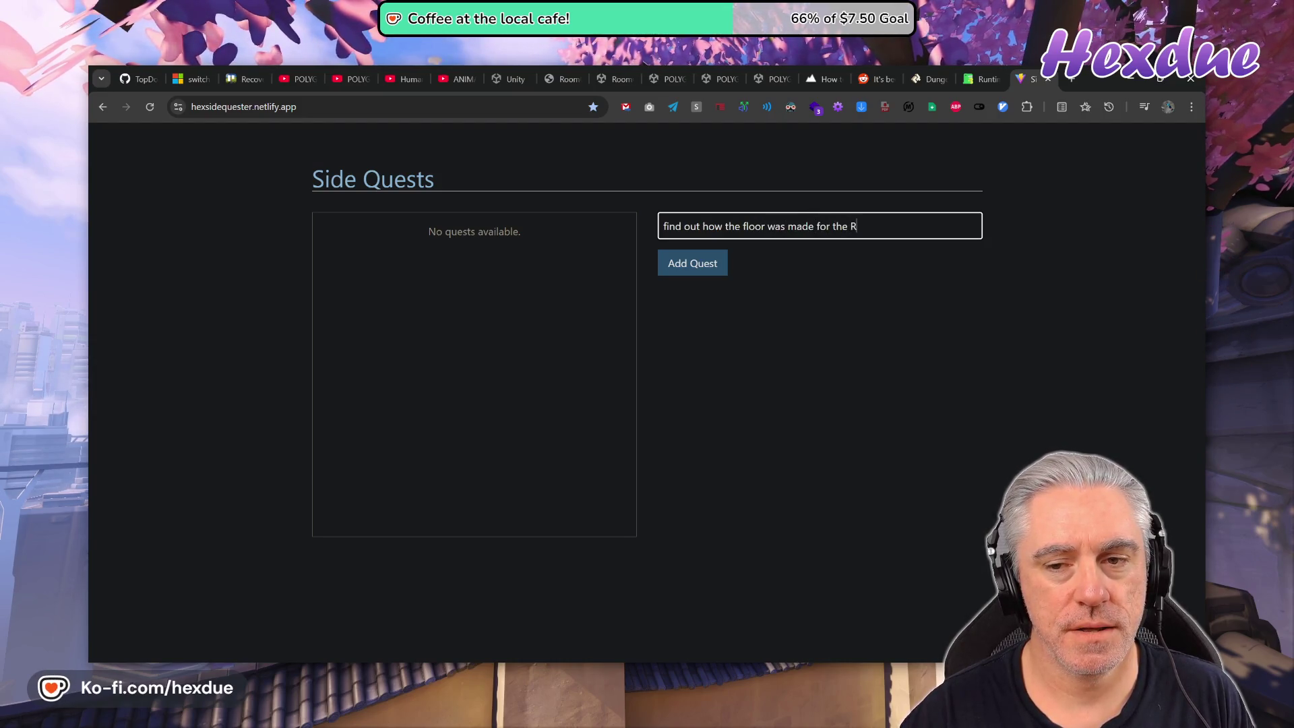
pyautogui.write('oomGen demo')
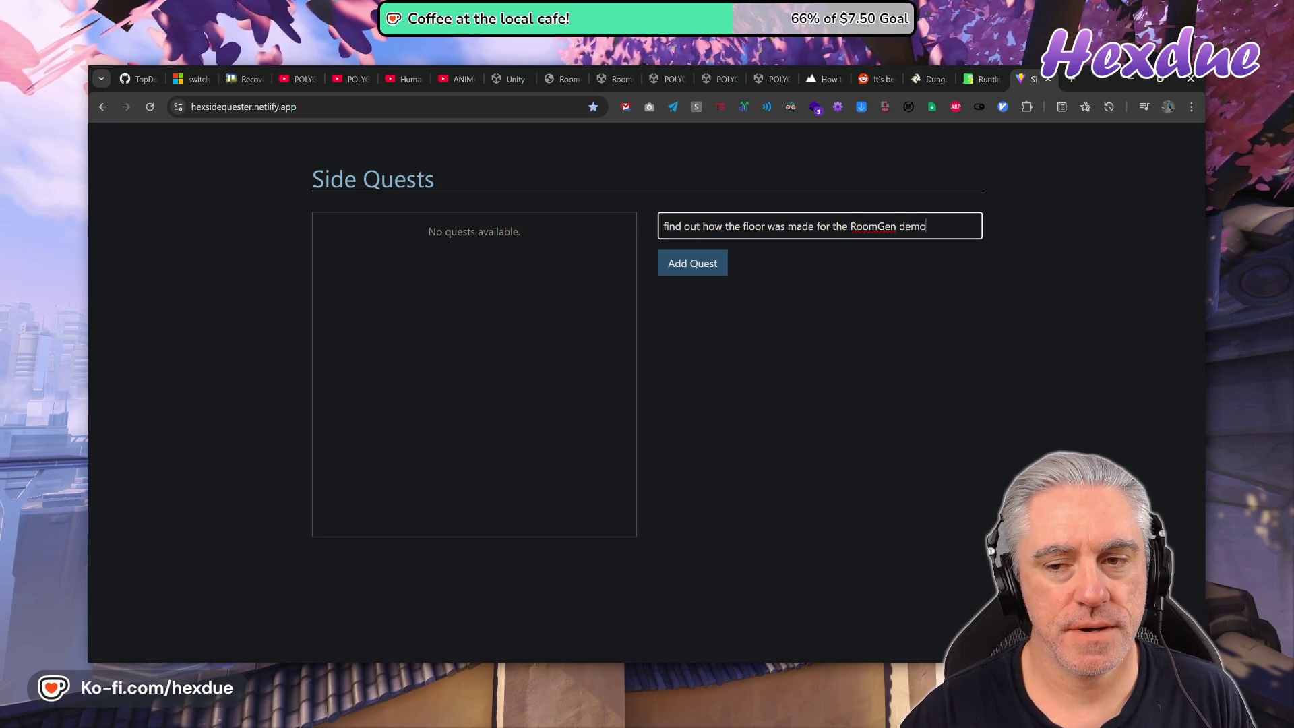
pyautogui.press('BackSpace')
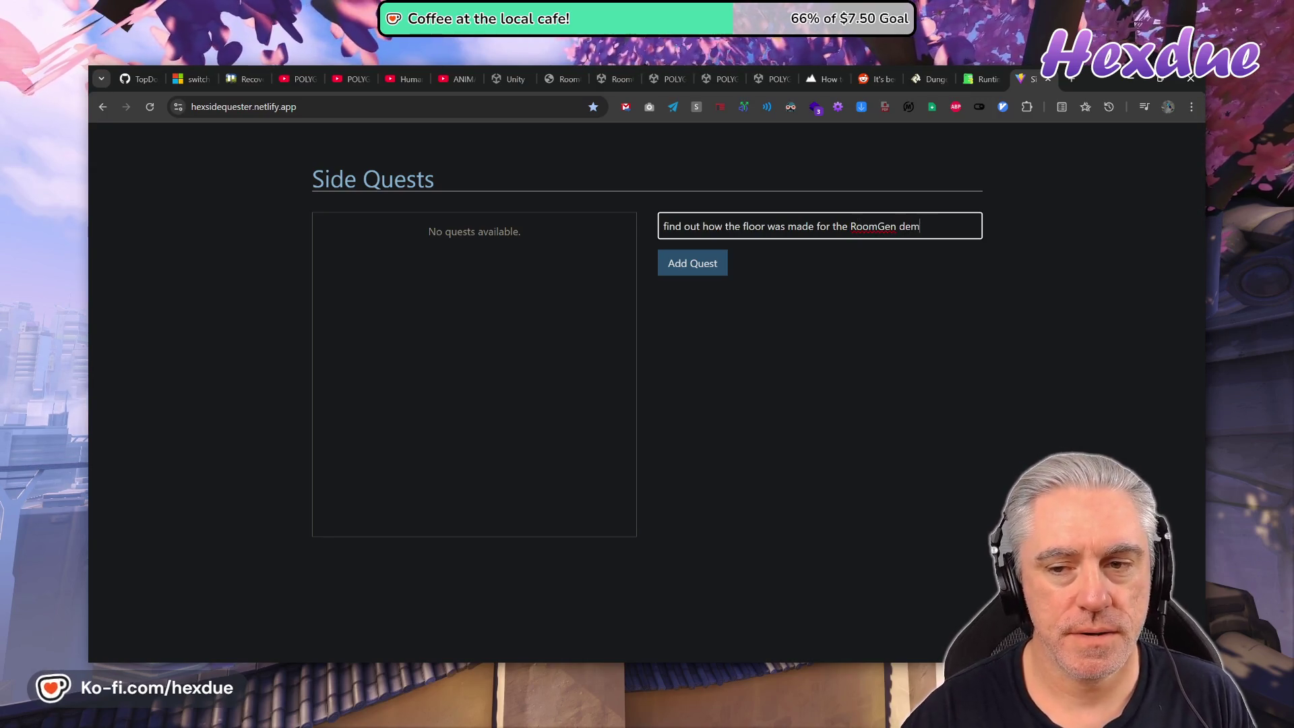
pyautogui.press('BackSpace')
pyautogui.press('BackSpace')
pyautogui.write('ocs/demo')
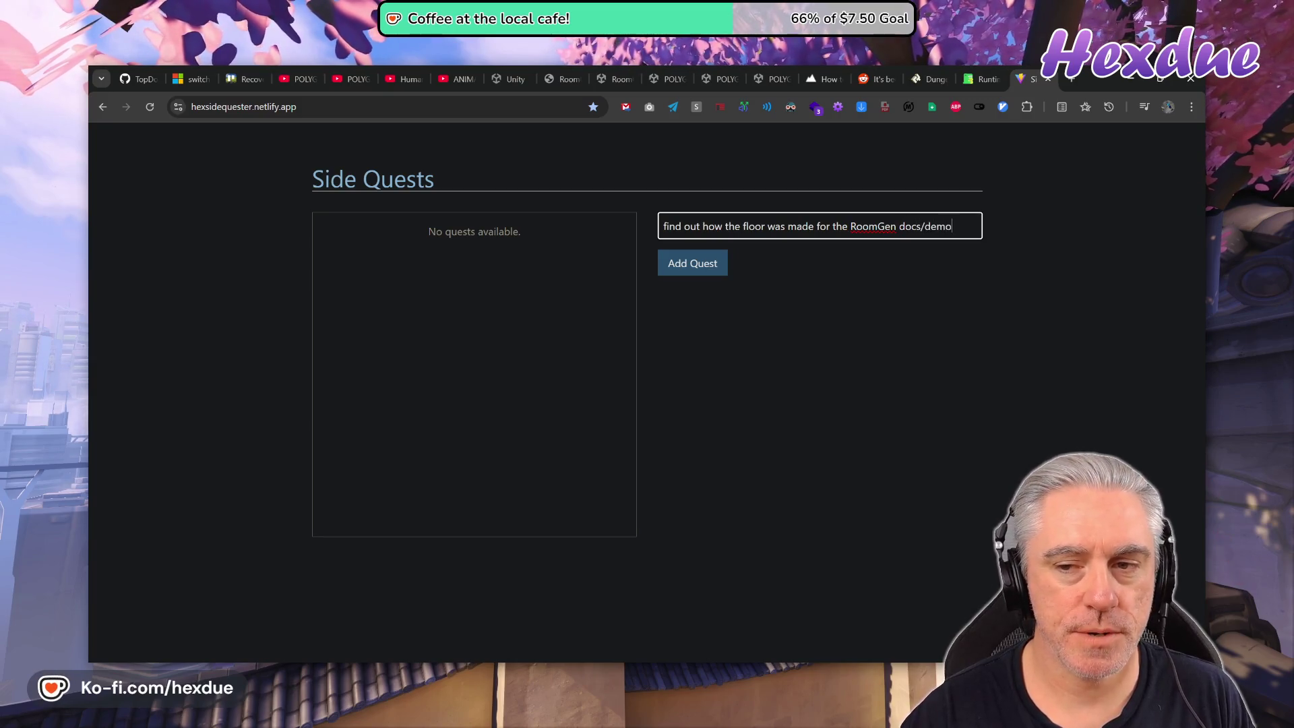
pyautogui.click(687, 264)
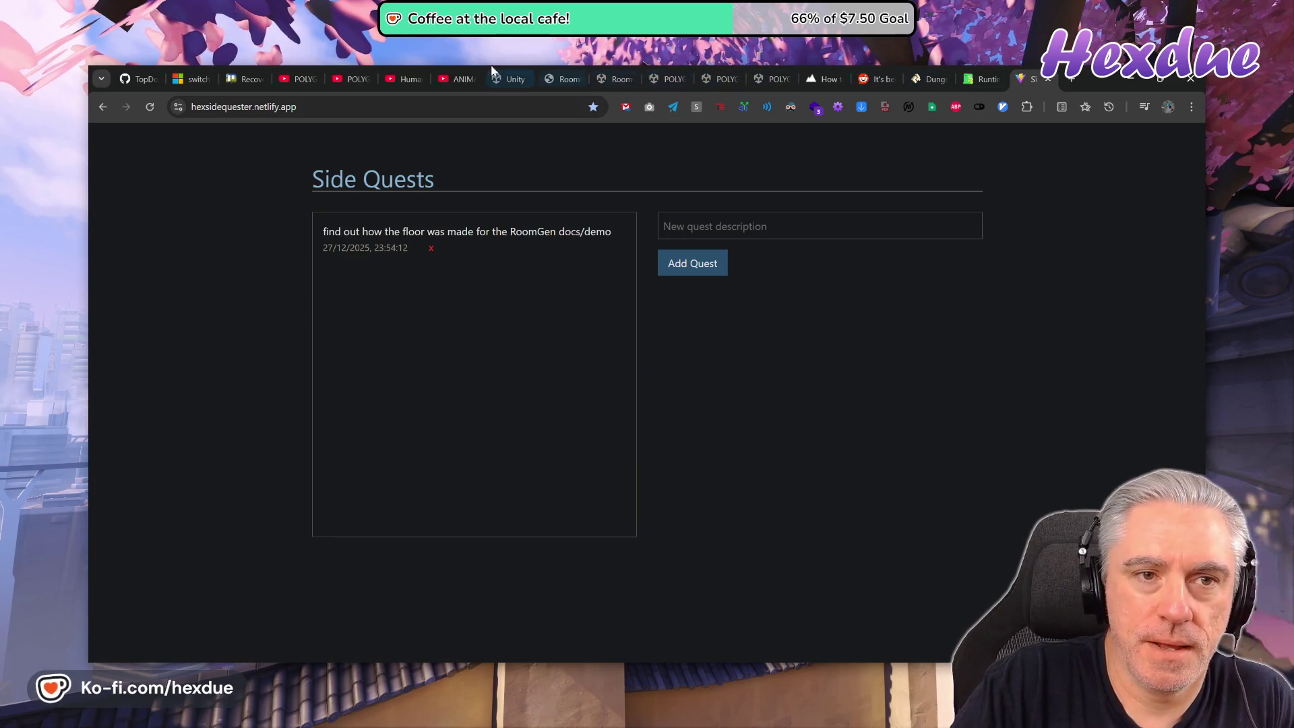
pyautogui.click(559, 79)
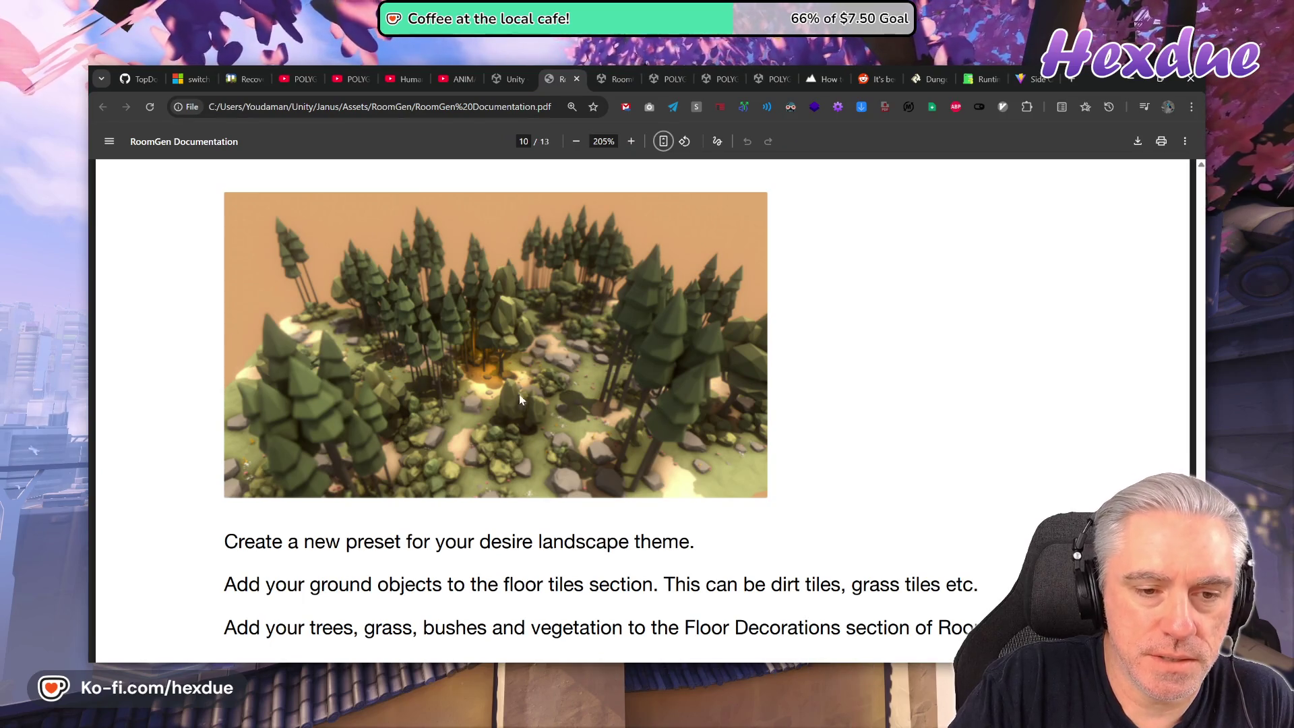
pyautogui.click(659, 79)
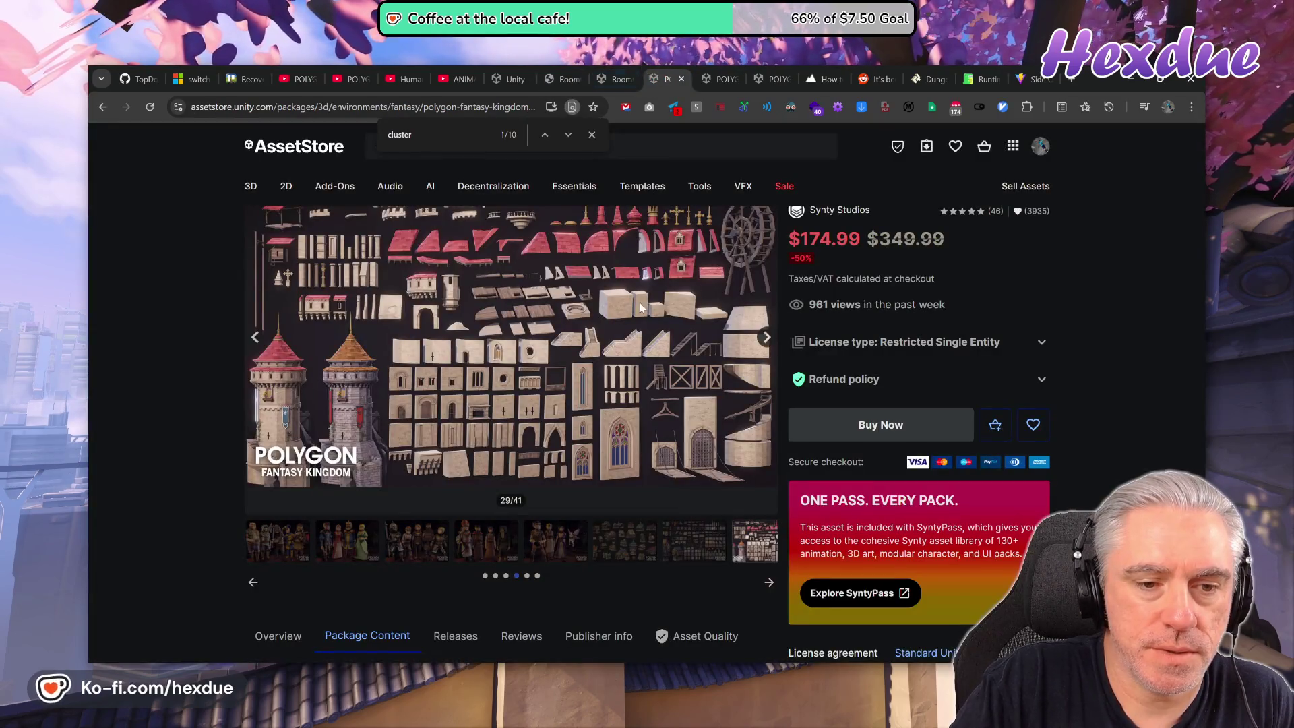
pyautogui.click(768, 584)
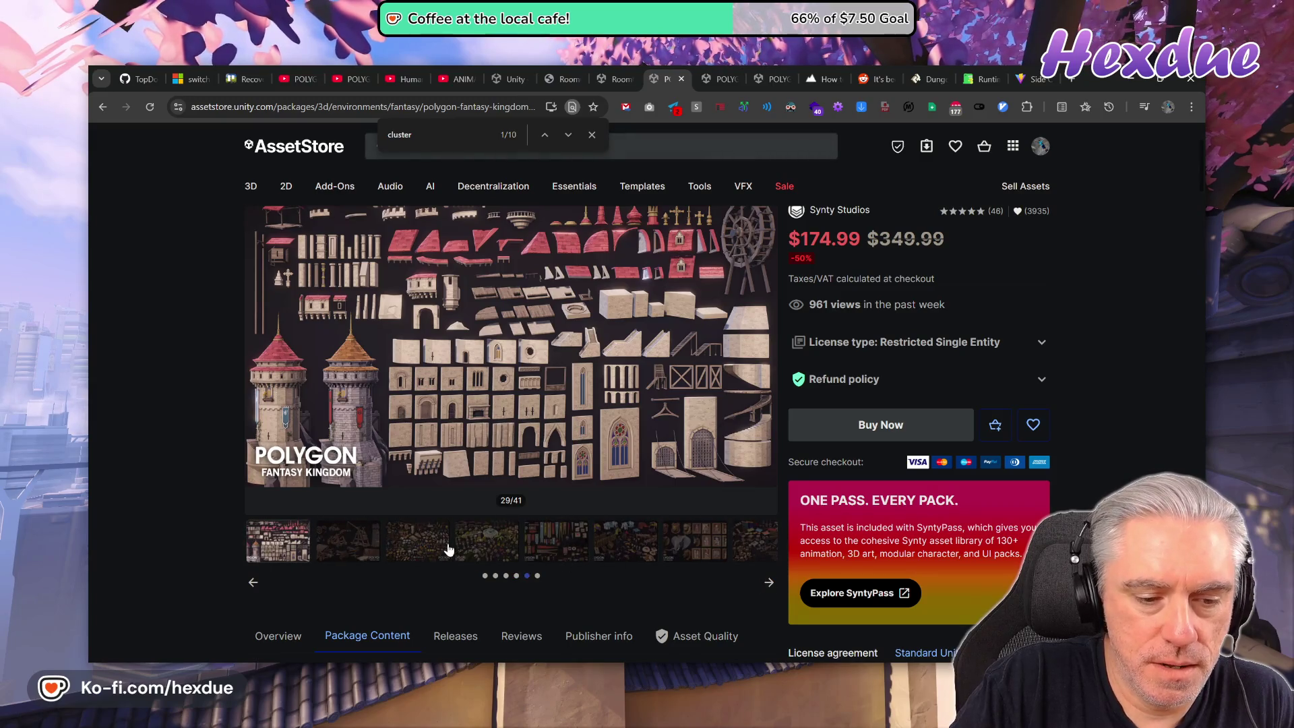
pyautogui.click(419, 547)
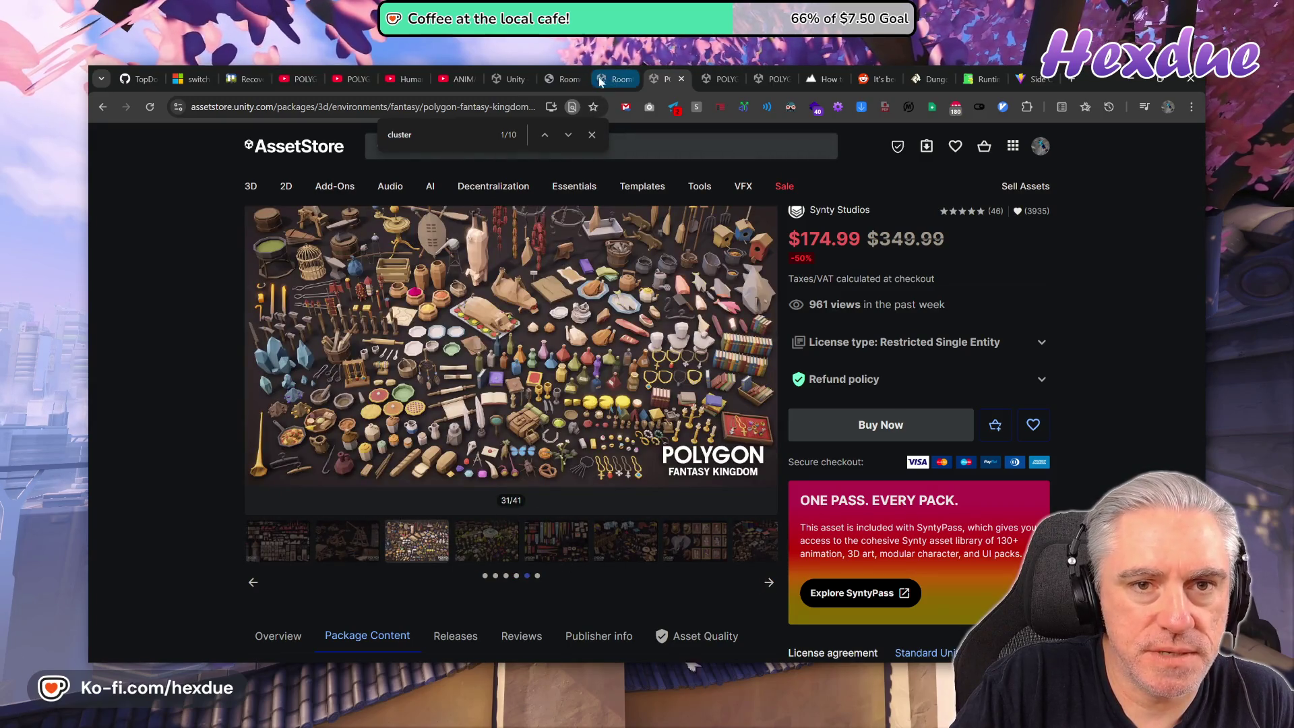
pyautogui.click(599, 80)
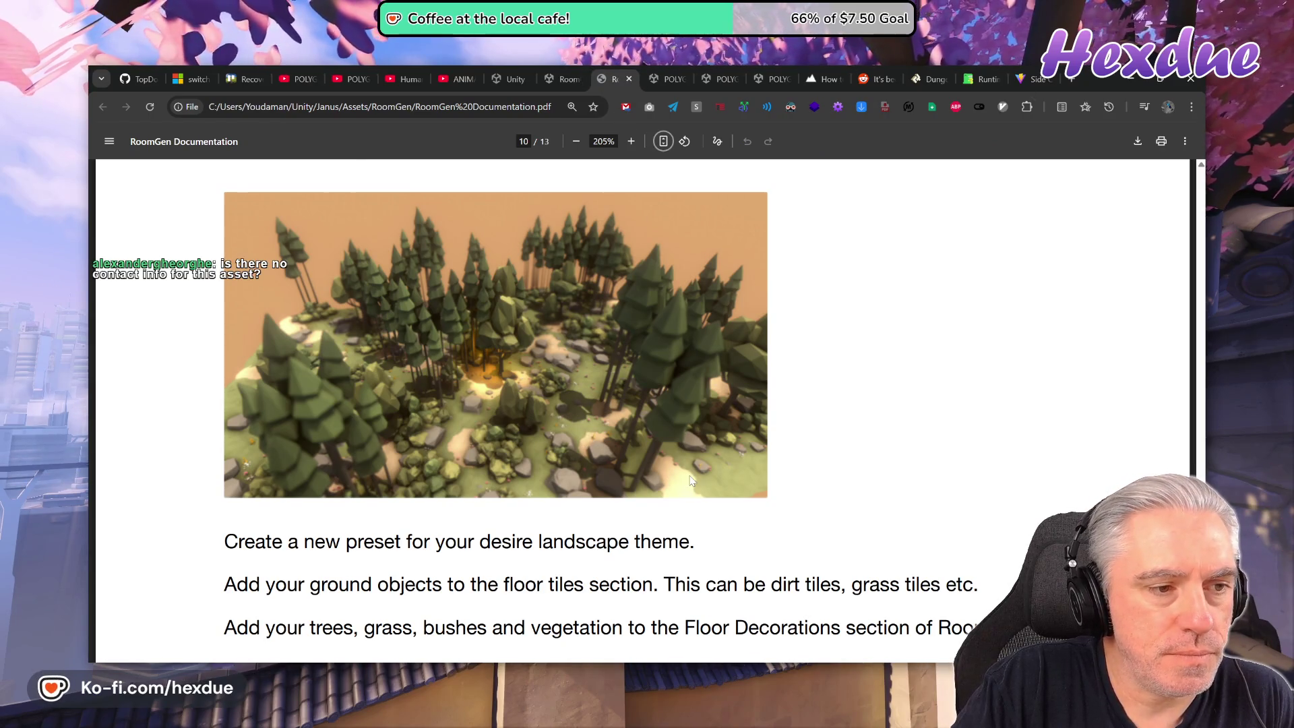
# Return the RoomGen PDF to its title page (page 1 of 13), then switch to the RoomGen store tab.
pyautogui.scroll(5, 690, 480)
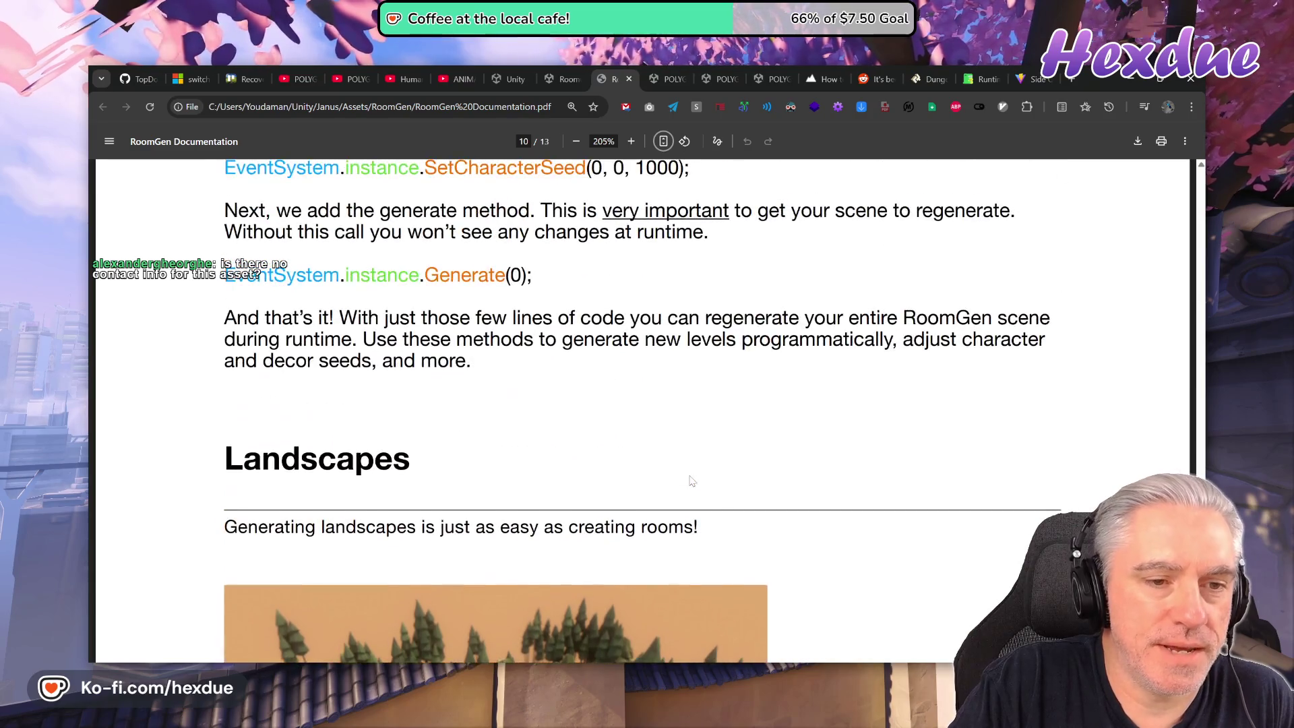
pyautogui.scroll(10, 690, 480)
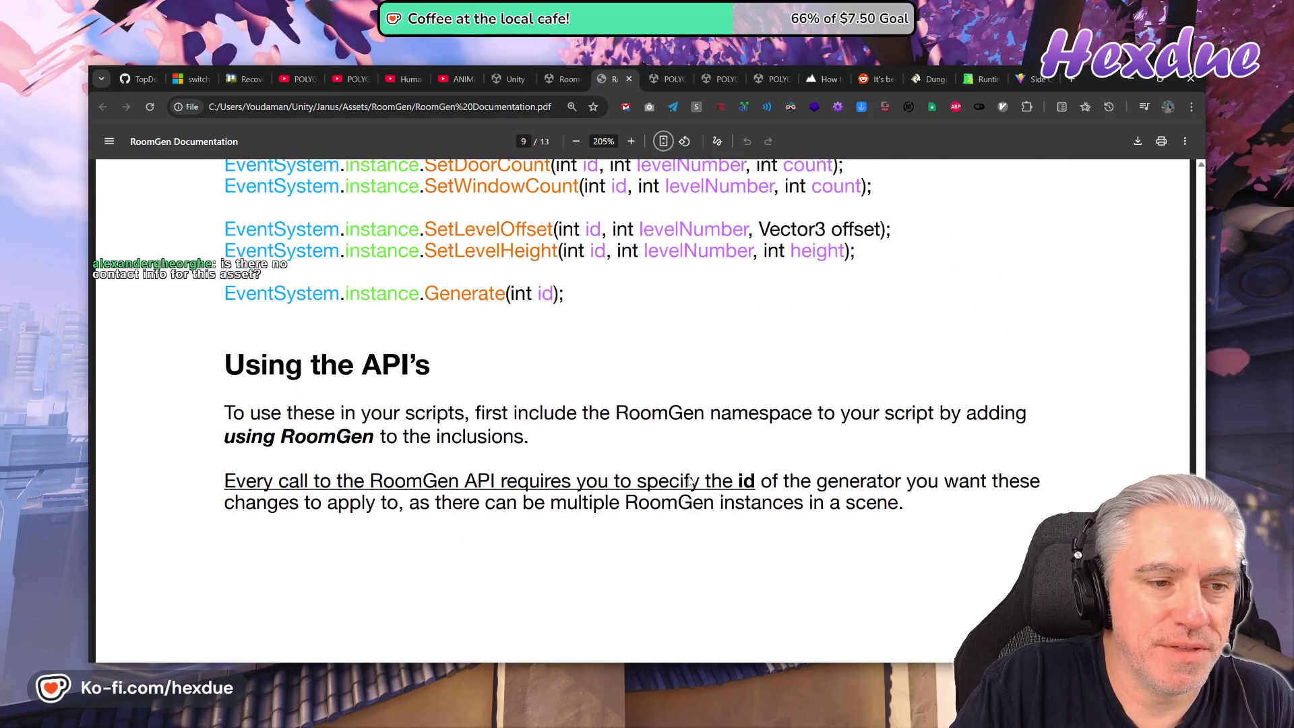
pyautogui.scroll(12, 690, 480)
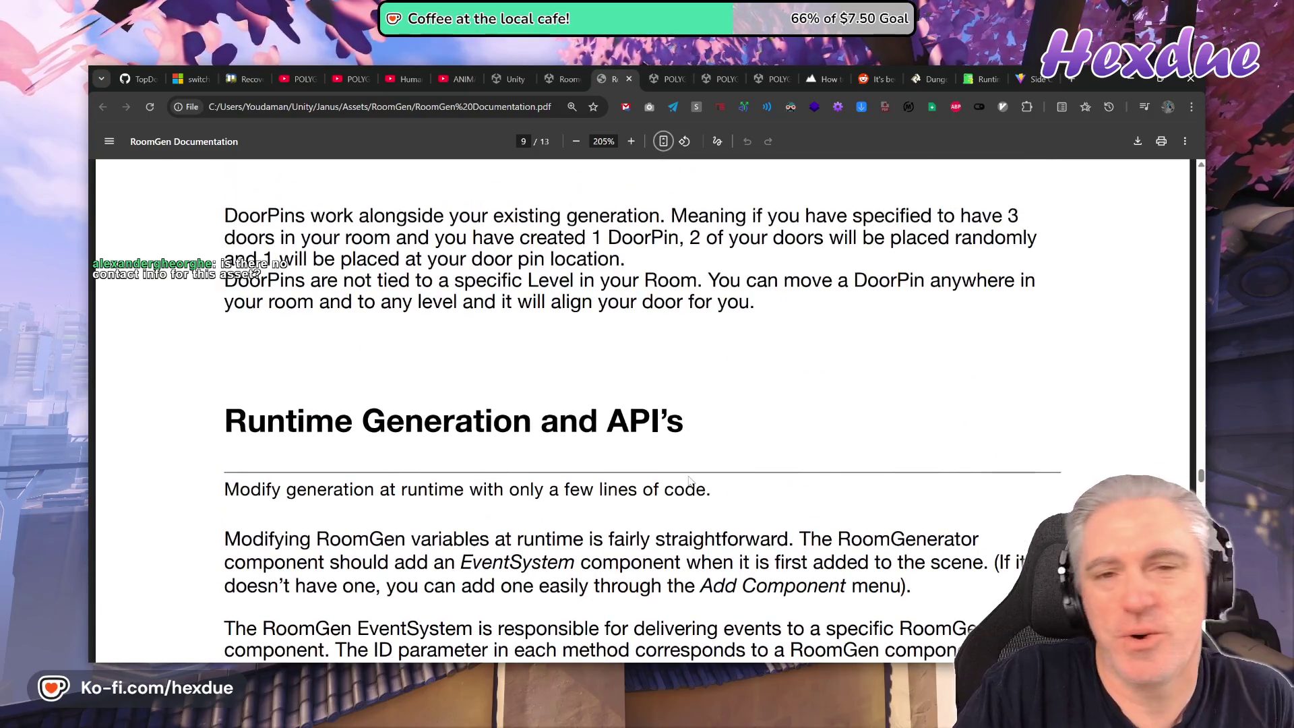
pyautogui.scroll(10, 688, 480)
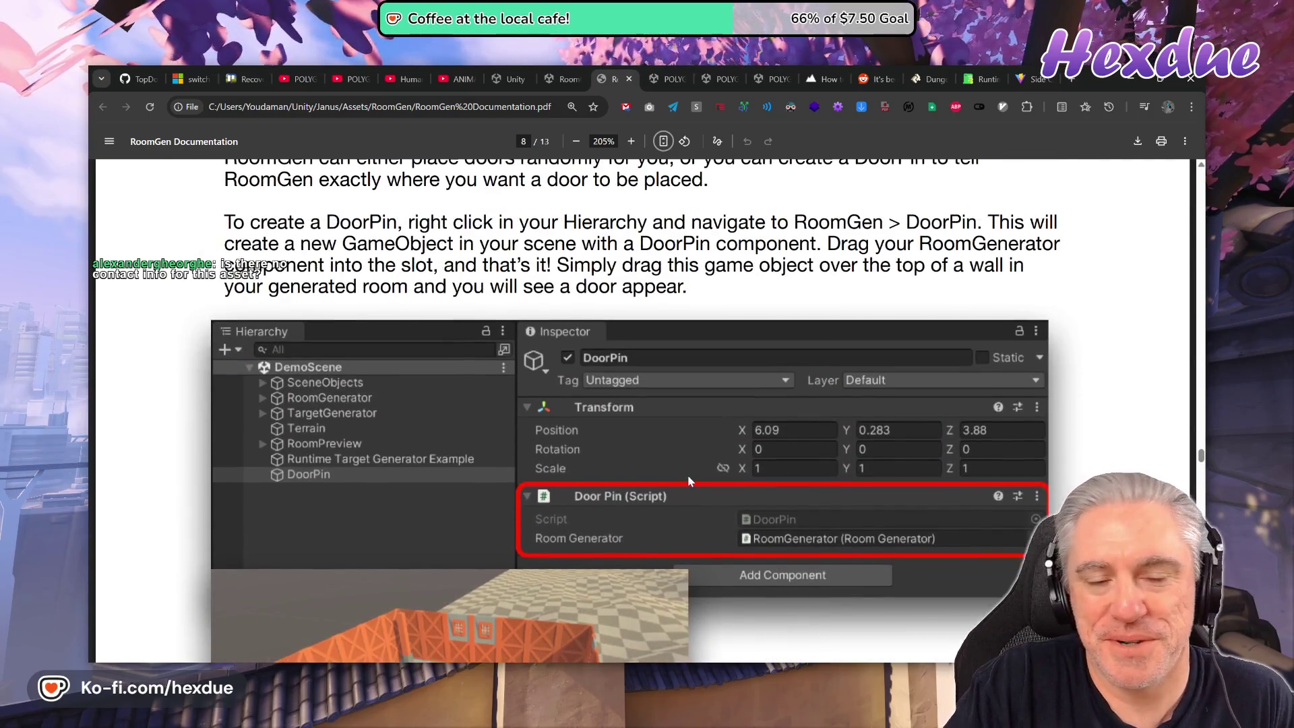
pyautogui.scroll(12, 689, 480)
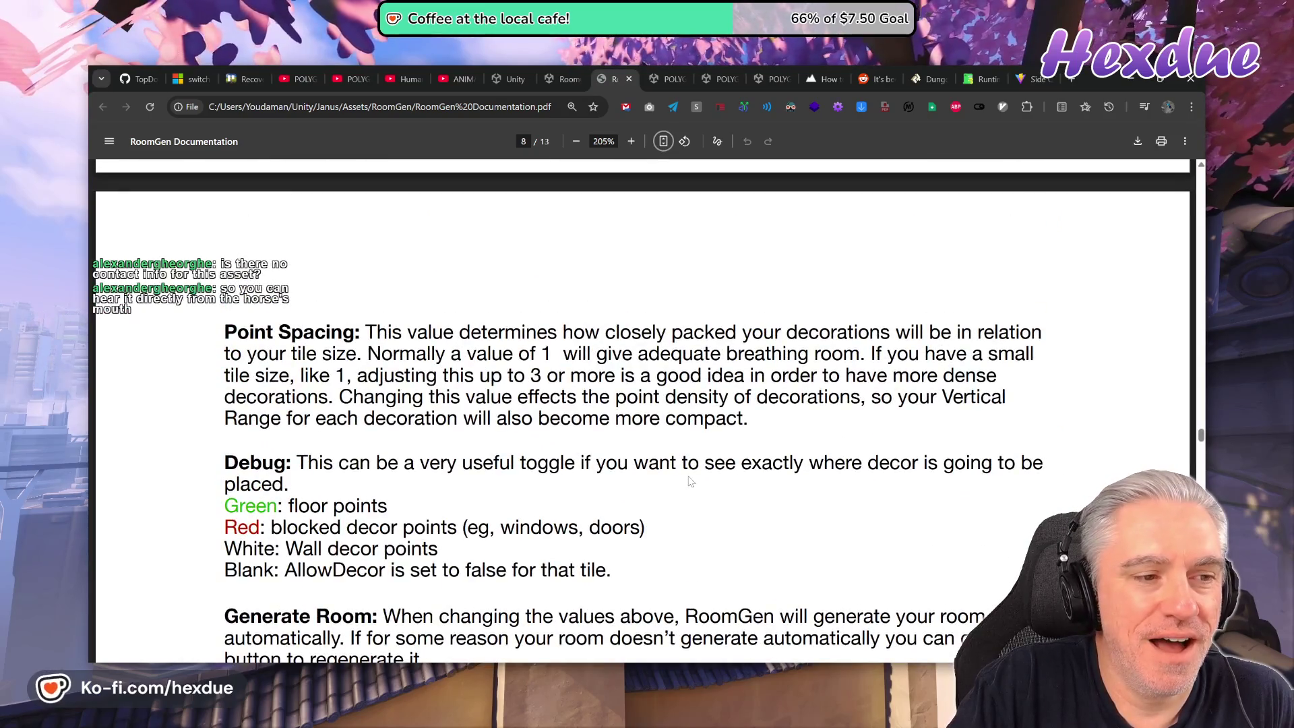
pyautogui.scroll(-3, 687, 485)
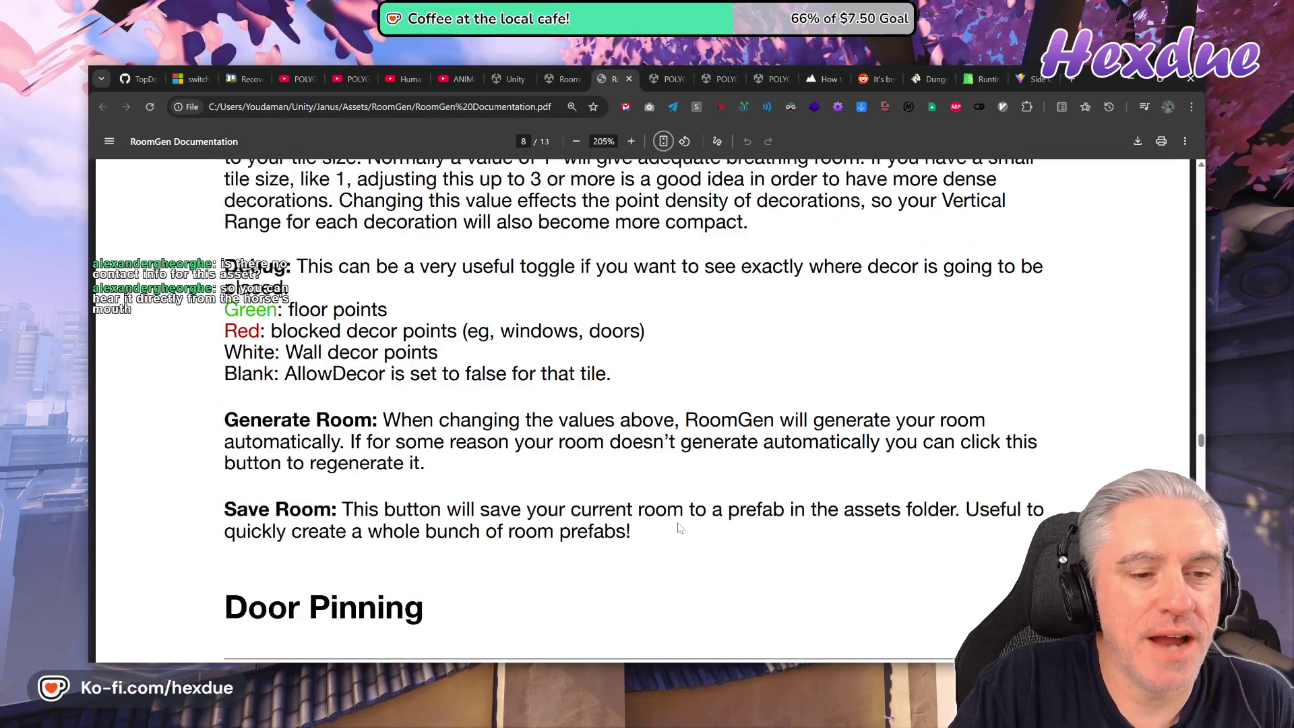
pyautogui.scroll(15, 679, 527)
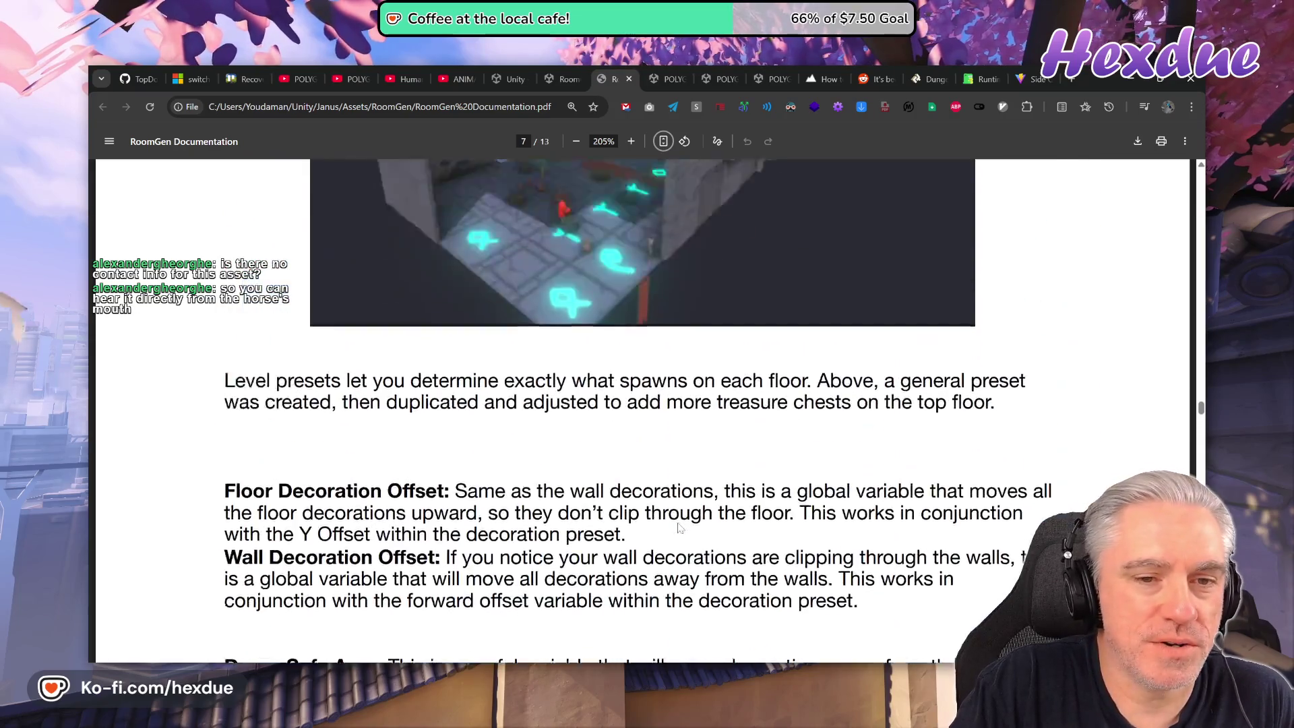
pyautogui.scroll(15, 678, 527)
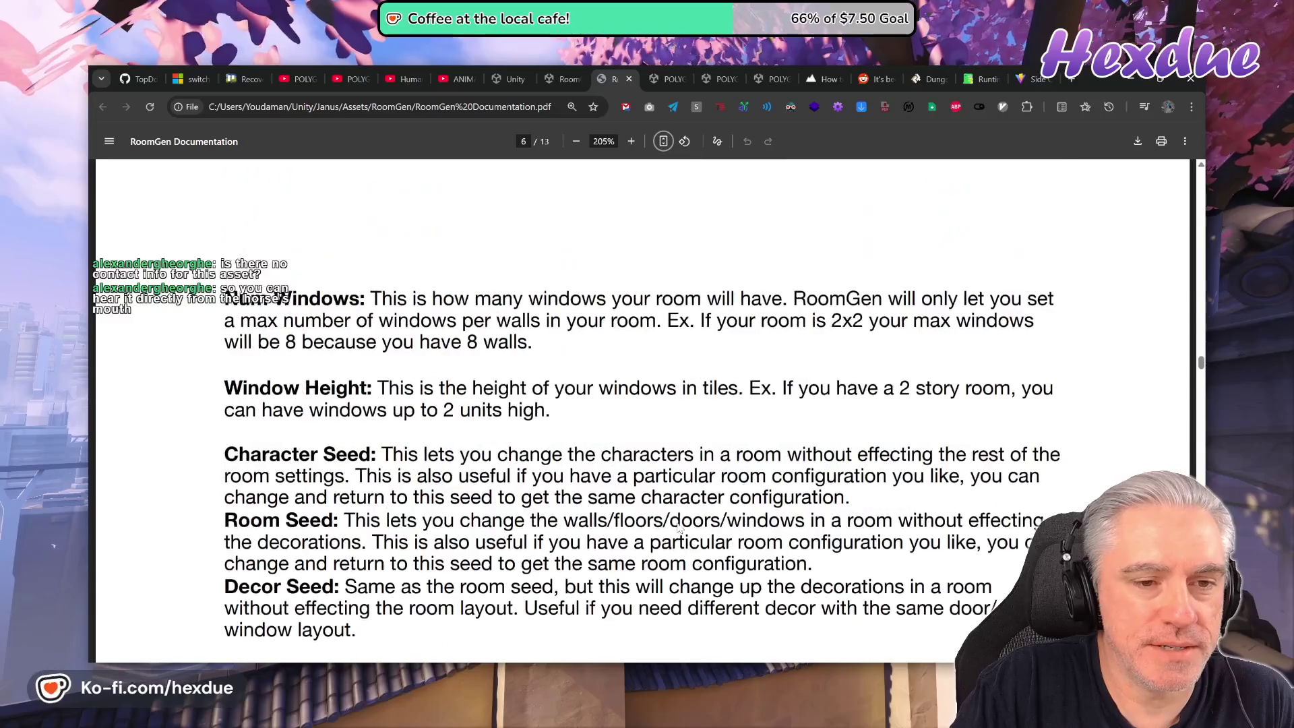
pyautogui.scroll(15, 679, 527)
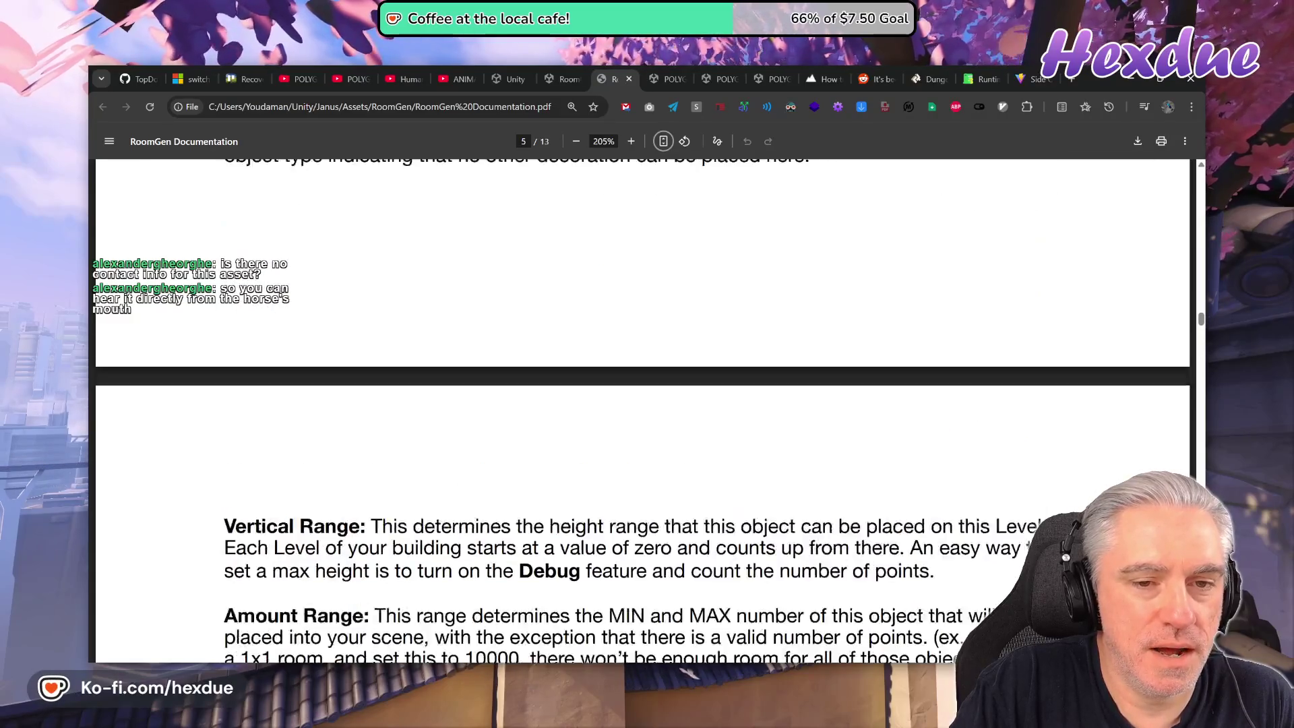
pyautogui.scroll(5, 679, 527)
pyautogui.press('Home')
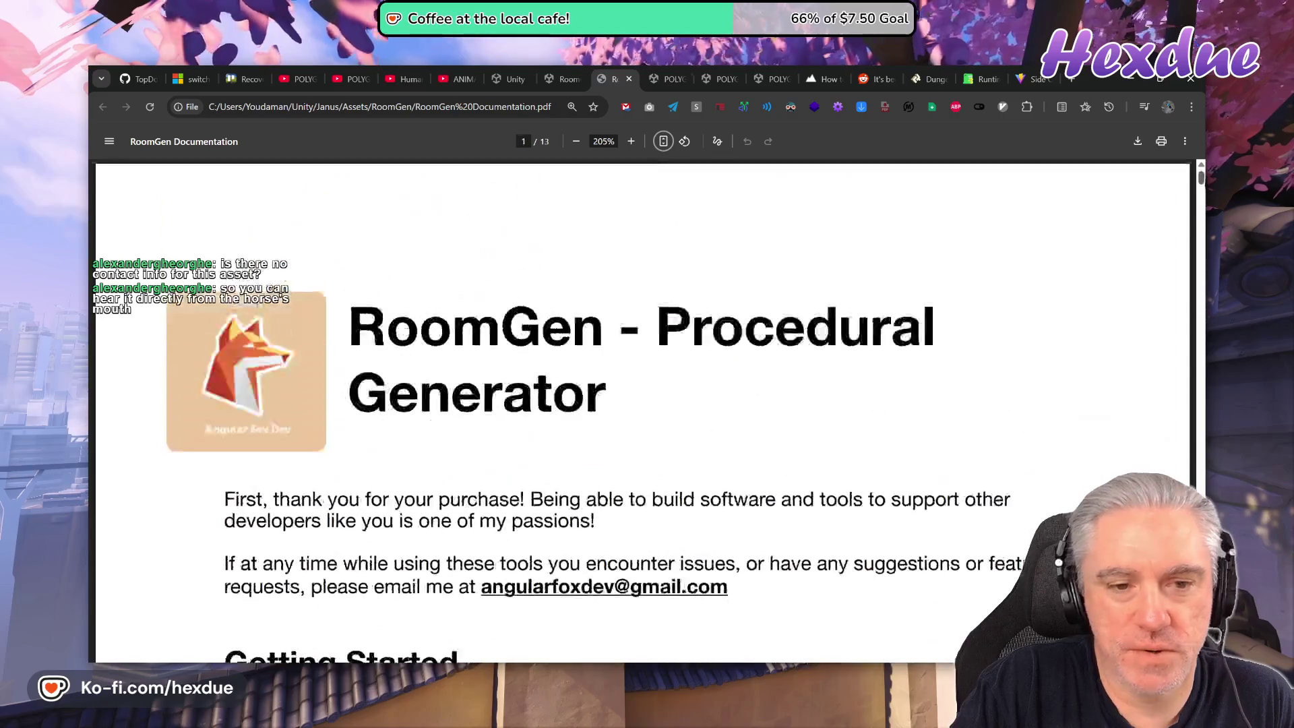
pyautogui.scroll(-2, 599, 465)
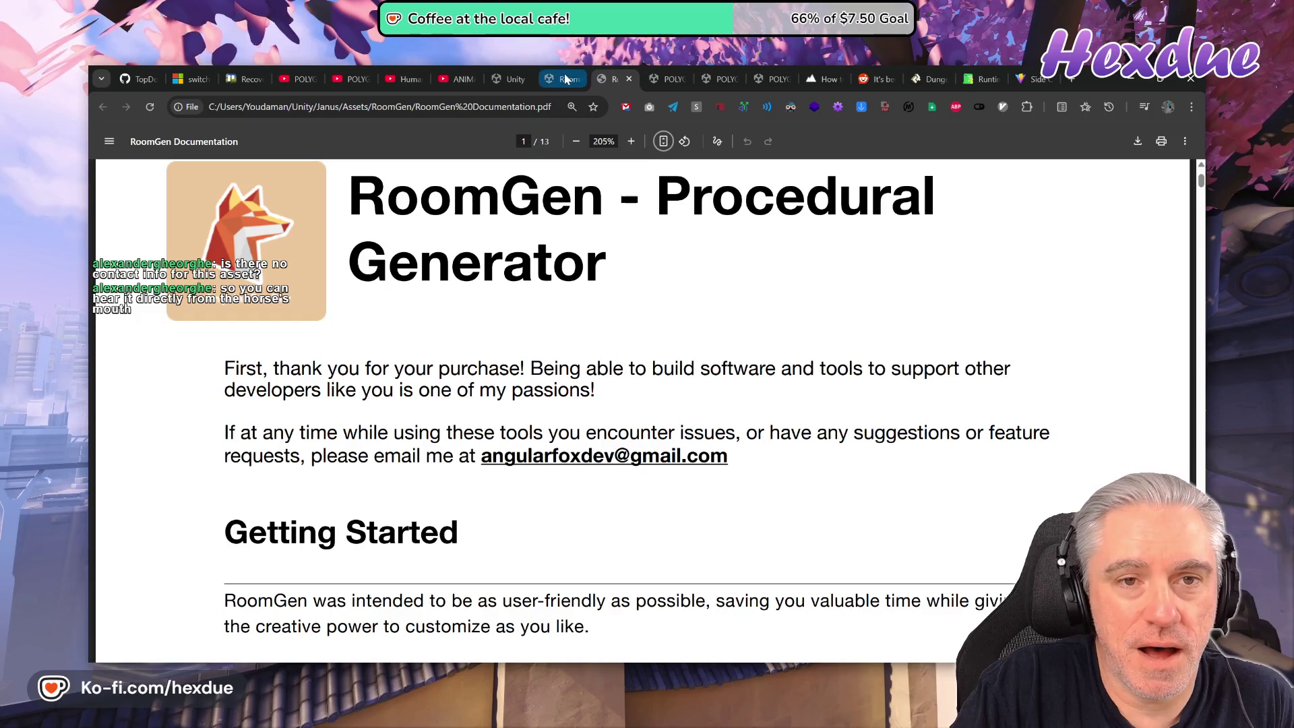
pyautogui.hotkey('ctrl', 'shift', 'Tab')
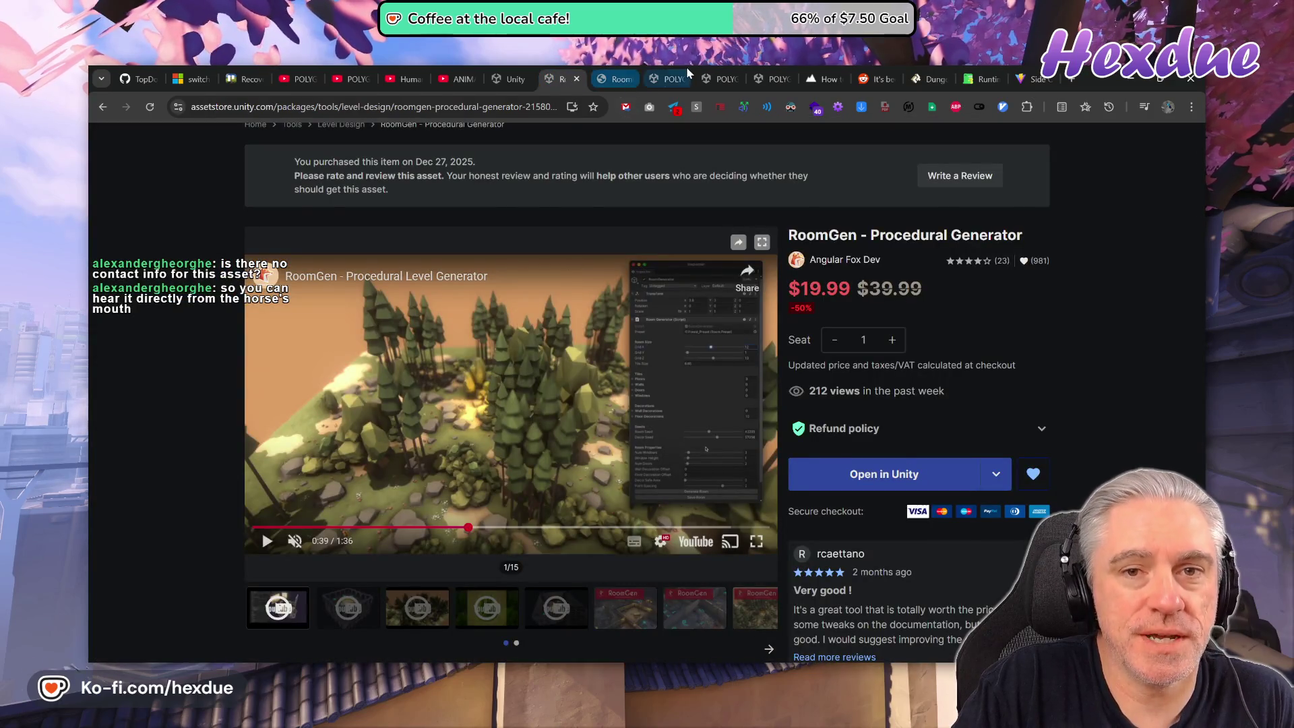
# Open the POLYGON Fantasy Kingdom store page and check the Cluster prefabs in its Package Content tree.
pyautogui.click(671, 79)
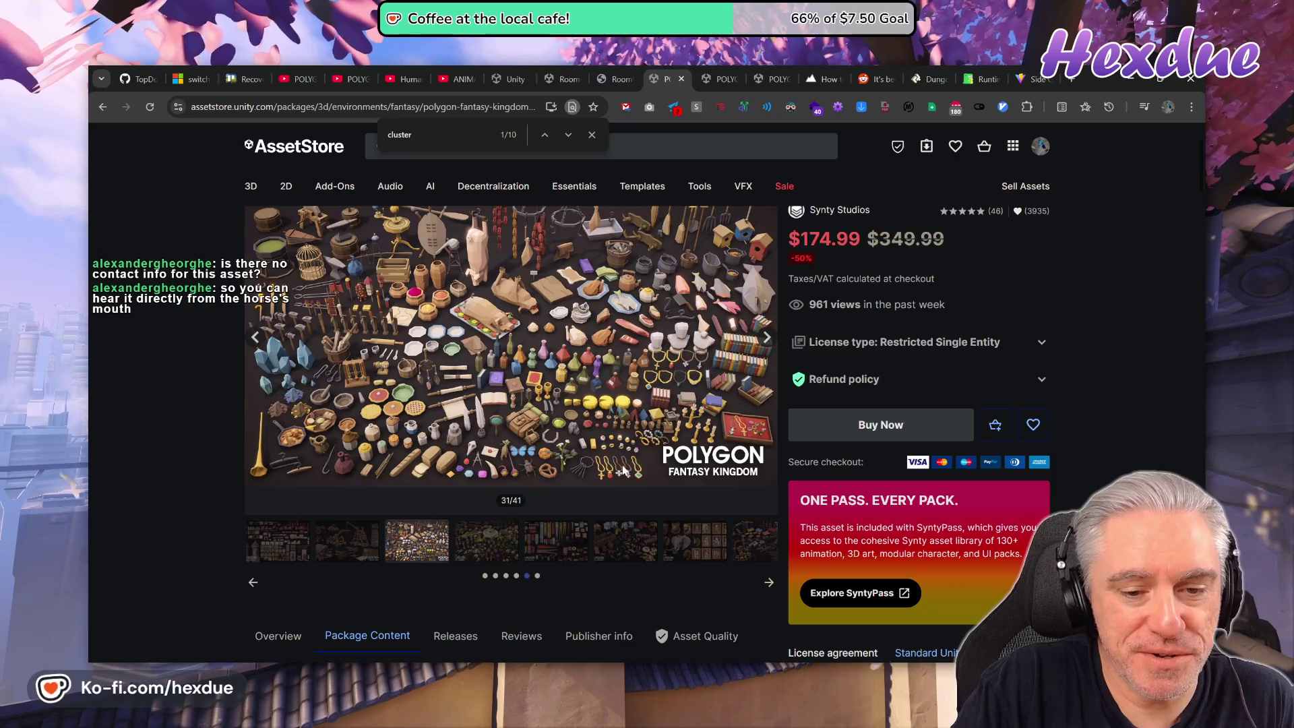
pyautogui.scroll(-9, 412, 579)
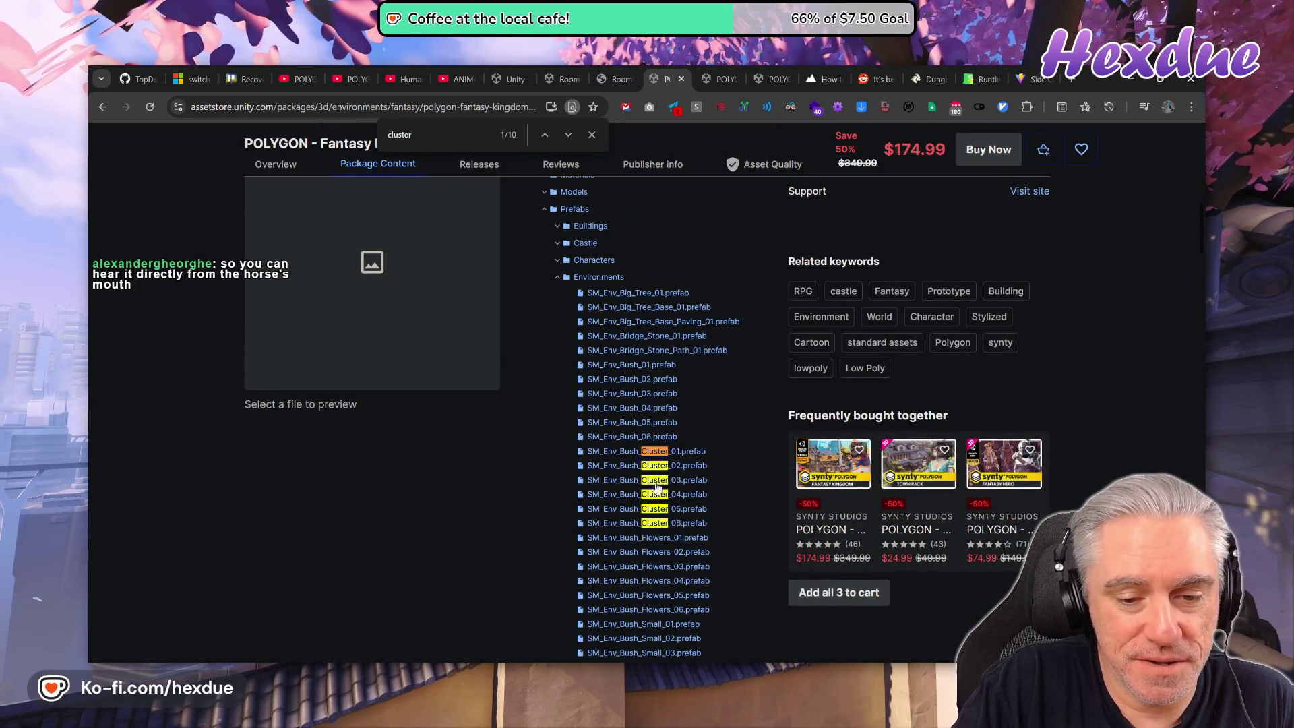
pyautogui.scroll(2, 660, 470)
pyautogui.scroll(-5, 651, 476)
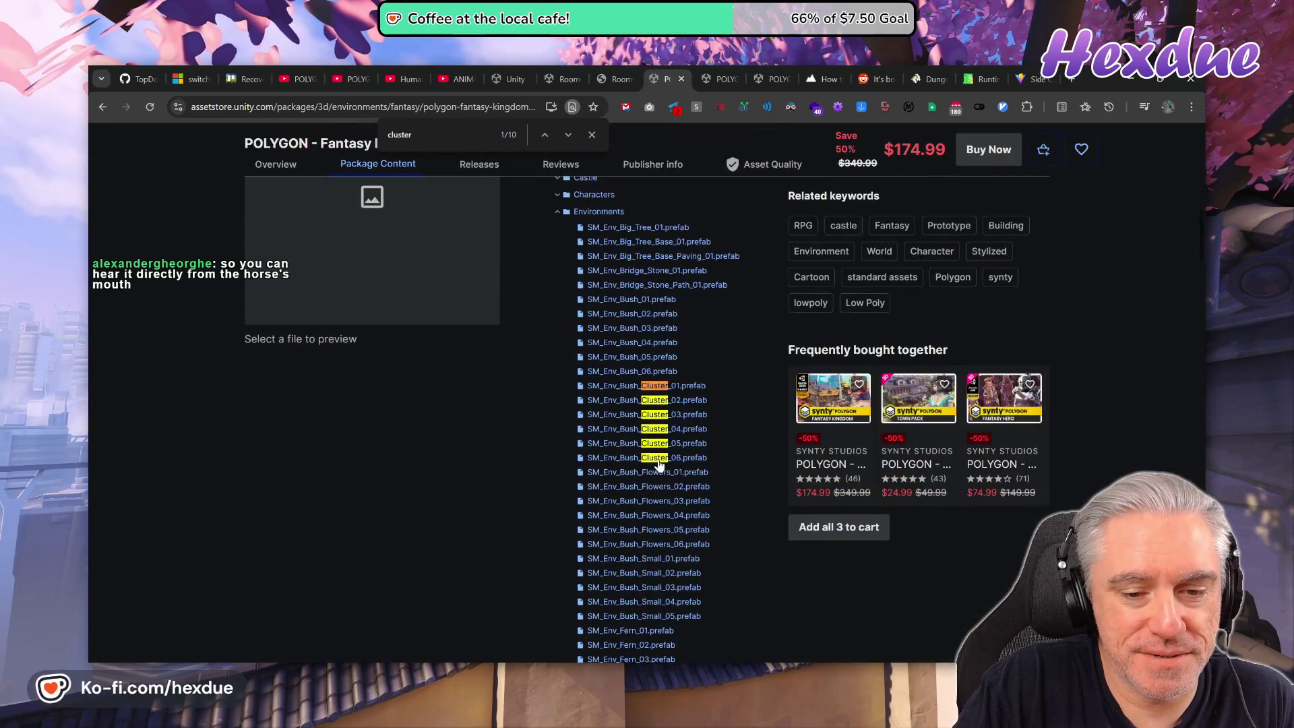
pyautogui.scroll(12, 651, 476)
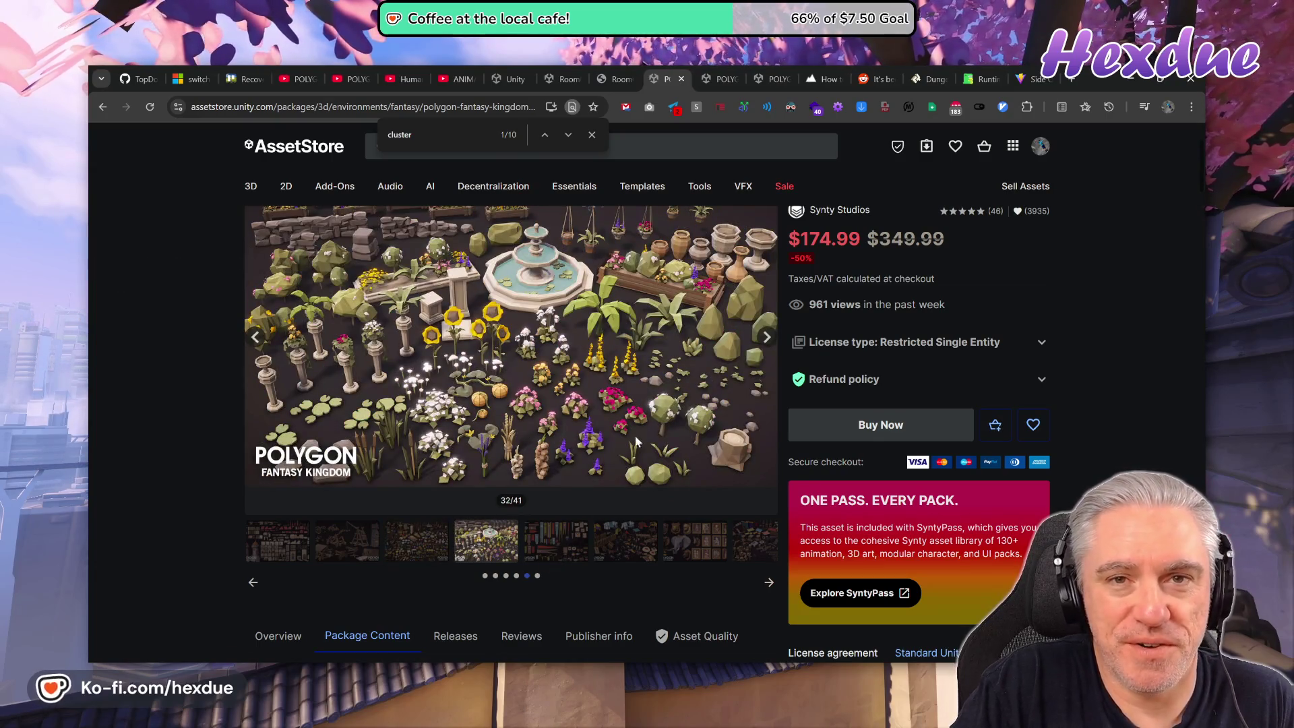
pyautogui.scroll(2, 599, 549)
pyautogui.scroll(-2, 634, 548)
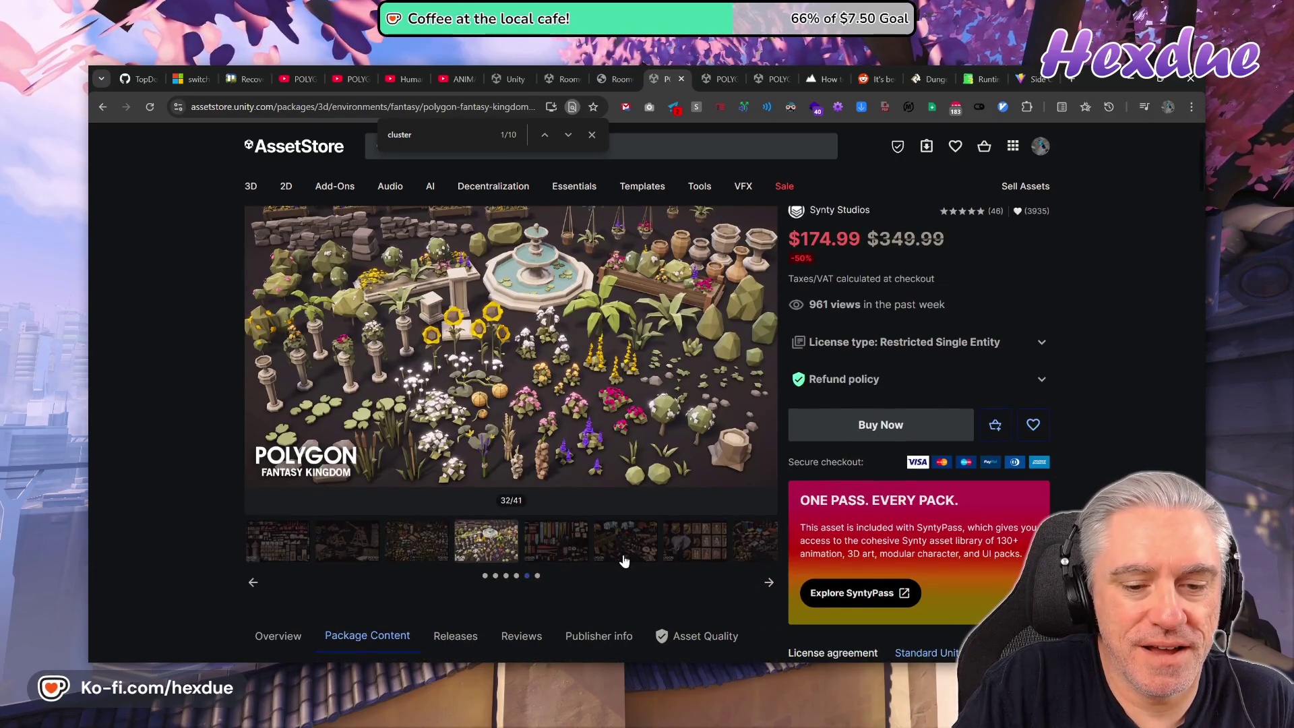
# View the banners, tents, trophies and crates gallery images.
pyautogui.click(562, 544)
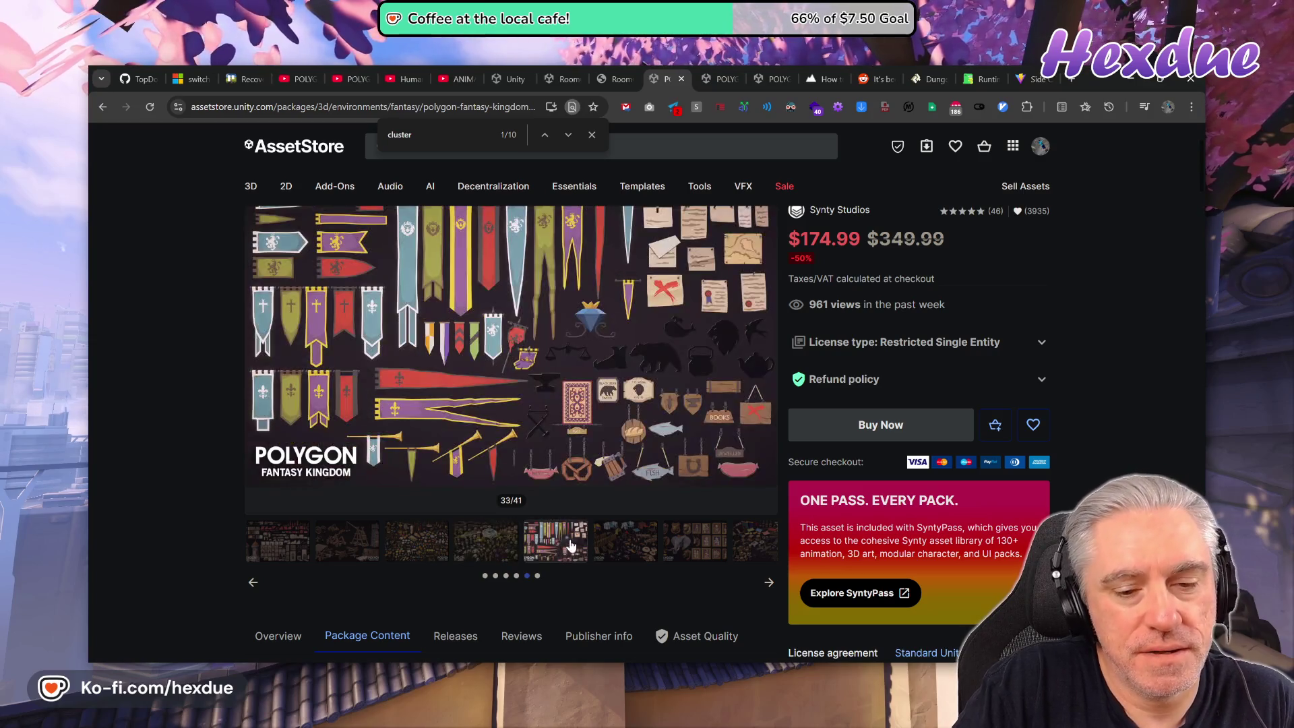
pyautogui.click(648, 550)
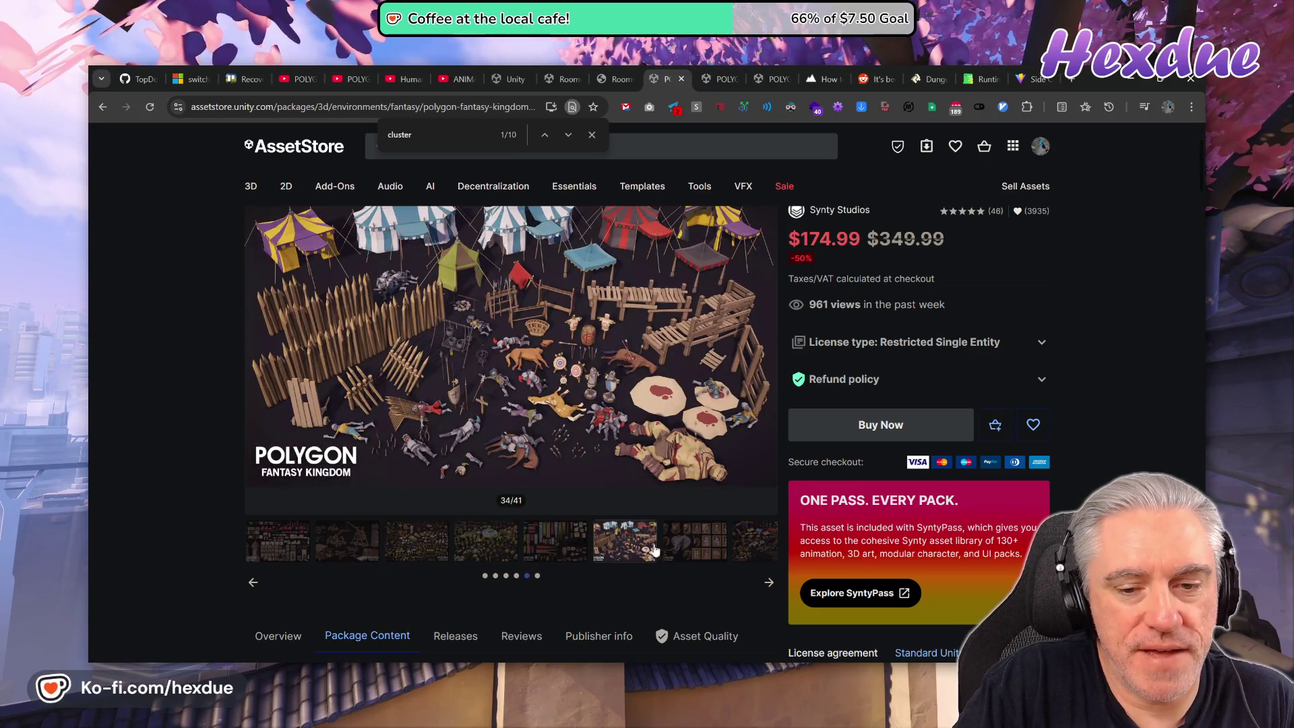
pyautogui.click(704, 549)
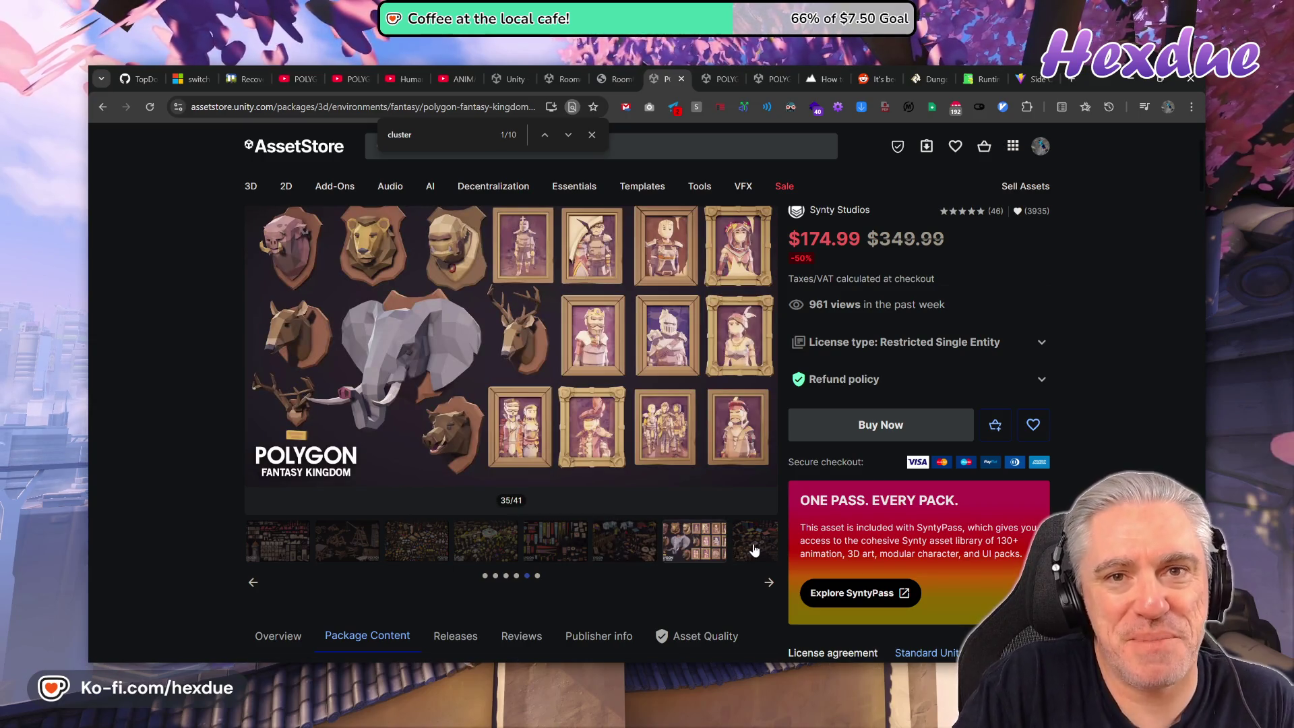
pyautogui.click(754, 550)
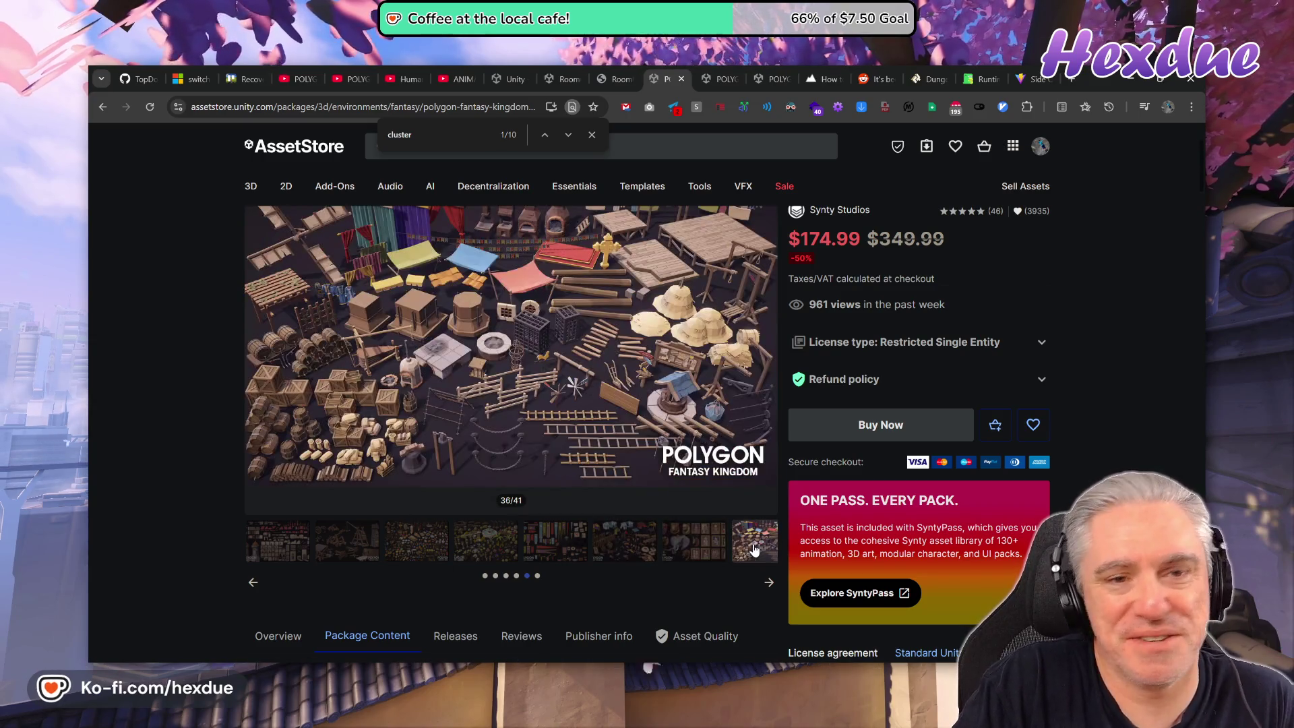
# Advance to the final gallery images and flip through weapons, furniture, nature props and castle overview, ending on furniture.
pyautogui.click(768, 583)
pyautogui.click(402, 552)
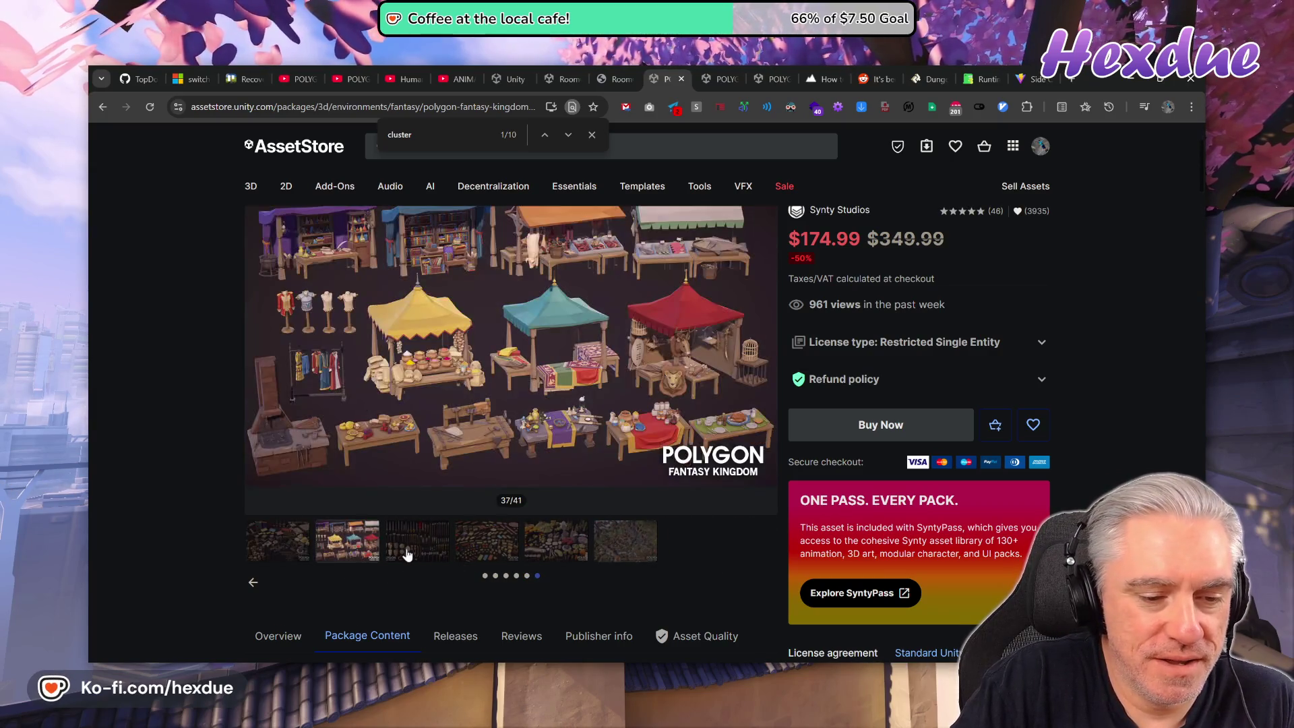
pyautogui.click(487, 551)
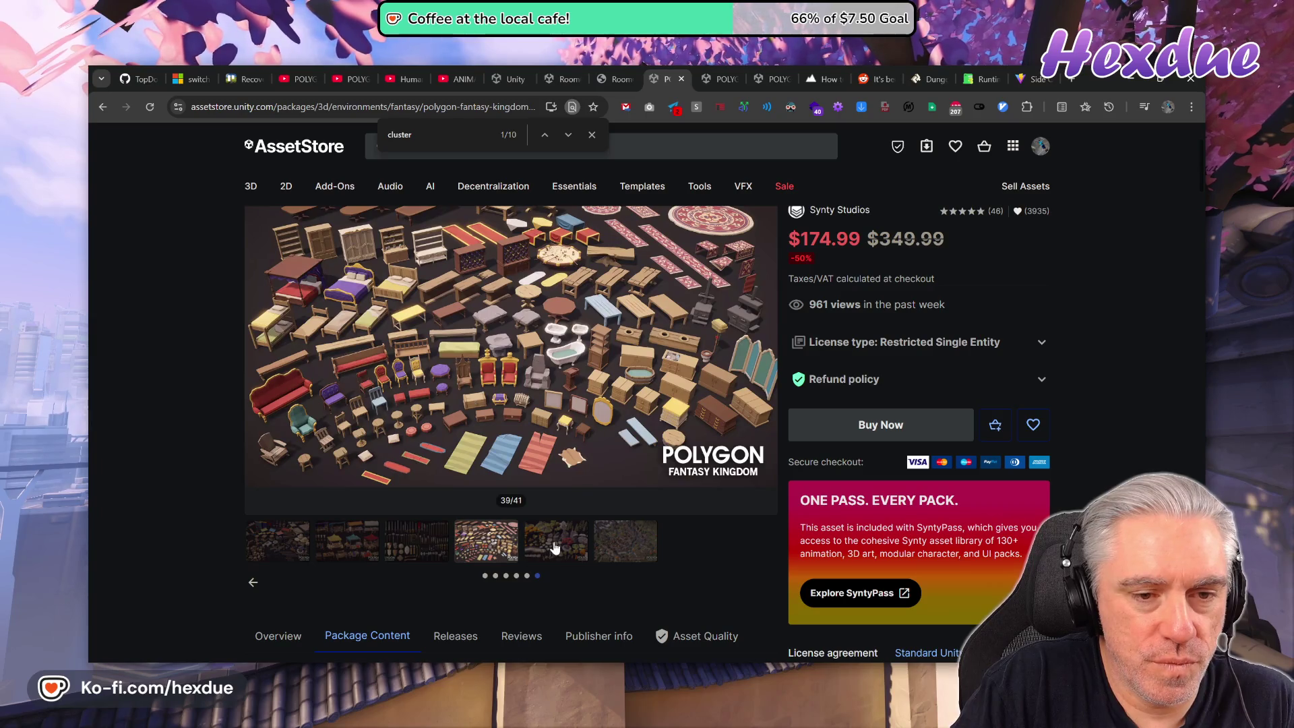
pyautogui.click(554, 547)
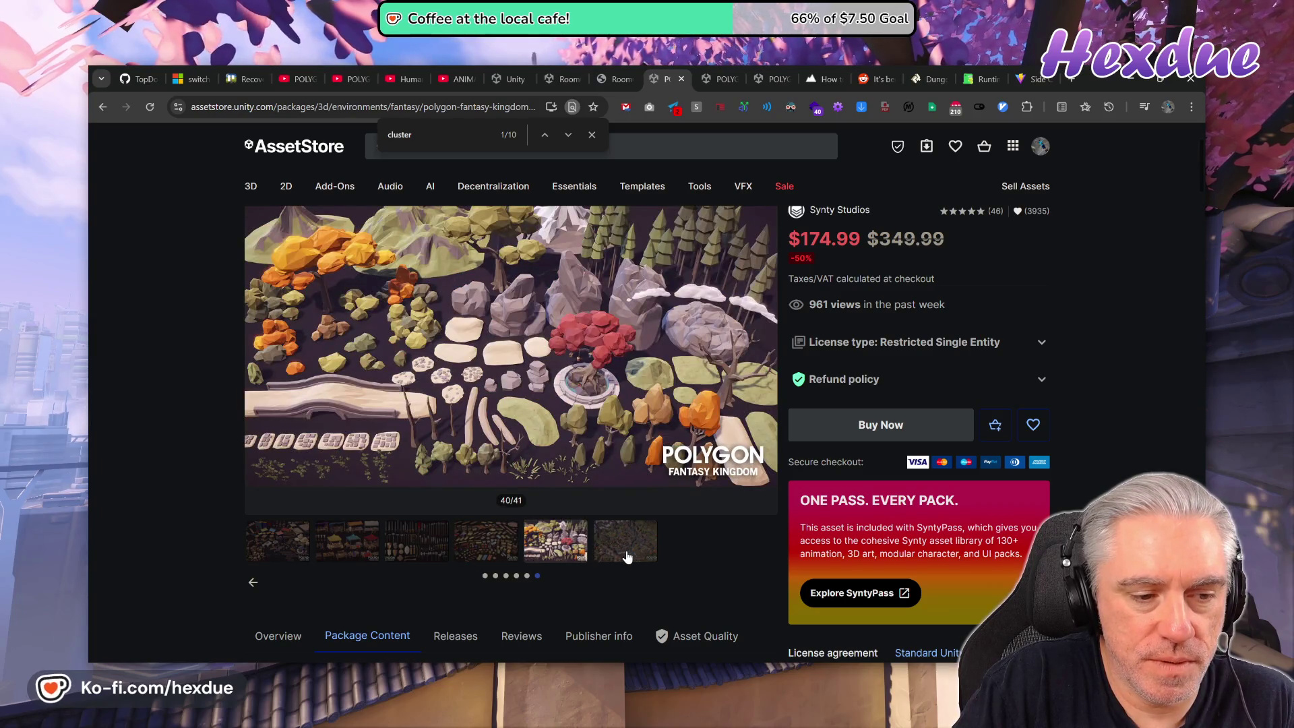
pyautogui.click(626, 556)
pyautogui.click(570, 553)
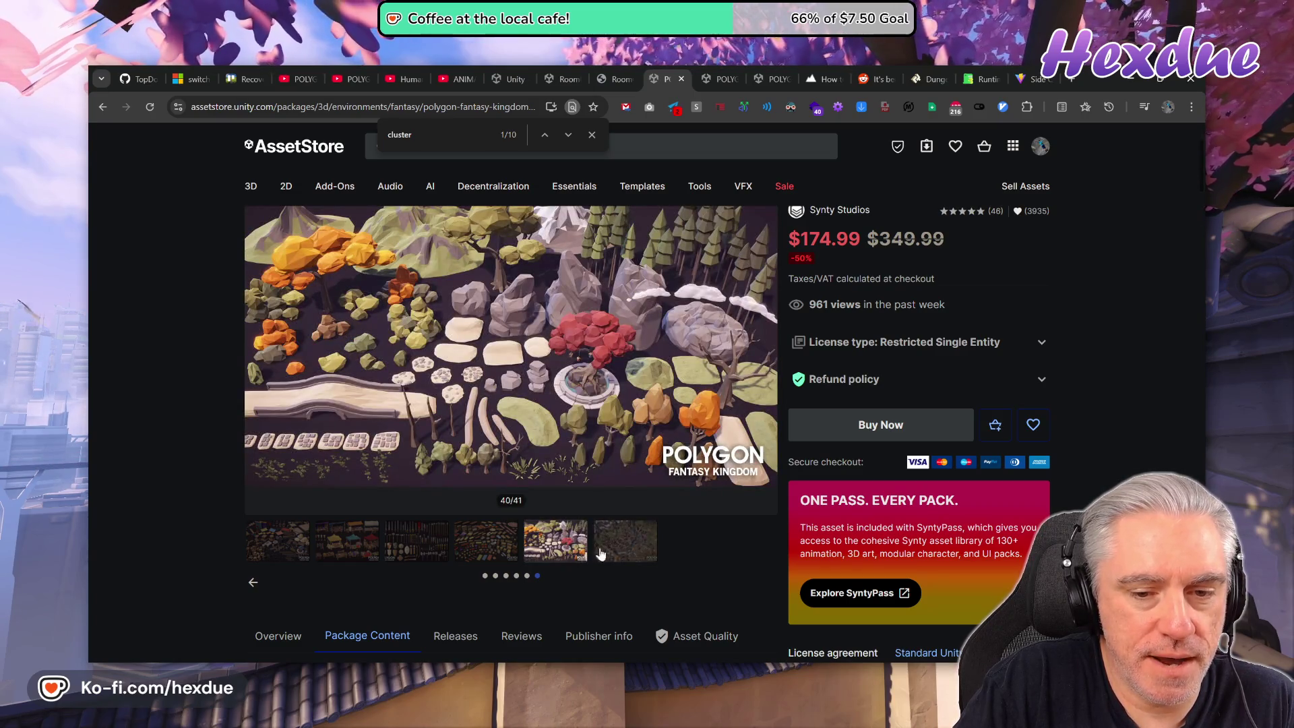
pyautogui.click(640, 558)
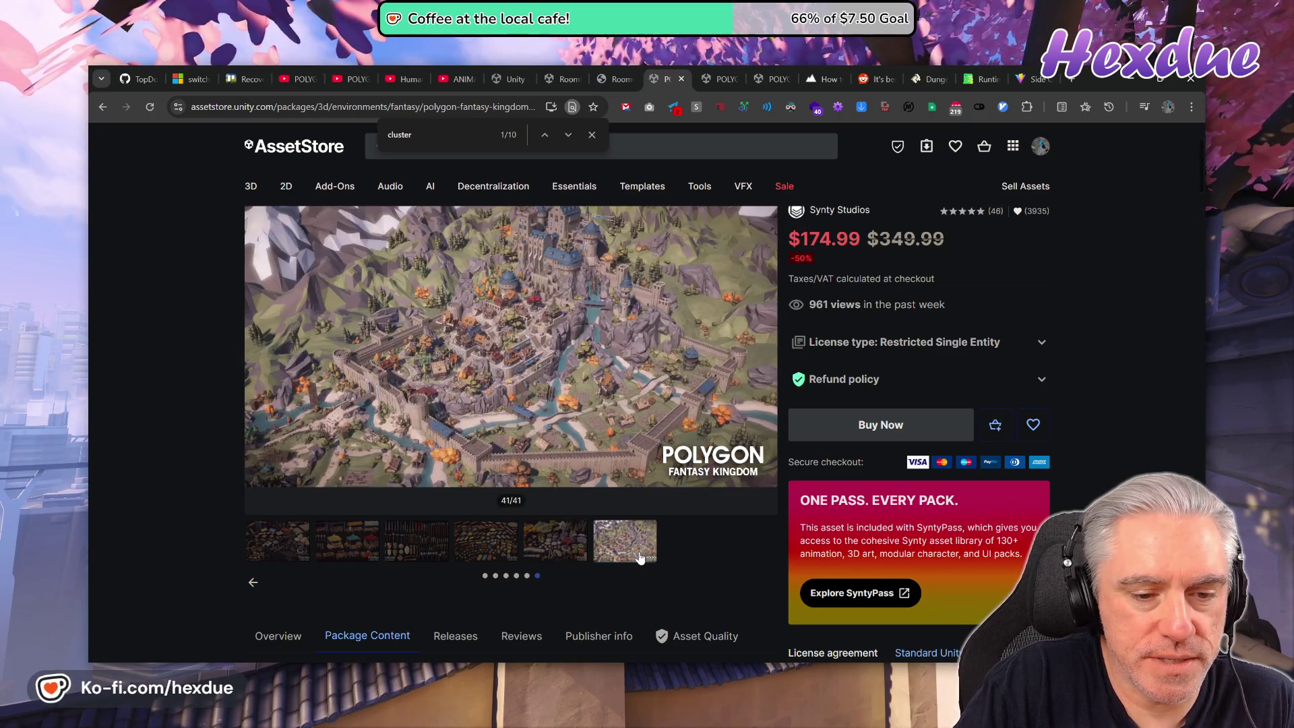
pyautogui.click(580, 554)
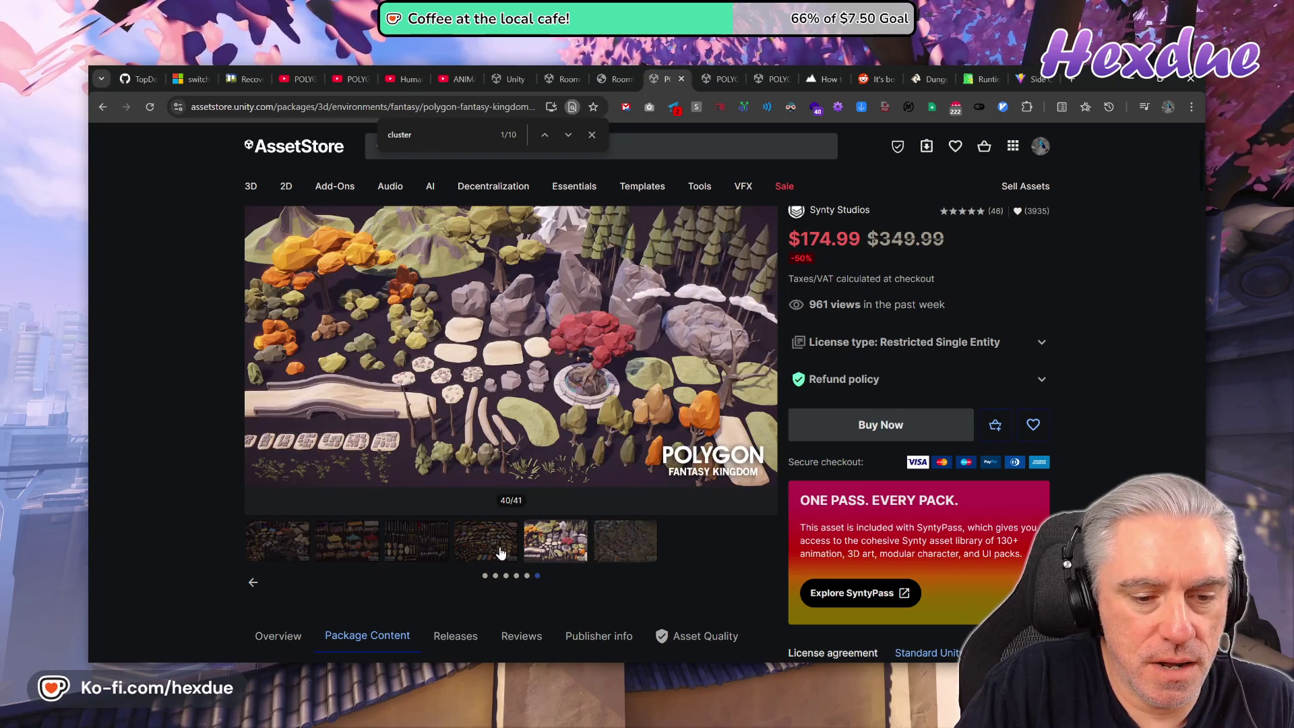
pyautogui.click(500, 553)
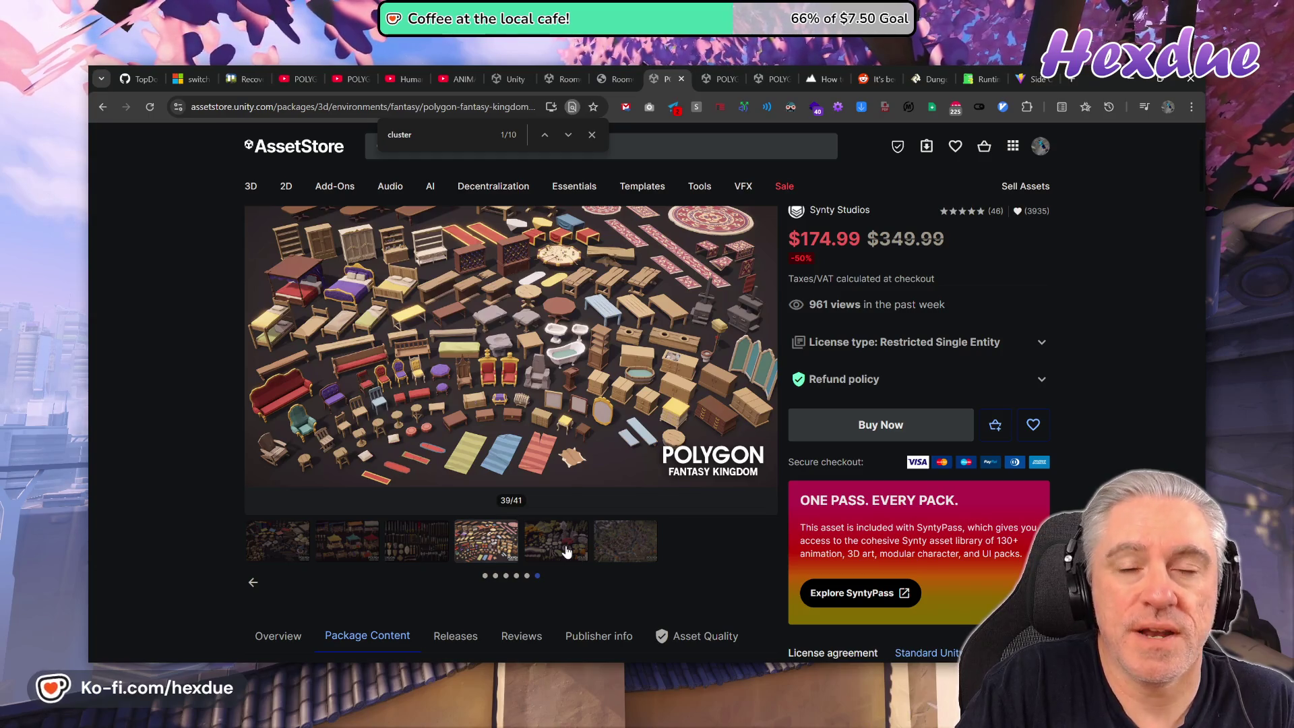
# Flip between the market stalls, weapons, furniture, nature props and castle overview gallery images.
pyautogui.click(565, 552)
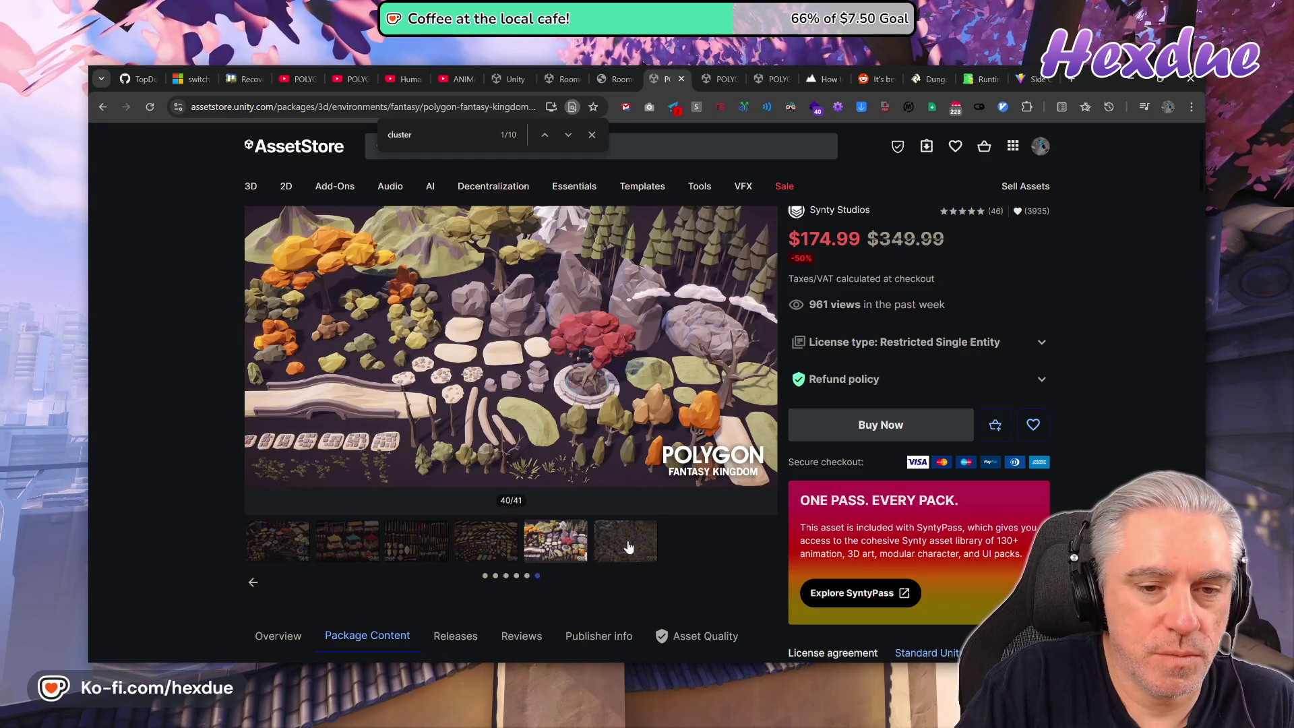
pyautogui.click(627, 546)
pyautogui.click(565, 543)
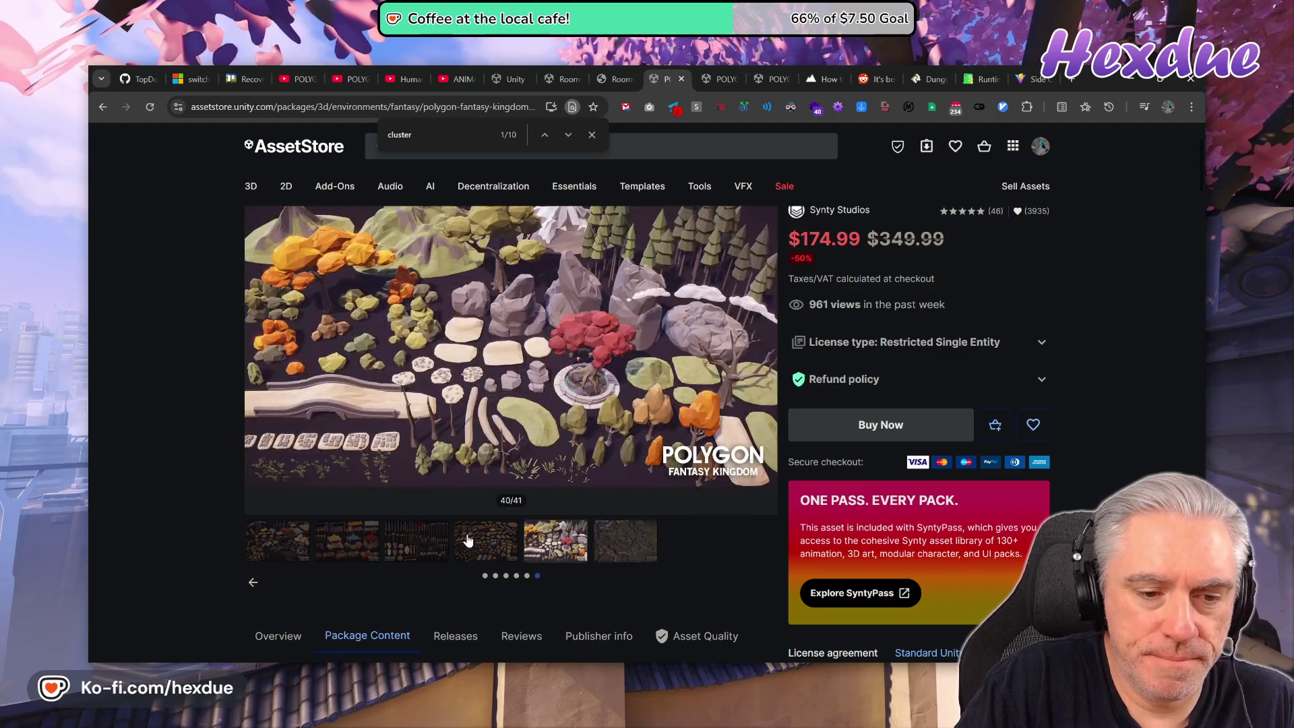
pyautogui.click(468, 540)
pyautogui.click(438, 548)
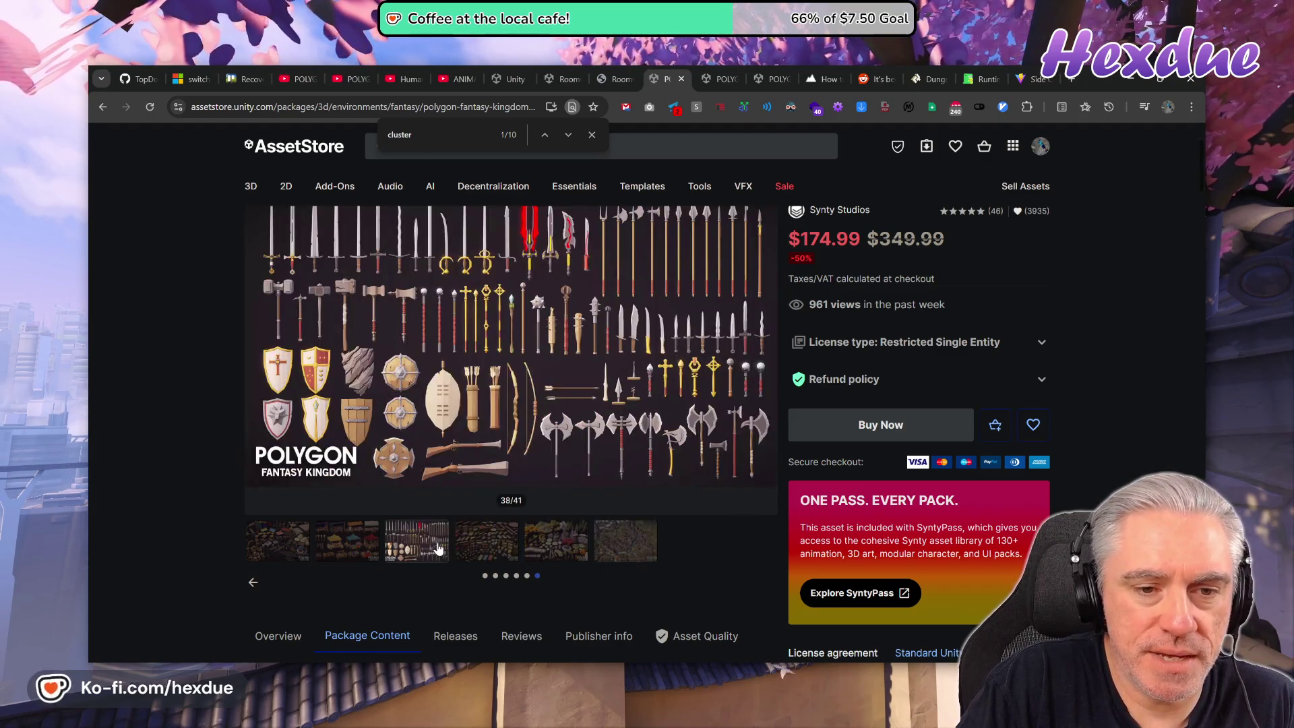
pyautogui.click(375, 557)
pyautogui.click(440, 549)
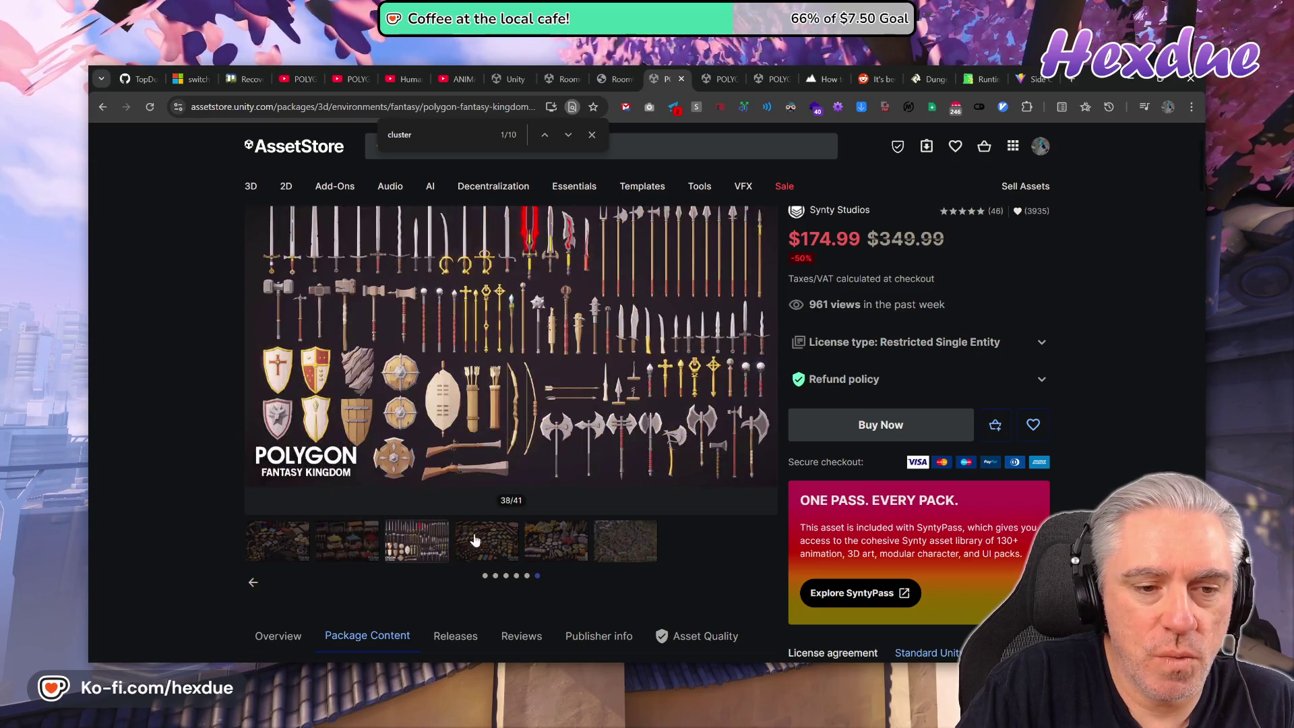
pyautogui.click(510, 543)
pyautogui.click(568, 545)
pyautogui.click(603, 545)
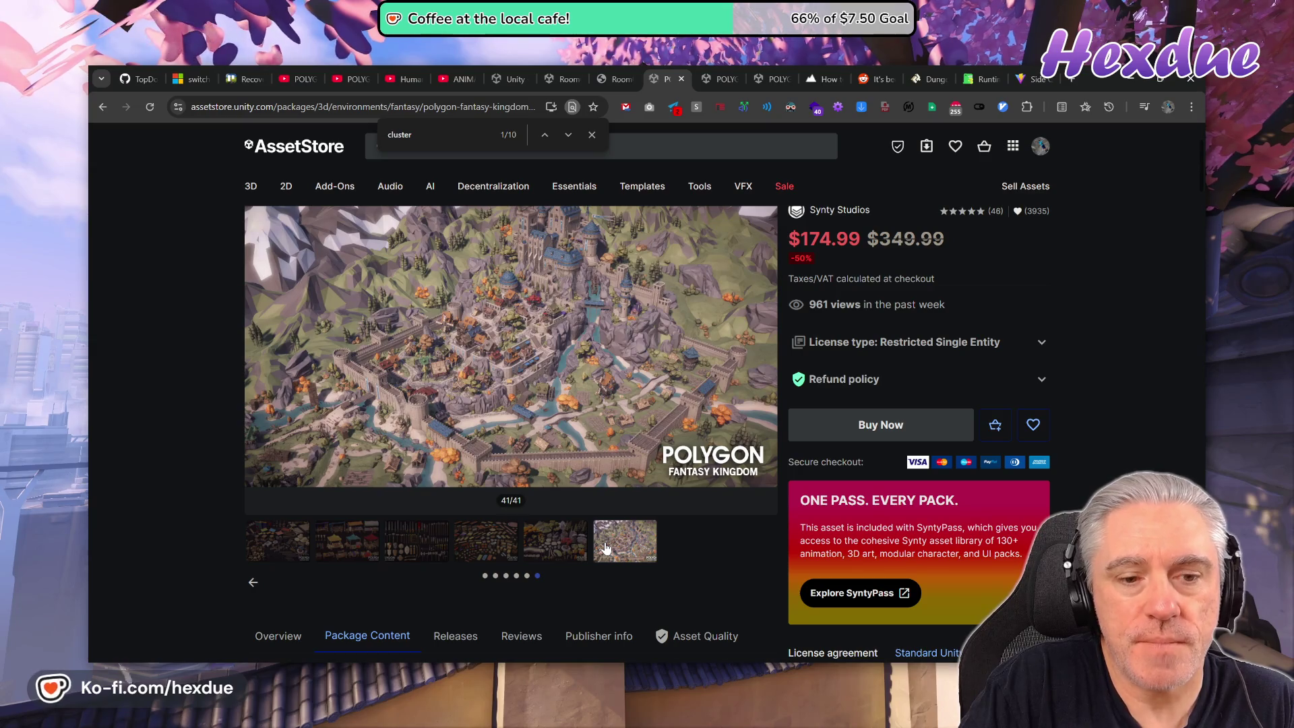
pyautogui.click(559, 547)
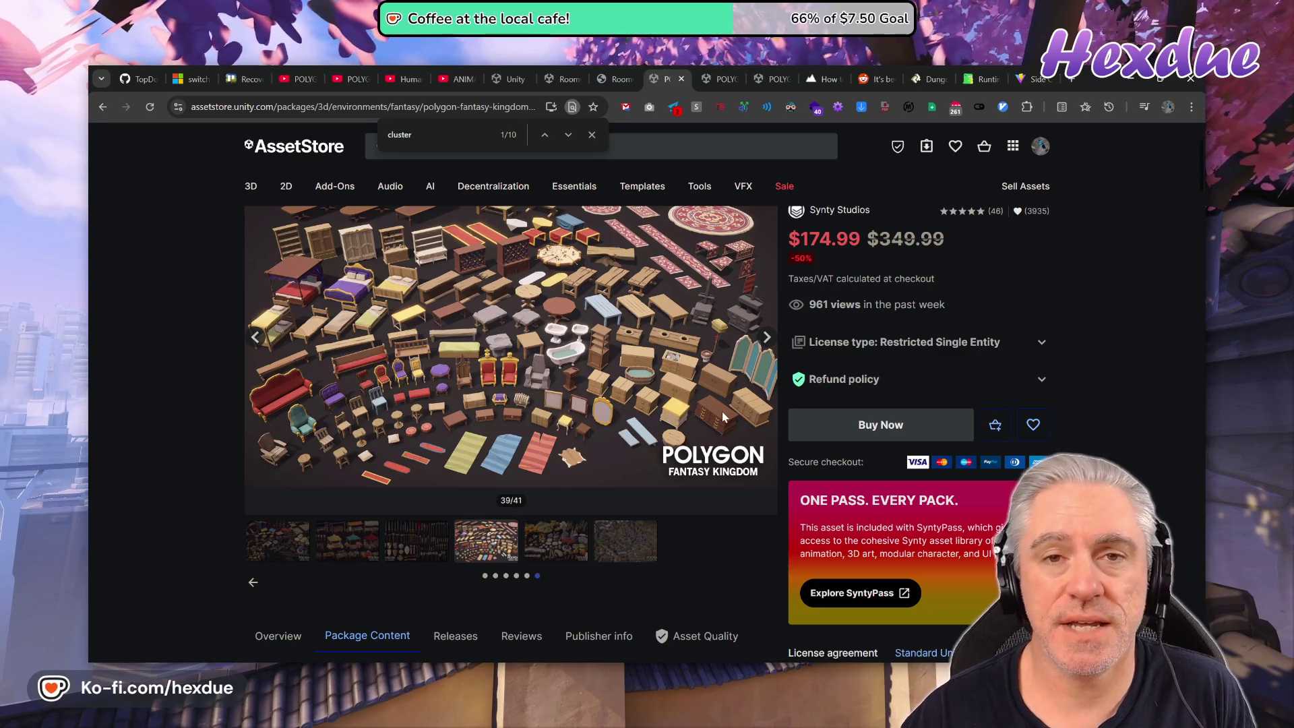
# Cycle again through the nature, castle, weapons, furniture and market stalls preview images.
pyautogui.click(561, 553)
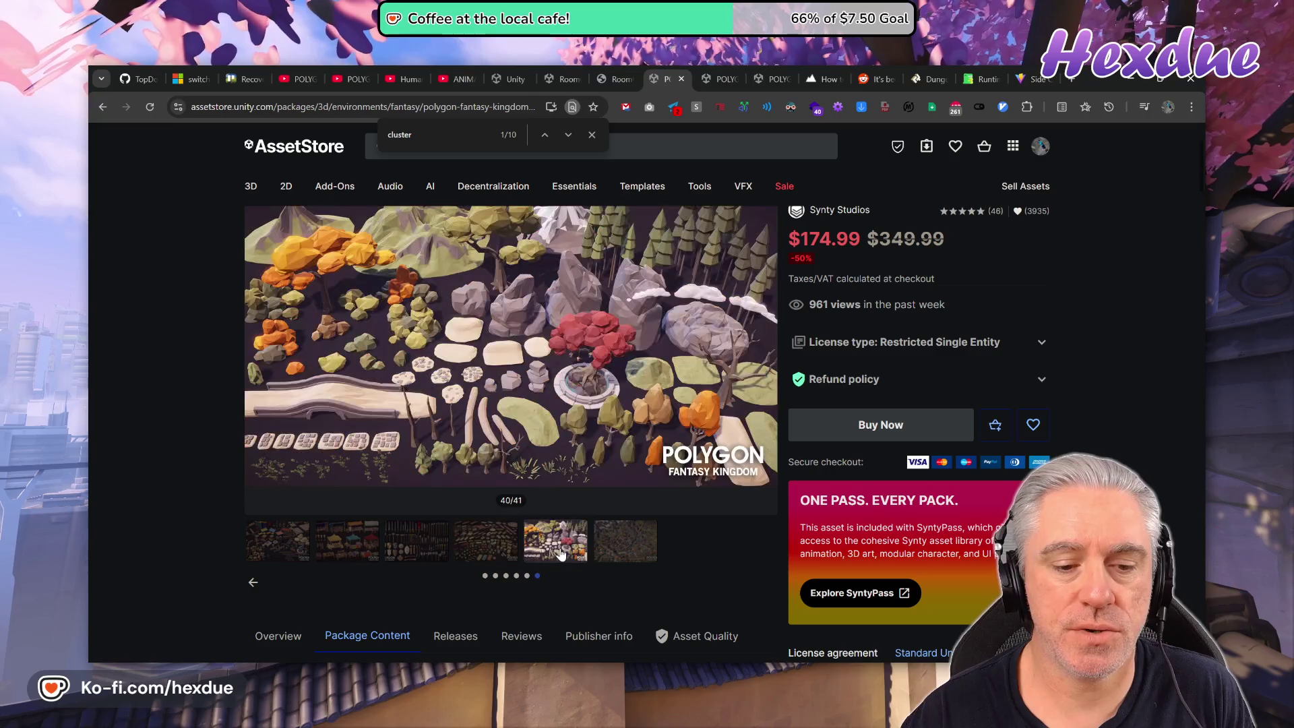
pyautogui.click(627, 548)
pyautogui.click(448, 552)
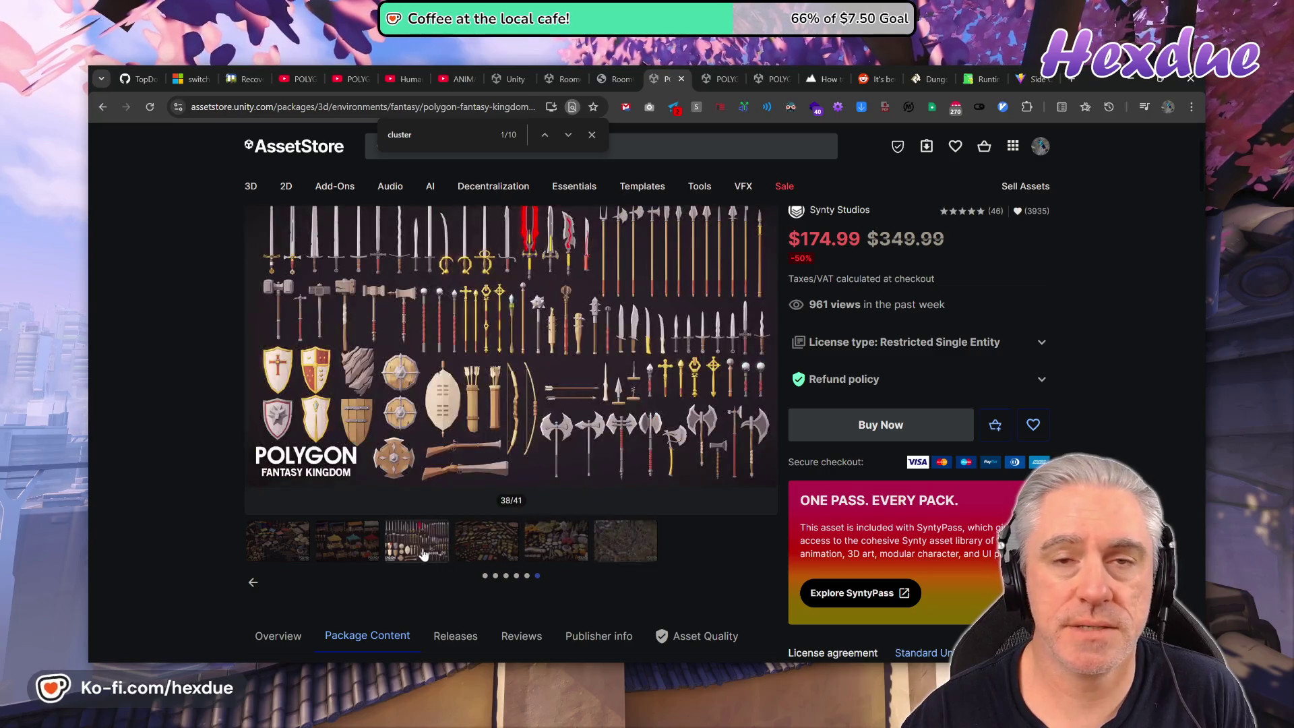
pyautogui.click(484, 549)
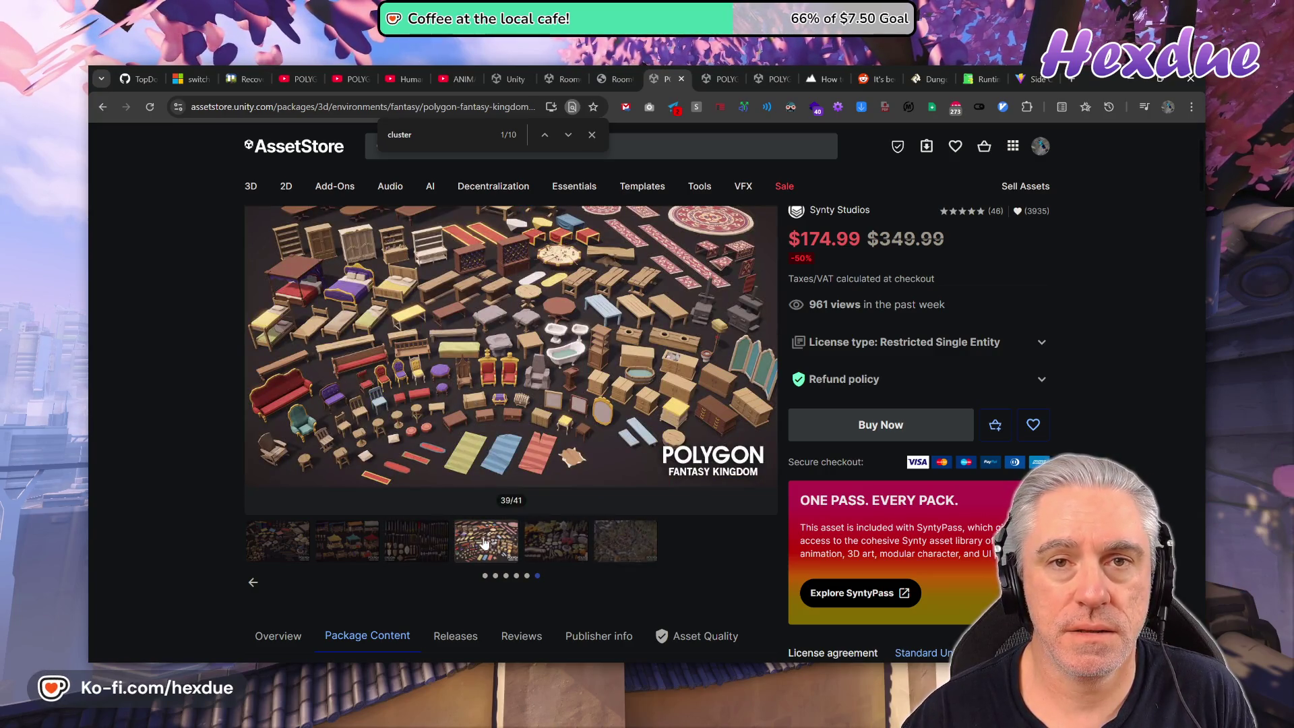
pyautogui.click(428, 552)
pyautogui.click(376, 544)
pyautogui.click(557, 531)
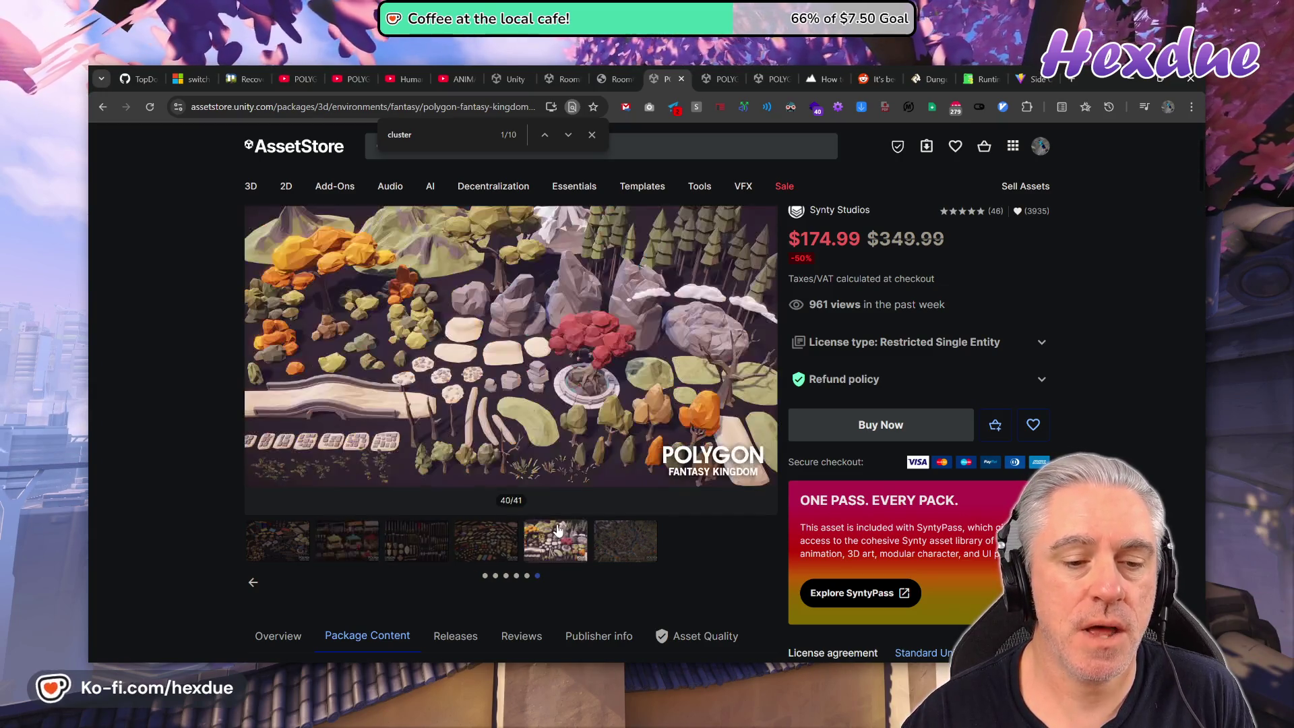
pyautogui.click(627, 544)
pyautogui.click(481, 539)
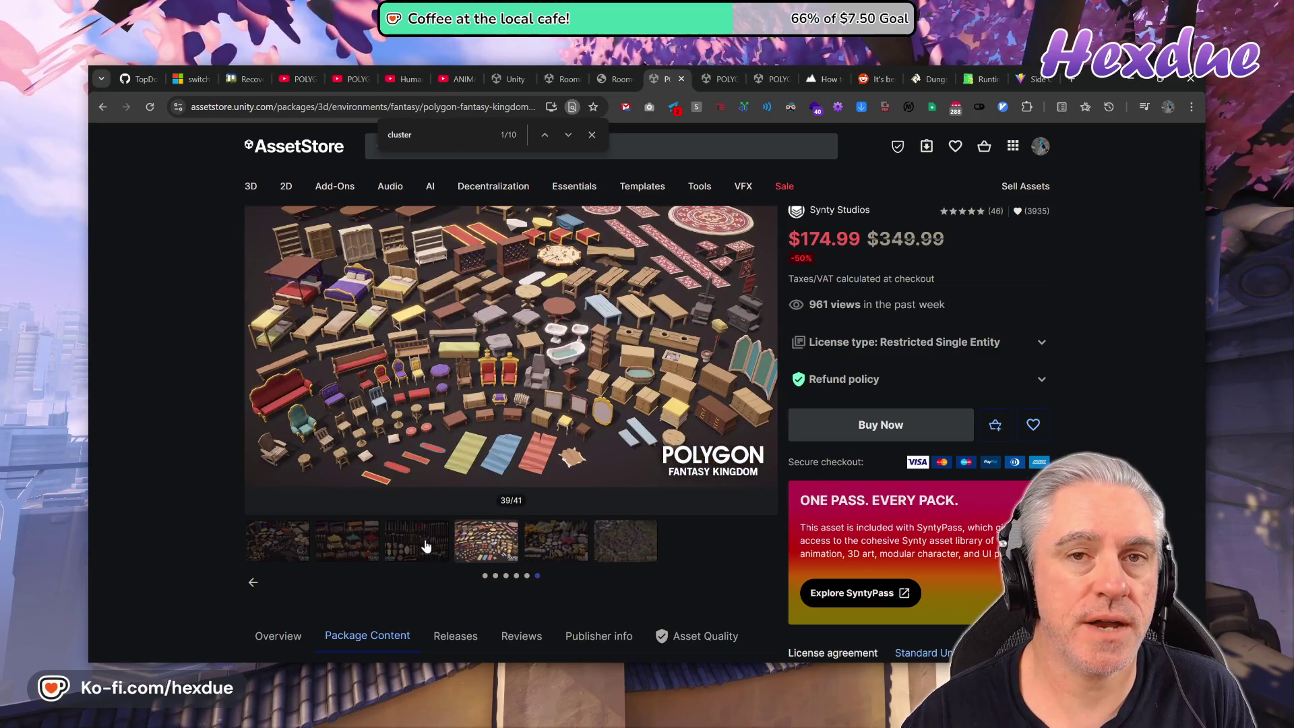
pyautogui.click(426, 545)
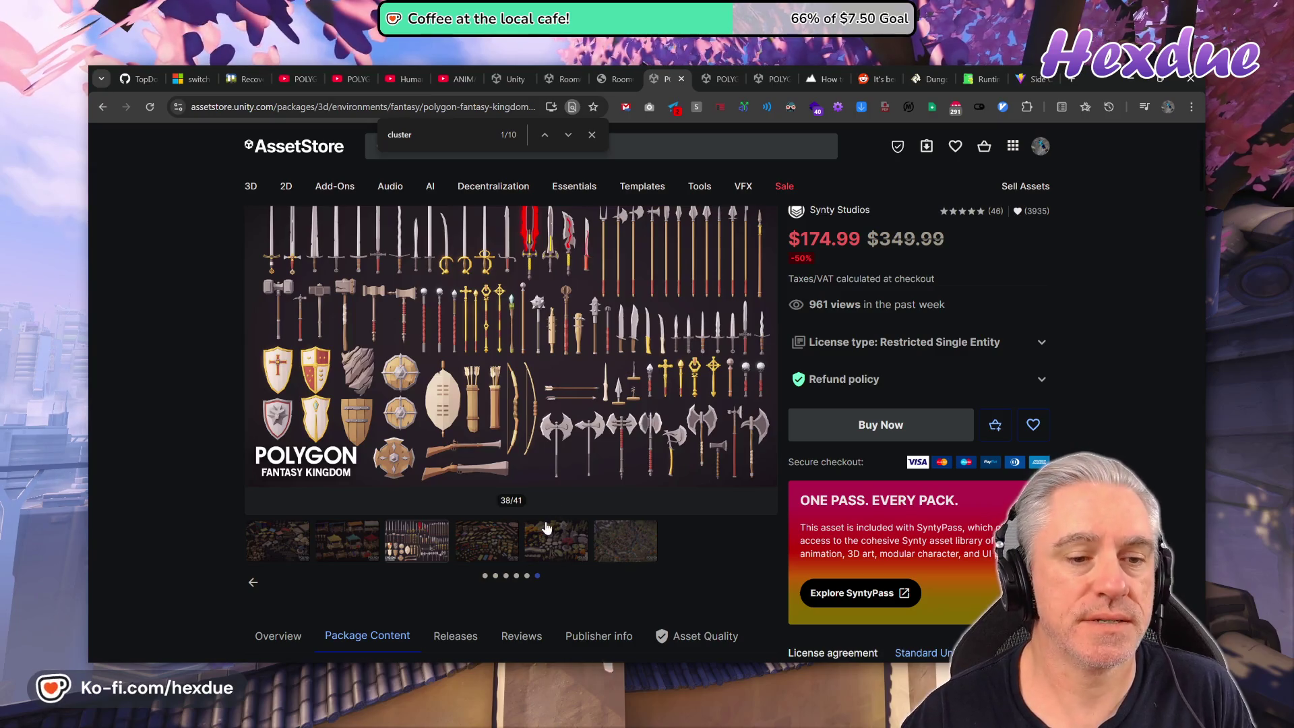
# Compare the nature scene, furniture, castle village and weapons previews, then bring up the RoomGen documentation PDF.
pyautogui.click(587, 542)
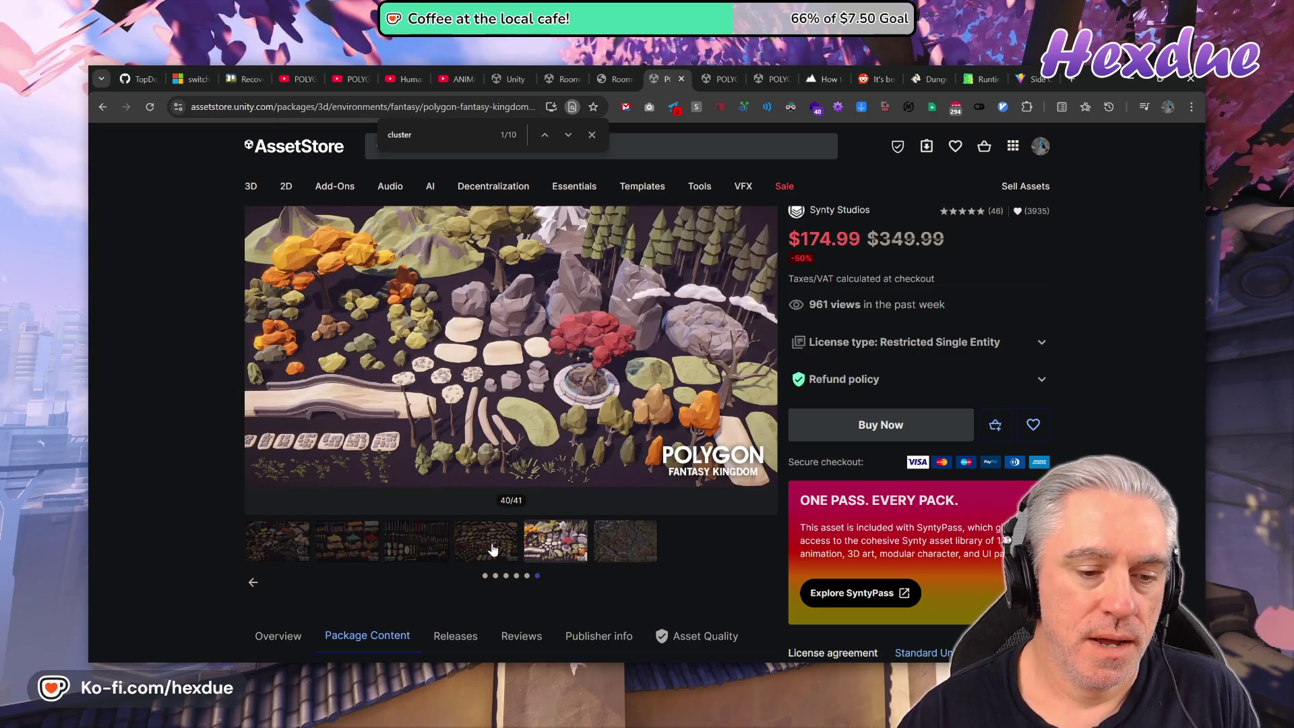
pyautogui.click(492, 546)
pyautogui.click(618, 551)
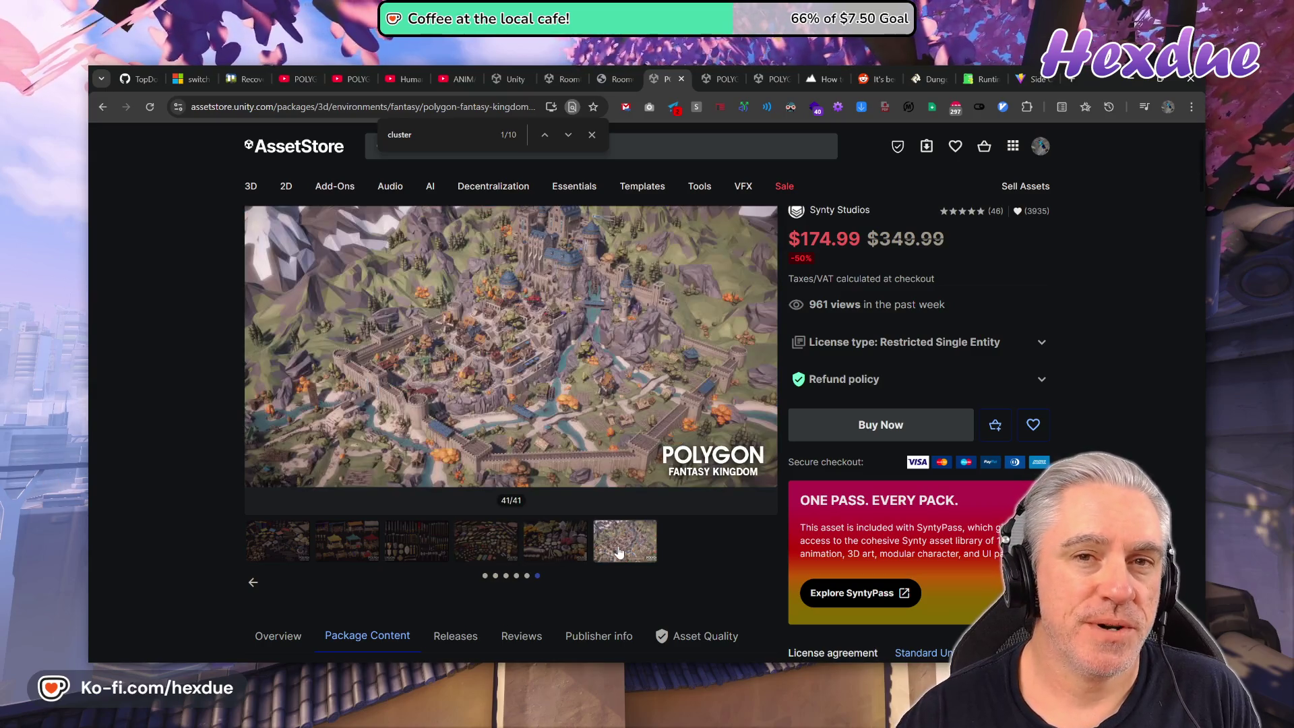
pyautogui.click(573, 544)
pyautogui.click(428, 548)
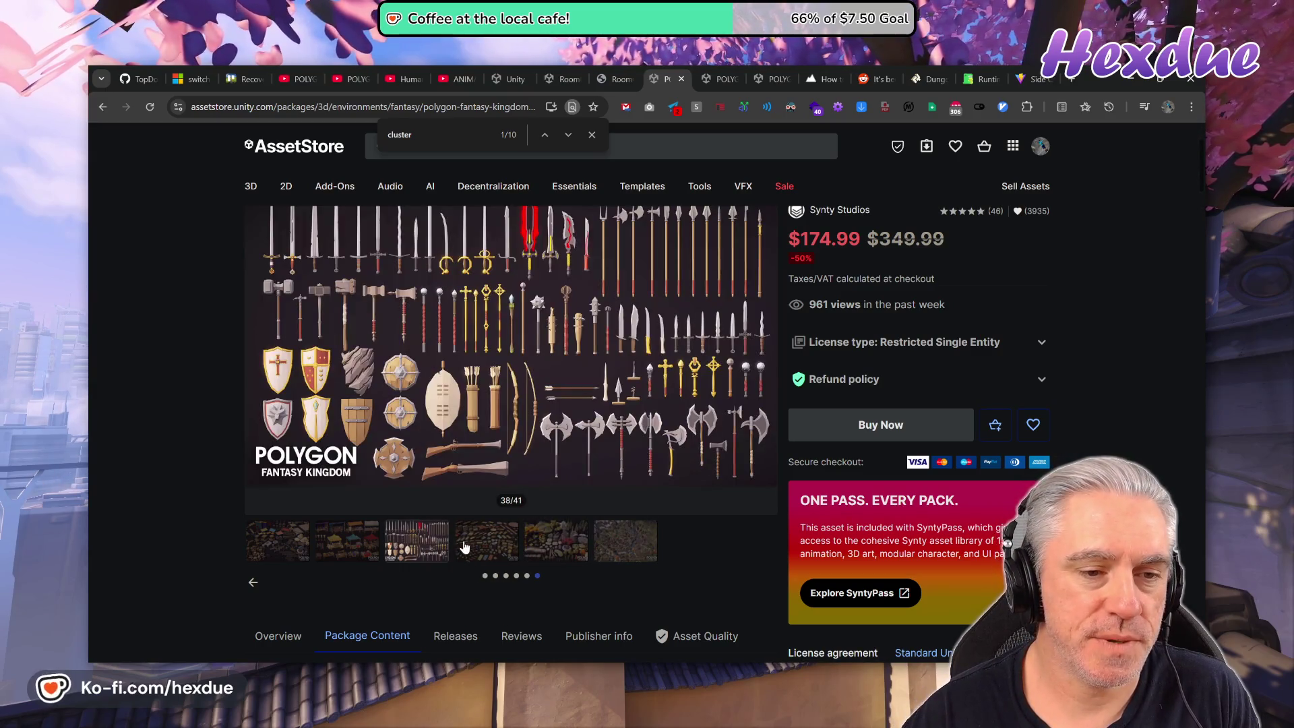
pyautogui.click(481, 544)
pyautogui.click(583, 544)
pyautogui.click(621, 541)
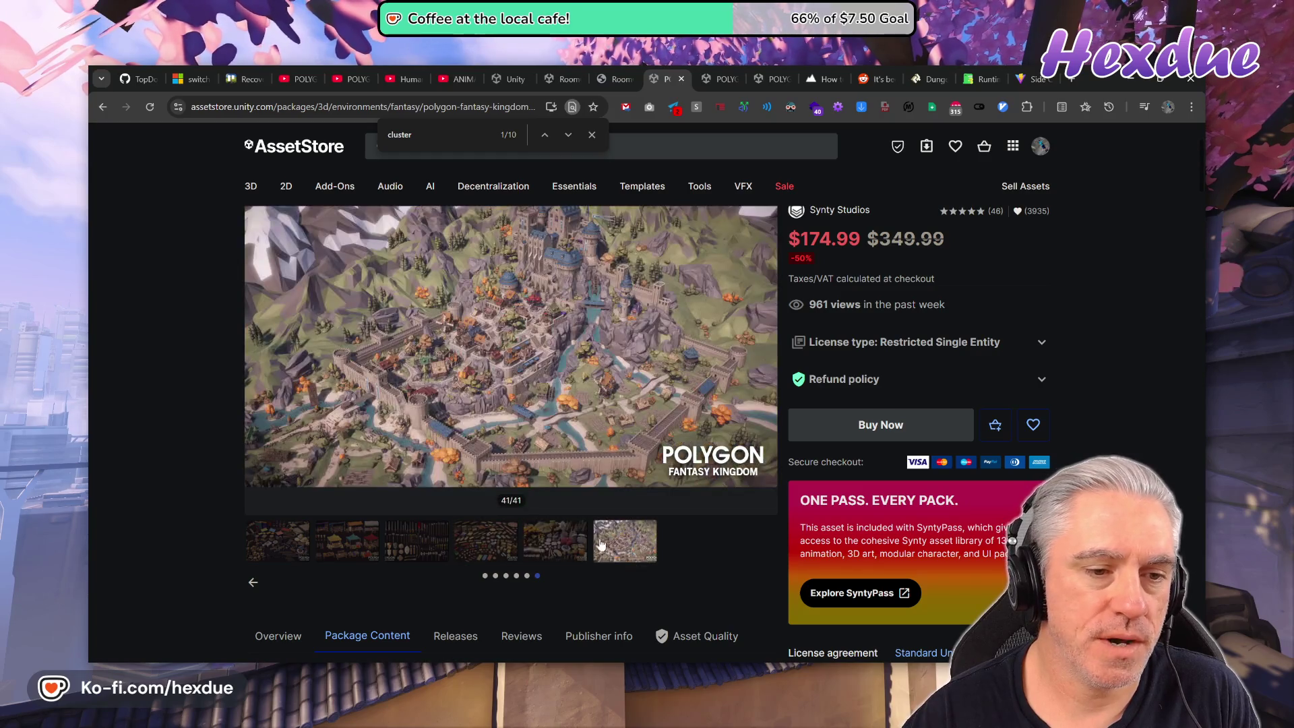
pyautogui.click(571, 545)
pyautogui.click(491, 539)
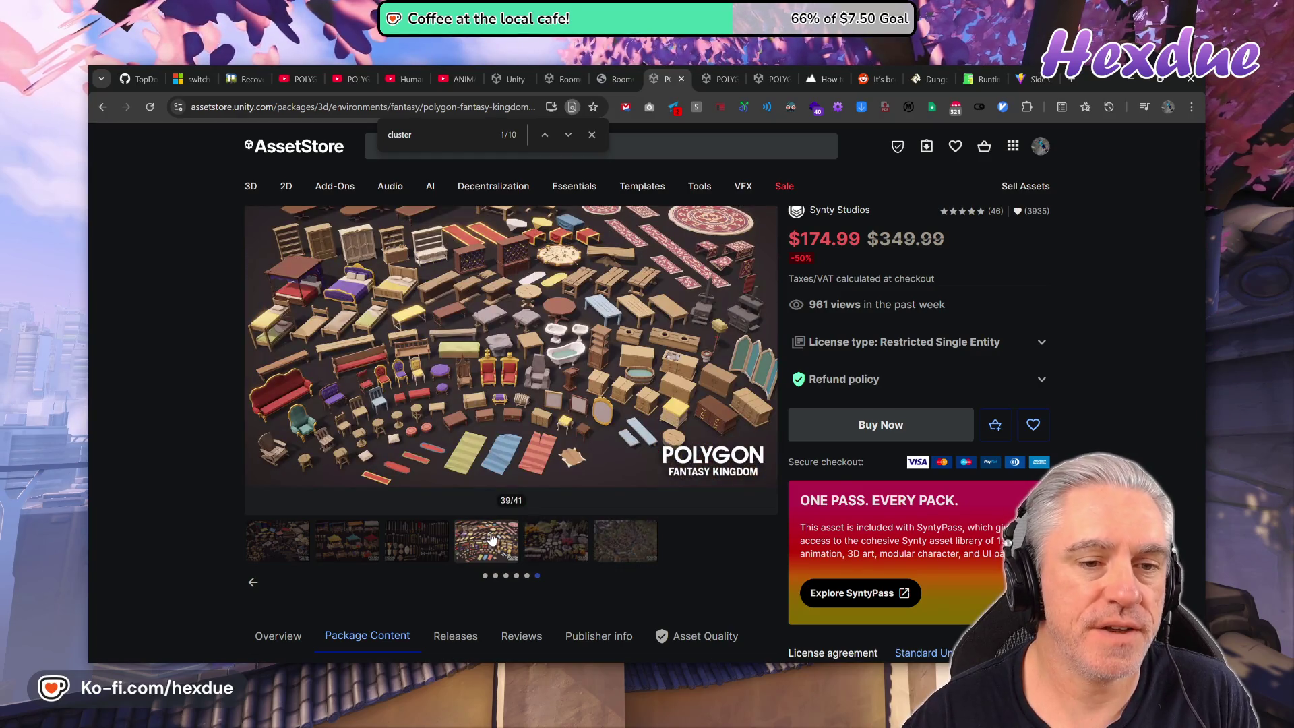
pyautogui.click(412, 543)
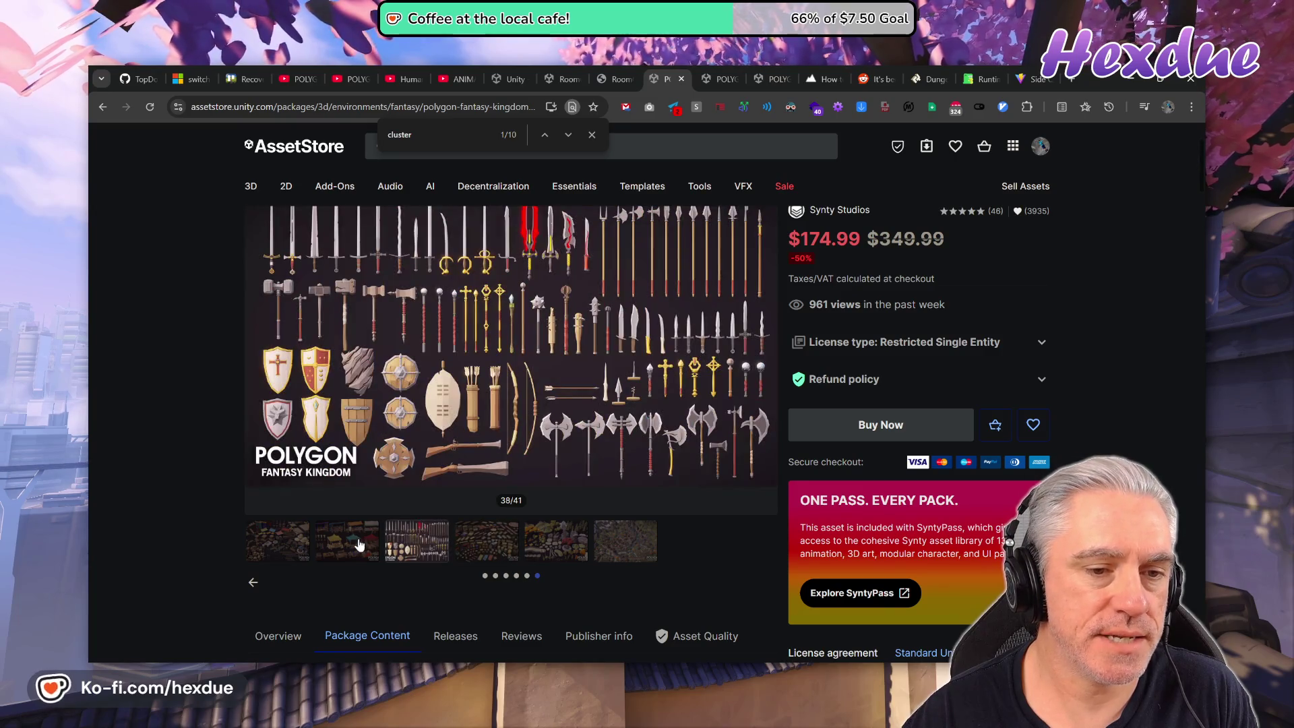
pyautogui.click(556, 542)
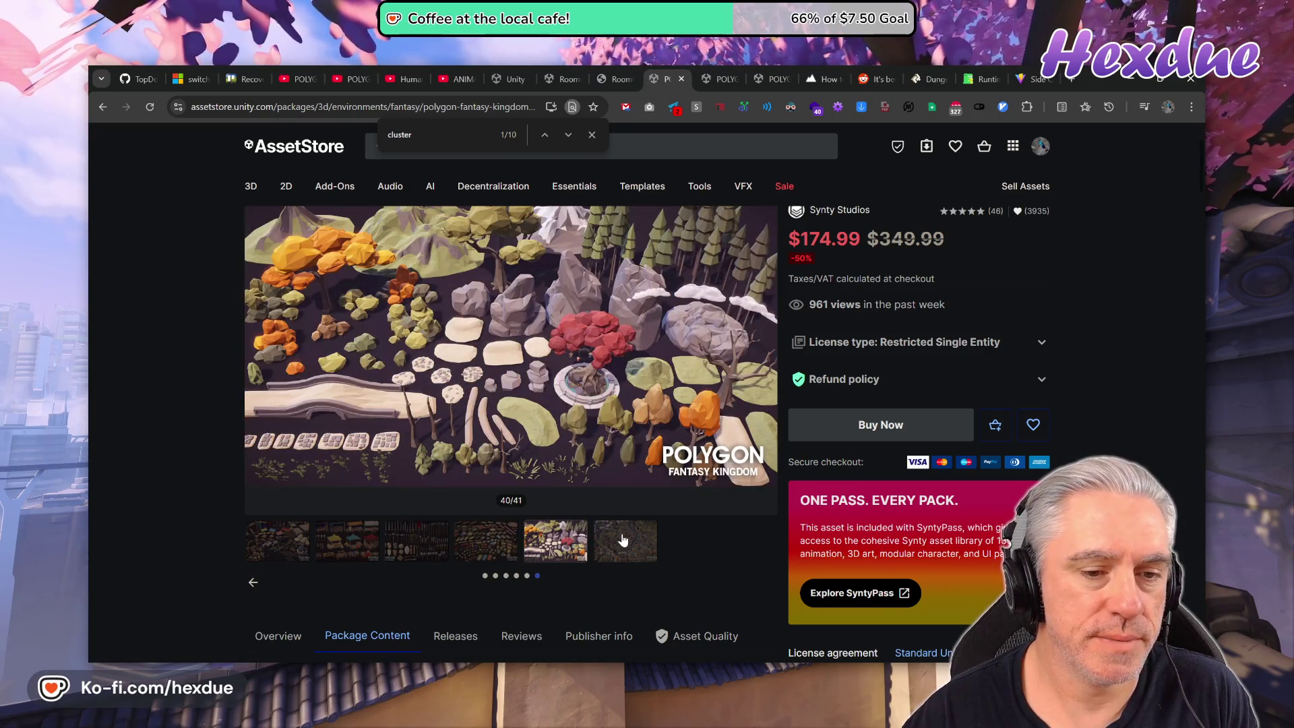
pyautogui.click(616, 79)
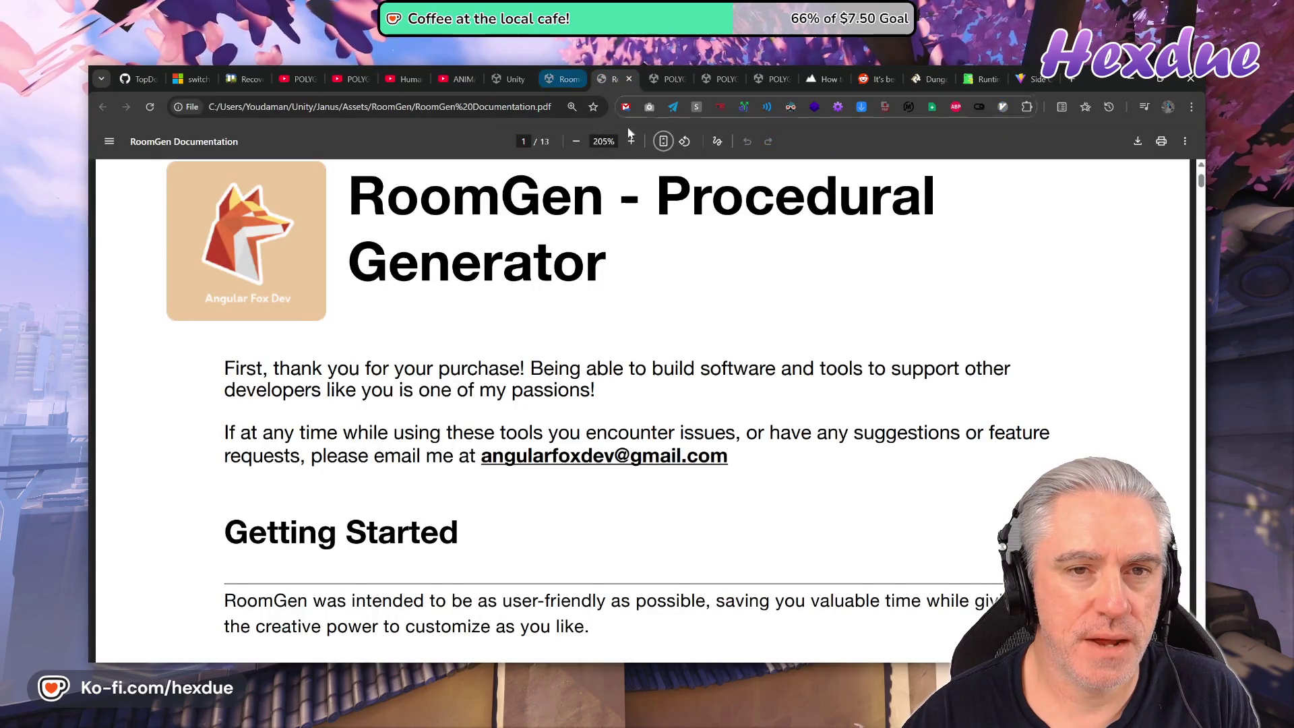
# Scroll the RoomGen PDF from page 1 down to the Landscapes section on page 10, then go to Unity.
pyautogui.scroll(-20, 640, 404)
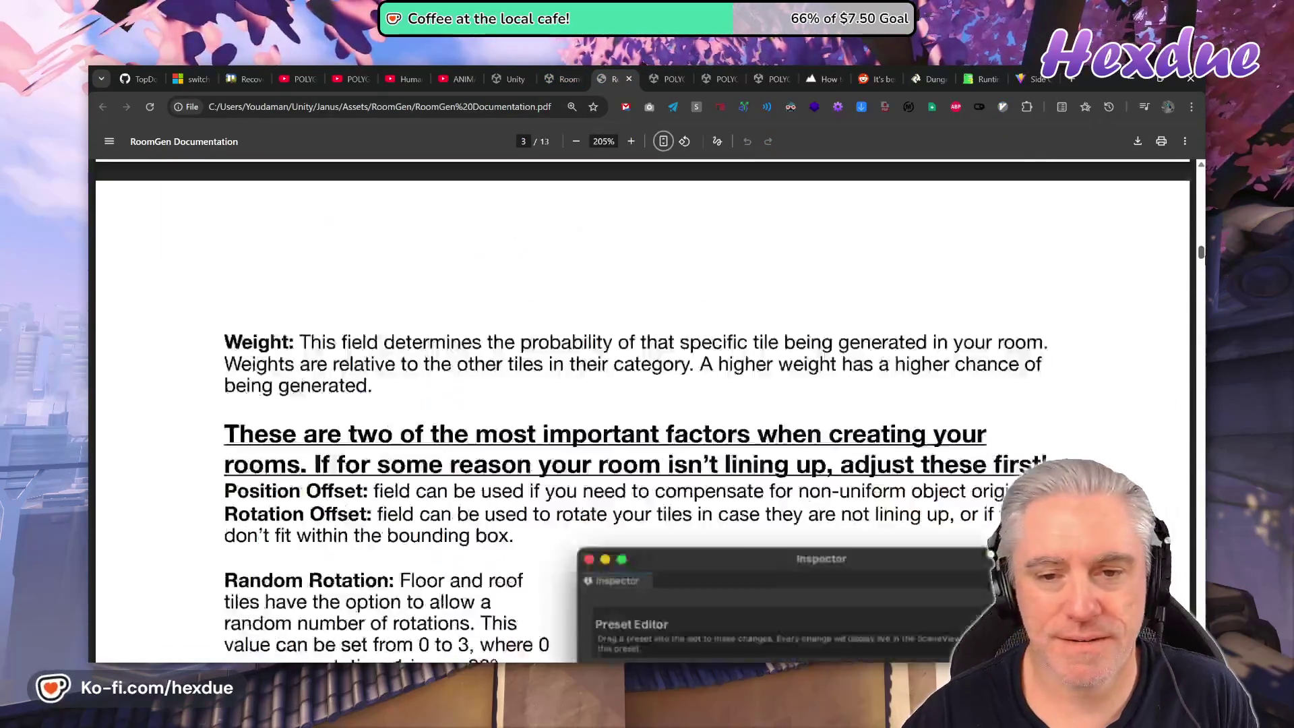
pyautogui.scroll(-20, 640, 404)
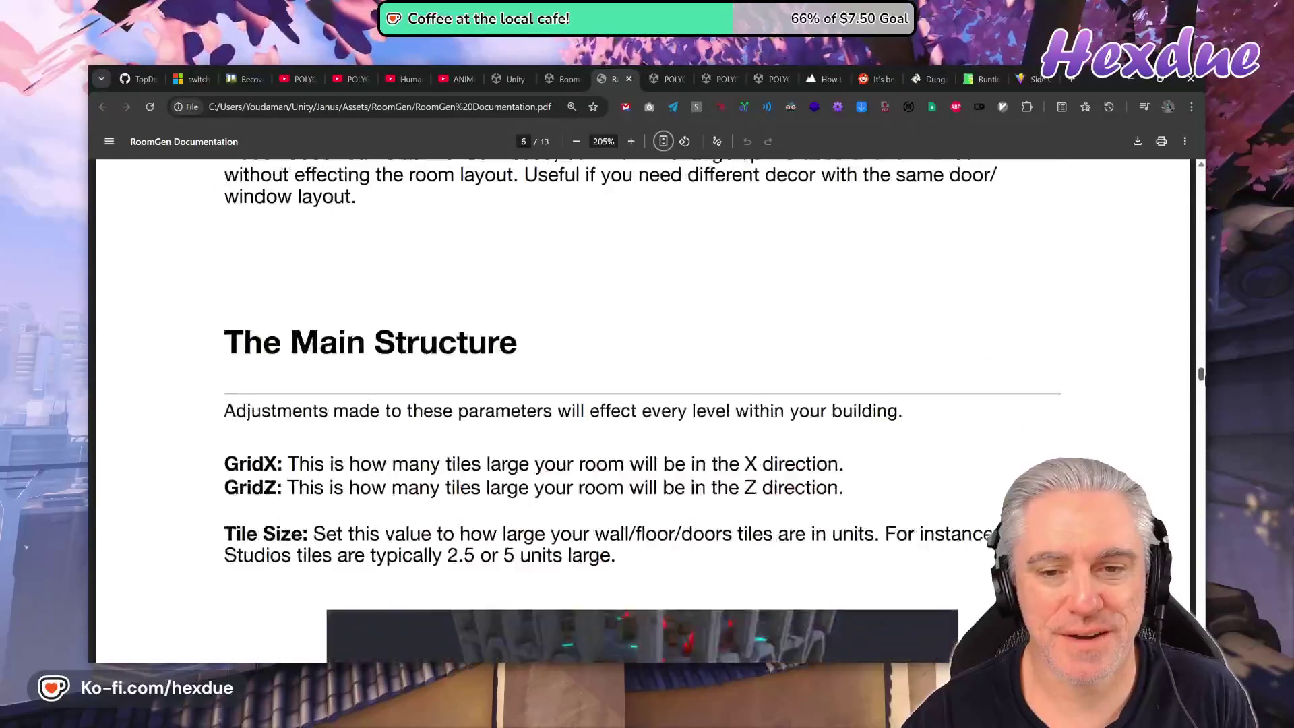
pyautogui.scroll(-20, 634, 675)
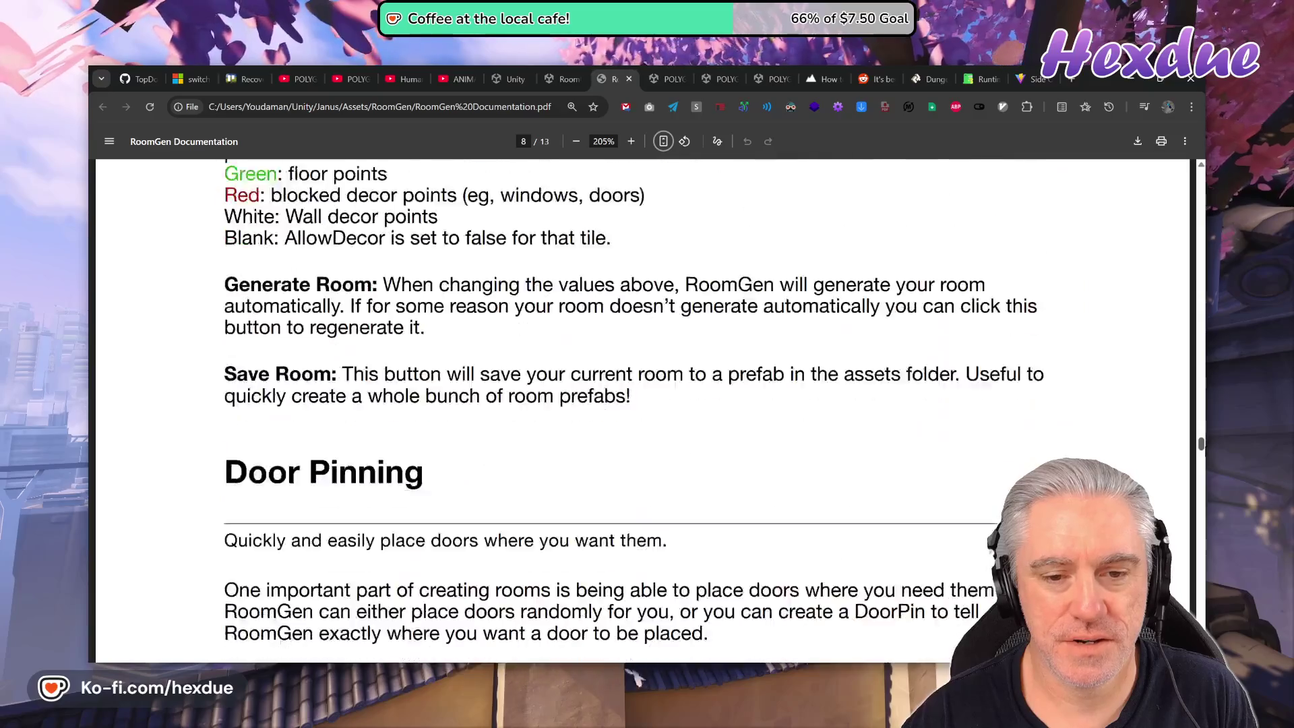
pyautogui.scroll(-20, 635, 675)
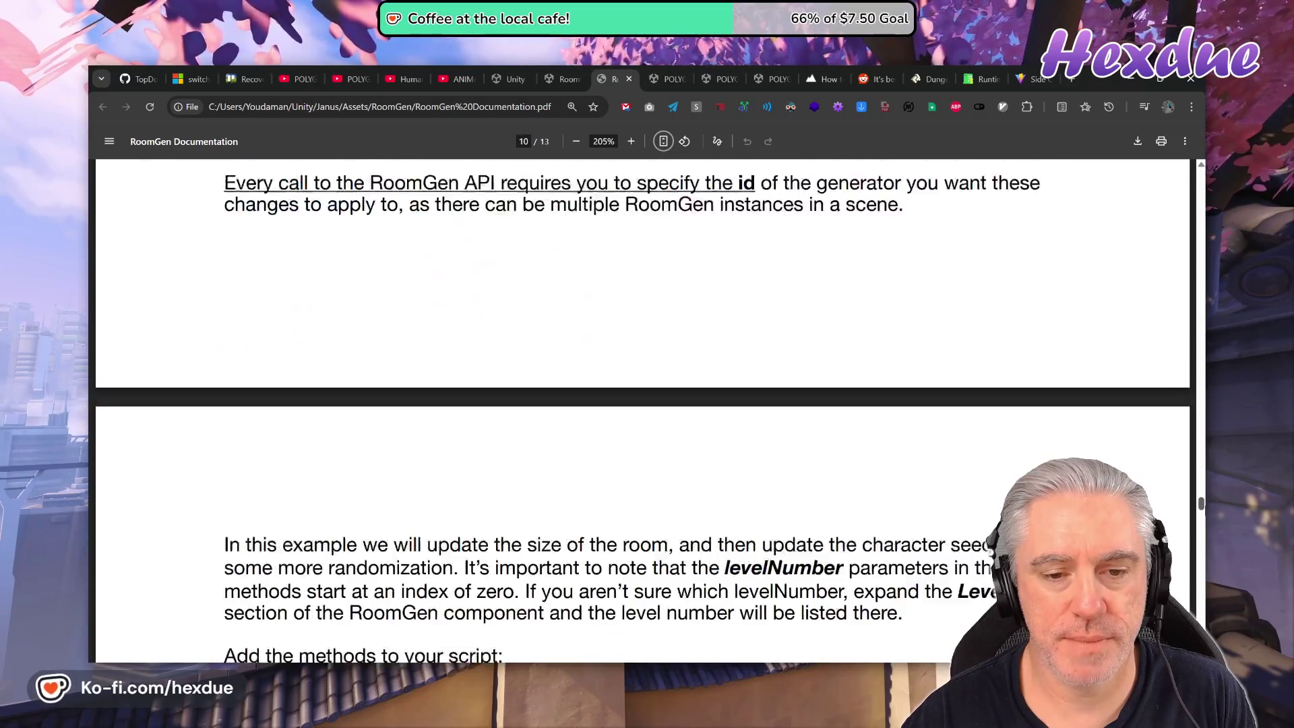
pyautogui.scroll(-12, 580, 527)
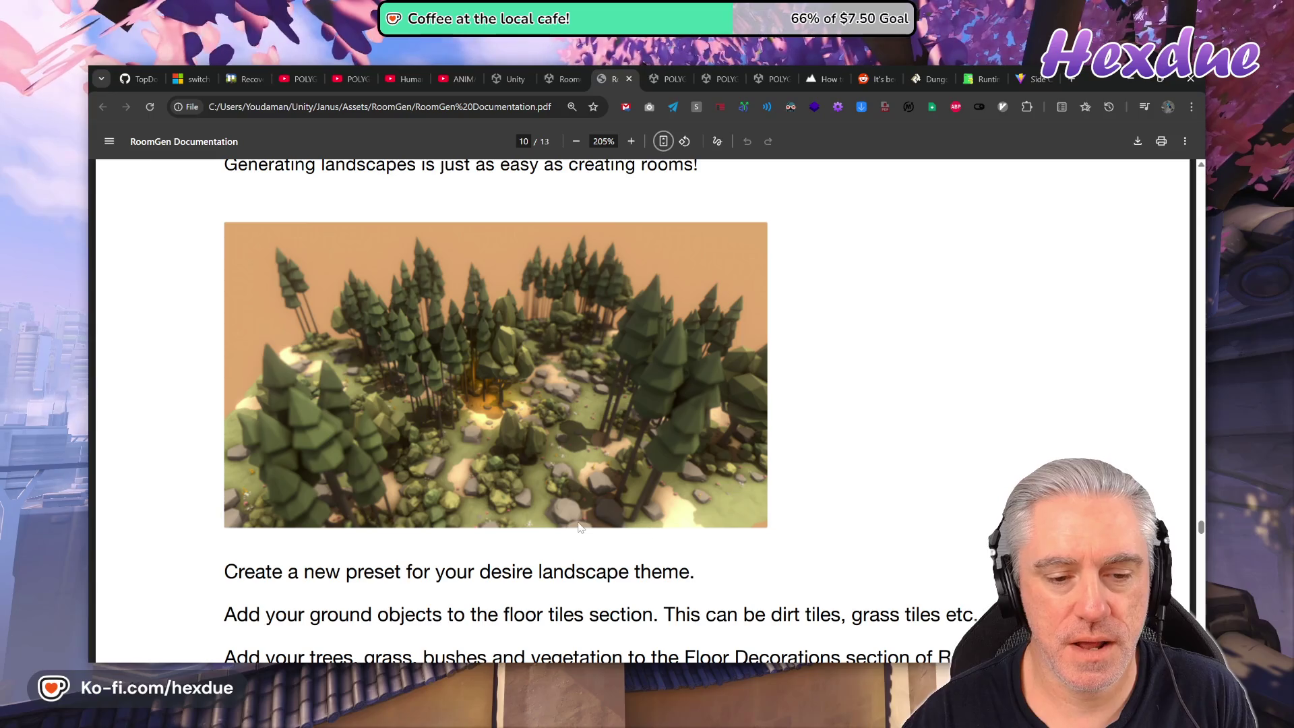
pyautogui.scroll(-1, 579, 528)
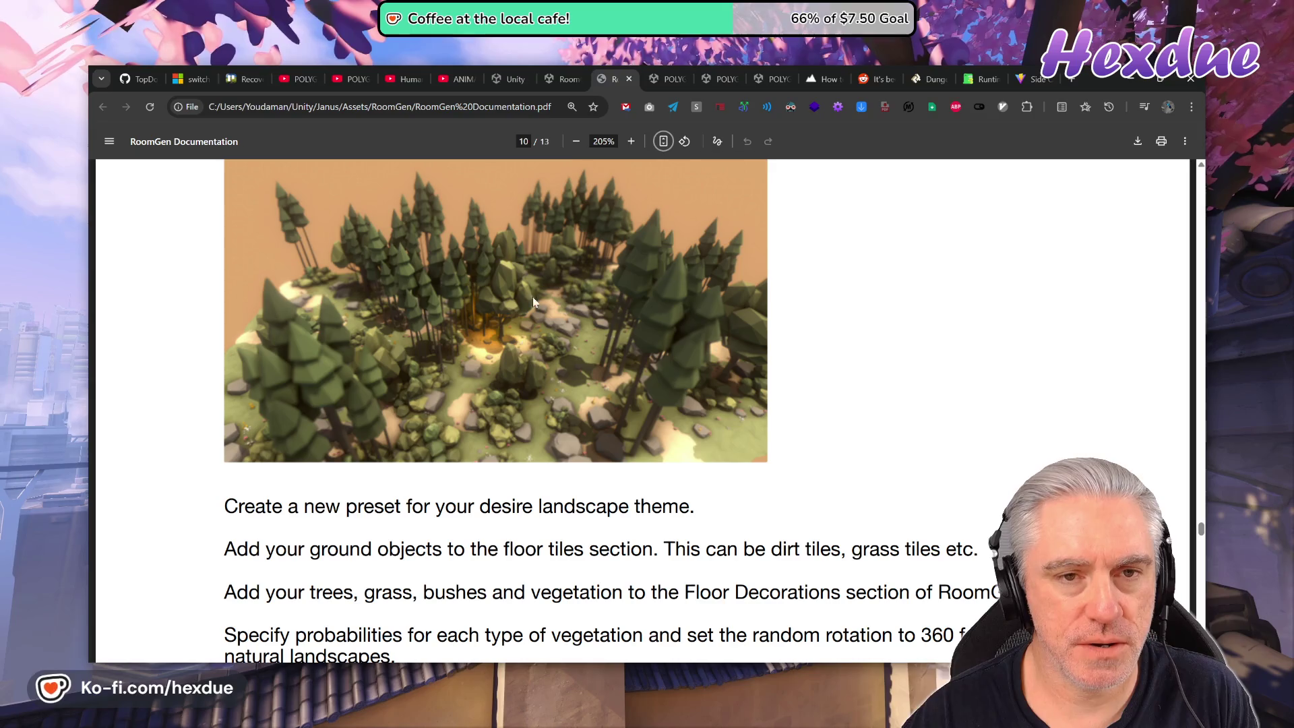
pyautogui.hotkey('alt', 'Tab')
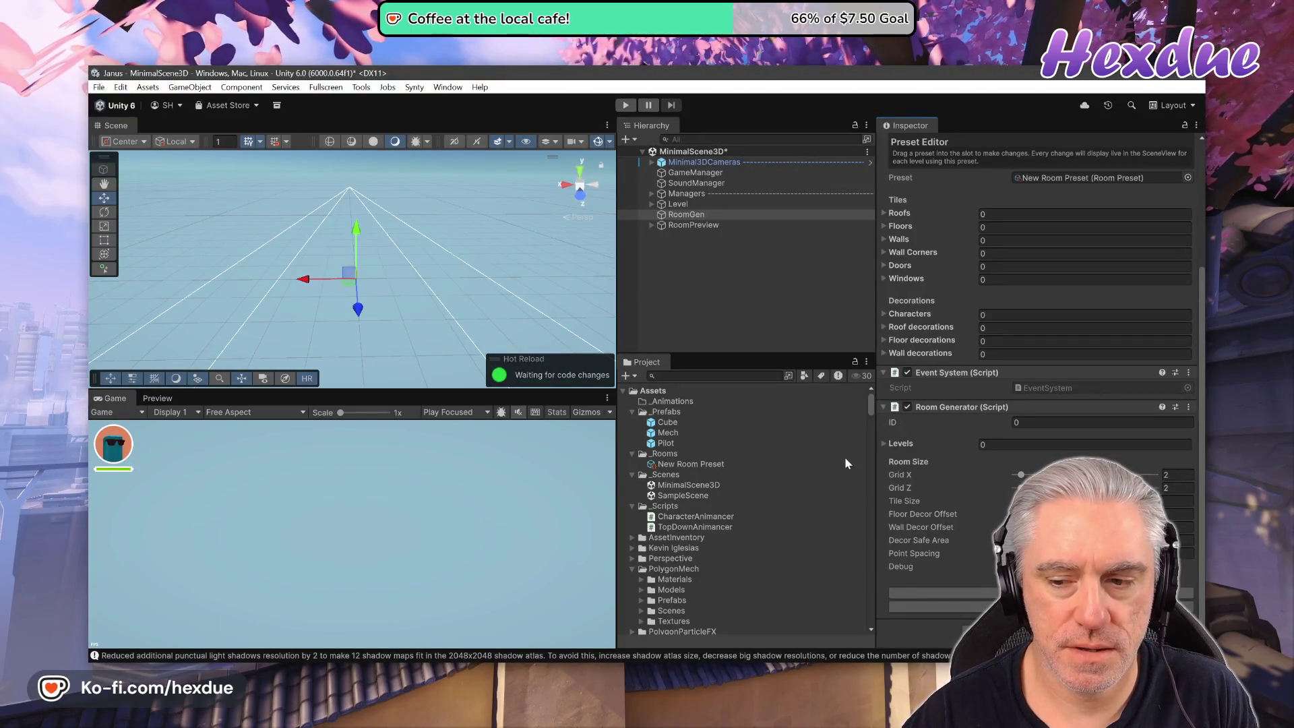
# Add Level 0 to the RoomGen object's Room Generator Levels list, then return to the documentation.
pyautogui.click(685, 215)
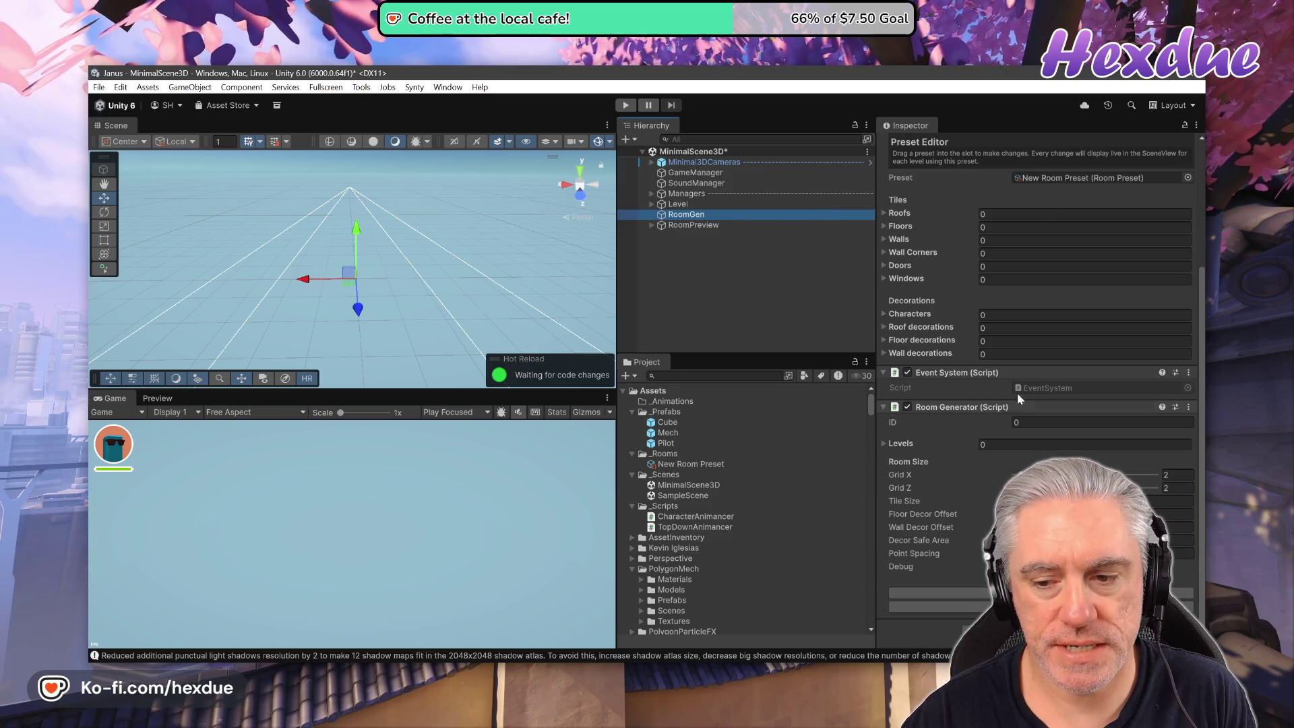
pyautogui.click(885, 444)
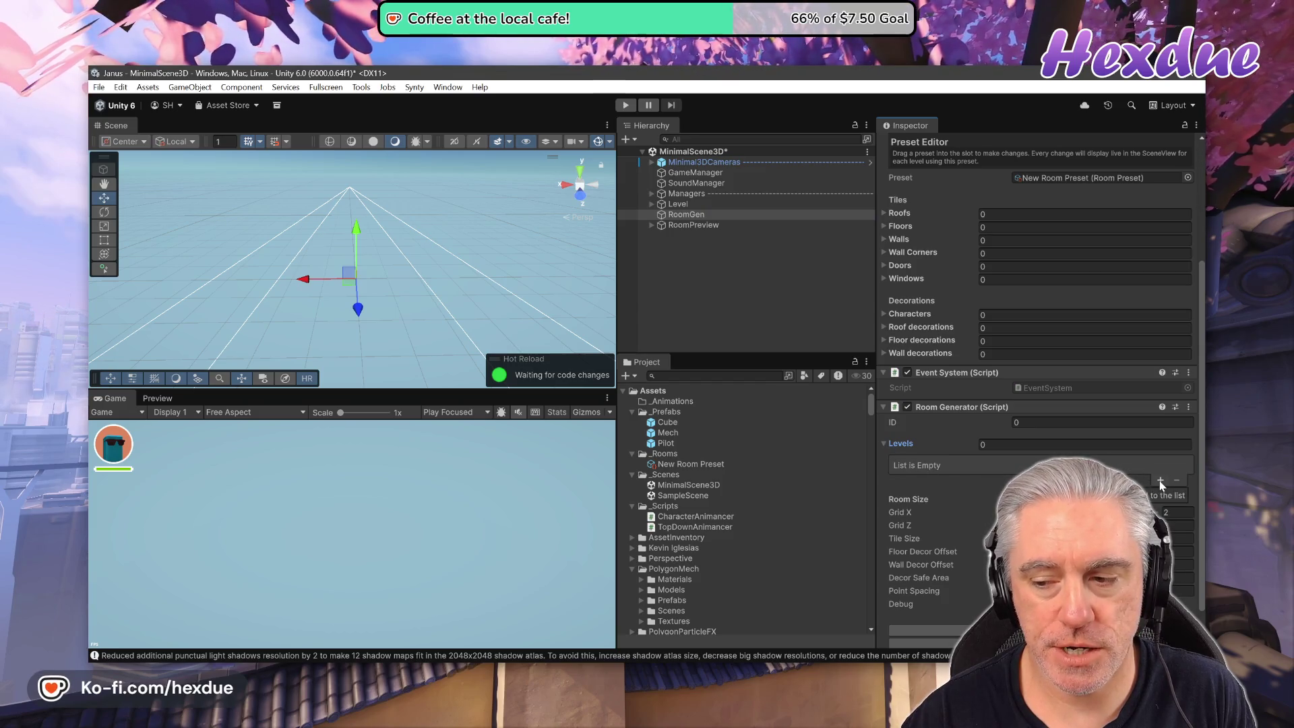
pyautogui.click(1159, 480)
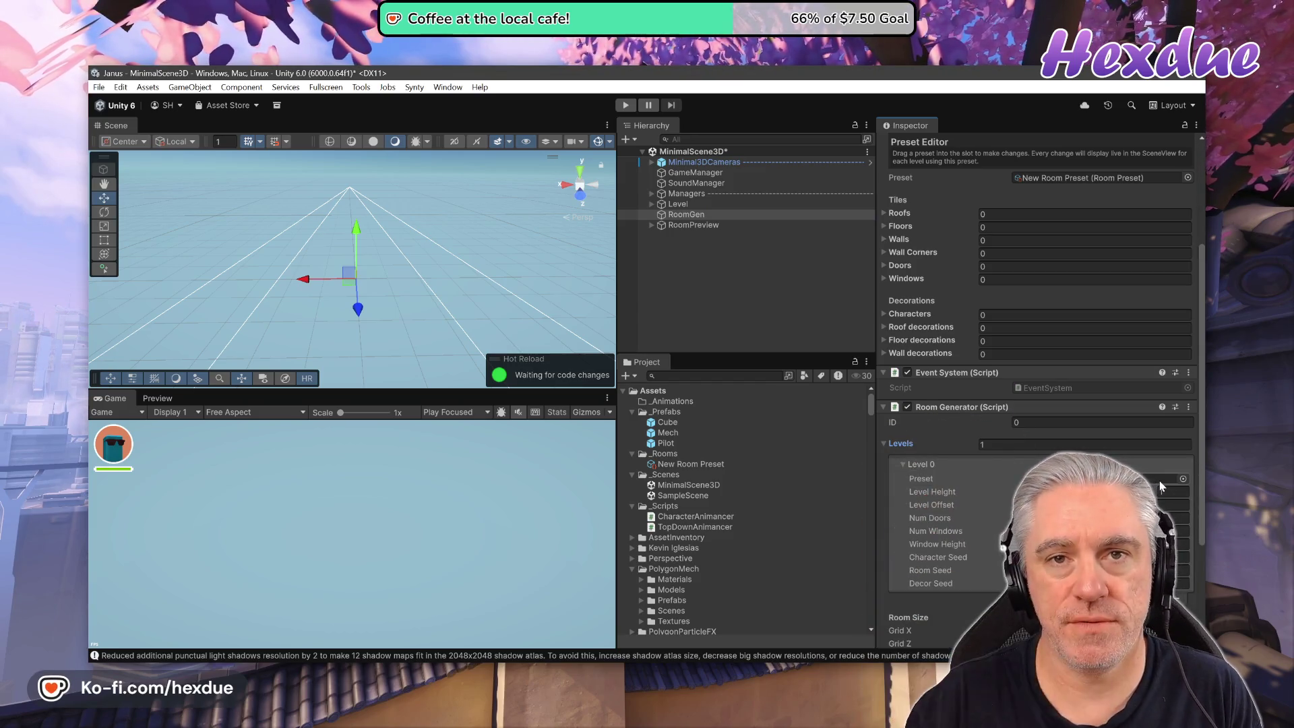
pyautogui.hotkey('alt', 'Tab')
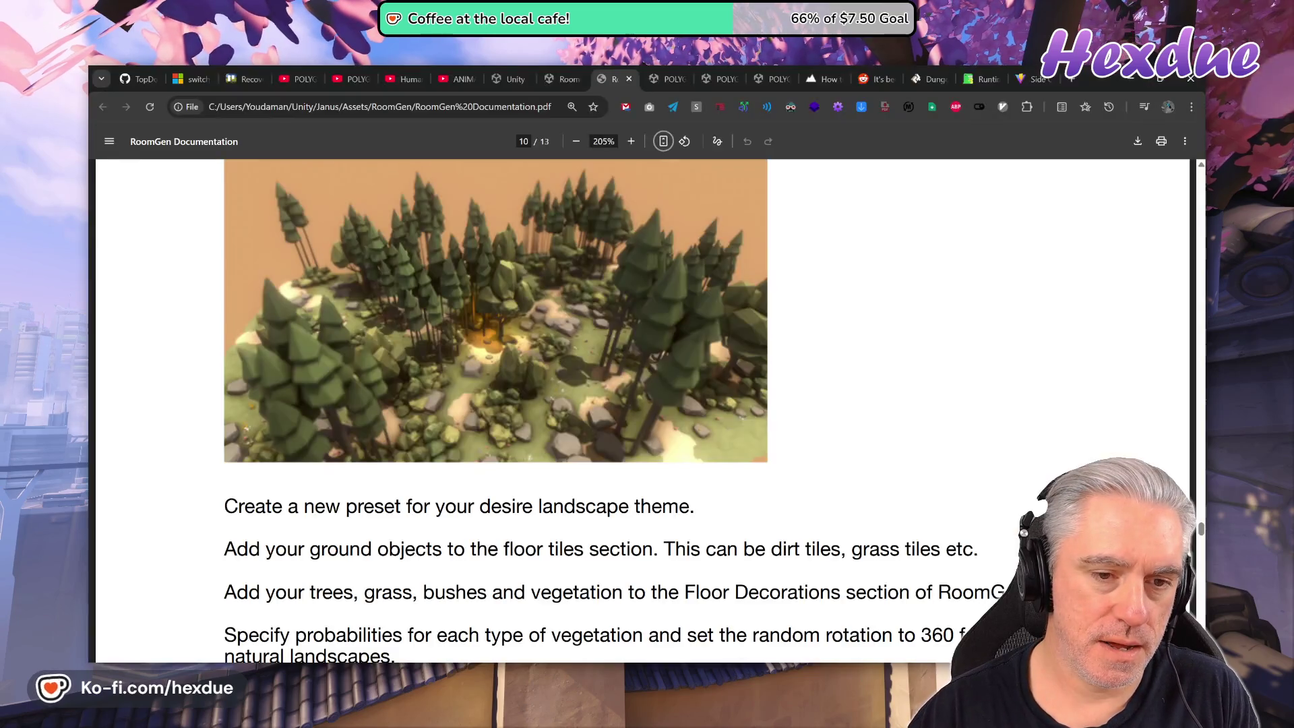
# Fit the RoomGen PDF to page width and bring the page-10 Landscapes preset steps into view.
pyautogui.scroll(20, 572, 388)
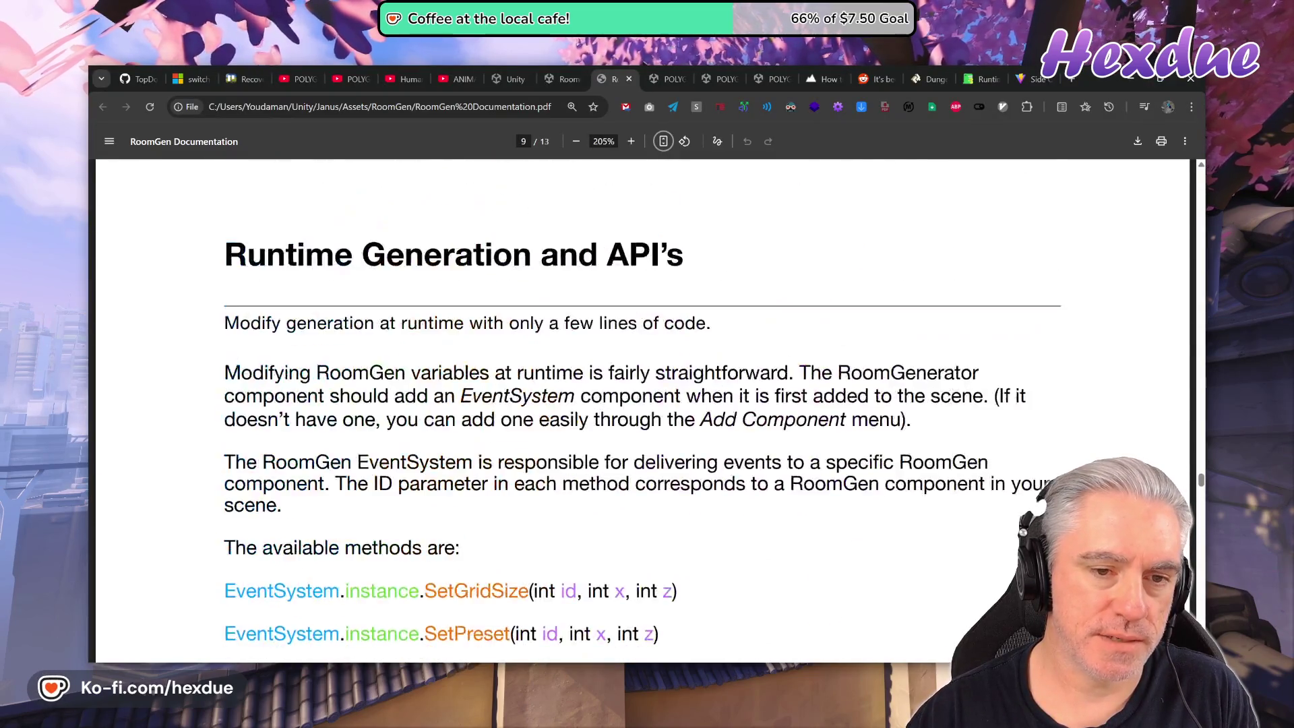
pyautogui.scroll(3, 640, 404)
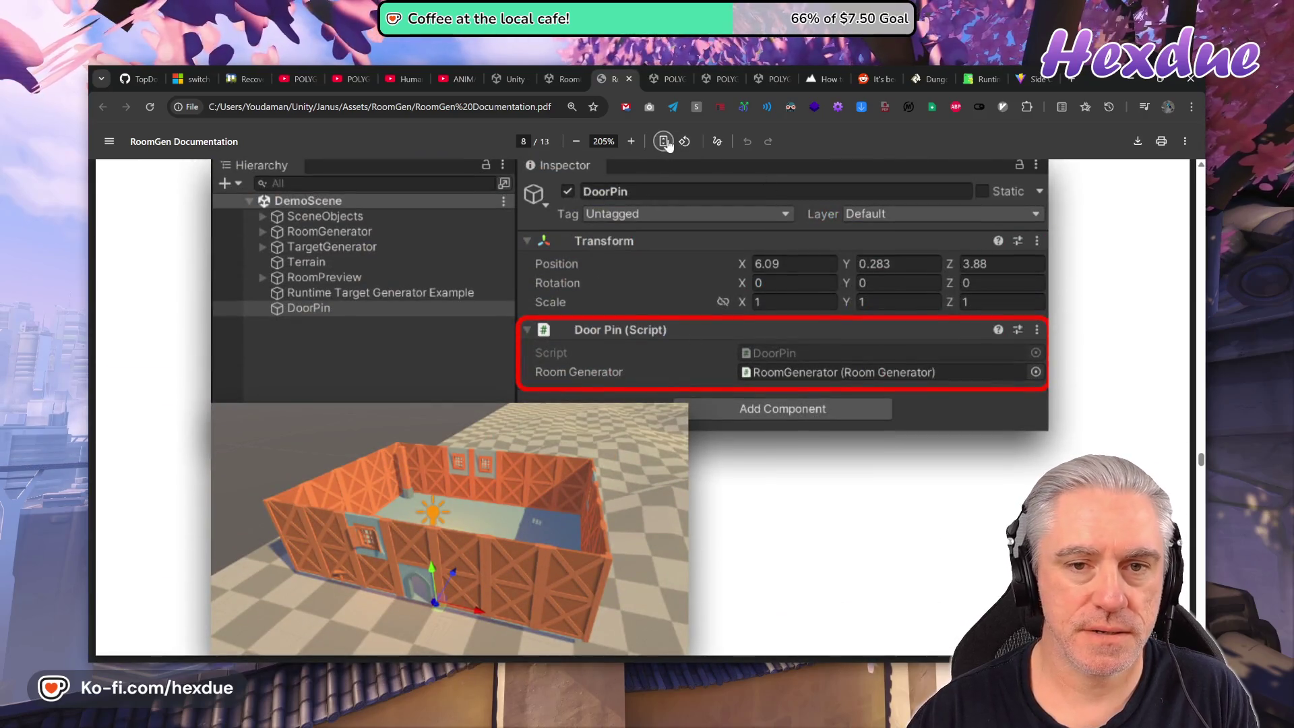
pyautogui.click(663, 141)
pyautogui.scroll(10, 609, 309)
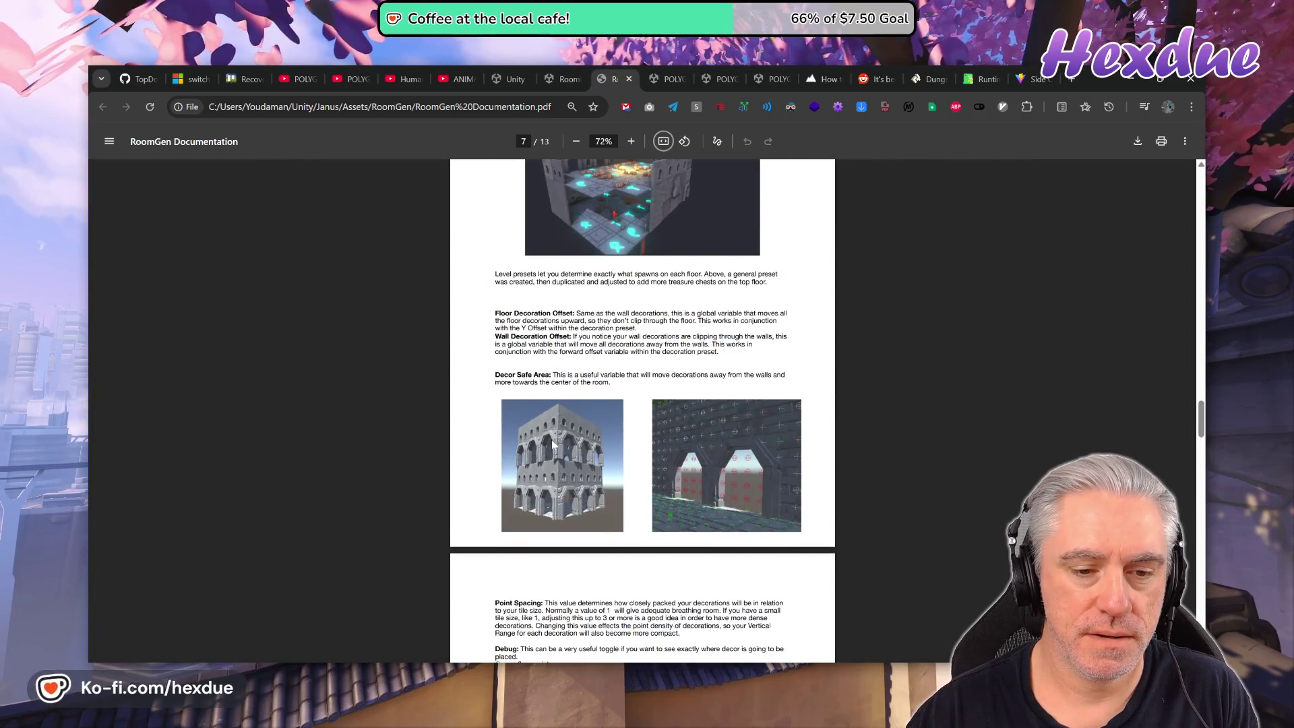
pyautogui.scroll(-20, 663, 378)
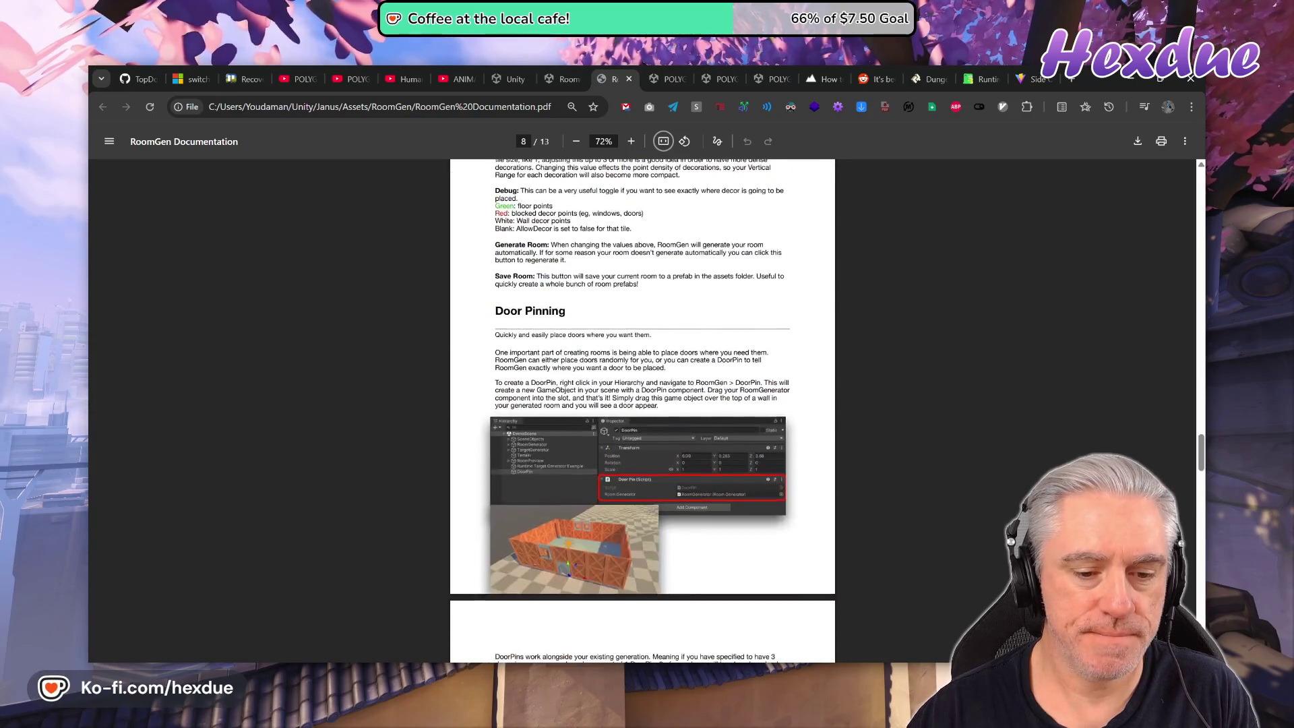
pyautogui.scroll(-4, 642, 404)
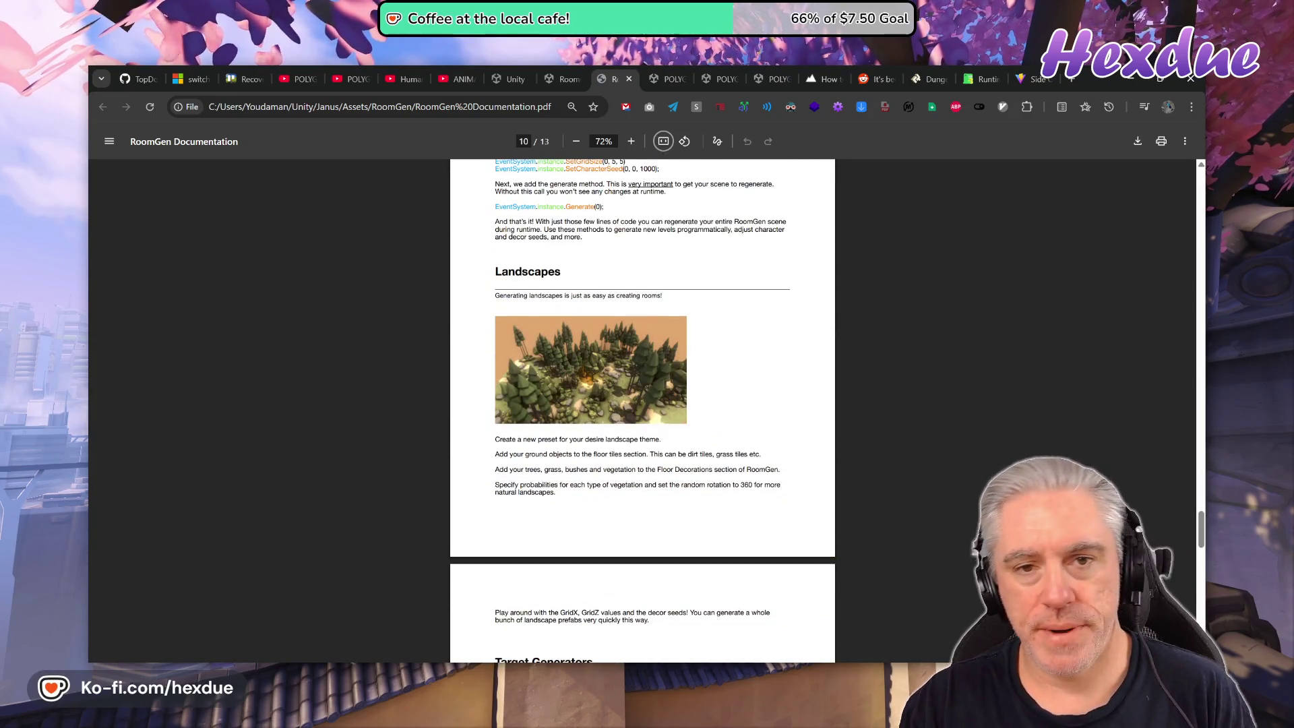
pyautogui.click(660, 141)
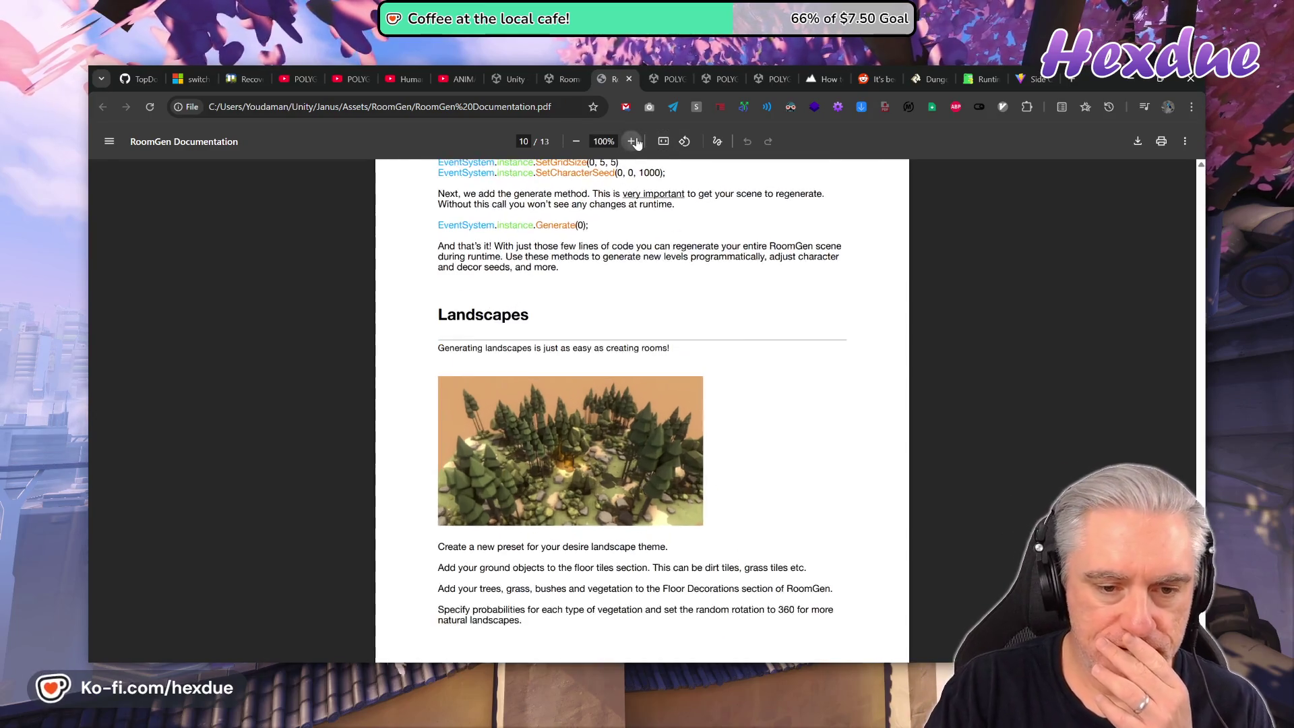
pyautogui.scroll(-1, 787, 394)
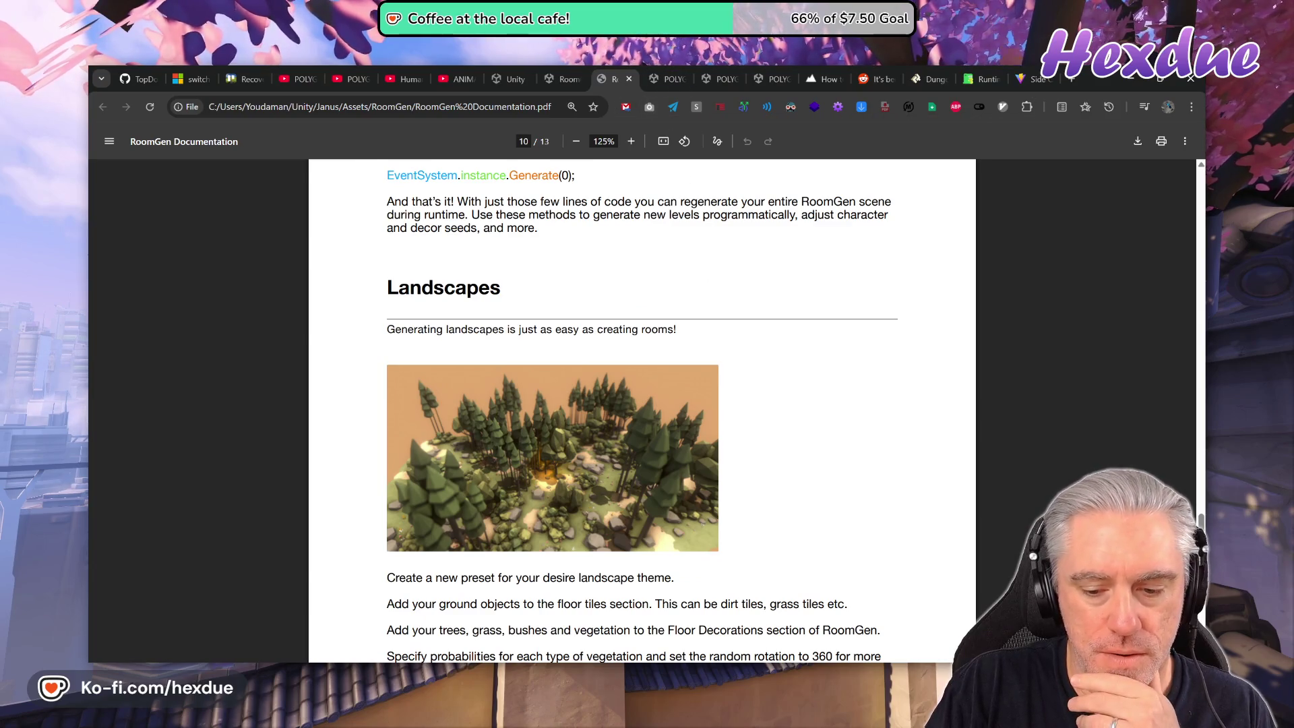
pyautogui.hotkey('alt', 'Tab')
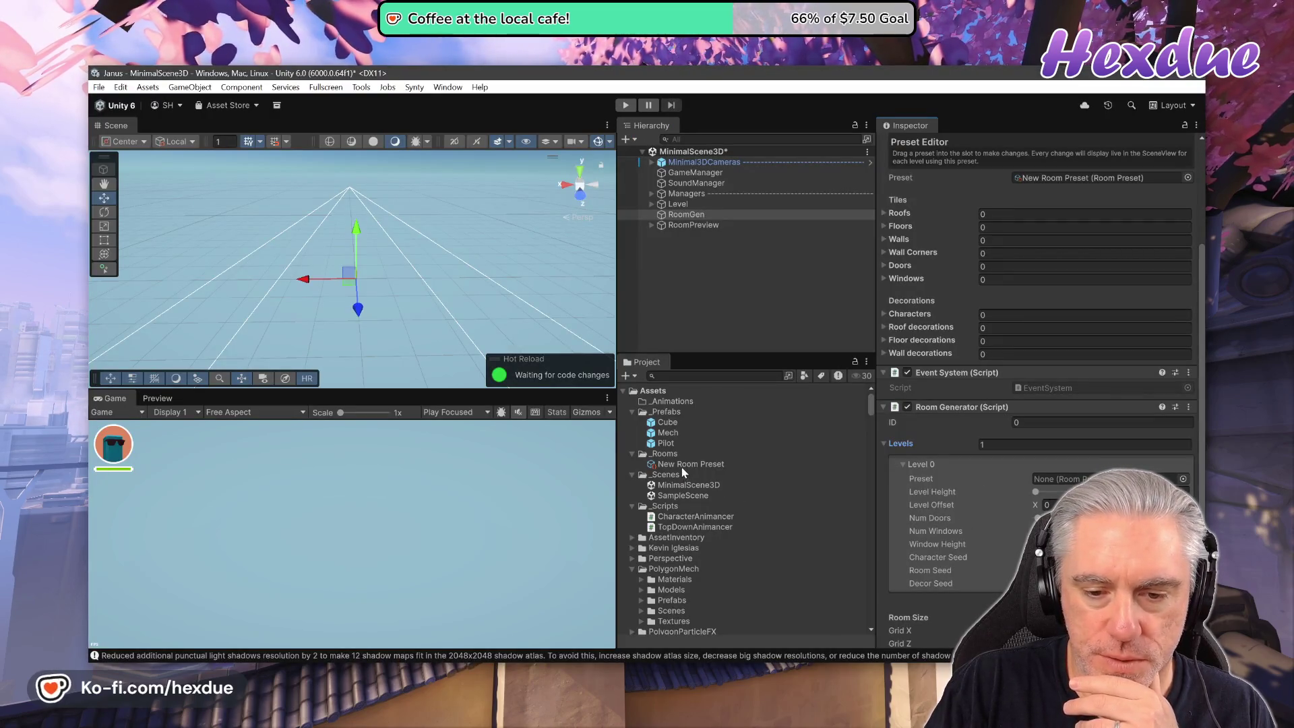
# Assign New Room Preset to Level 0 and add an empty Element 0 to its Floors list.
pyautogui.moveTo(680, 465); pyautogui.dragTo(962, 467)
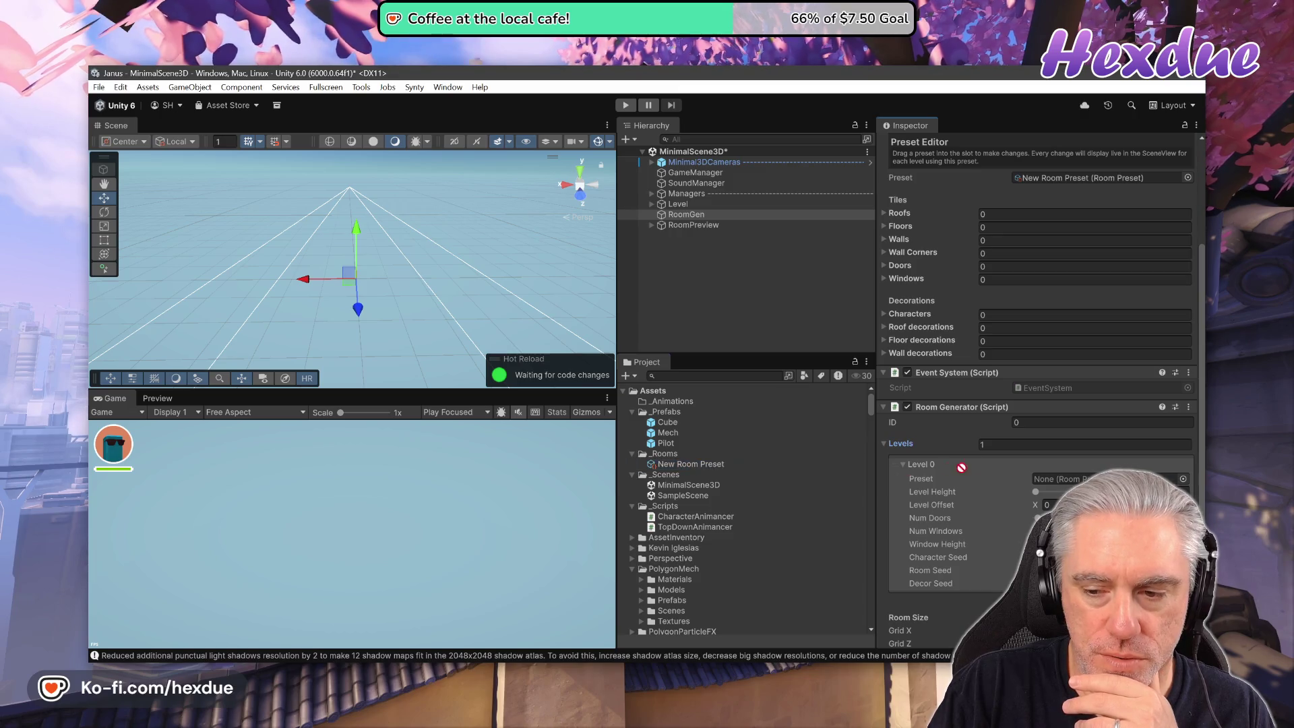
pyautogui.moveTo(1075, 479); pyautogui.dragTo(1076, 479)
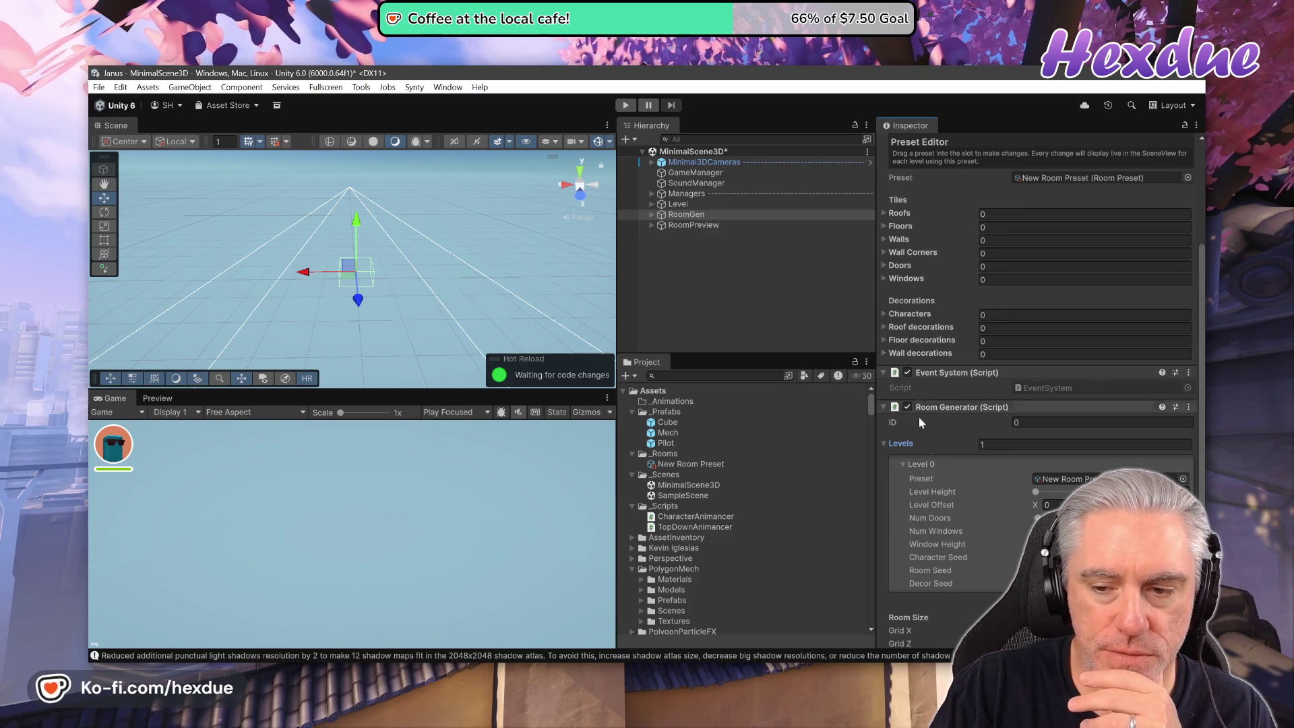
pyautogui.click(884, 227)
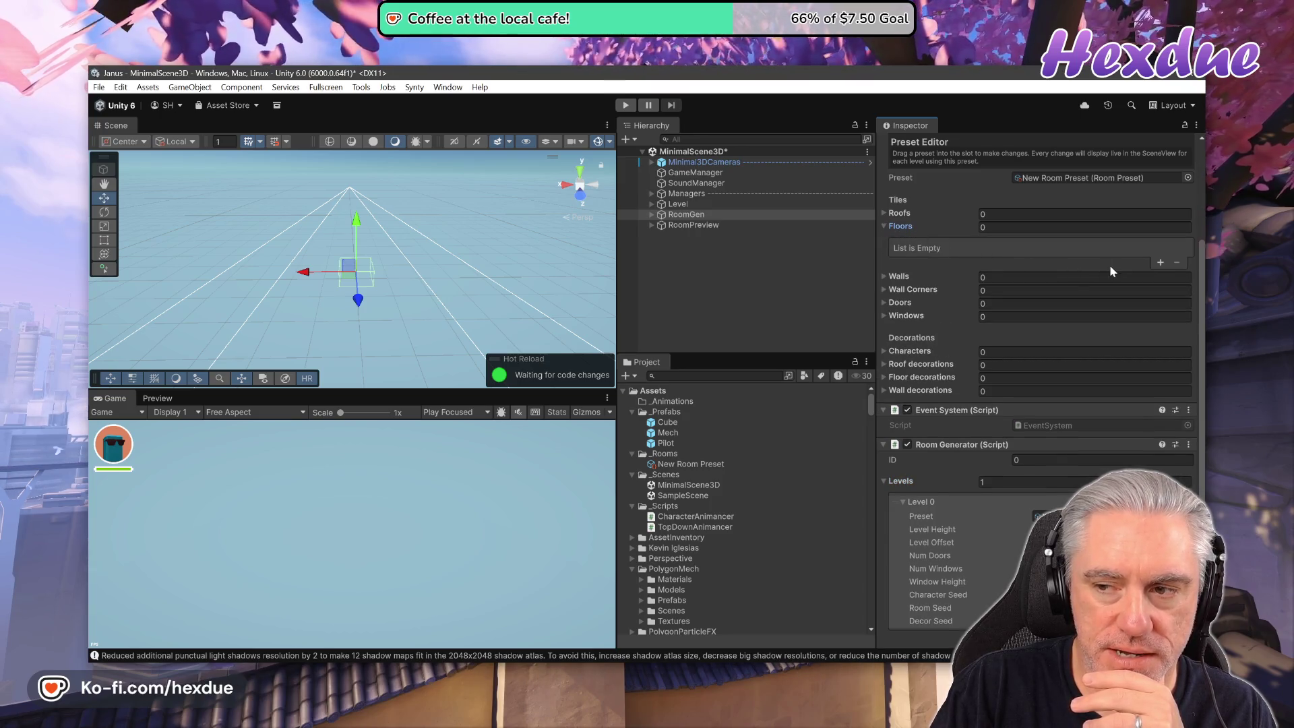
pyautogui.click(1159, 263)
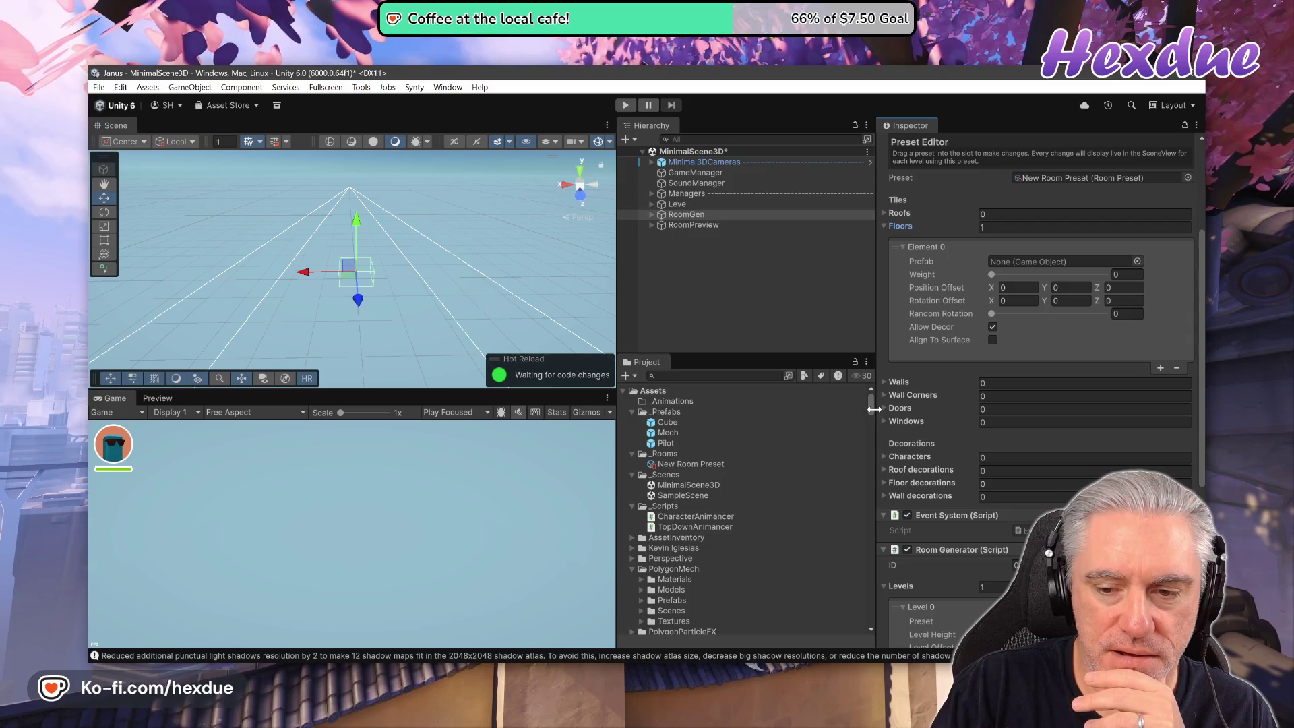
pyautogui.moveTo(869, 414); pyautogui.dragTo(865, 490)
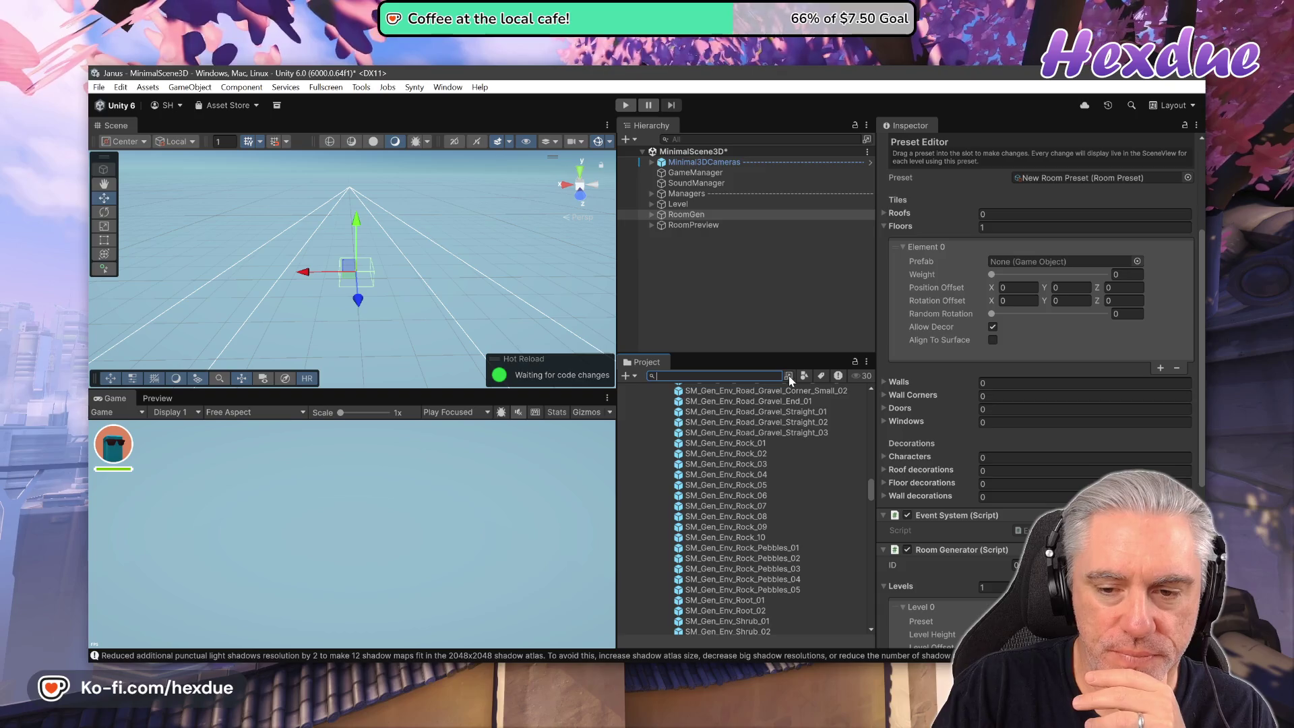
# Filter the Project assets to Prefab type and search for ground tile prefabs.
pyautogui.click(788, 374)
pyautogui.click(836, 510)
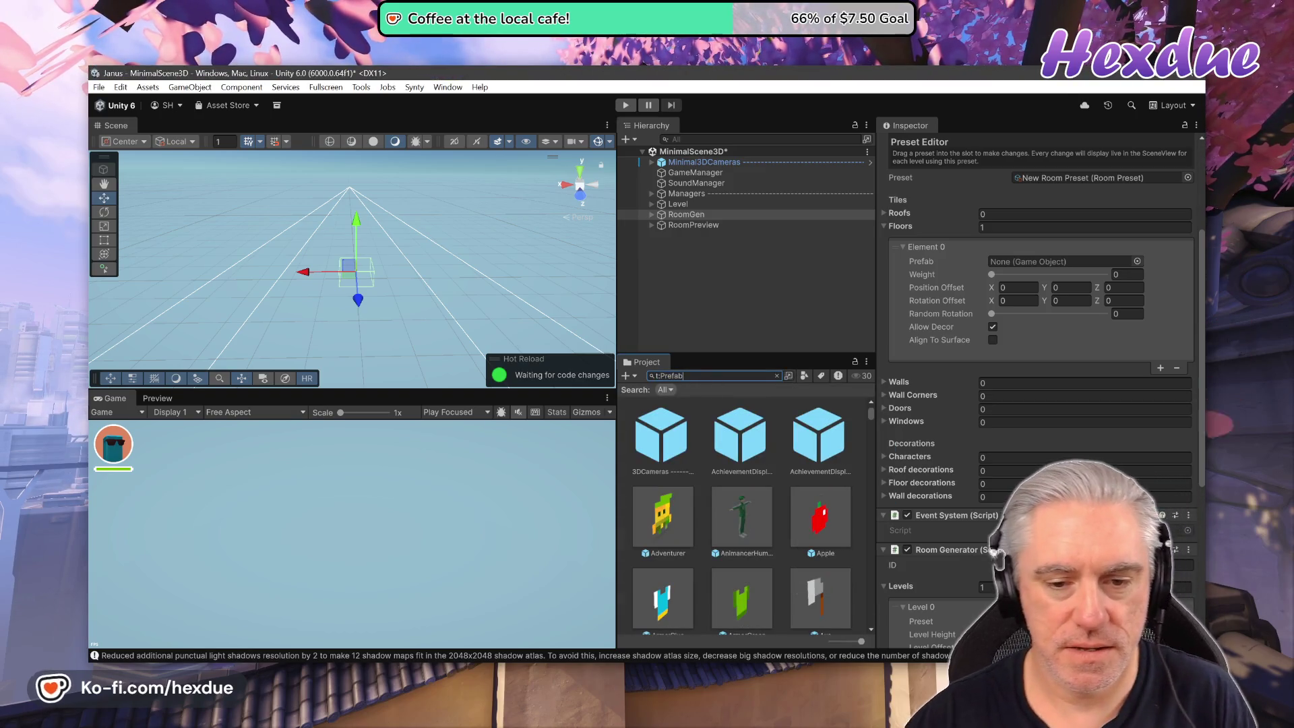
pyautogui.write('sm_ floo')
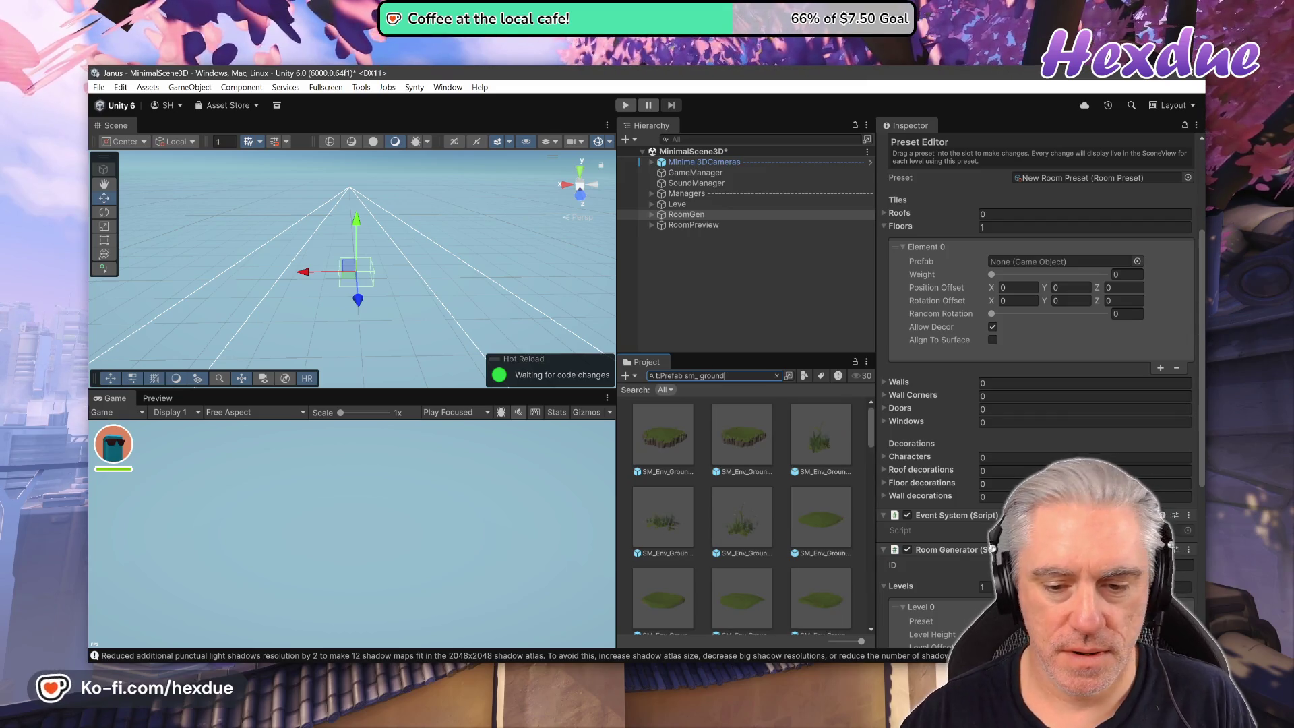
pyautogui.scroll(-5, 799, 558)
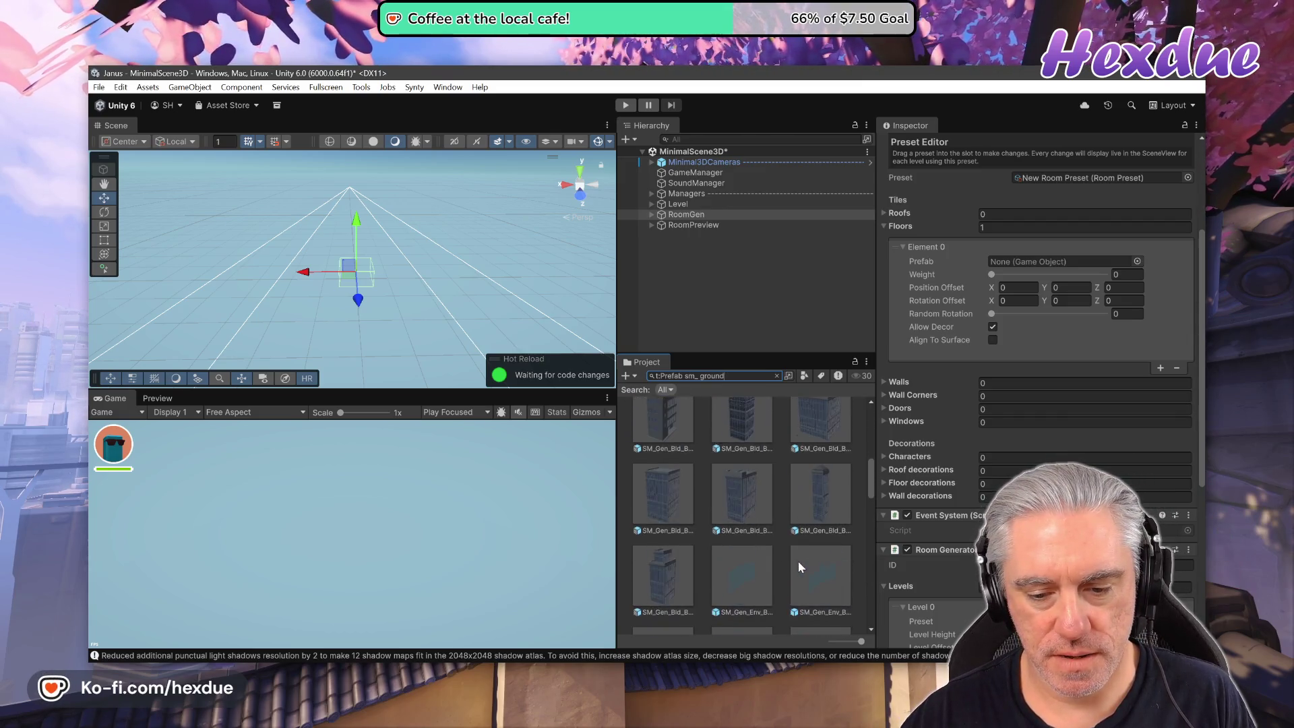
pyautogui.scroll(-2, 799, 568)
# Inspect the dirt and large grass ground tile prefabs, then select RoomGen.
pyautogui.click(811, 550)
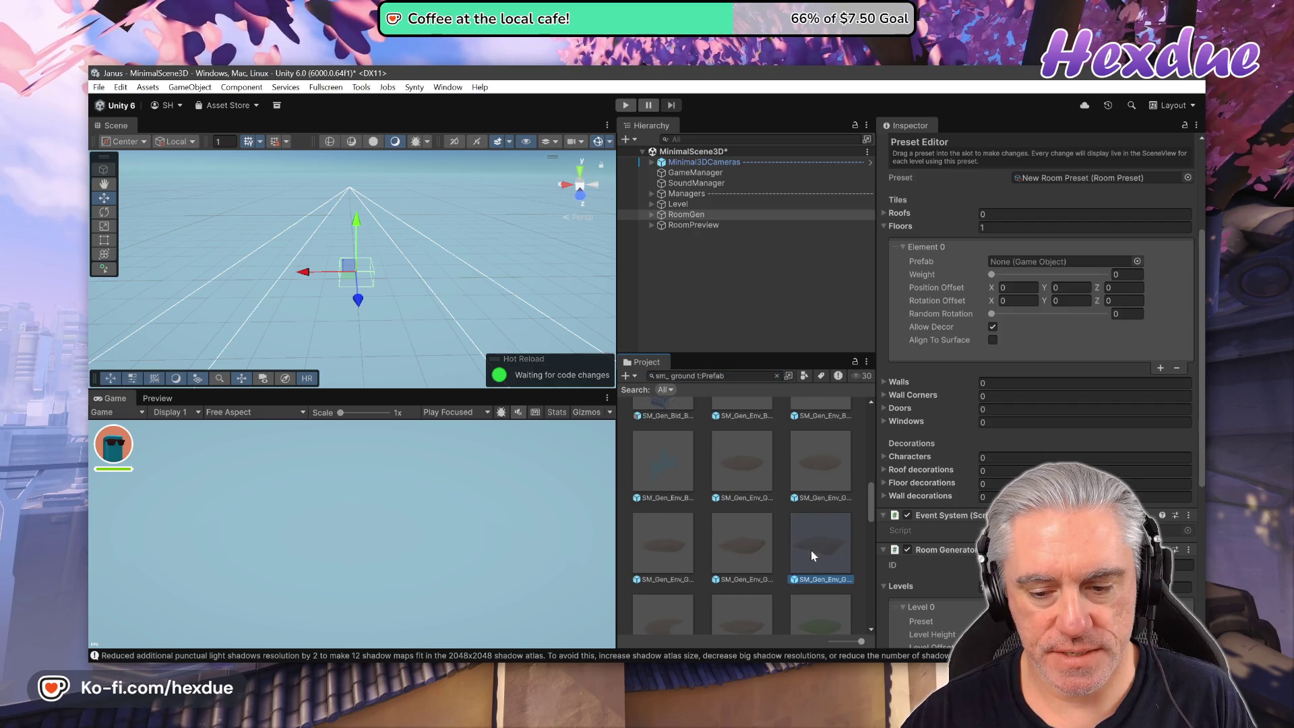
pyautogui.scroll(-3, 811, 550)
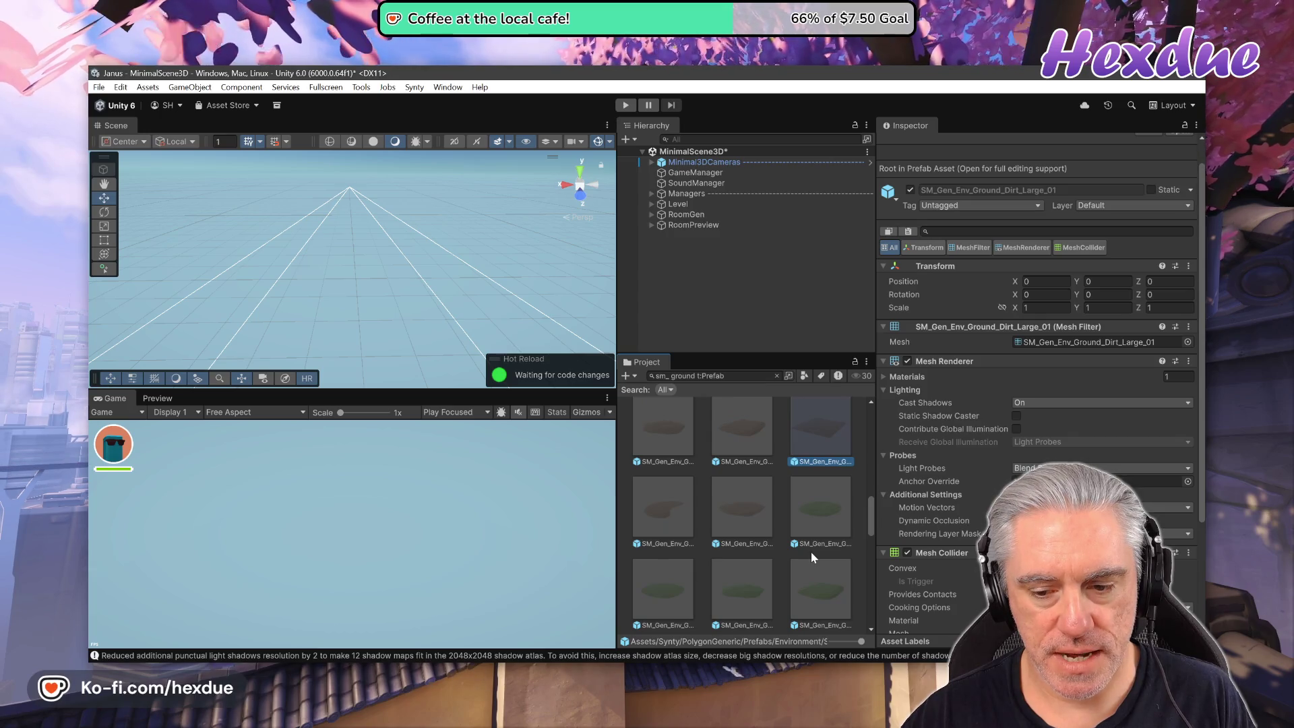
pyautogui.scroll(-2, 811, 551)
pyautogui.click(657, 590)
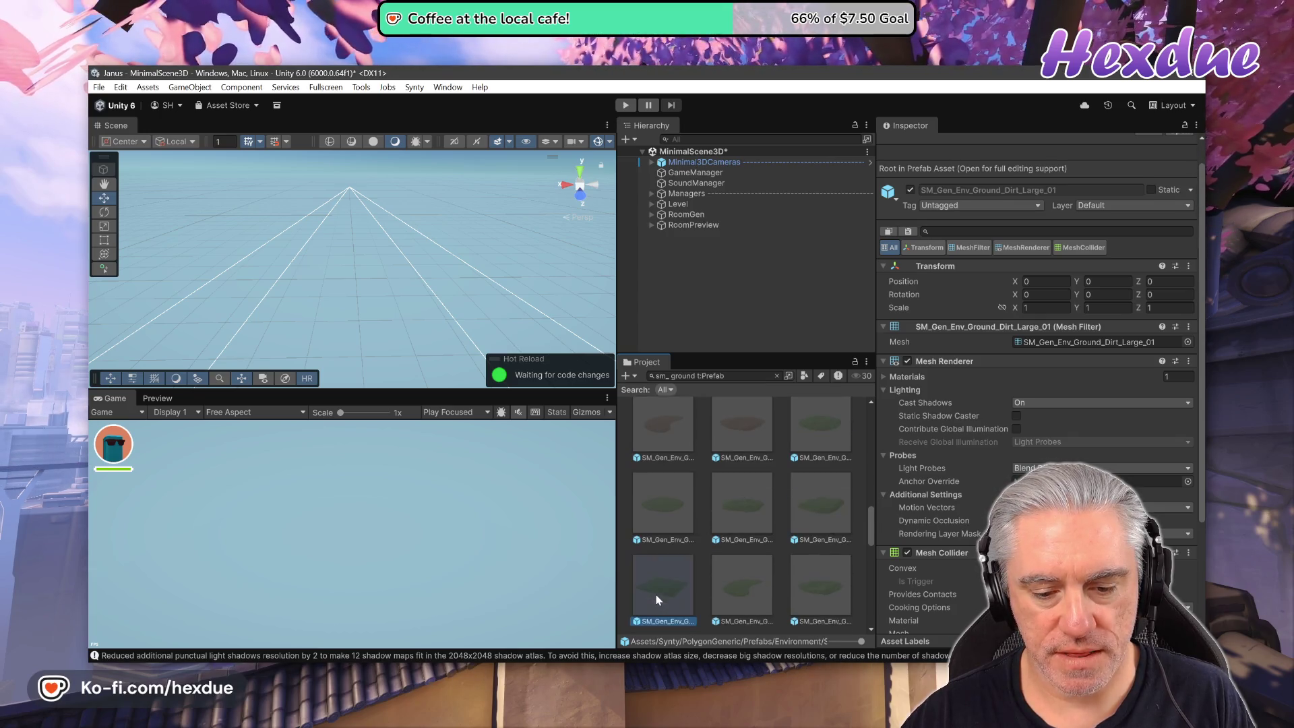
pyautogui.click(689, 214)
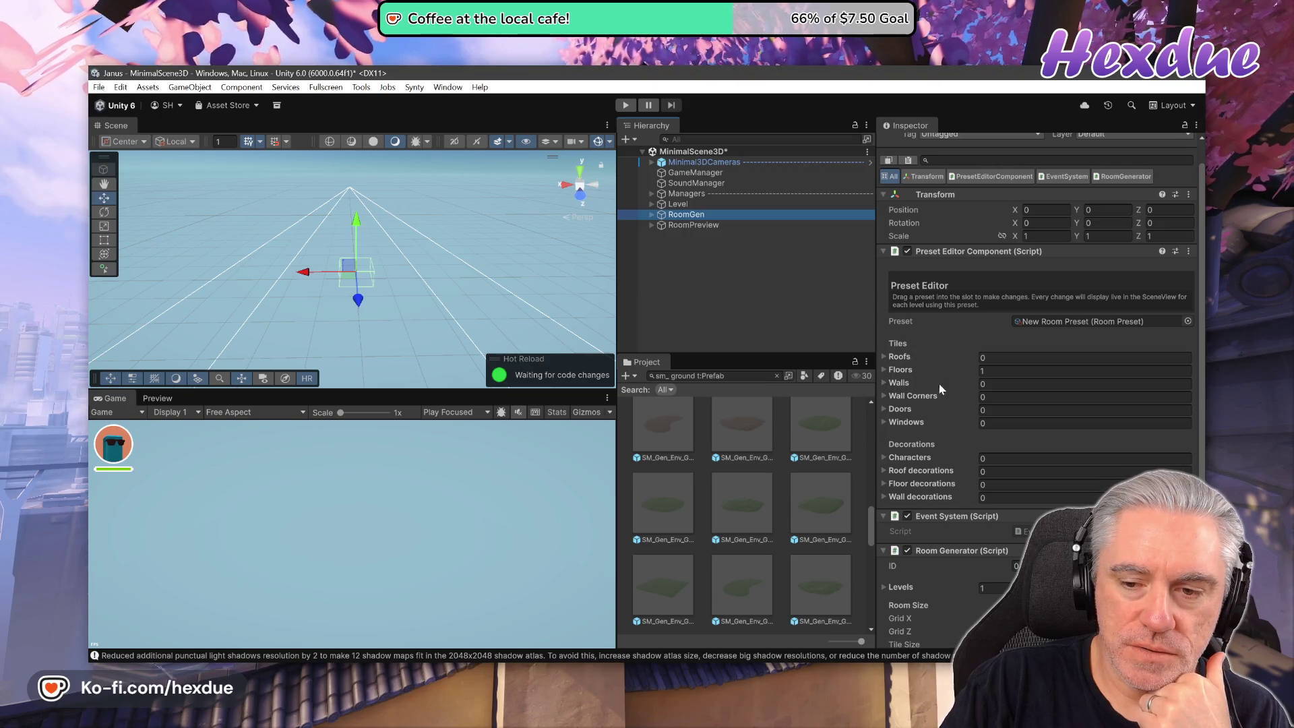
# Put SM_Gen_Env_Ground_Grass_Large into the Floors Element 0 Prefab field.
pyautogui.click(883, 369)
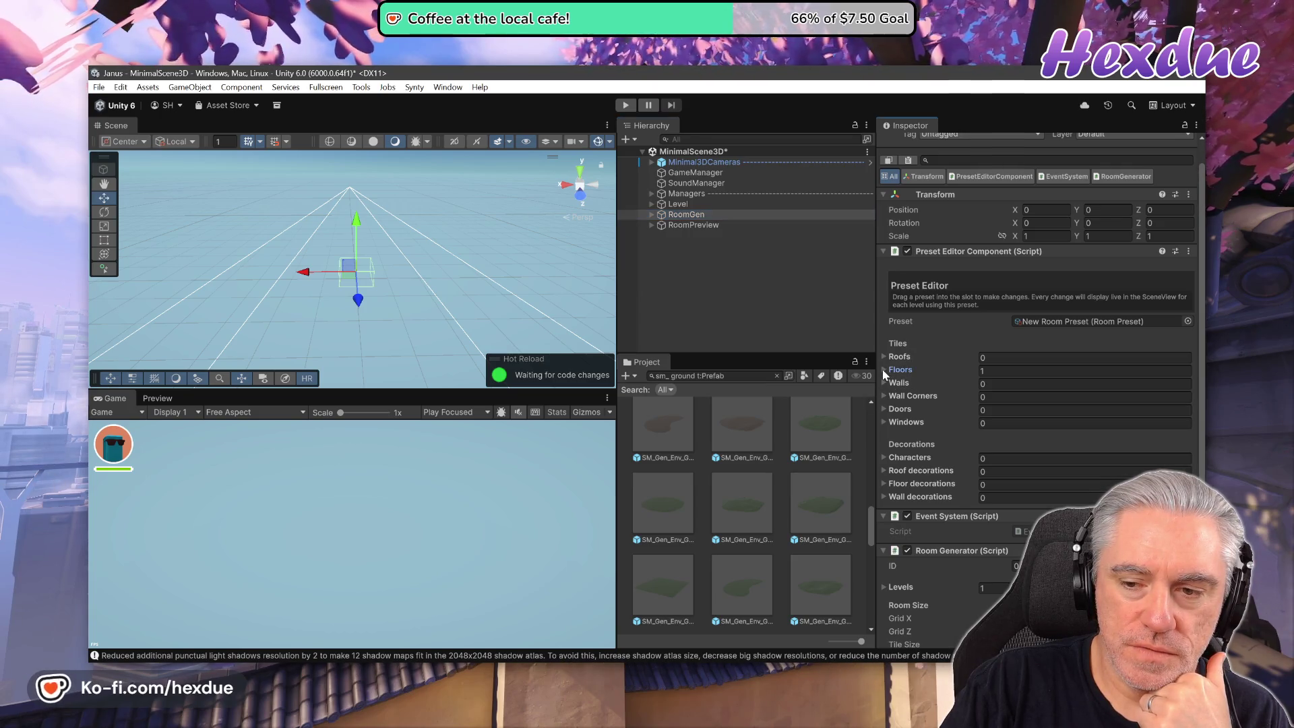
pyautogui.moveTo(667, 585); pyautogui.dragTo(1018, 459)
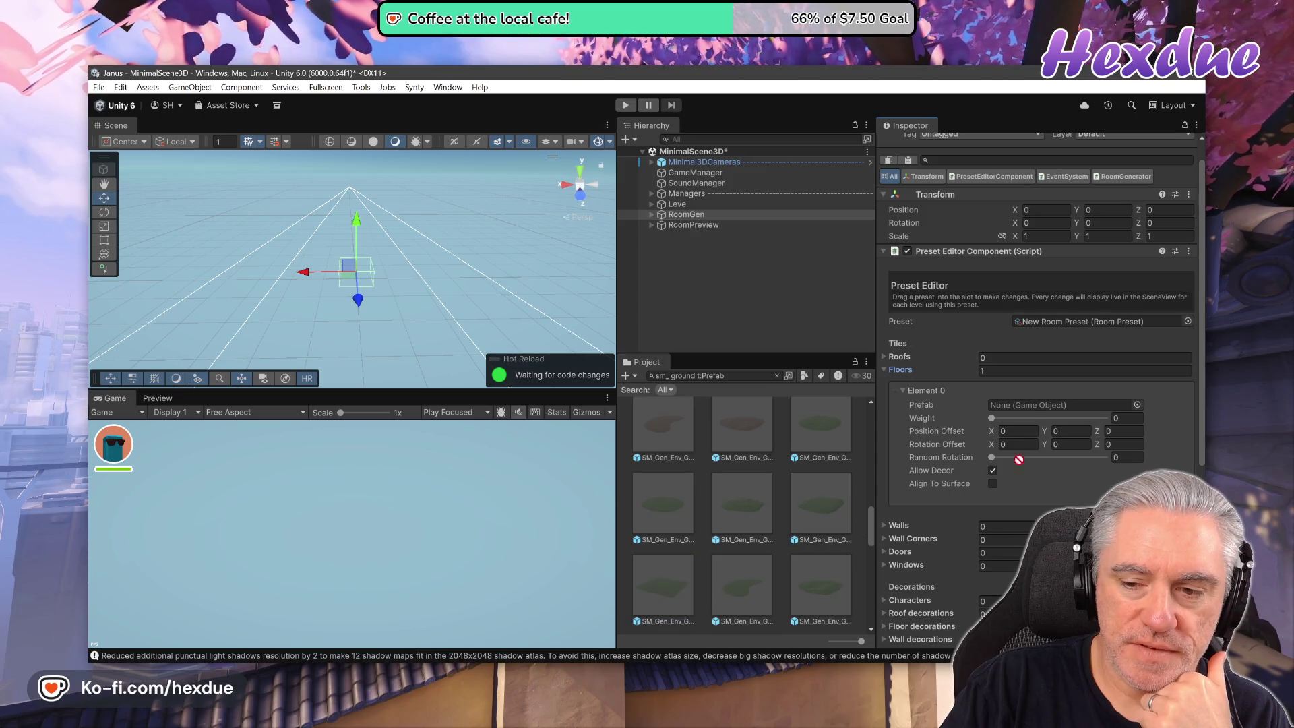
pyautogui.moveTo(1033, 404); pyautogui.dragTo(1034, 403)
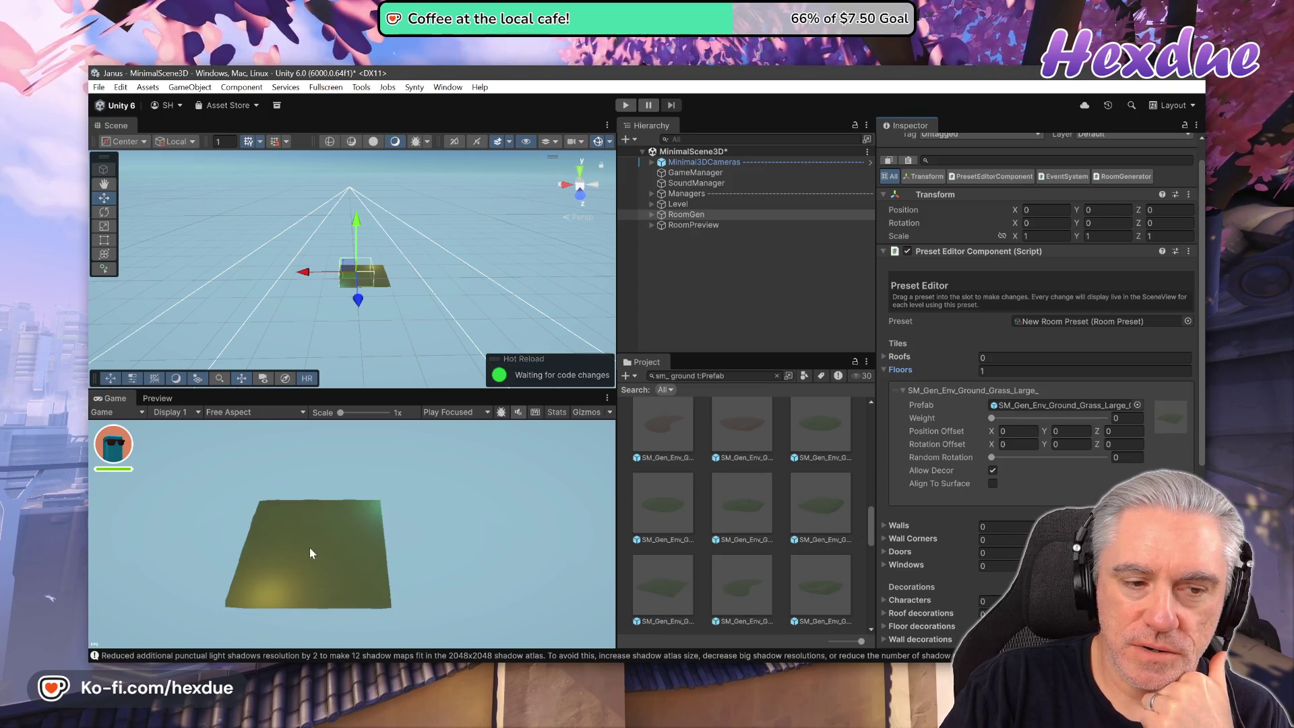
# Lower the Room Generator's Grid X to shrink the generated grass floor.
pyautogui.scroll(3, 357, 304)
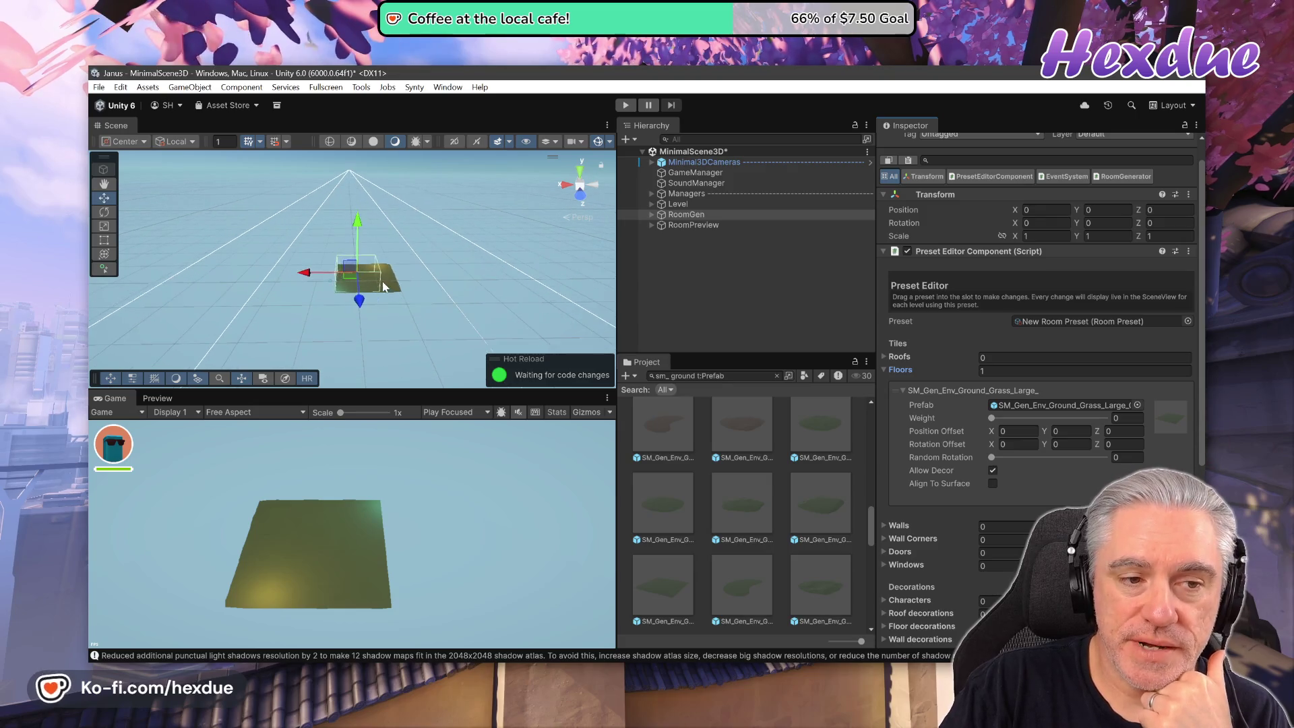
pyautogui.scroll(5, 379, 285)
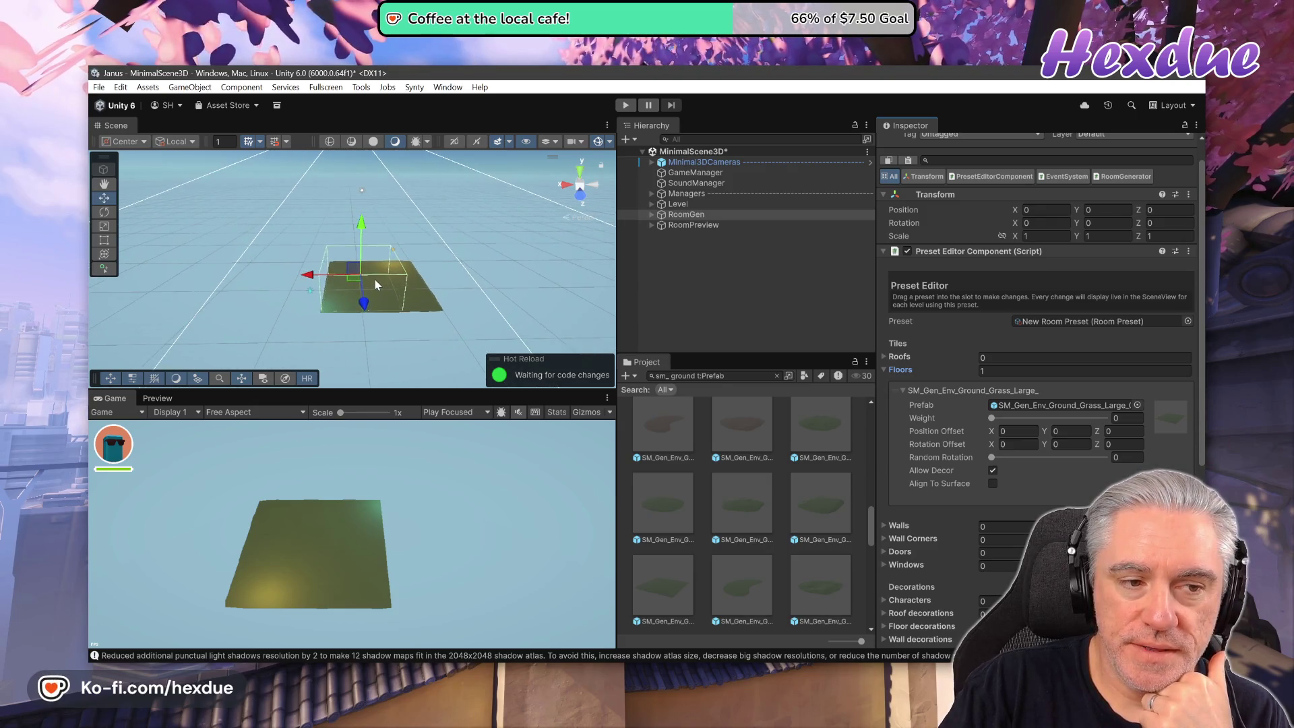
pyautogui.scroll(3, 375, 285)
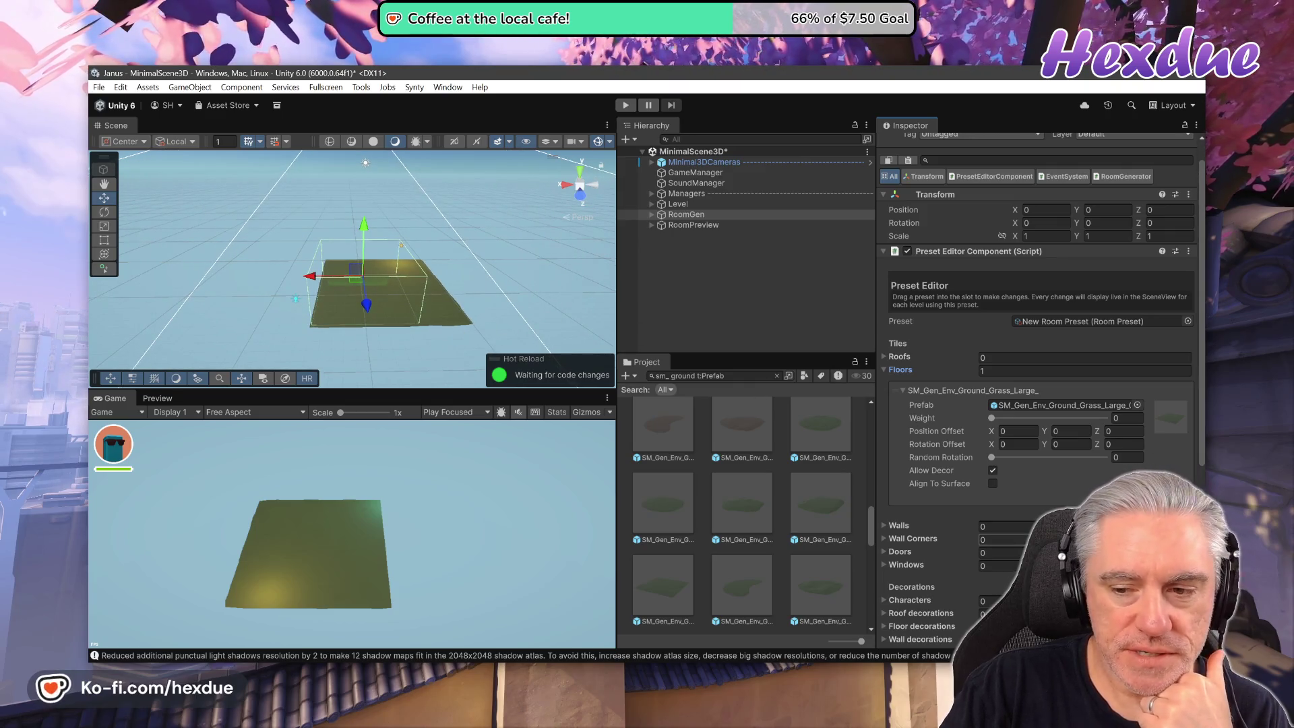
pyautogui.scroll(-10, 994, 542)
pyautogui.scroll(-2, 992, 536)
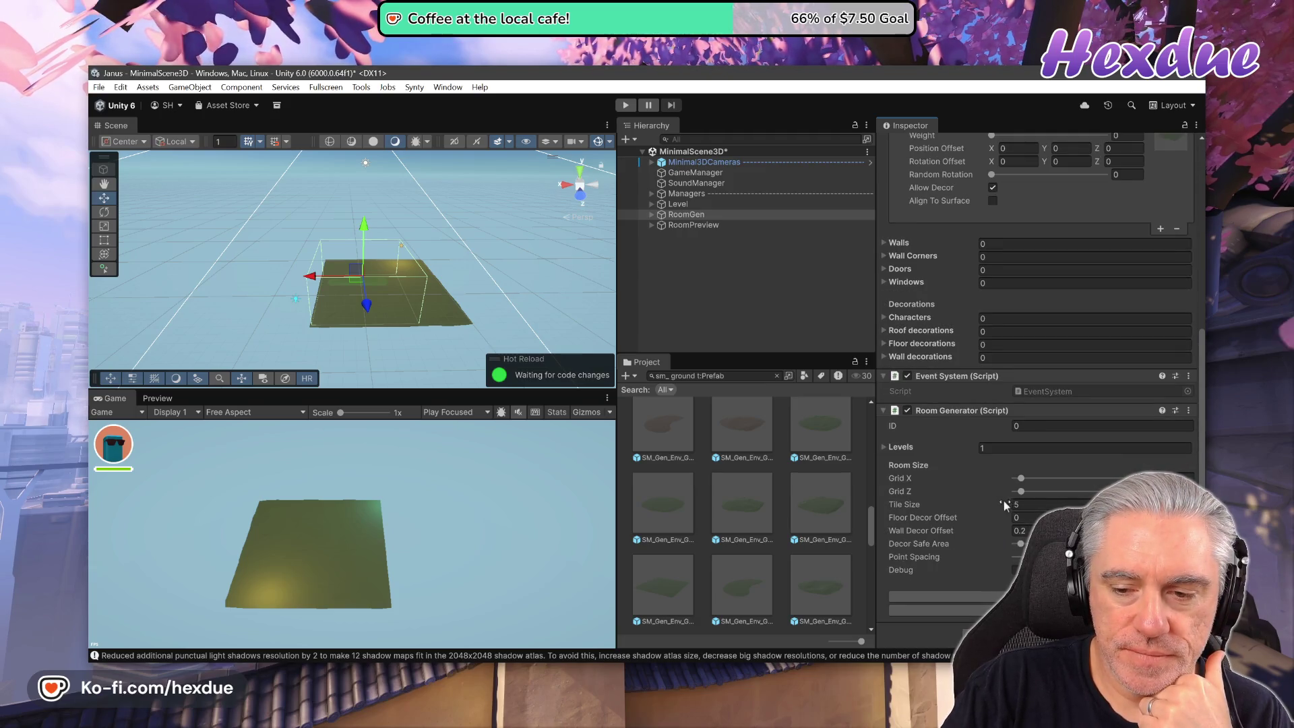
pyautogui.moveTo(1022, 484)
pyautogui.mouseDown()
pyautogui.moveTo(1044, 484)
pyautogui.moveTo(995, 492)
pyautogui.mouseUp()
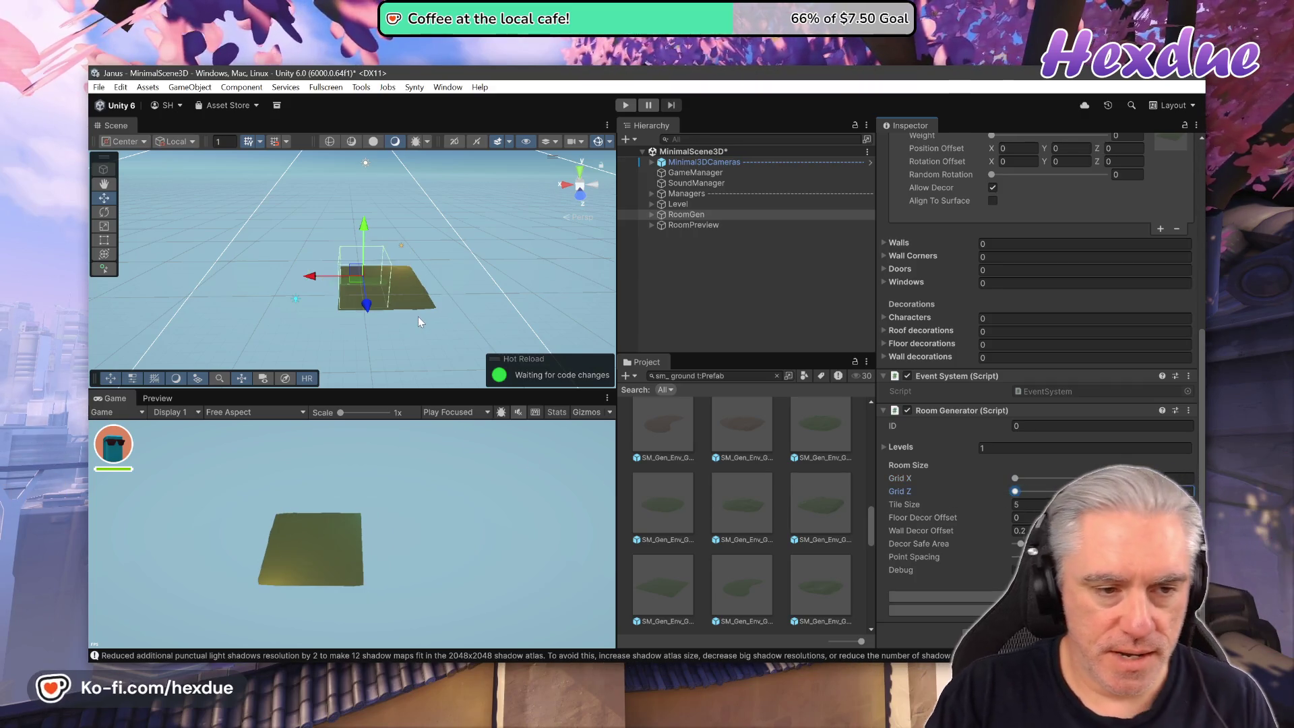
# Set the Room Generator's Tile Size to 10.
pyautogui.moveTo(423, 316); pyautogui.dragTo(410, 425)
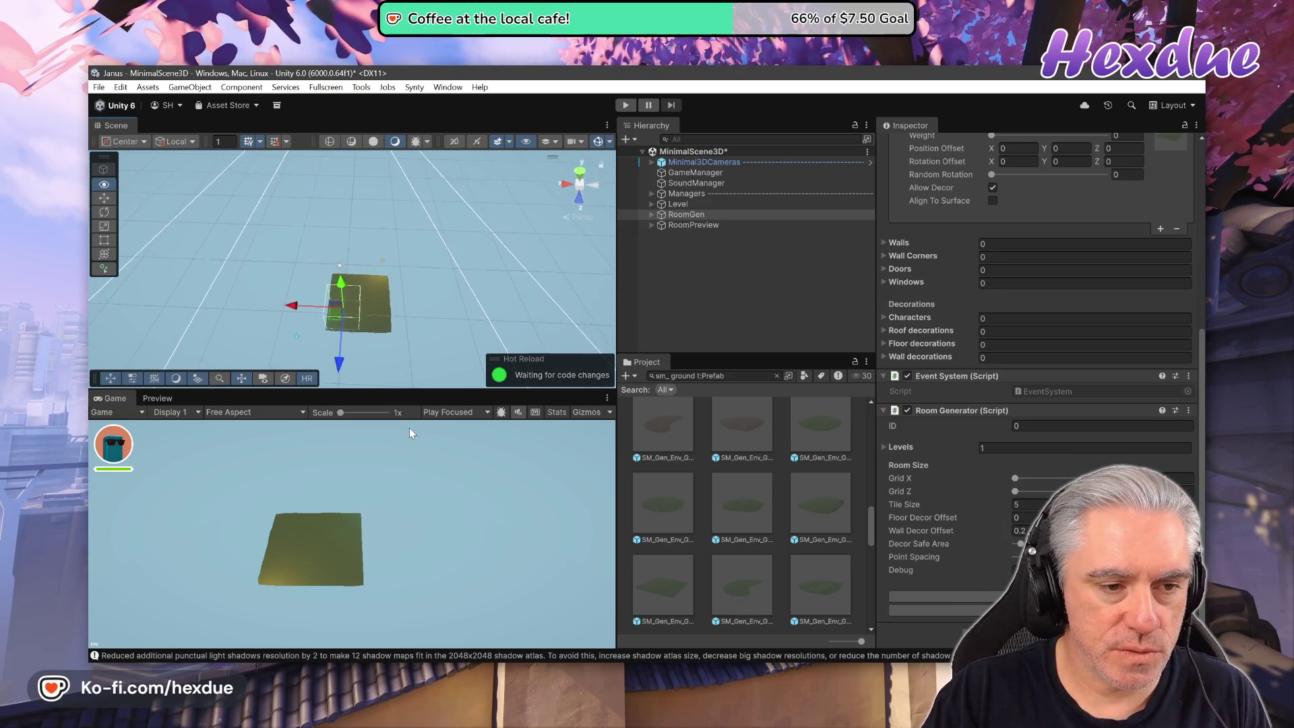
pyautogui.press('Up')
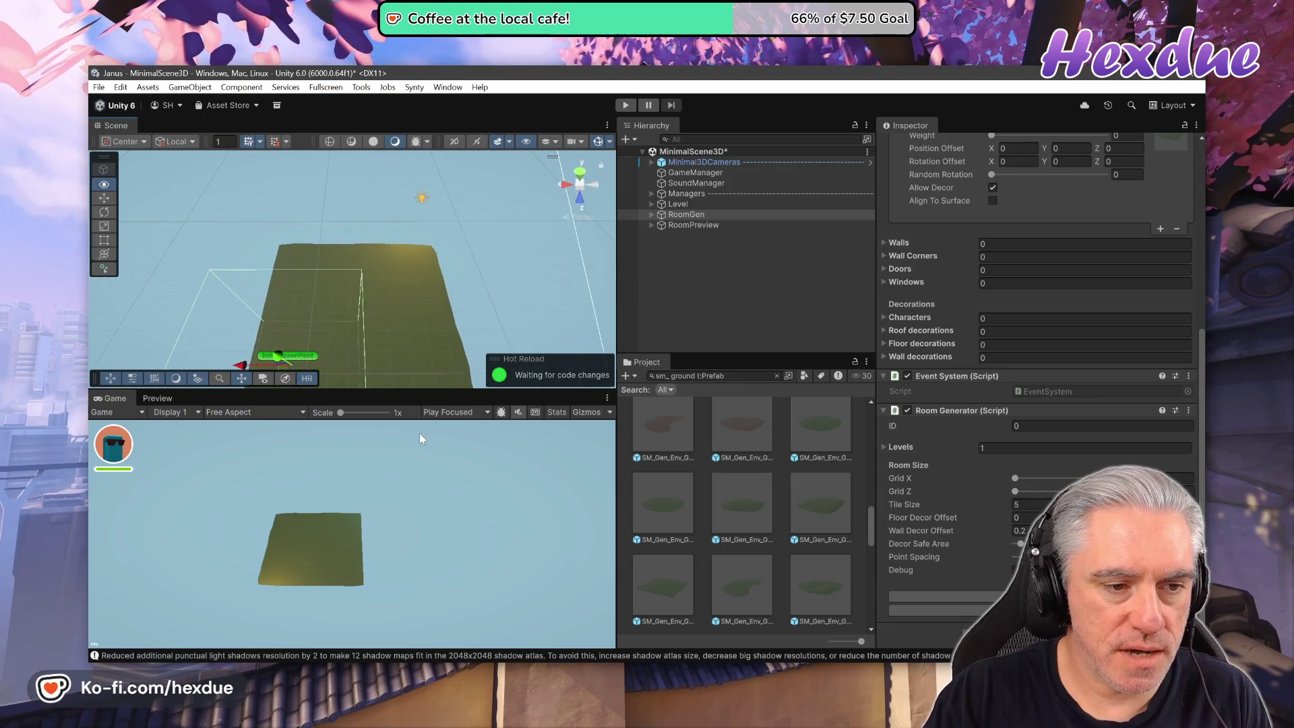
pyautogui.press('f')
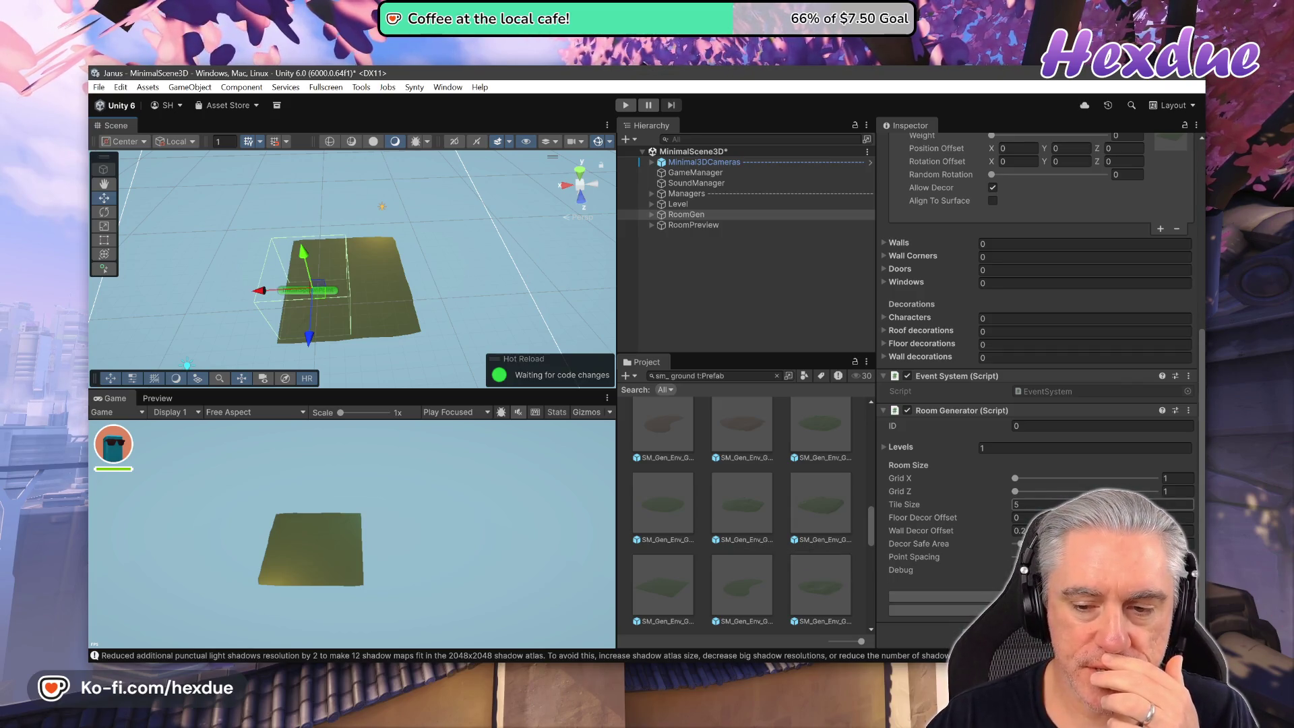
pyautogui.click(1028, 505)
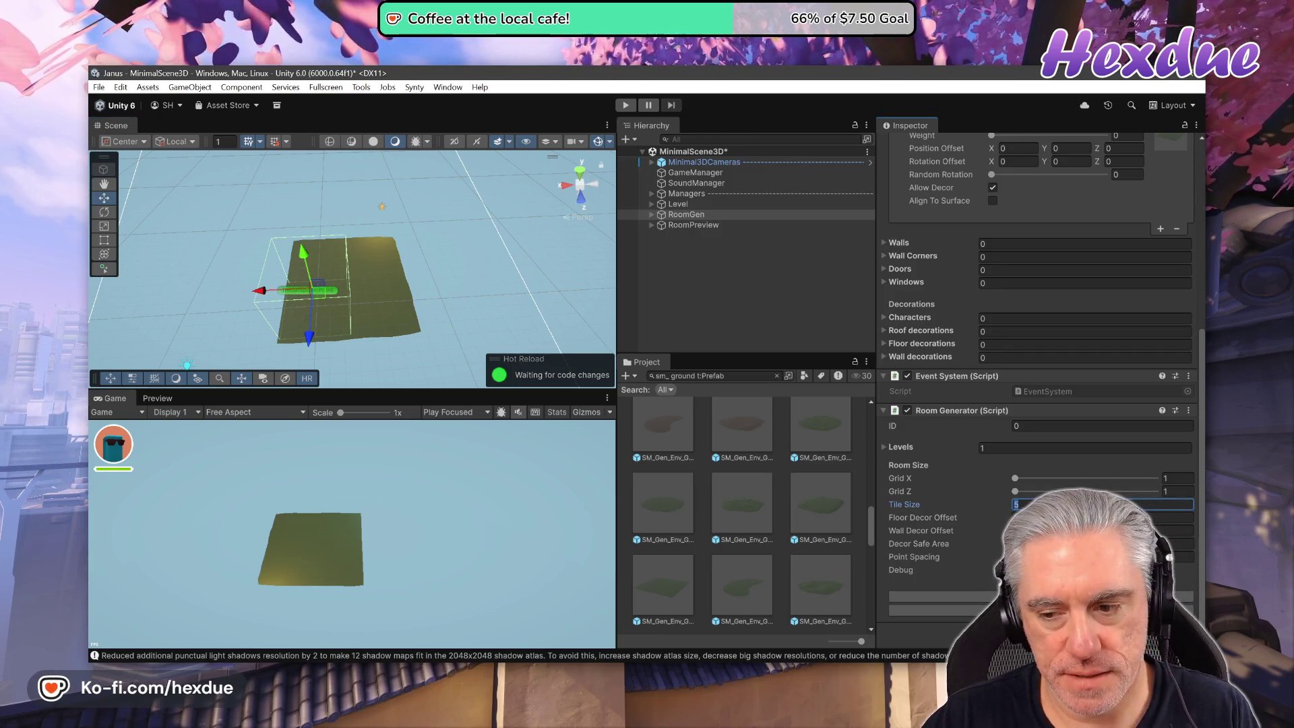
pyautogui.write('10')
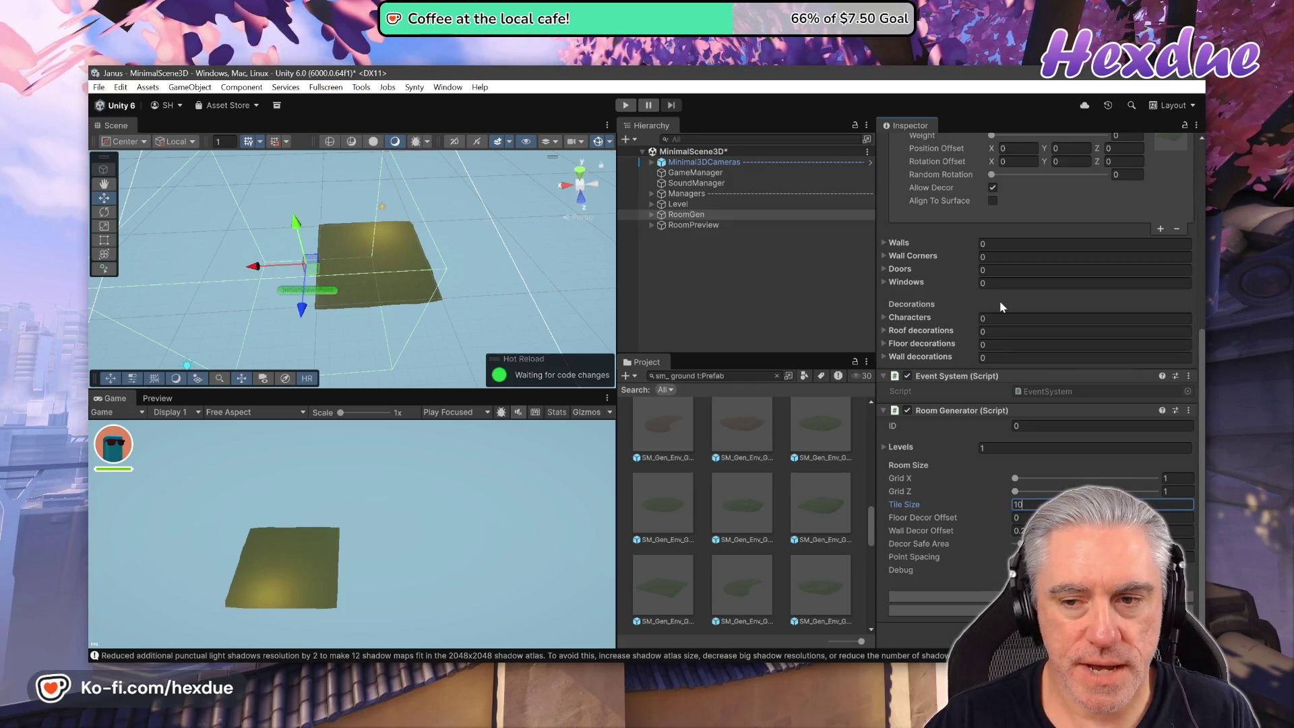
# Set the grass floor tile's Position Offset X to -5.
pyautogui.scroll(3, 1077, 216)
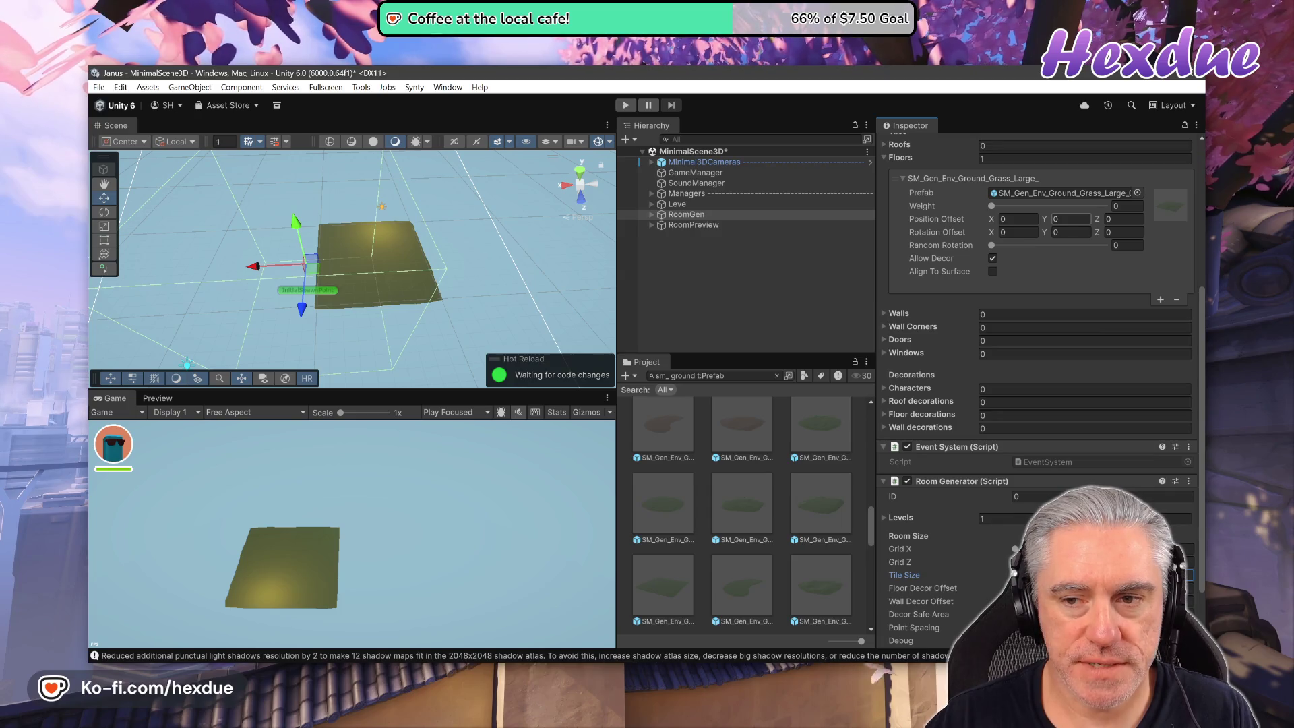
pyautogui.click(1017, 219)
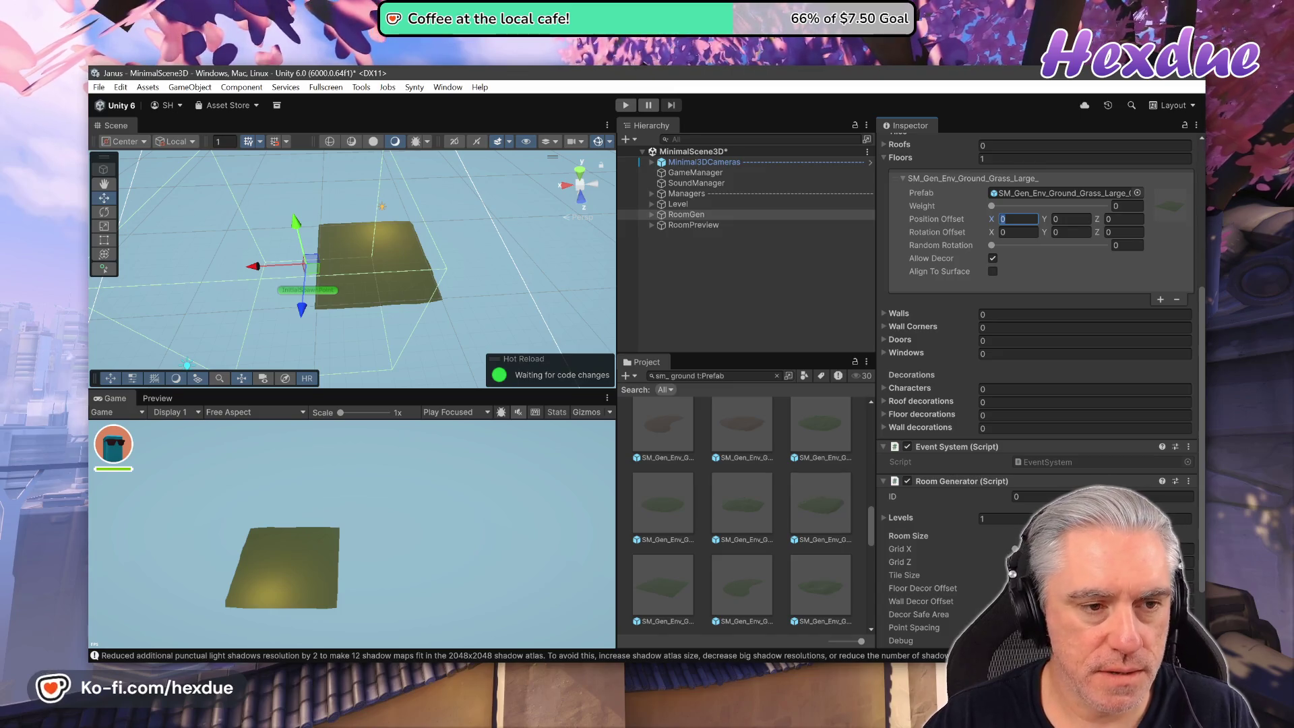
pyautogui.write('-5')
pyautogui.click(1136, 221)
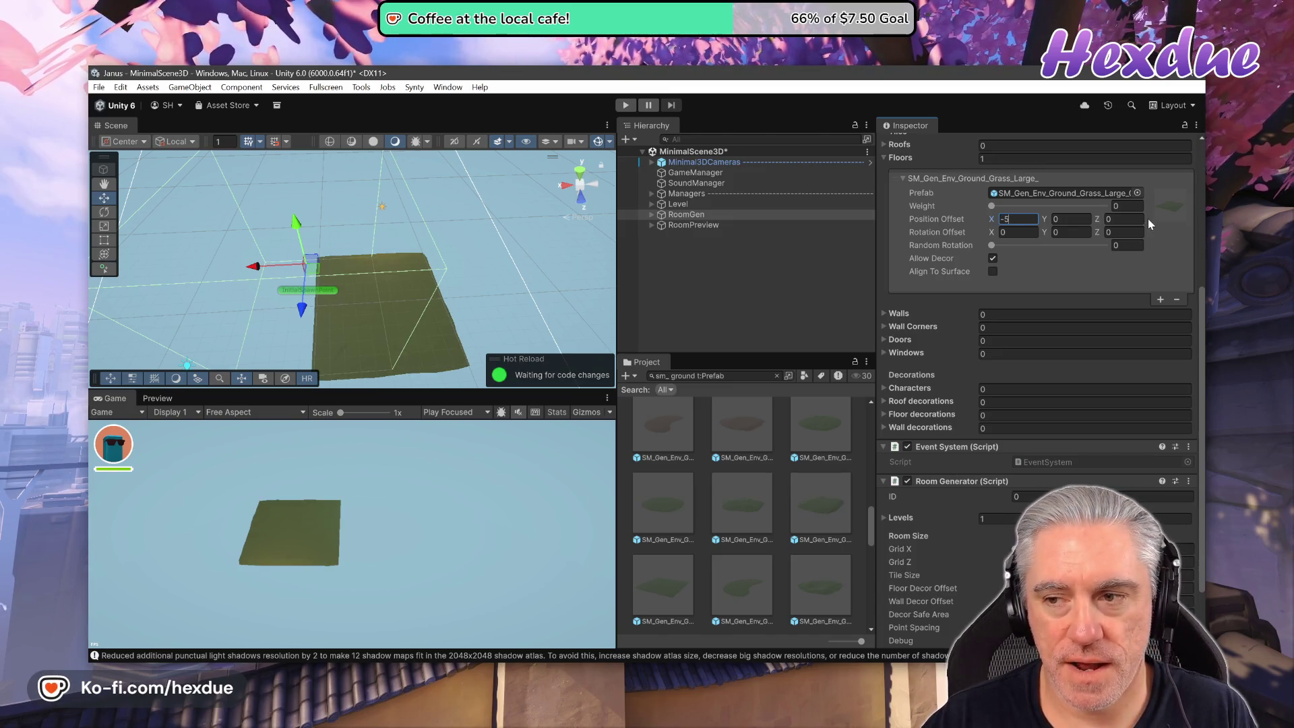
# Set the grass floor tile's Position Offset Z to 5.
pyautogui.write('5')
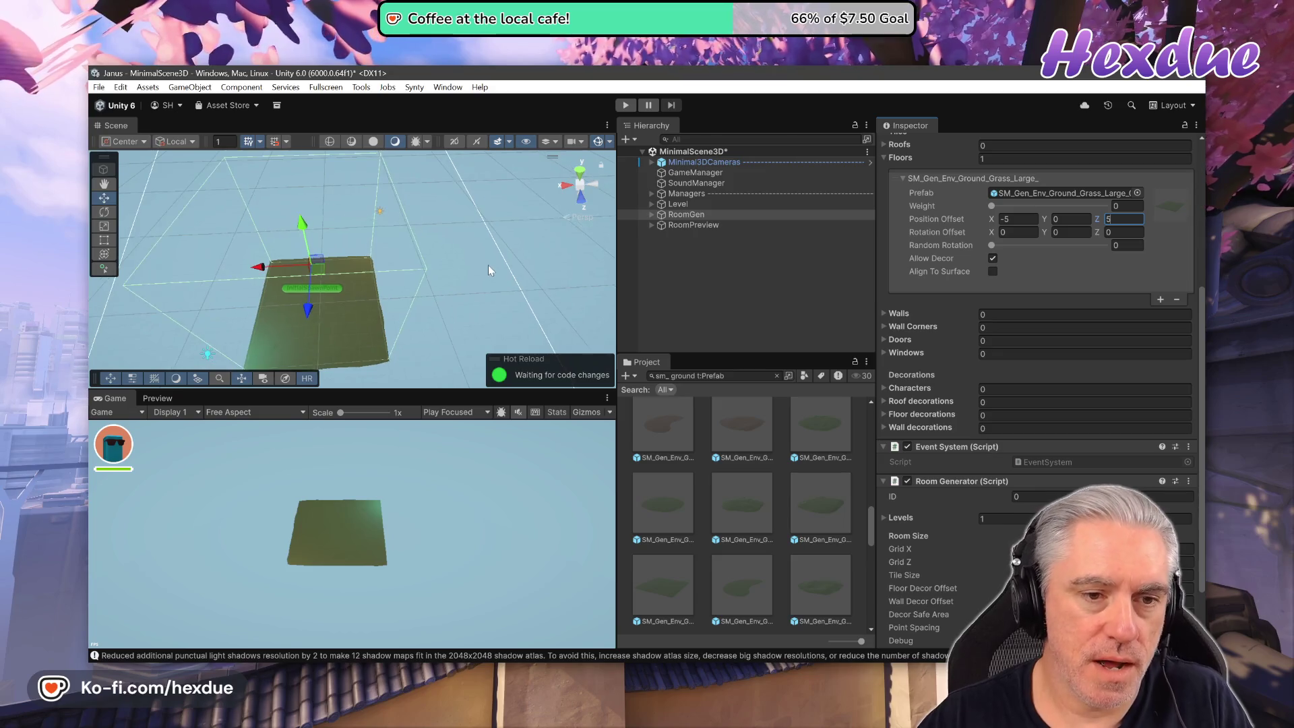
pyautogui.scroll(-3, 497, 276)
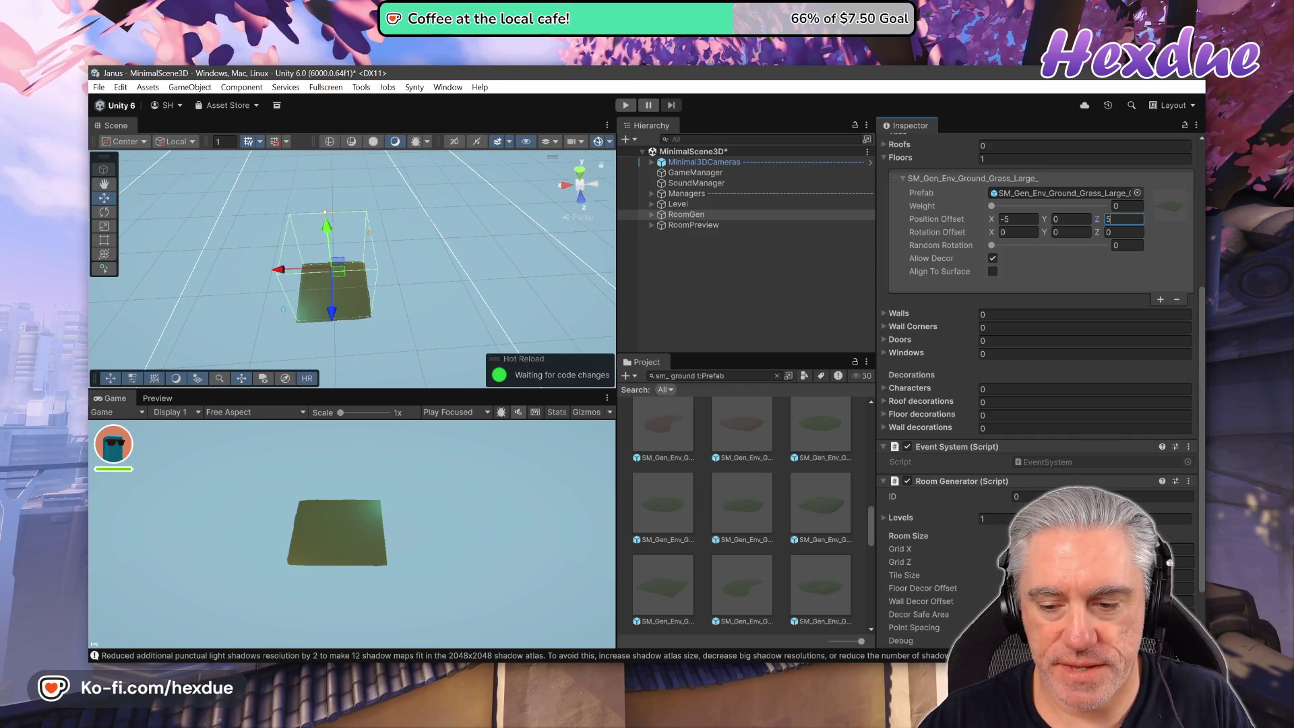
pyautogui.click(1078, 548)
# Set the Room Generator's Grid Z to 20, stretching the floor into a strip.
pyautogui.write('2')
pyautogui.press('Tab')
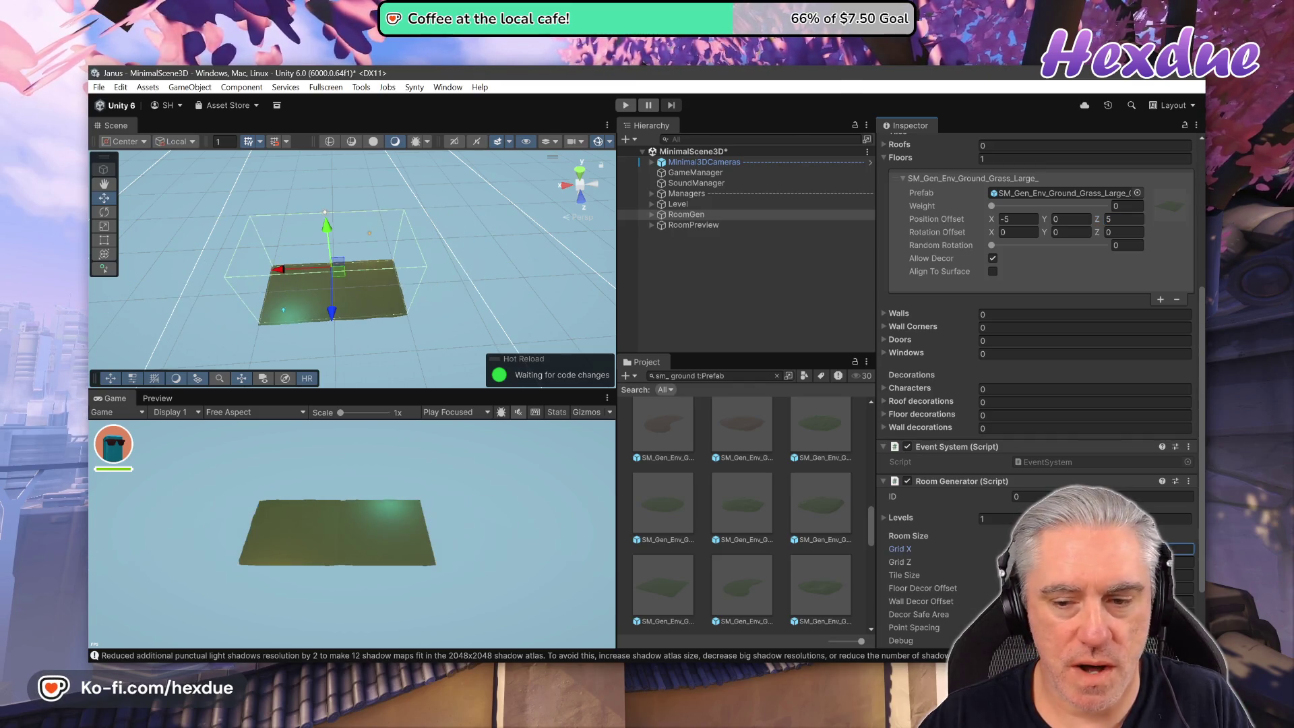
pyautogui.write('20')
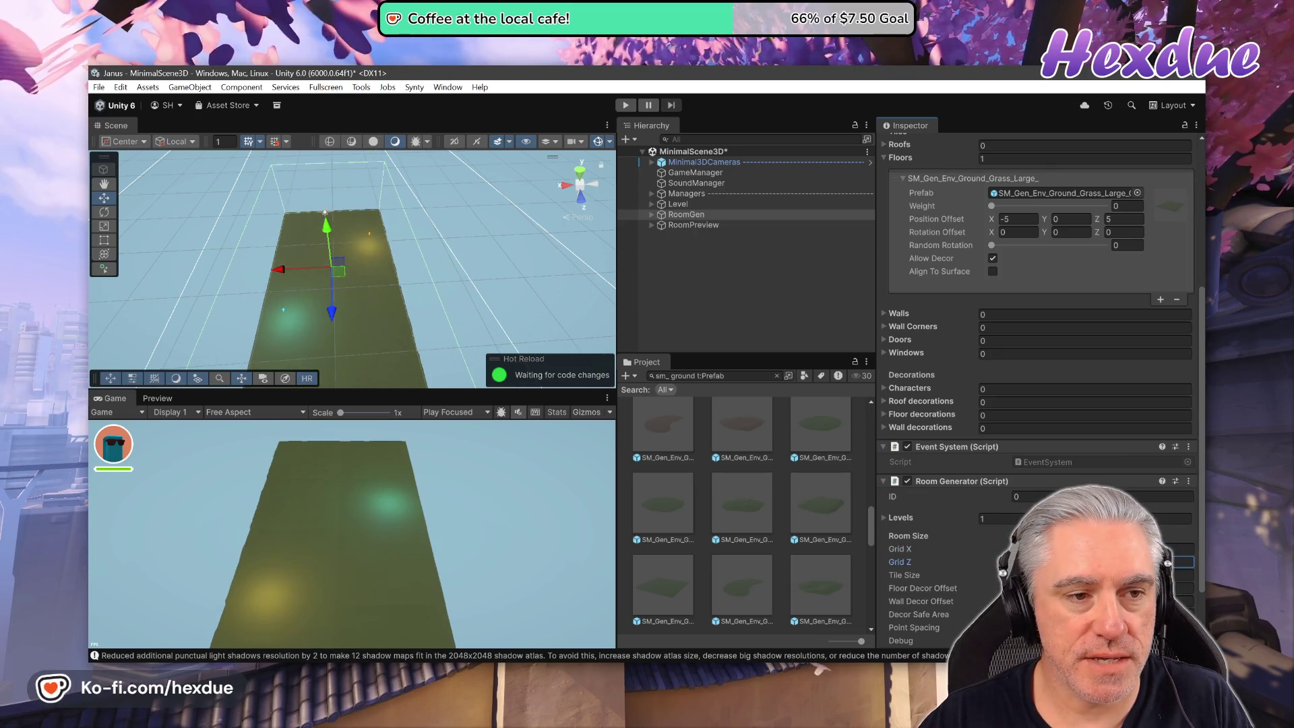
pyautogui.press('BackSpace')
pyautogui.write('0')
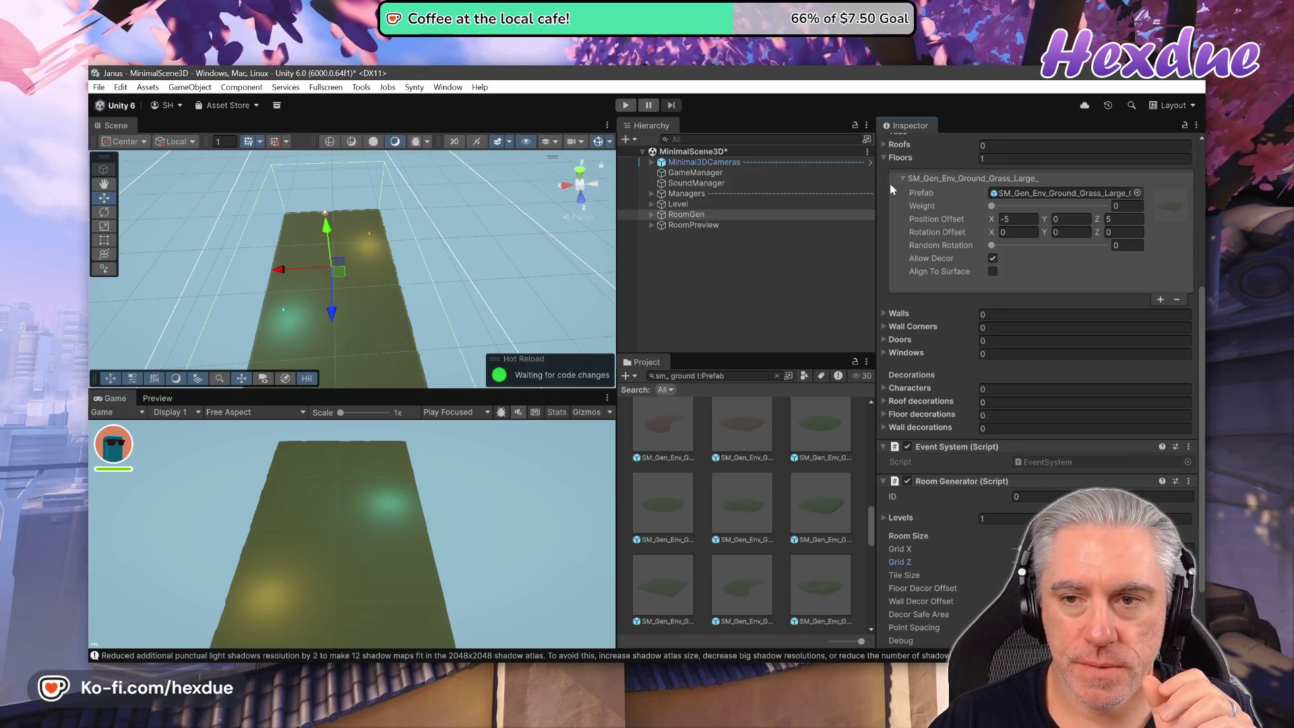
# Add a second Floors entry and assign another grass tile prefab to it.
pyautogui.click(1160, 300)
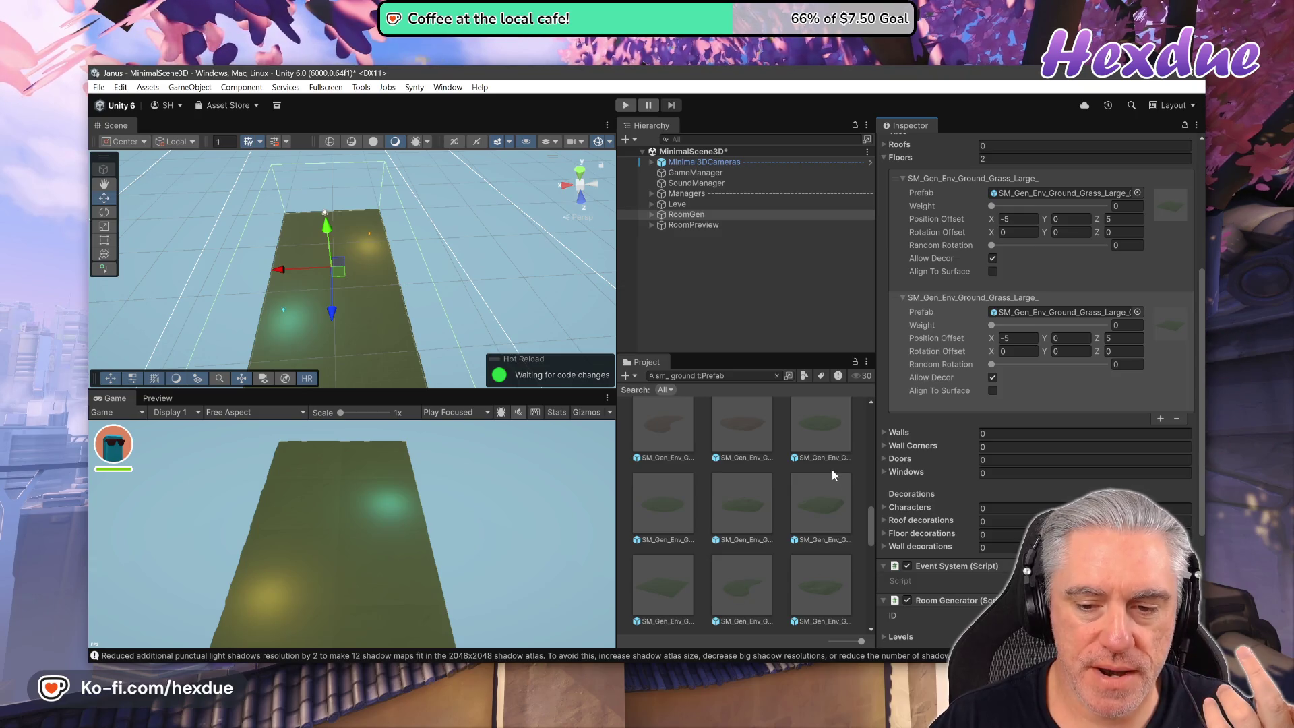
pyautogui.scroll(3, 831, 469)
pyautogui.scroll(-4, 834, 465)
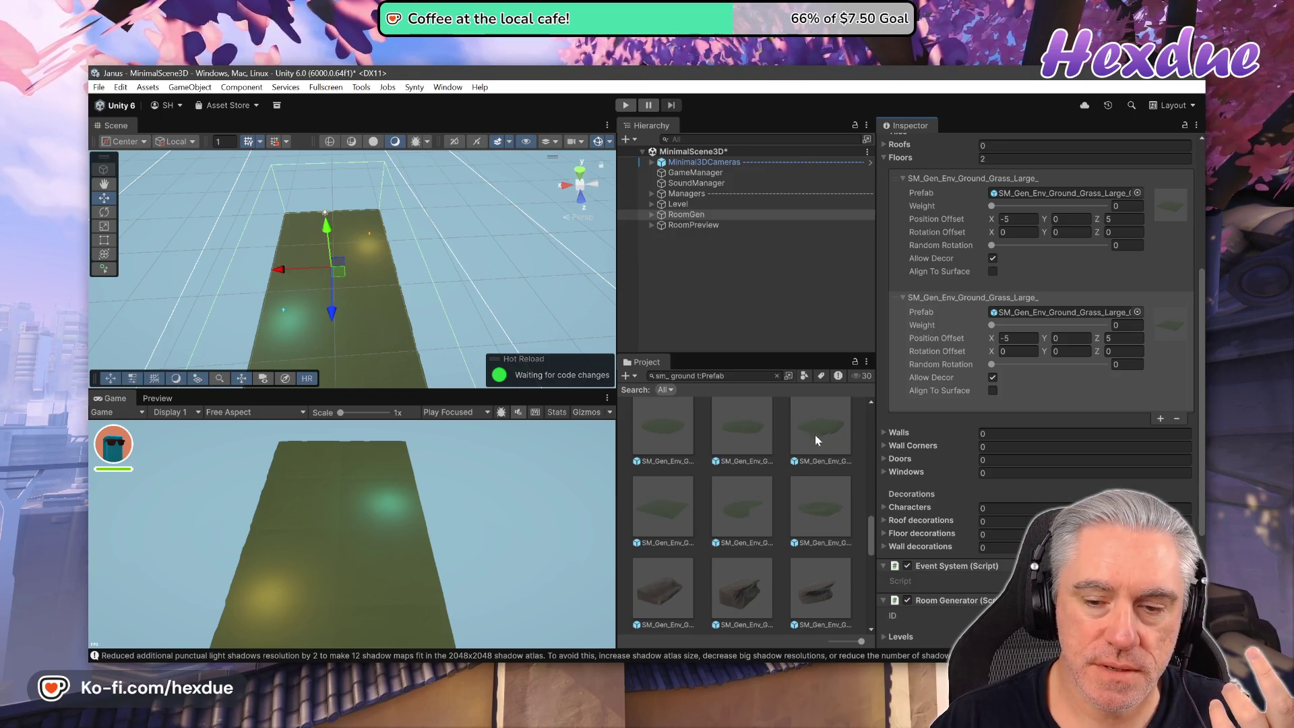
pyautogui.moveTo(744, 504)
pyautogui.mouseDown()
pyautogui.moveTo(957, 350)
pyautogui.moveTo(1029, 315)
pyautogui.mouseUp()
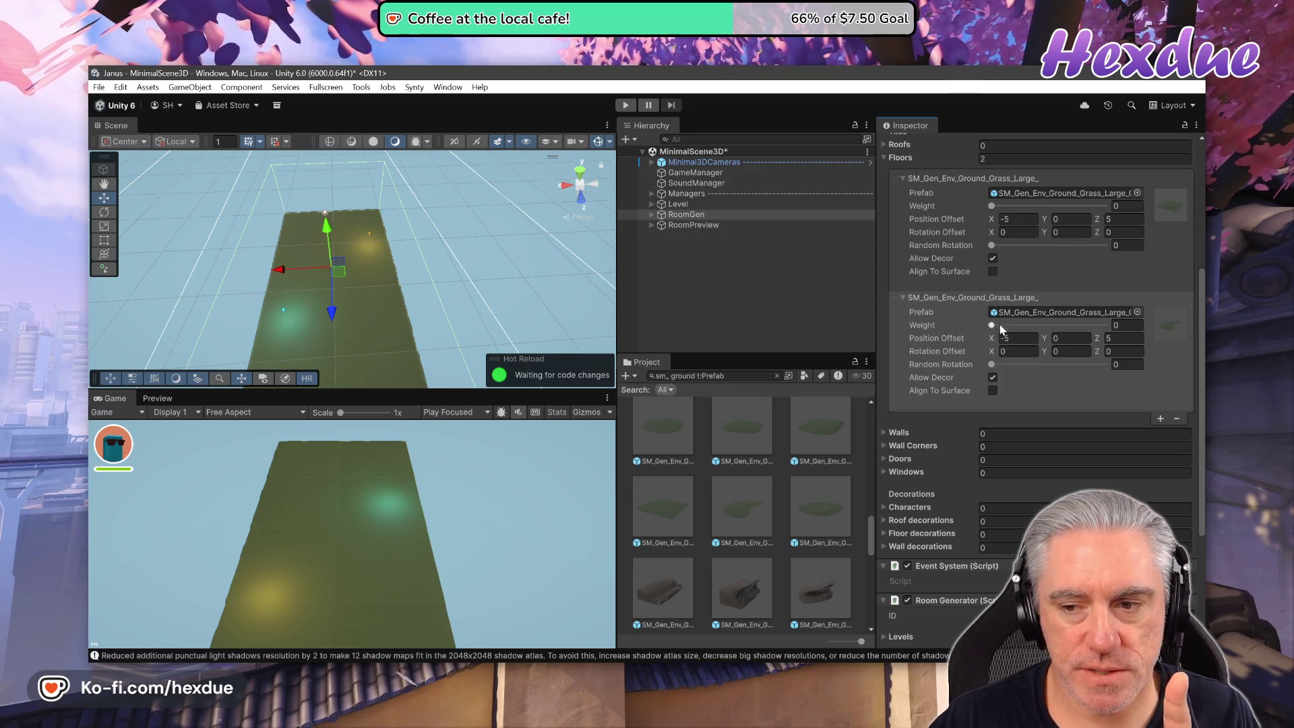
# Set the Weight of both grass floor tiles to 50.
pyautogui.moveTo(991, 207); pyautogui.dragTo(1052, 206)
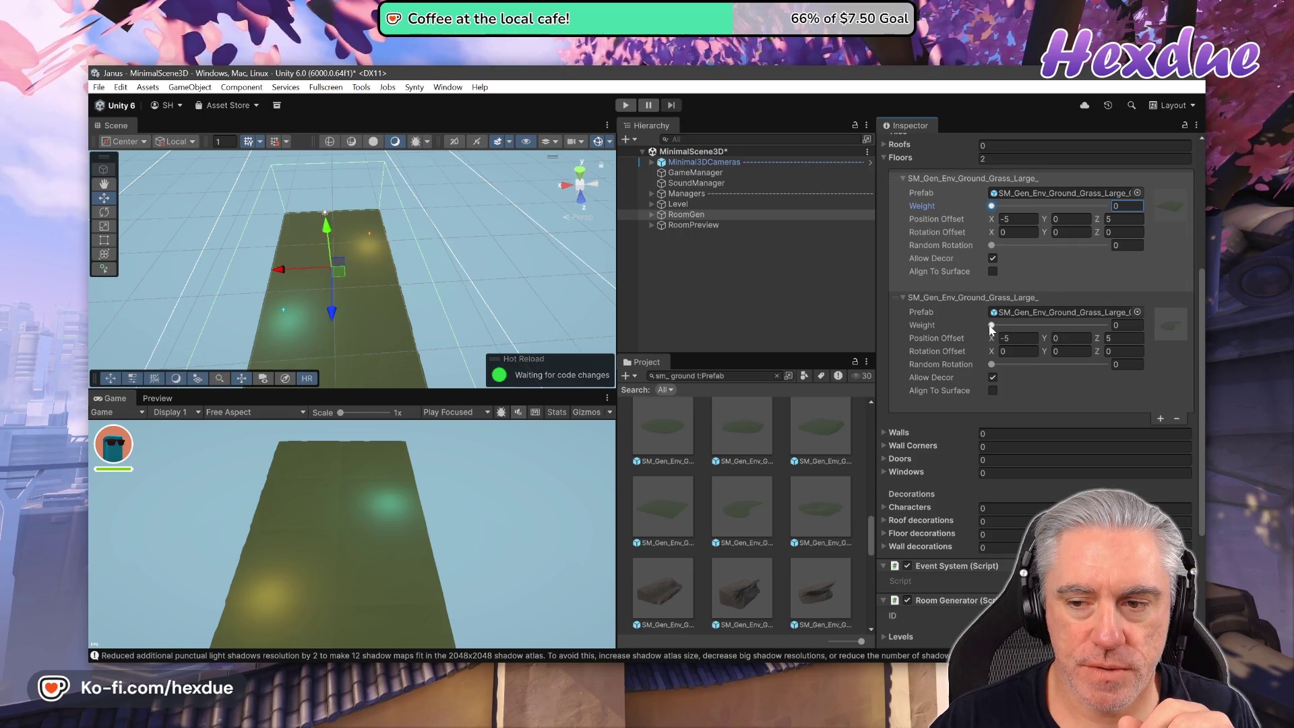
pyautogui.moveTo(991, 326)
pyautogui.mouseDown()
pyautogui.moveTo(1036, 325)
pyautogui.moveTo(1002, 324)
pyautogui.mouseUp()
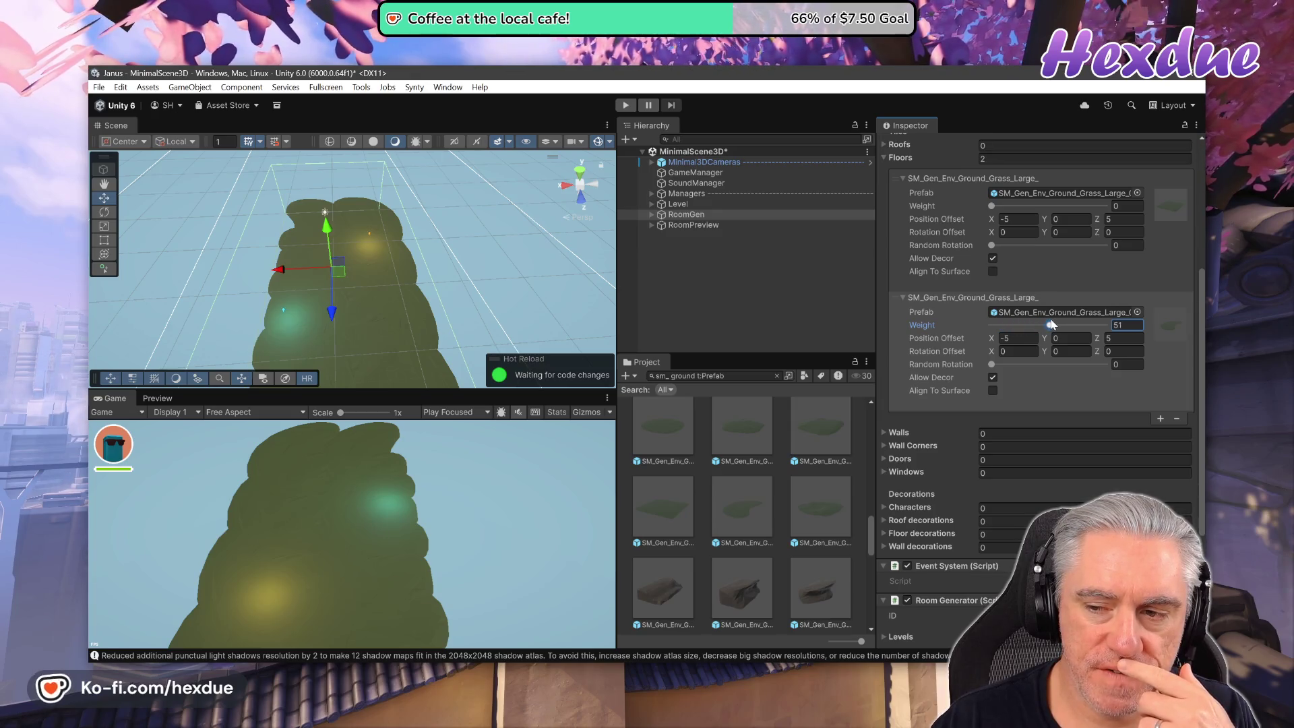
pyautogui.click(1127, 205)
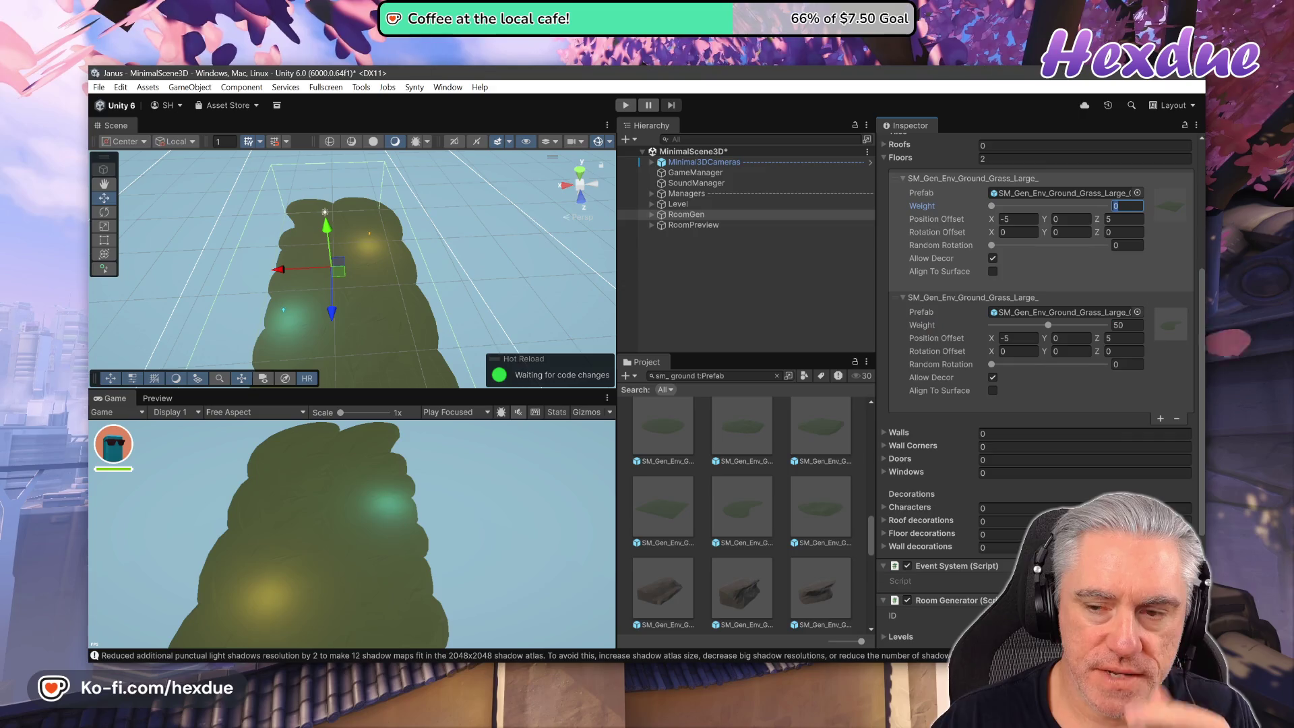
pyautogui.write('50')
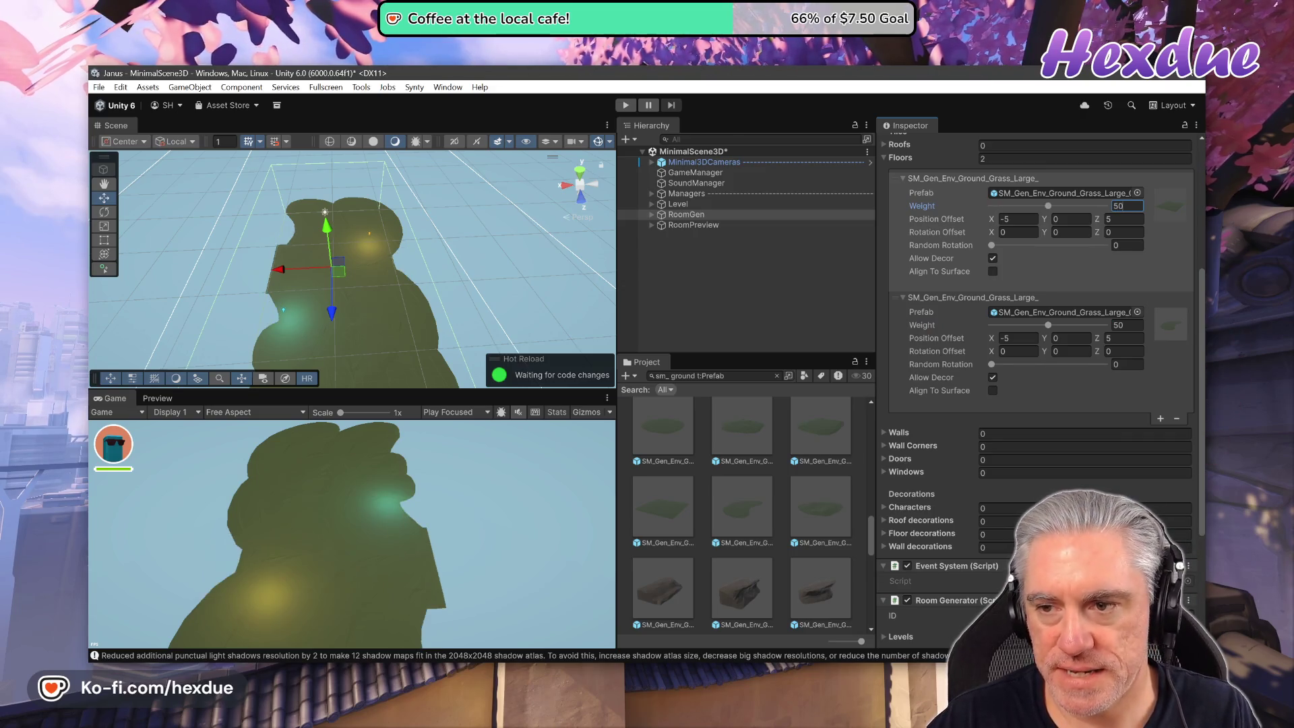
pyautogui.click(651, 217)
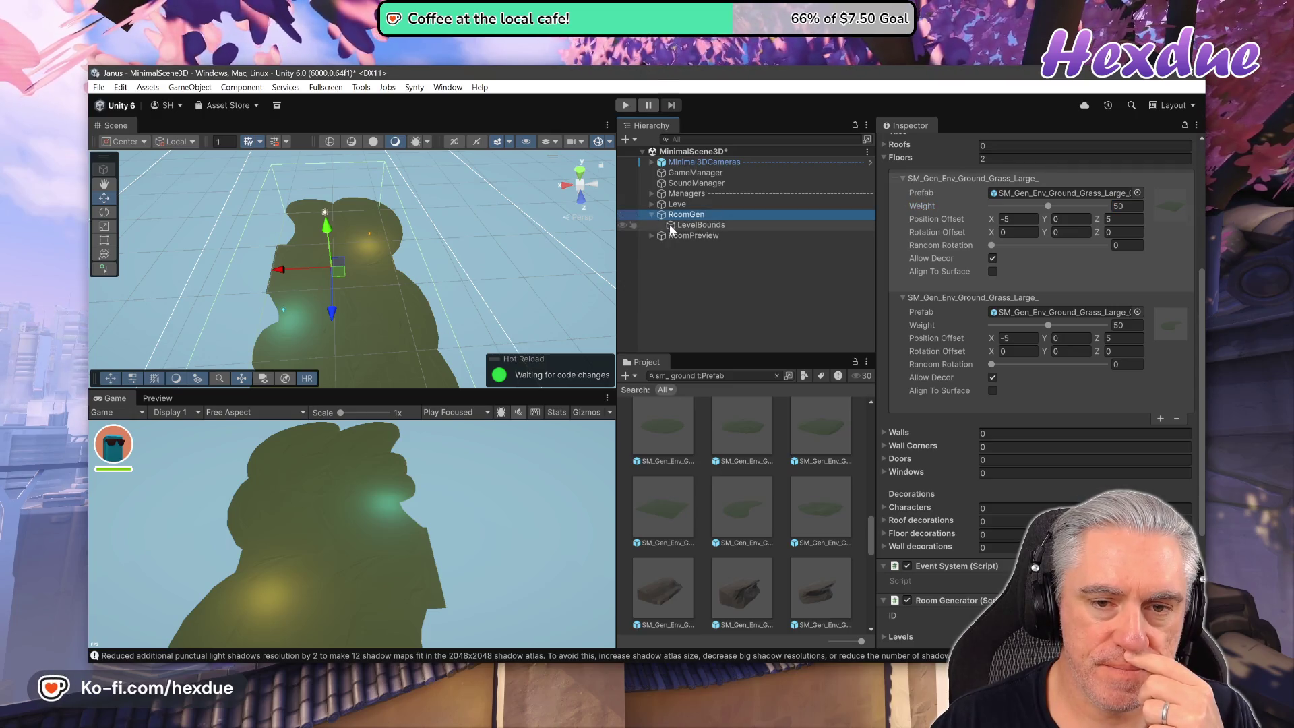
# Expand RoomGen > RoomPreview in the Hierarchy to list the generated floor tiles.
pyautogui.click(687, 225)
pyautogui.click(657, 236)
pyautogui.click(651, 236)
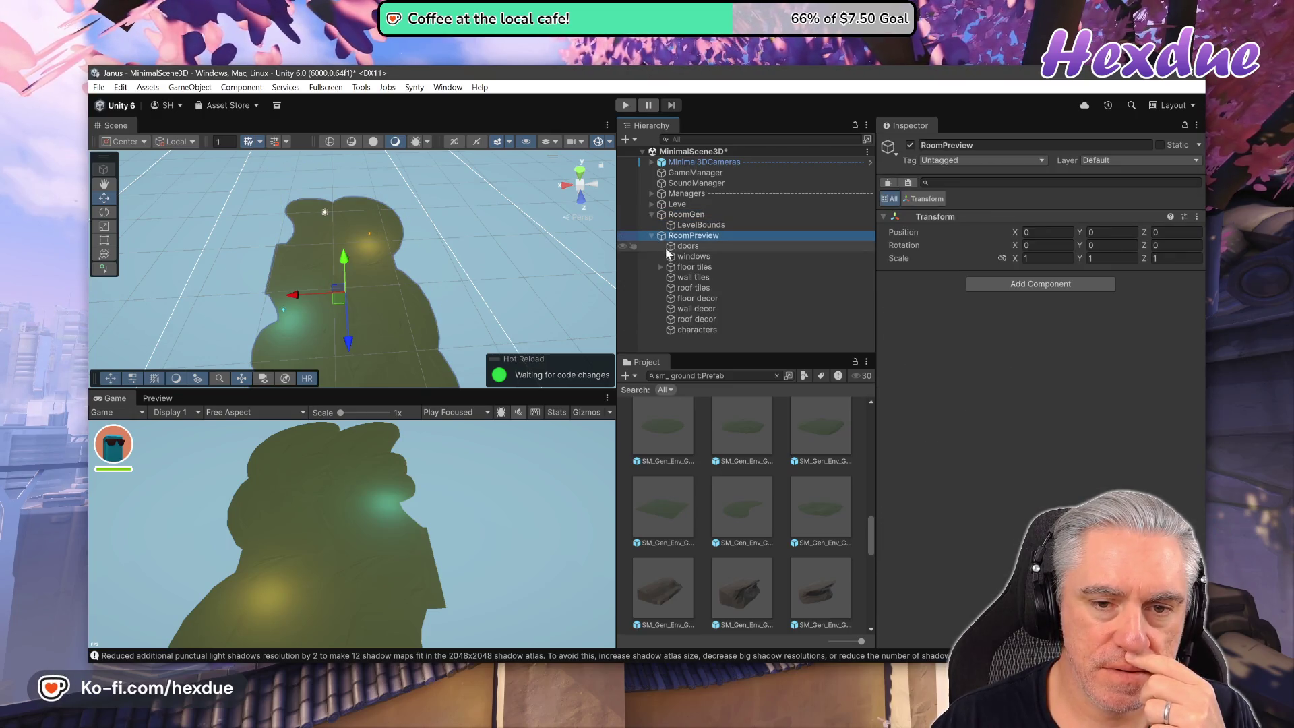
pyautogui.click(661, 267)
pyautogui.scroll(-2, 766, 283)
pyautogui.scroll(-1, 766, 283)
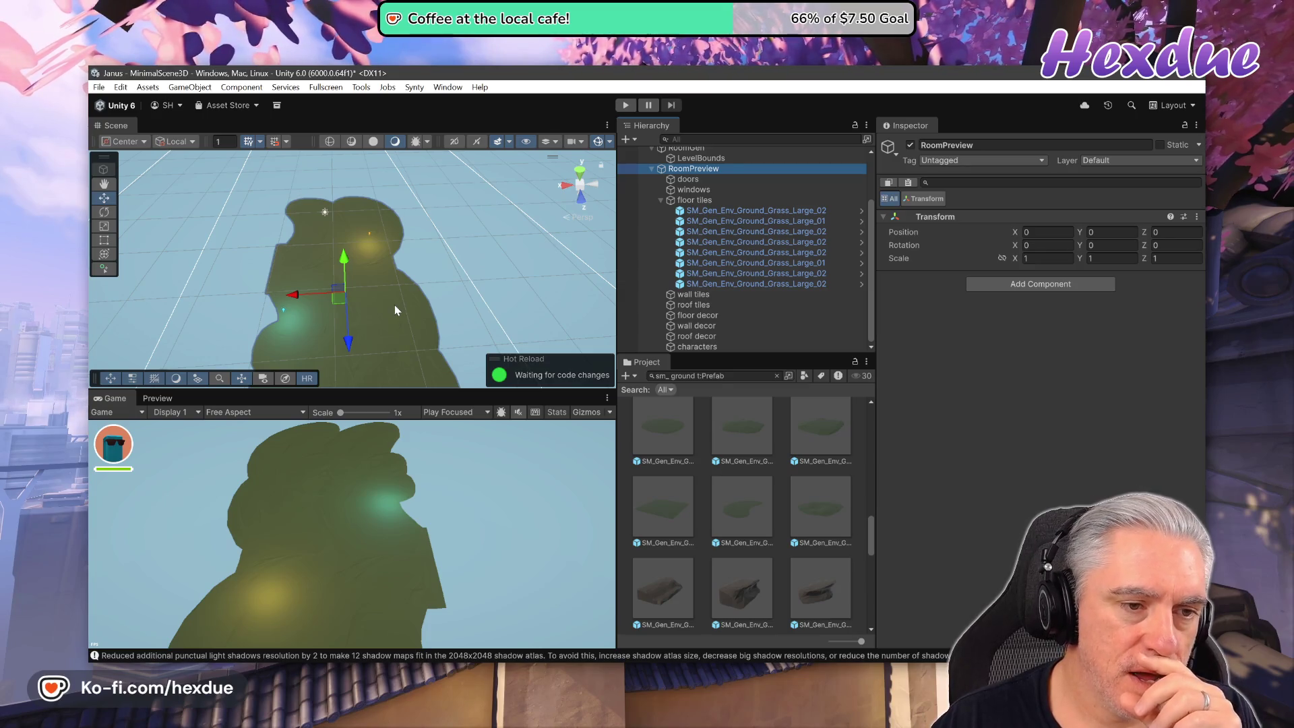
pyautogui.moveTo(394, 305); pyautogui.dragTo(394, 318)
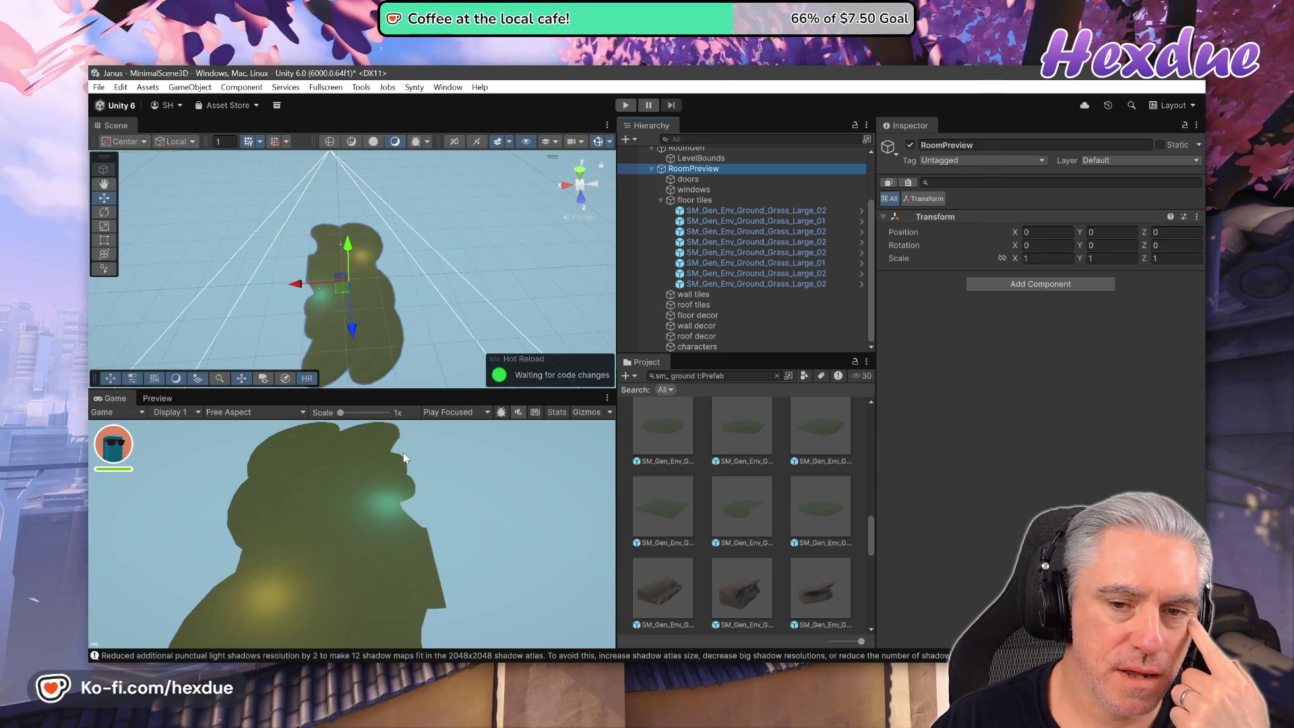
# Inspect a Grass_Large_01 and a Grass_Large_02 tile, then reselect RoomGen.
pyautogui.click(775, 222)
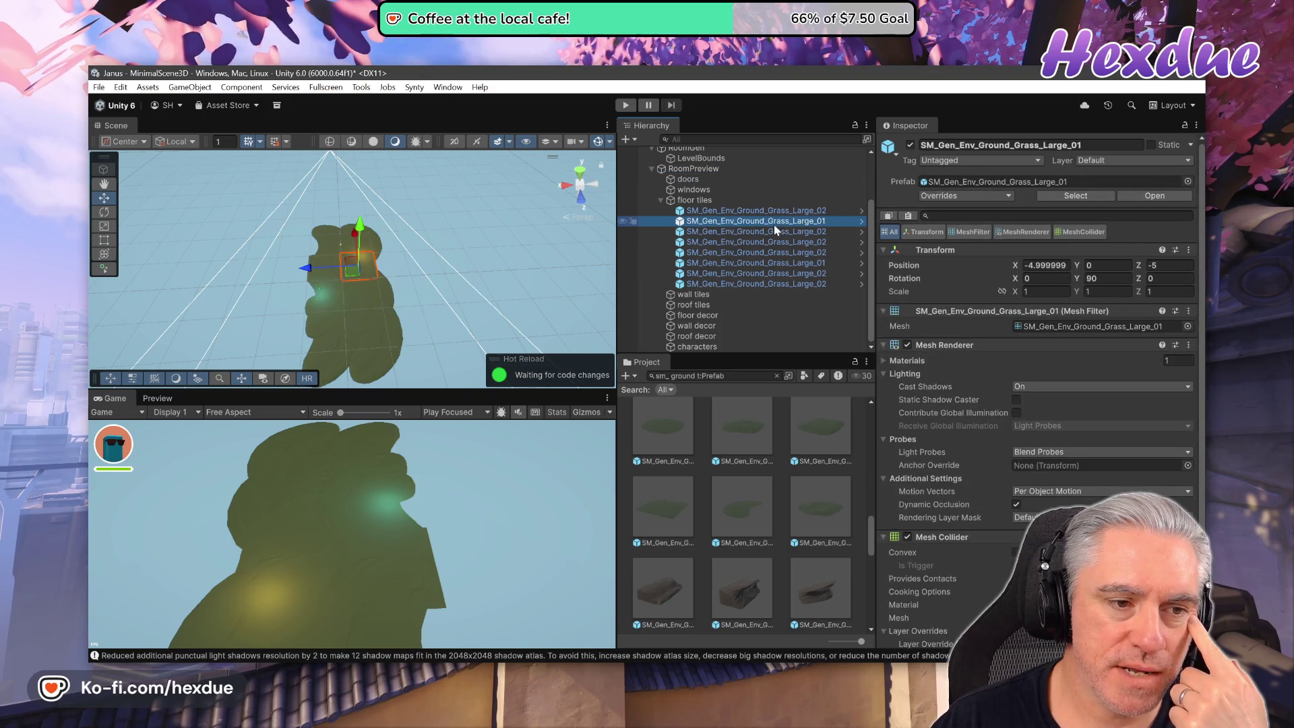
pyautogui.click(782, 232)
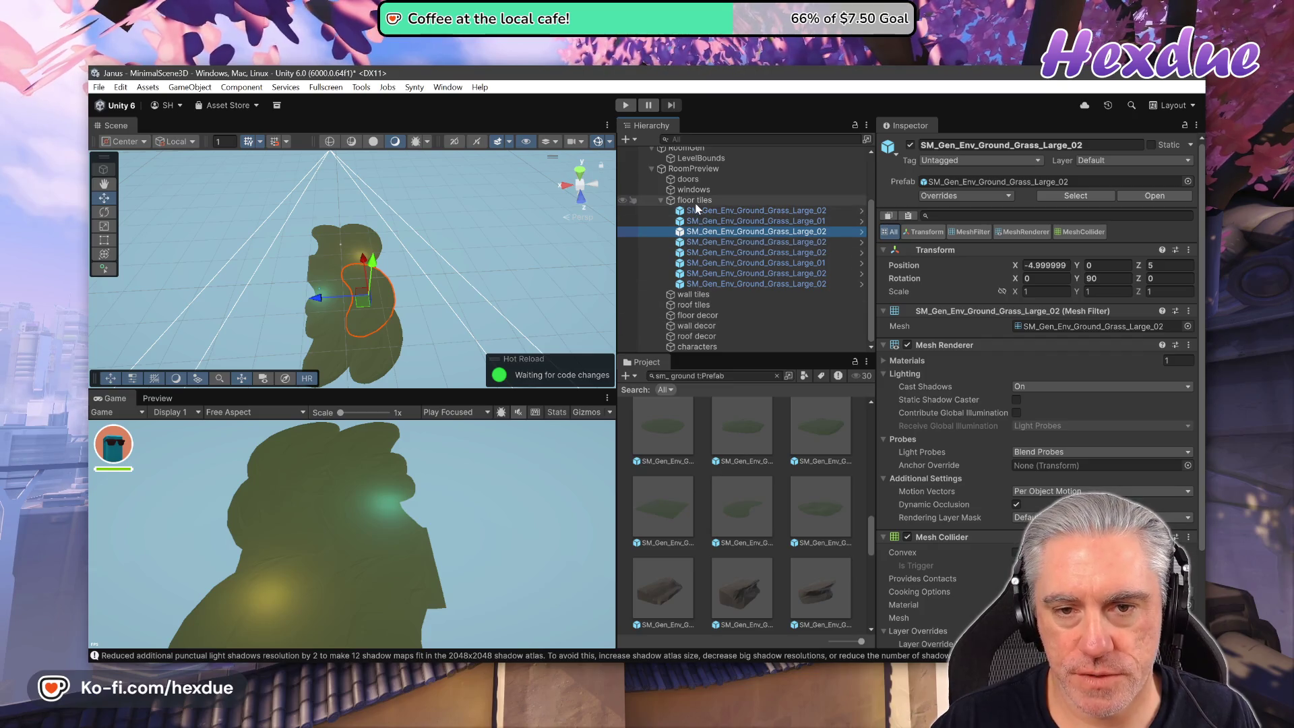
pyautogui.click(694, 167)
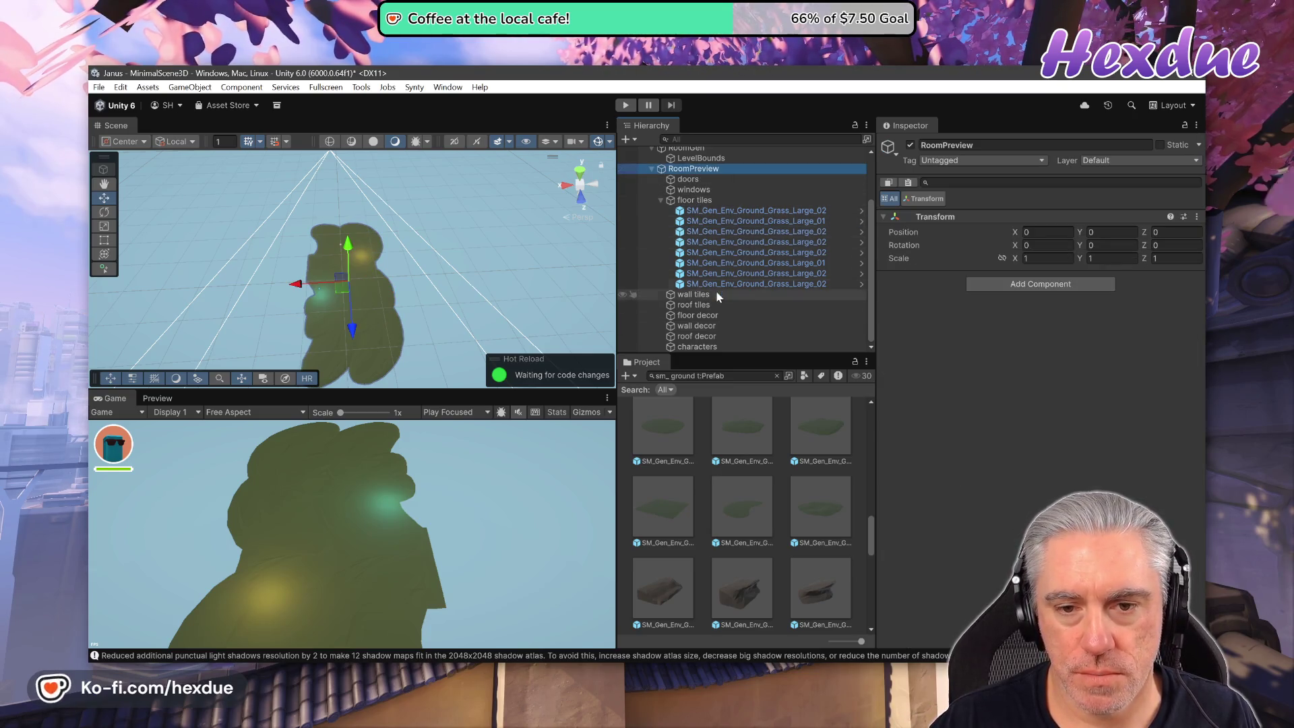
pyautogui.scroll(3, 688, 274)
pyautogui.click(685, 215)
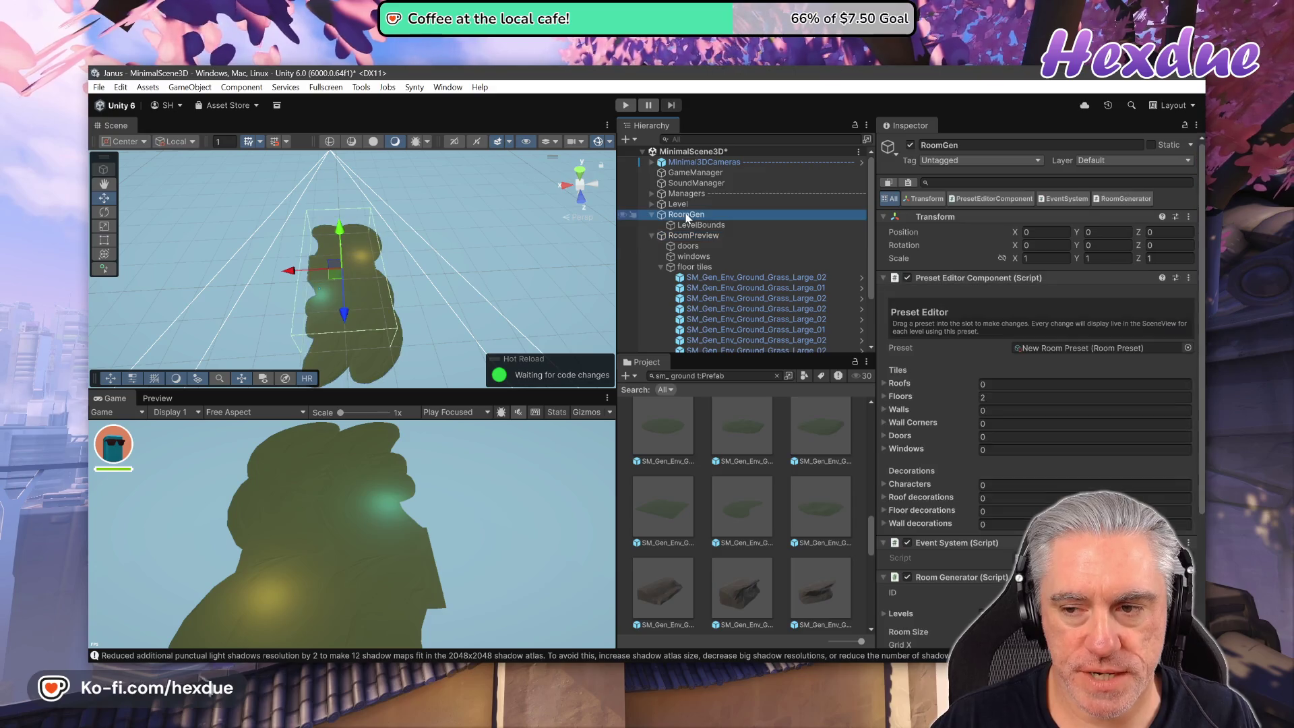
# Expand the preset's Floors list and delete the second grass tile entry.
pyautogui.click(884, 396)
pyautogui.scroll(-3, 1001, 402)
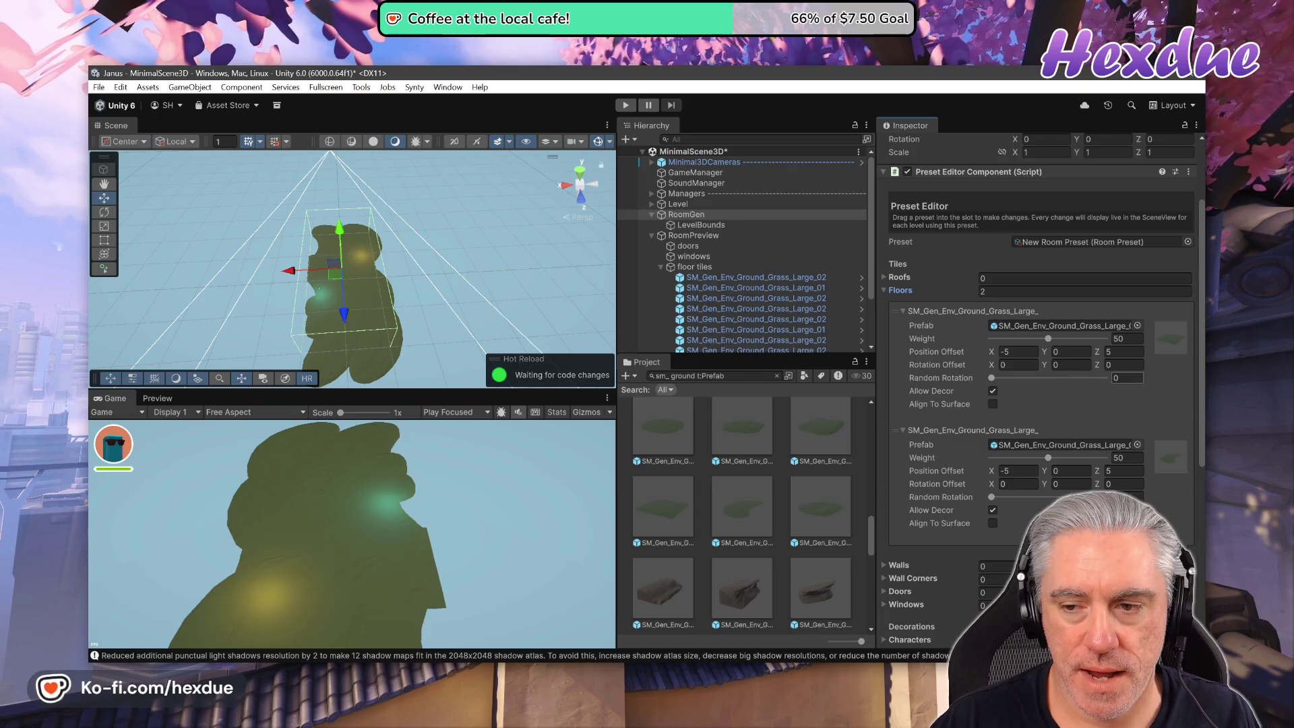
pyautogui.scroll(-2, 1139, 438)
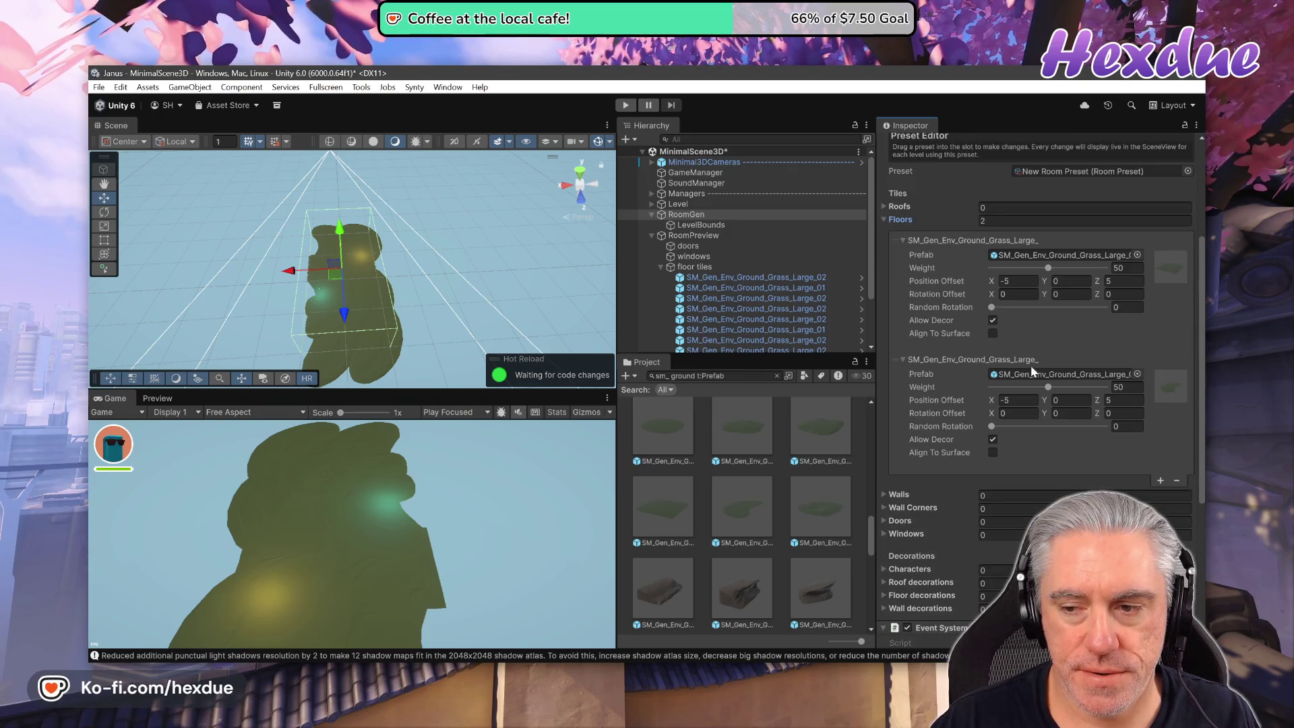
pyautogui.moveTo(758, 536)
pyautogui.mouseDown()
pyautogui.moveTo(878, 445)
pyautogui.moveTo(1051, 256)
pyautogui.mouseUp()
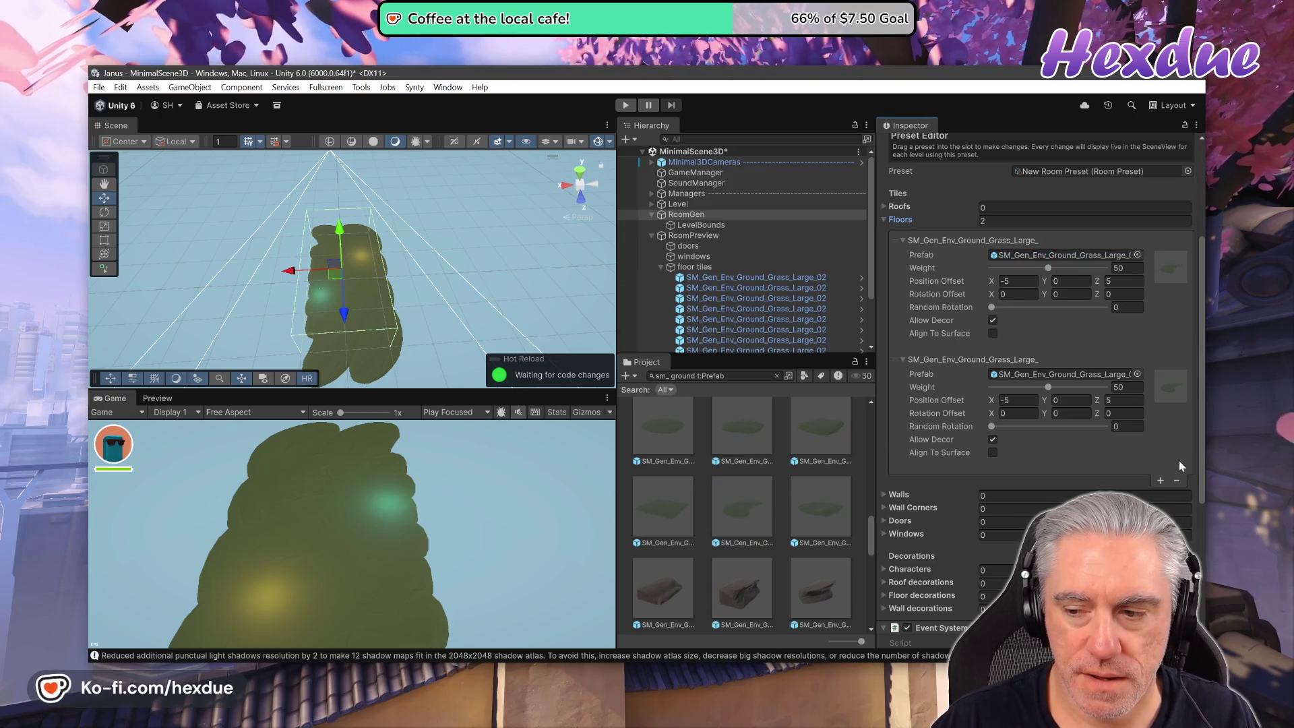
pyautogui.click(1176, 480)
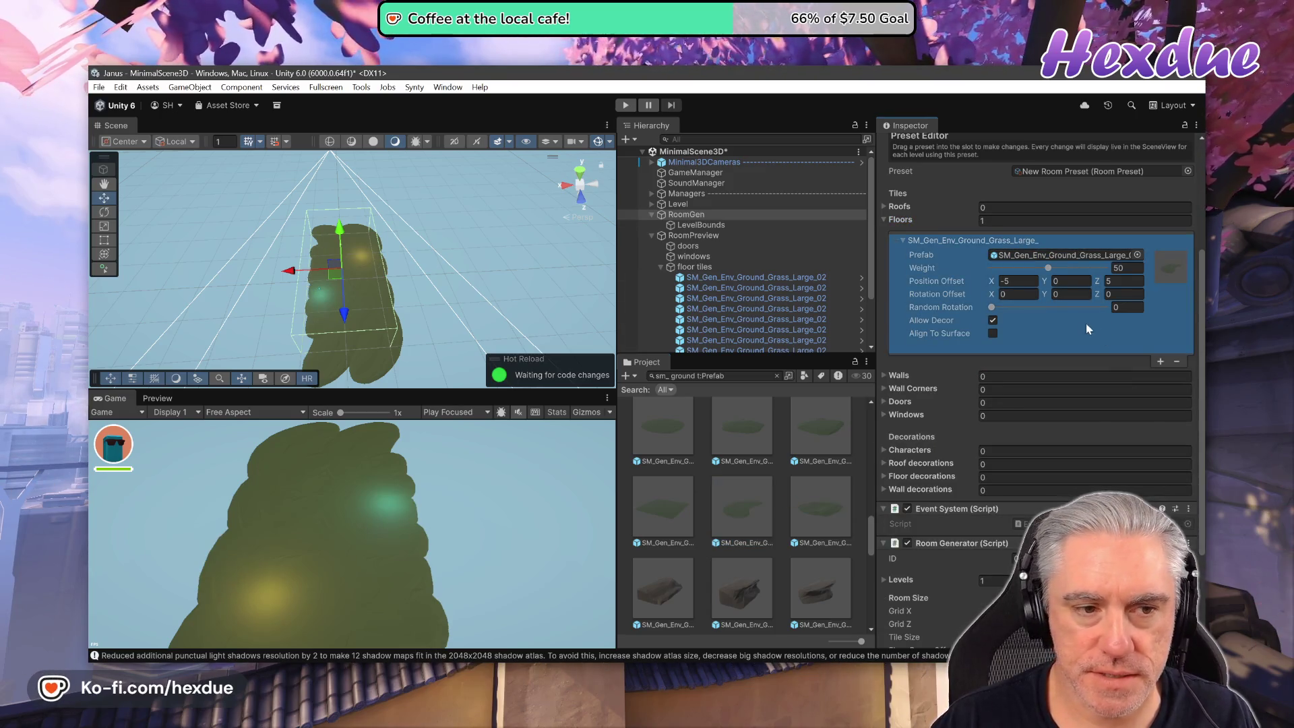
# Check several generated grass tiles, then switch to the RoomGen documentation PDF.
pyautogui.click(769, 298)
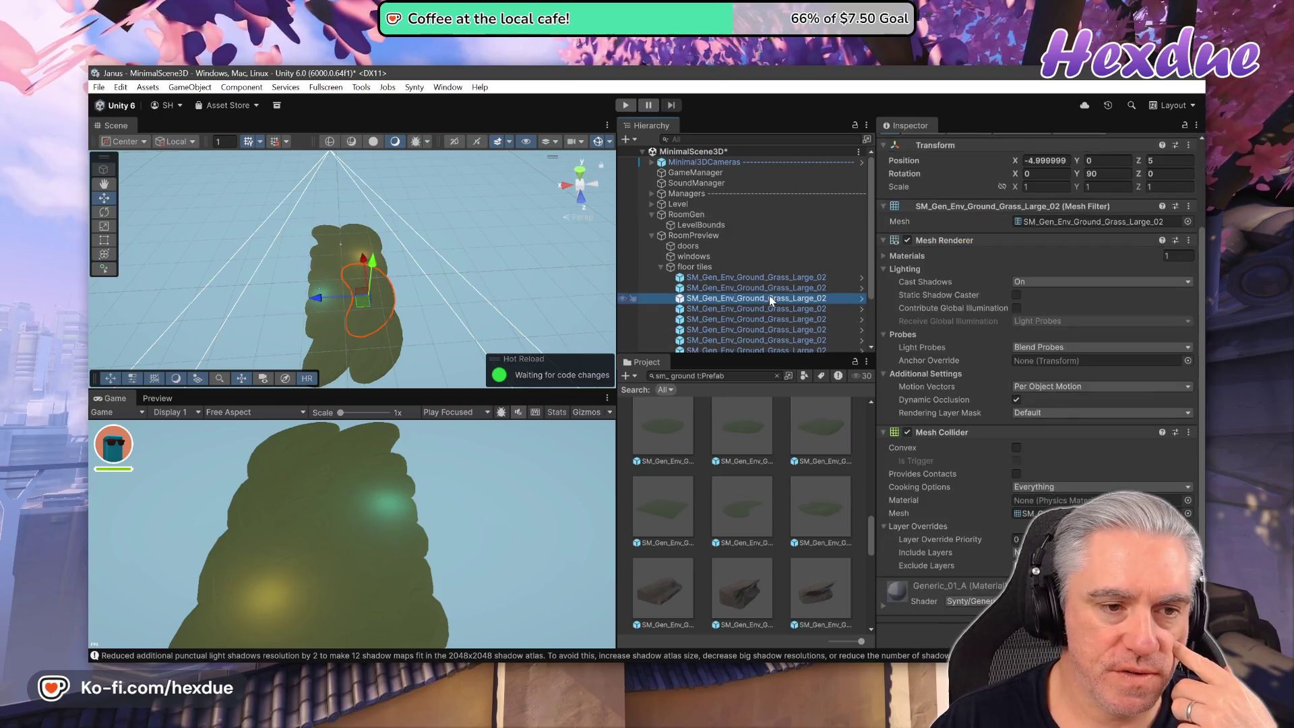
pyautogui.click(775, 288)
pyautogui.click(784, 277)
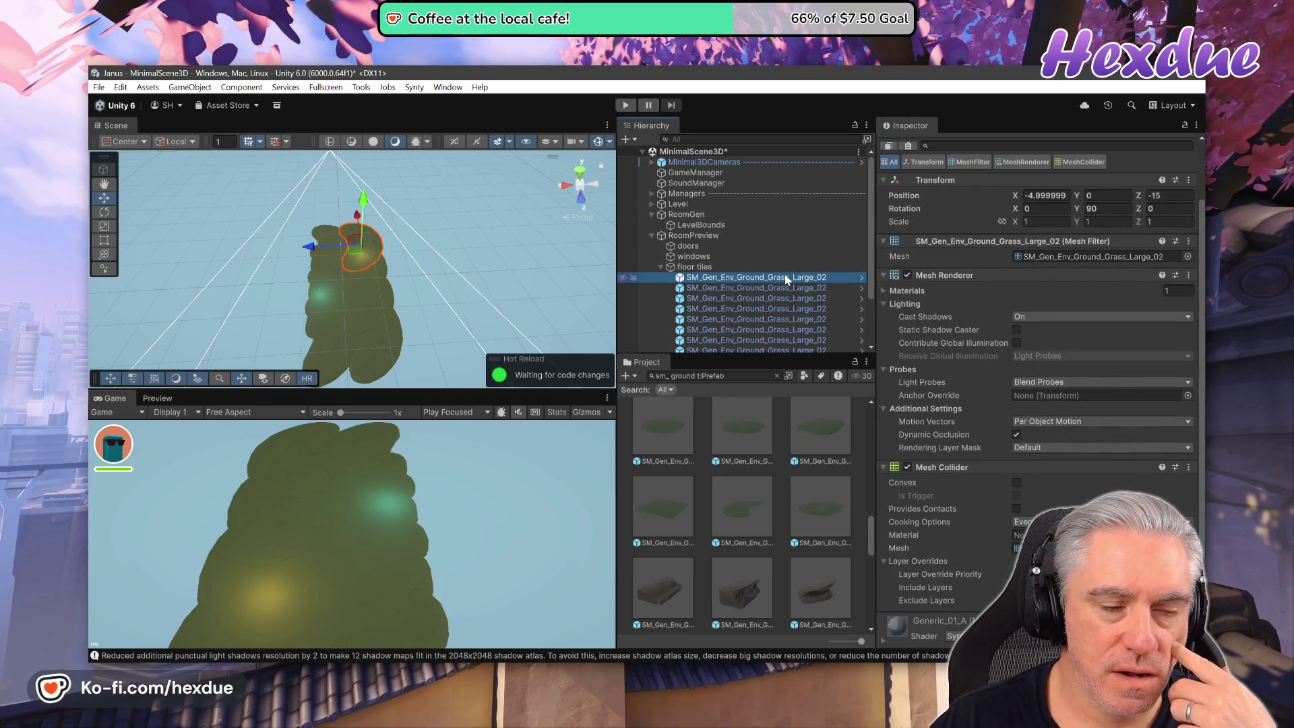
pyautogui.click(761, 298)
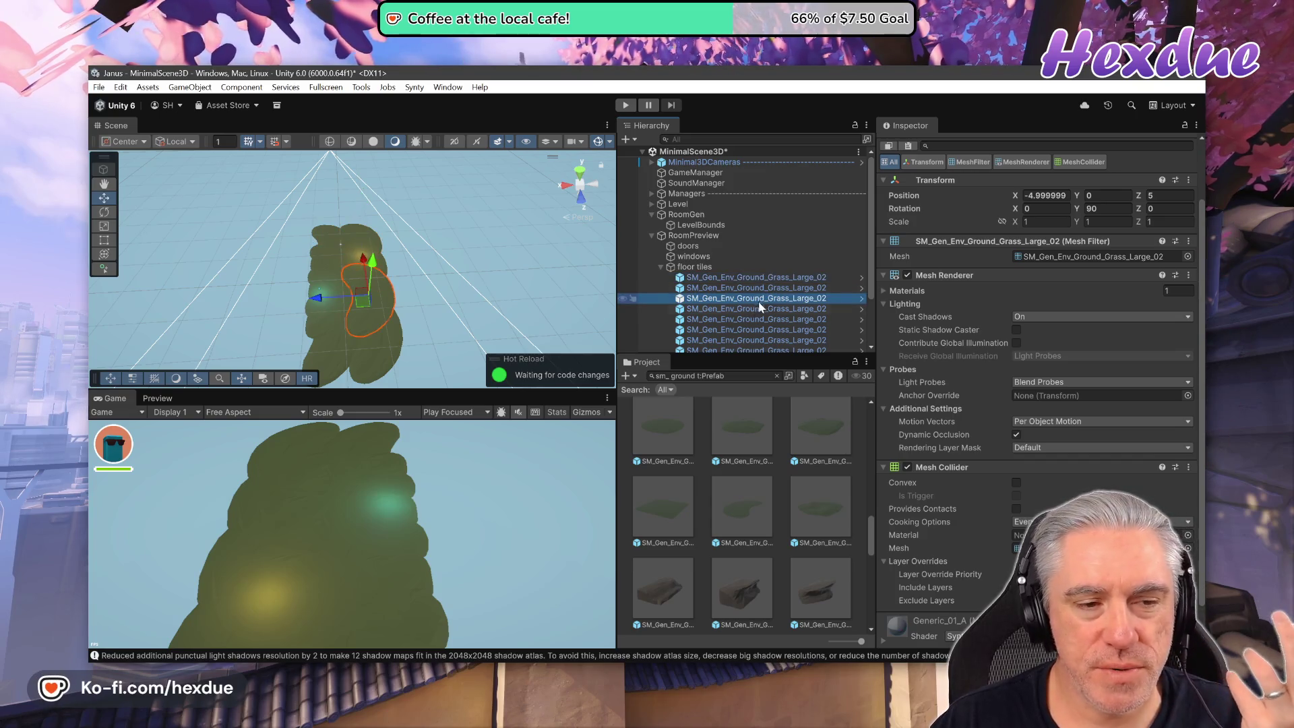
pyautogui.click(749, 320)
pyautogui.hotkey('alt', 'Tab')
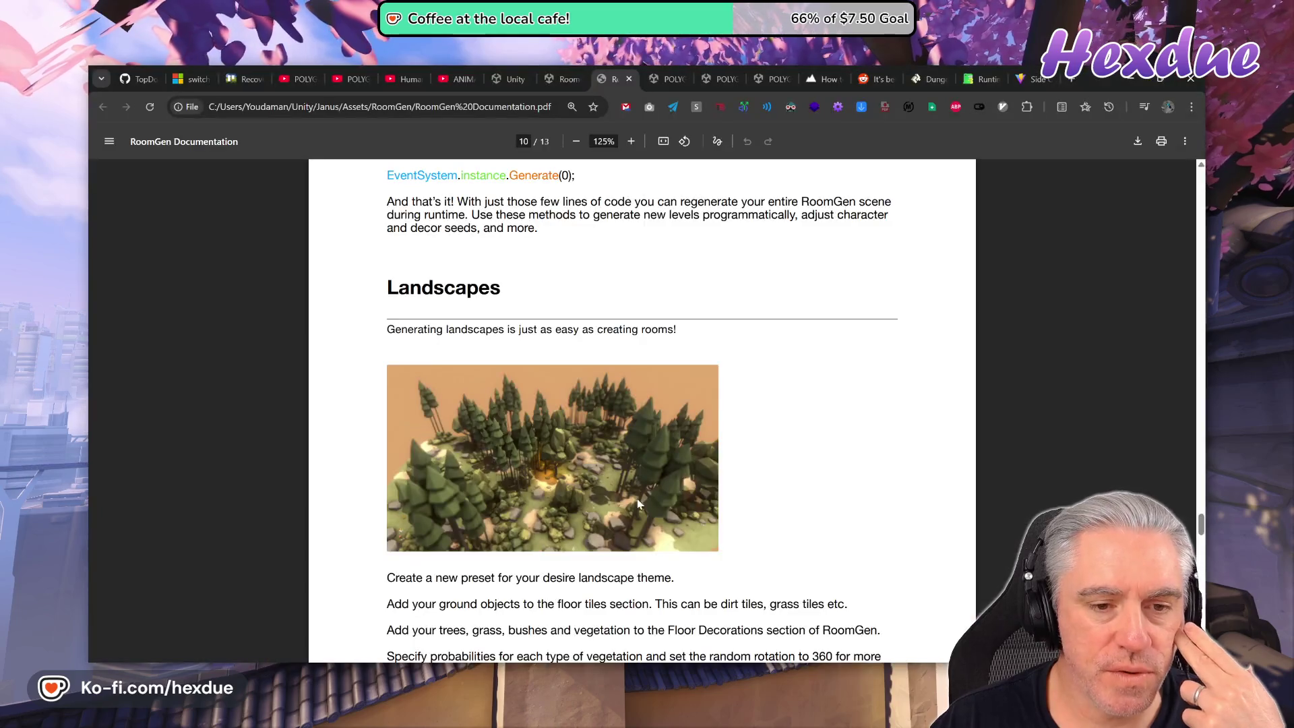
# Scroll through the Landscapes section, then switch to the POLYGON Fantasy Kingdom store tab.
pyautogui.scroll(6, 689, 473)
pyautogui.scroll(-7, 606, 451)
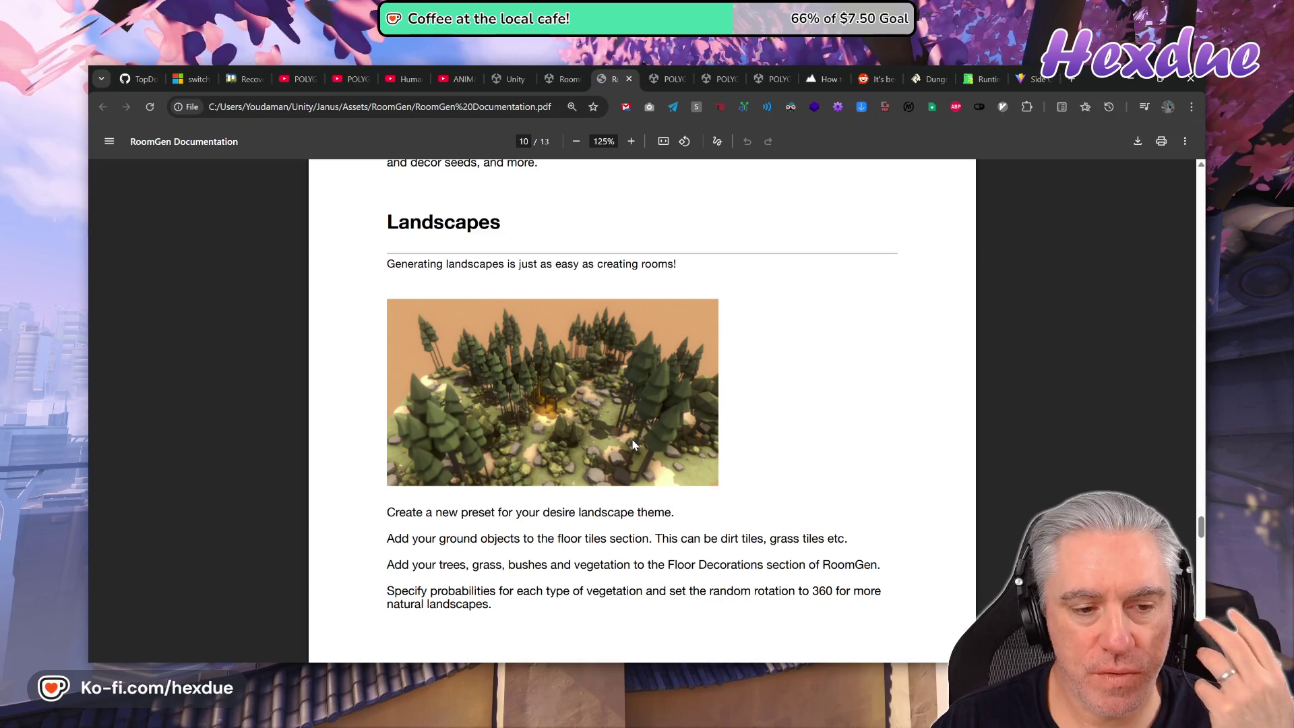
pyautogui.scroll(-3, 634, 445)
pyautogui.scroll(5, 636, 449)
pyautogui.scroll(20, 636, 450)
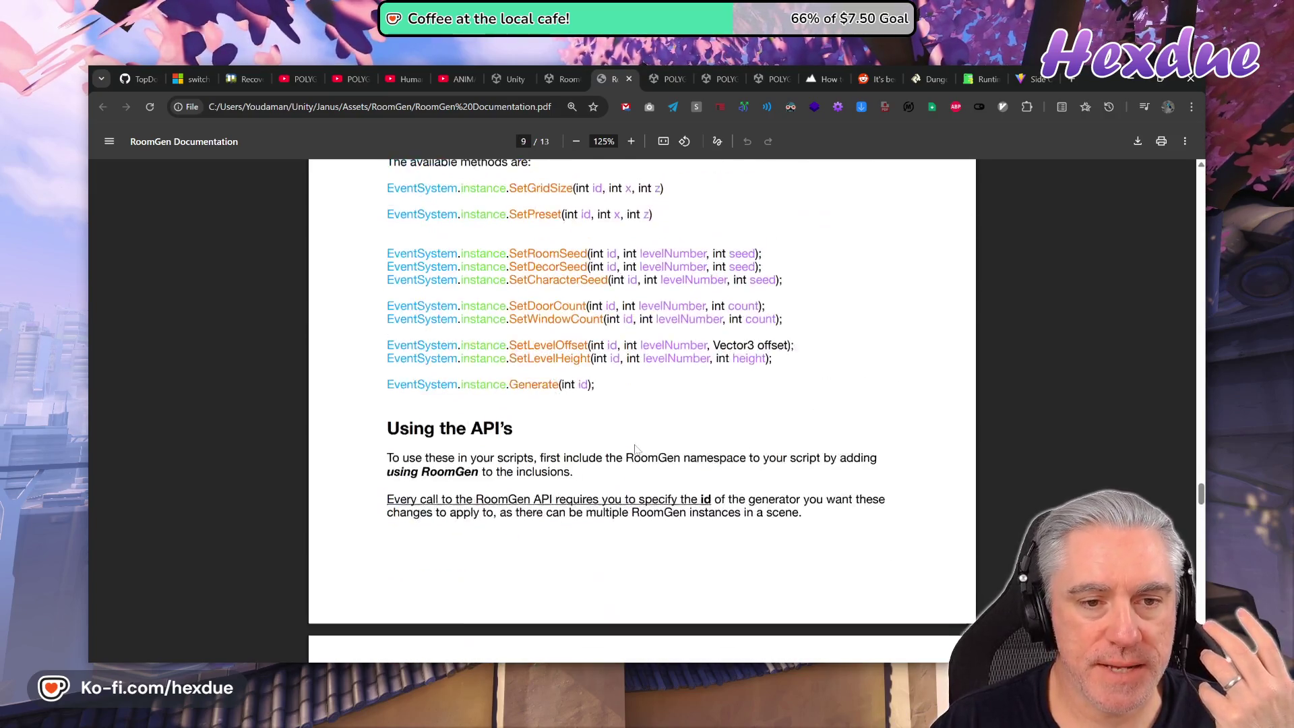
pyautogui.scroll(10, 639, 451)
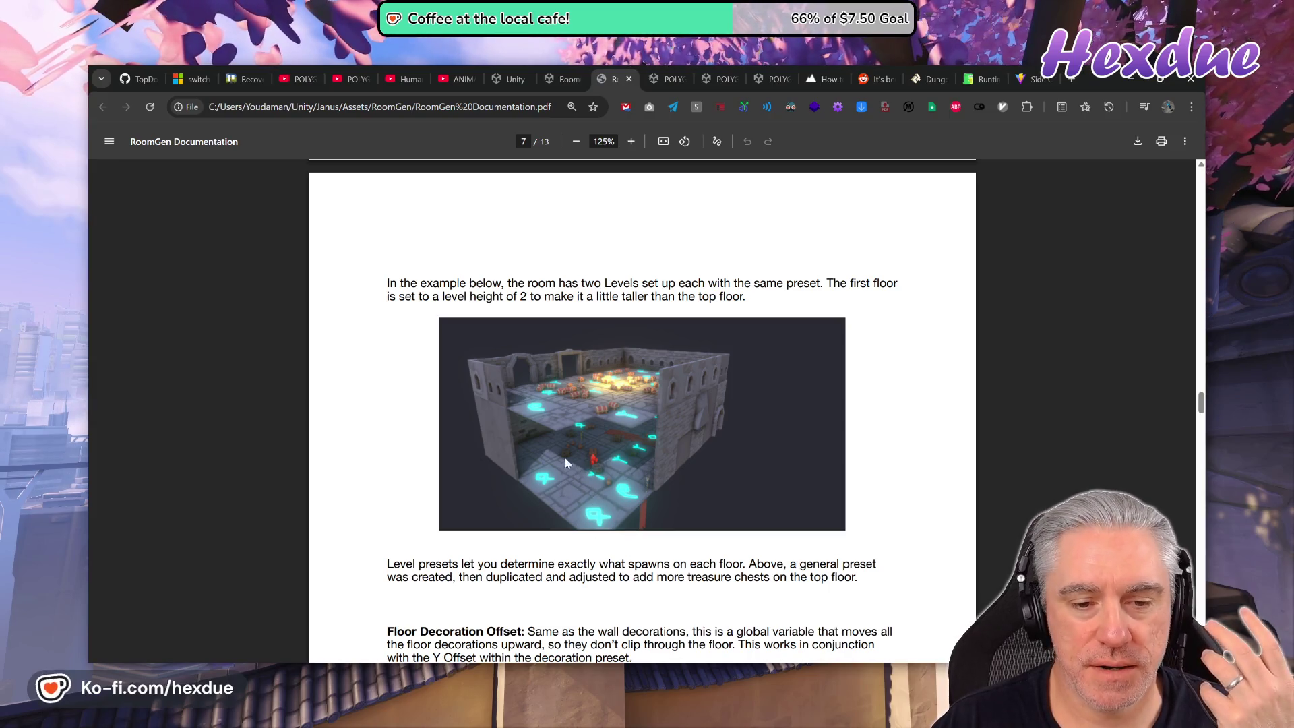
pyautogui.scroll(-20, 634, 425)
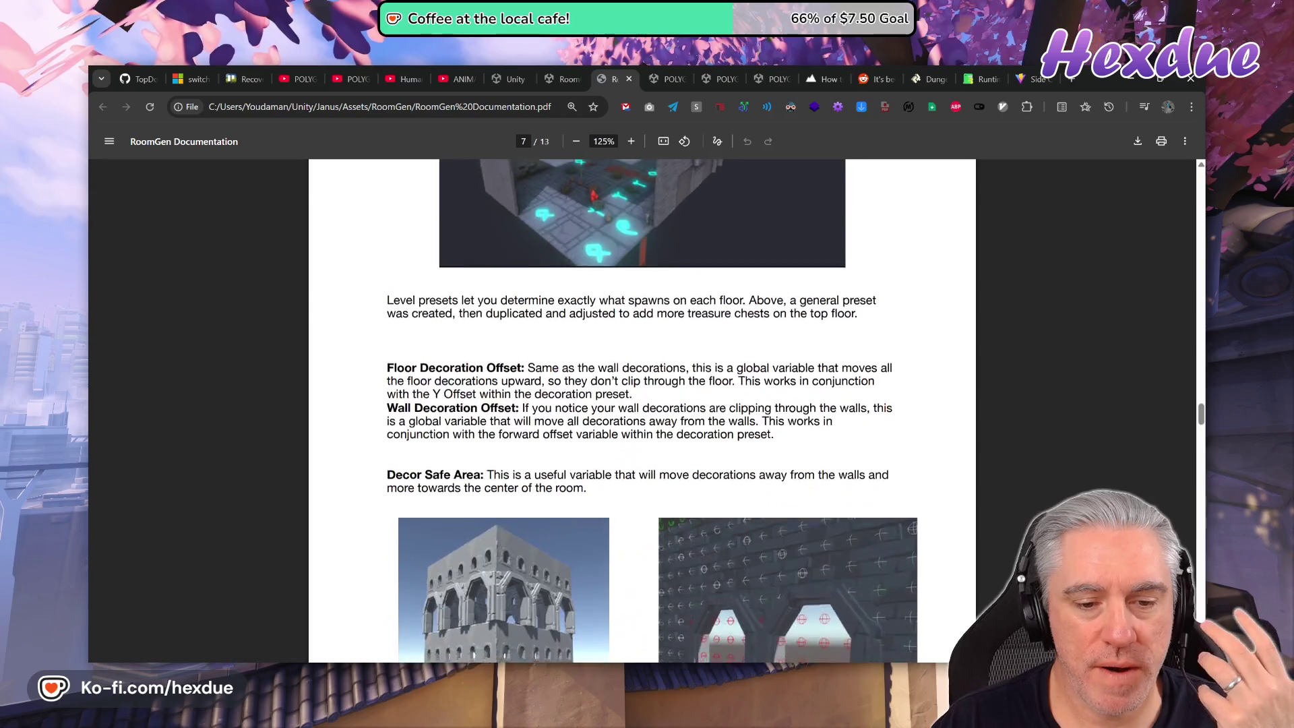
pyautogui.scroll(-15, 646, 458)
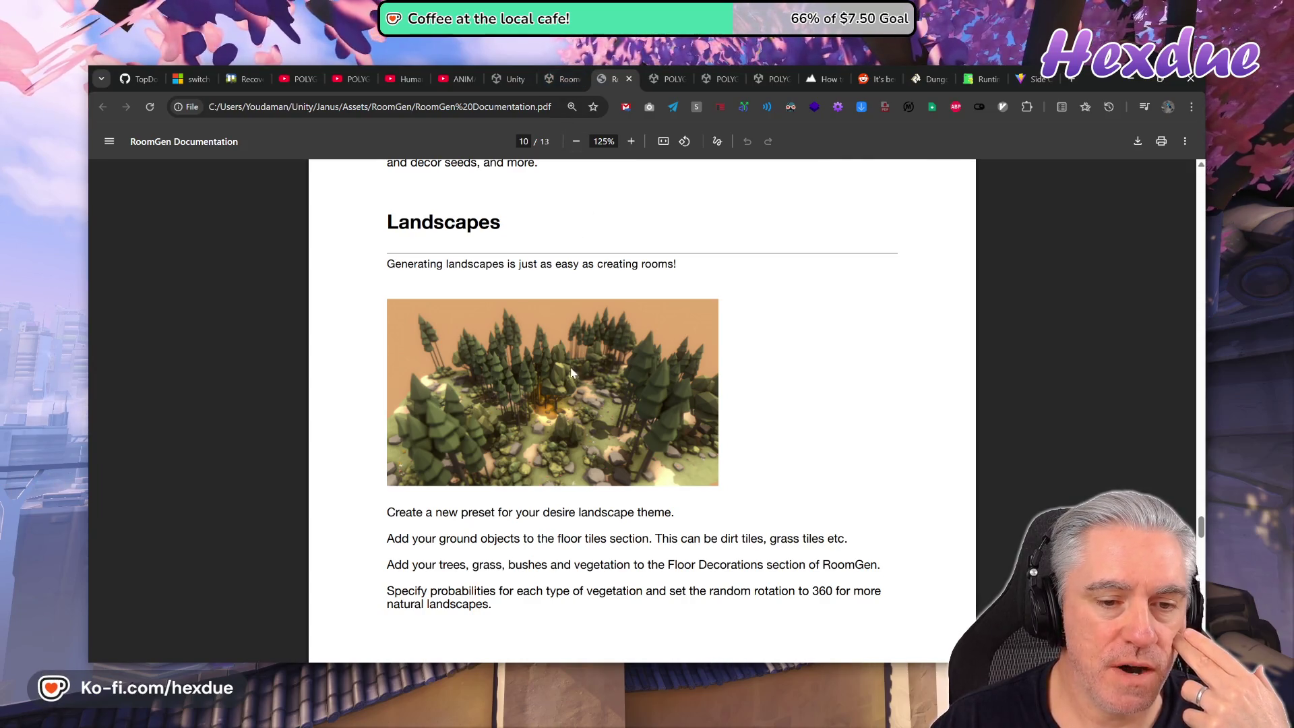
pyautogui.click(676, 80)
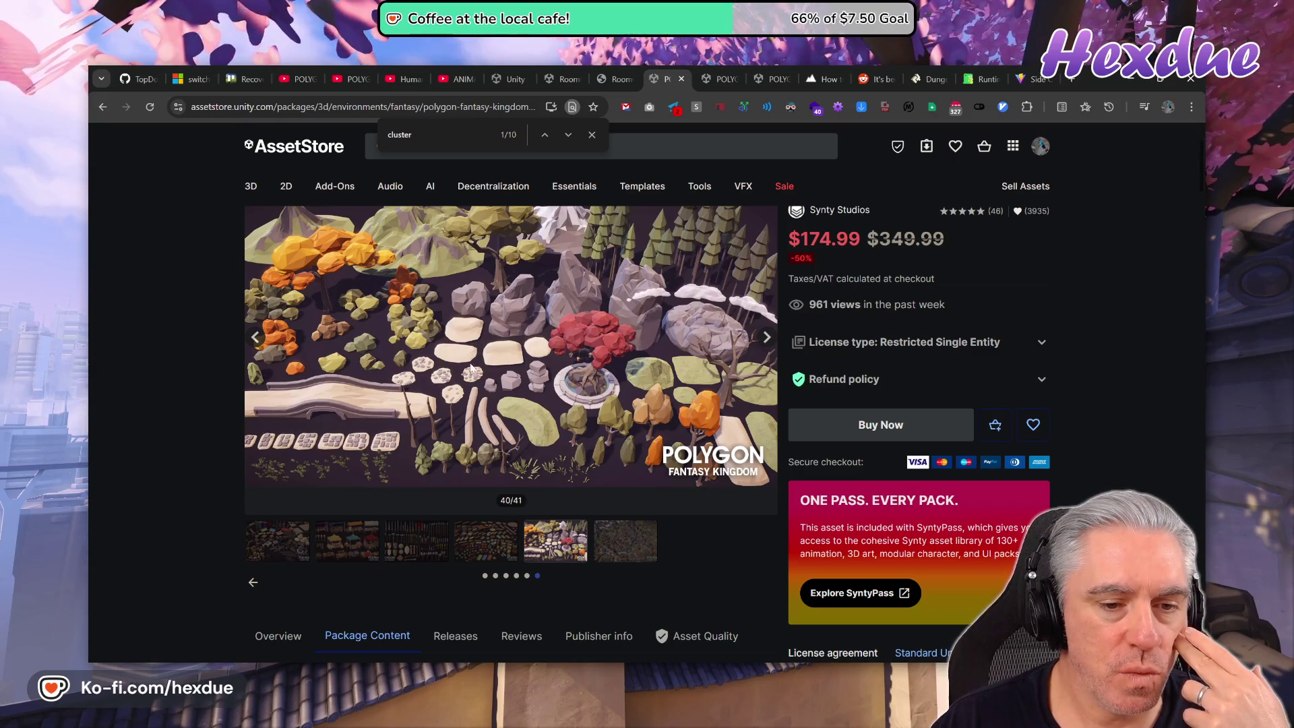
# Page the gallery back three times and show the aerial kingdom village image 20/41.
pyautogui.click(253, 582)
pyautogui.click(253, 583)
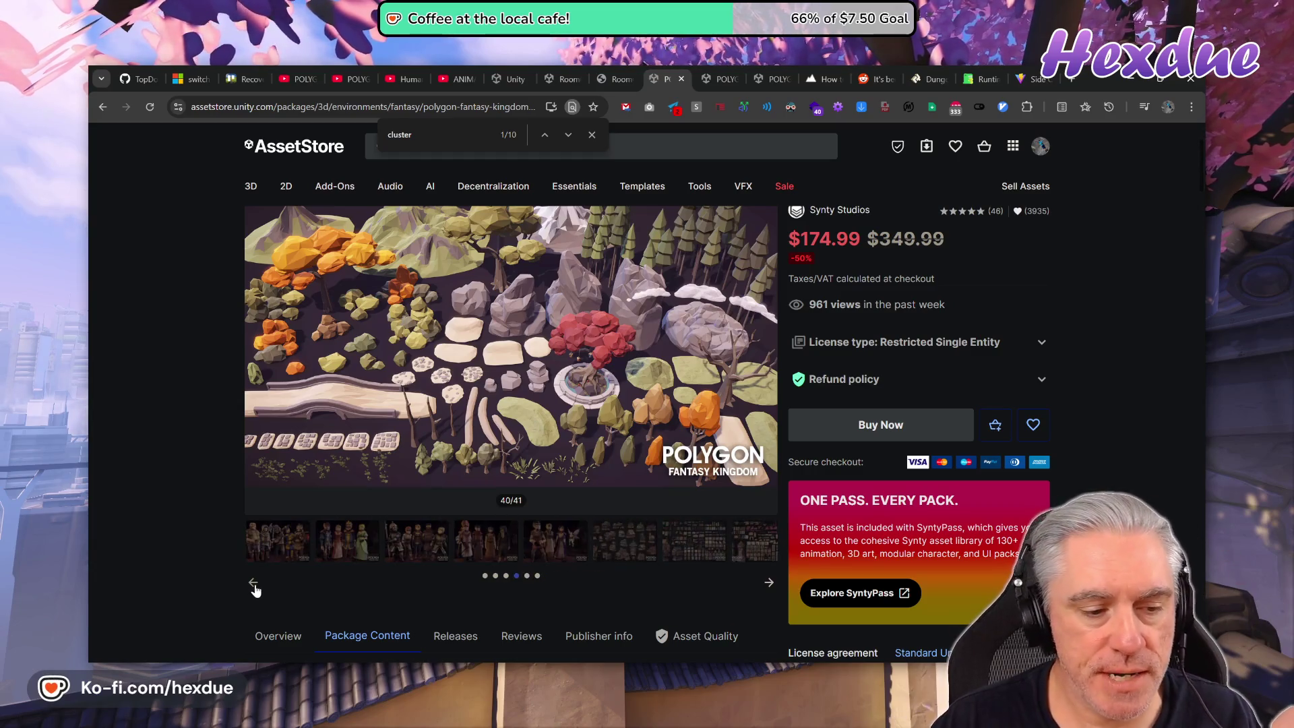
pyautogui.click(253, 582)
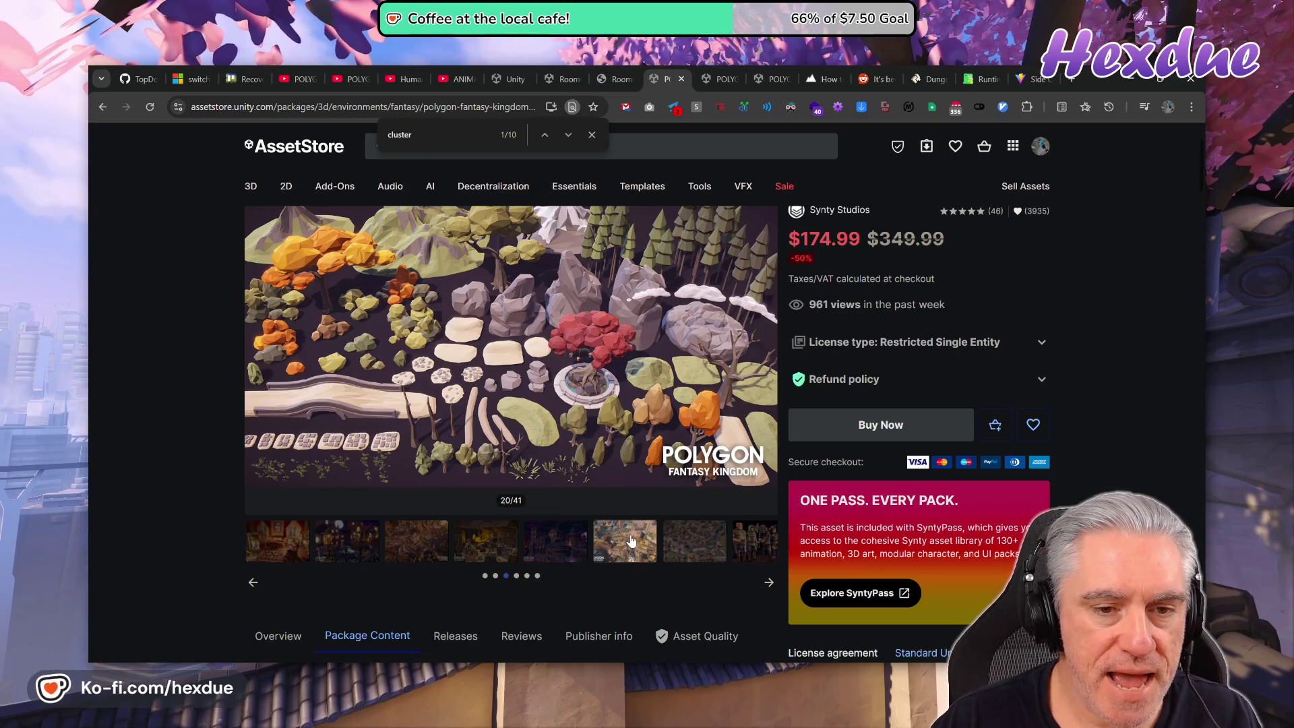
pyautogui.click(625, 540)
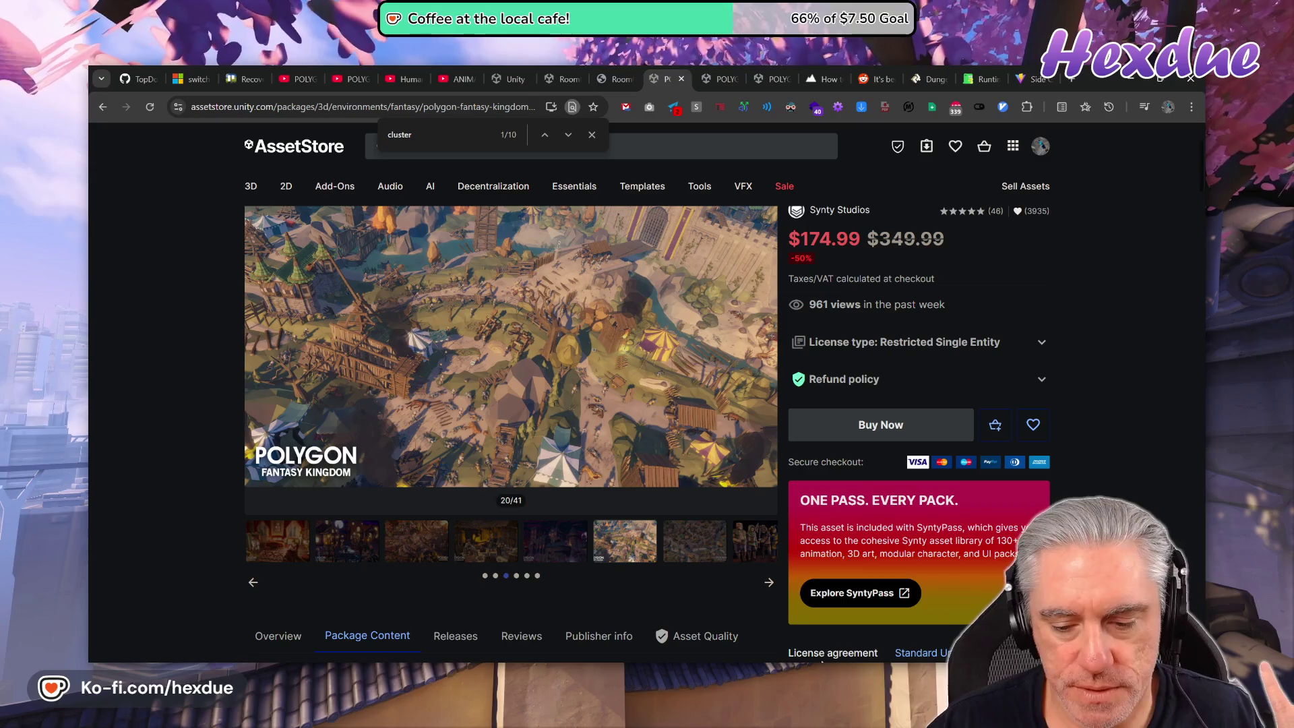
# Return to Unity and clear the ground prefab search in the Project window.
pyautogui.hotkey('alt', 'Tab')
pyautogui.scroll(-3, 730, 225)
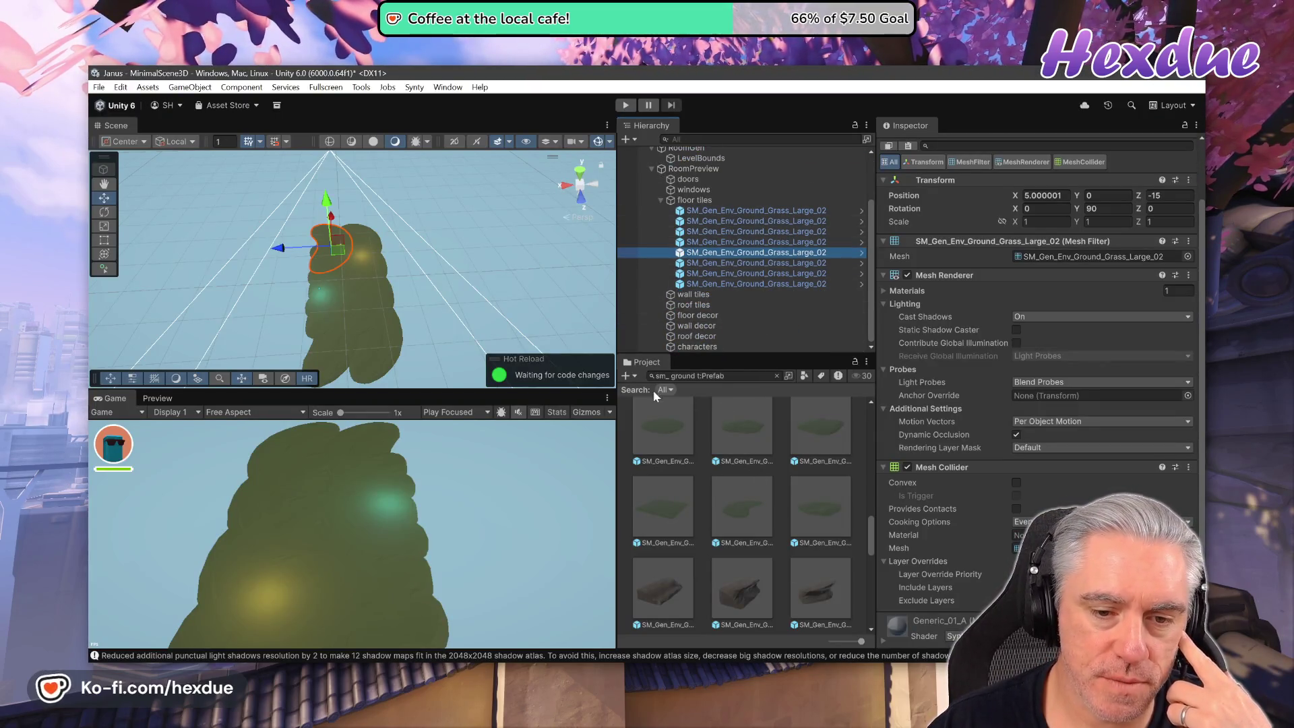
pyautogui.click(777, 375)
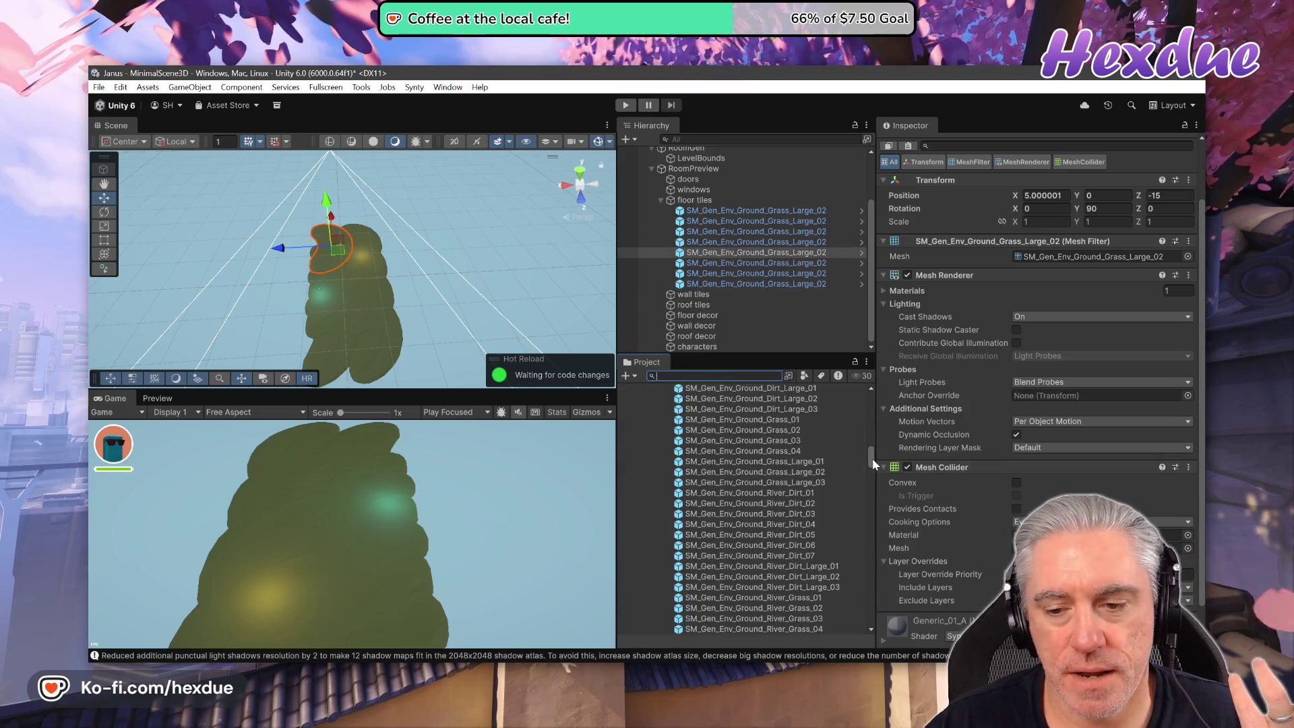
# Scroll the Project asset tree, collapsing RoomGen's Demo folder to reach the Environment prefabs.
pyautogui.moveTo(872, 459); pyautogui.dragTo(878, 389)
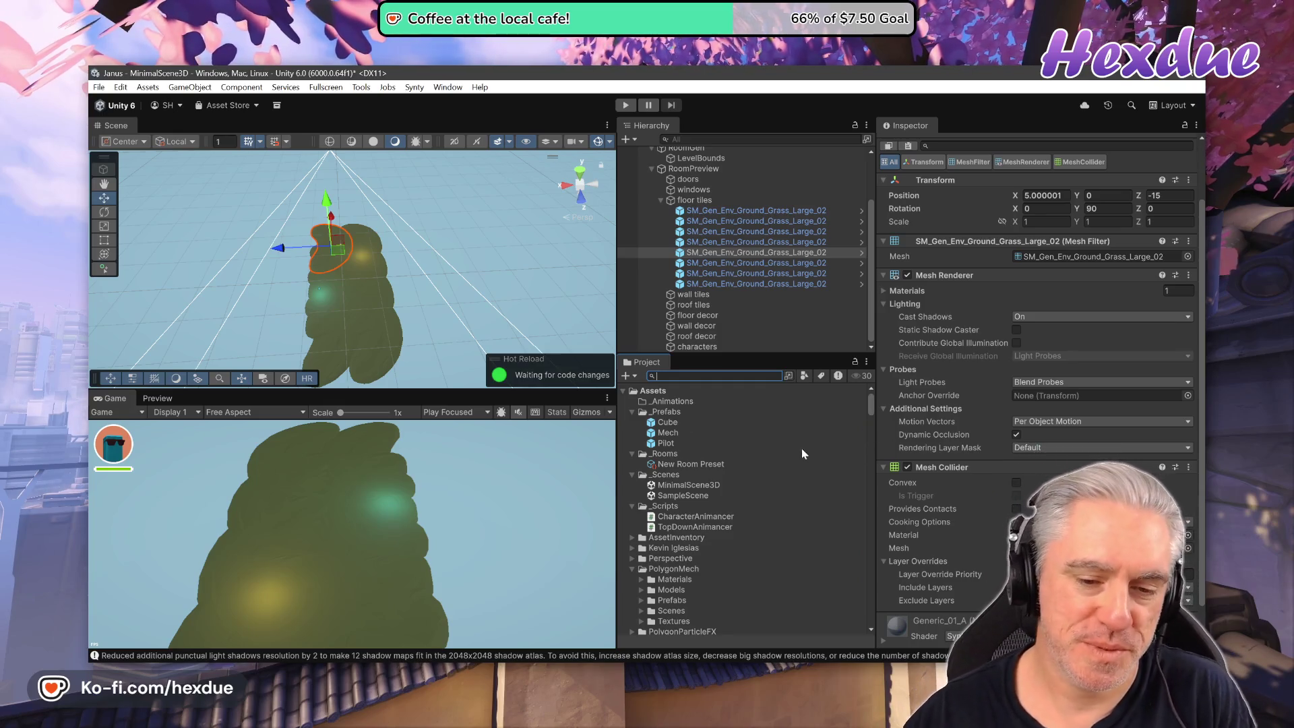
pyautogui.scroll(-3, 740, 458)
pyautogui.scroll(-6, 739, 462)
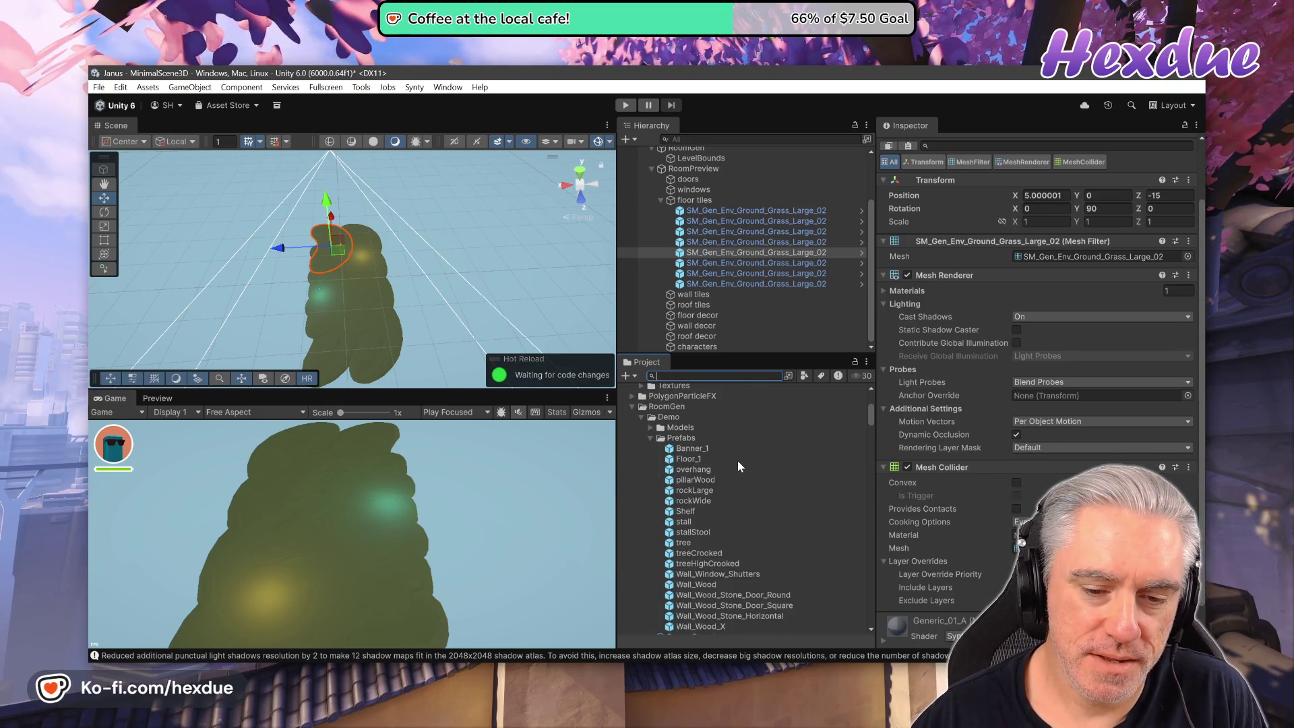
pyautogui.click(643, 417)
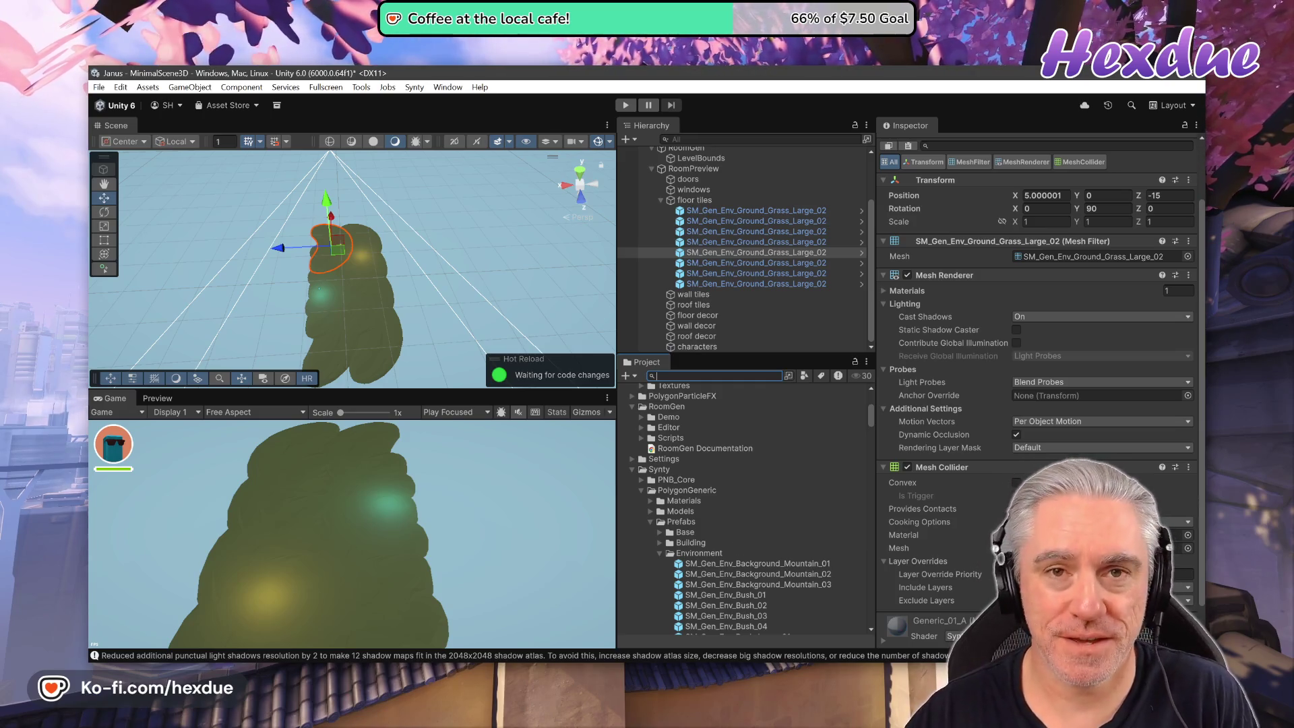
pyautogui.scroll(-5, 700, 500)
pyautogui.scroll(-2, 699, 500)
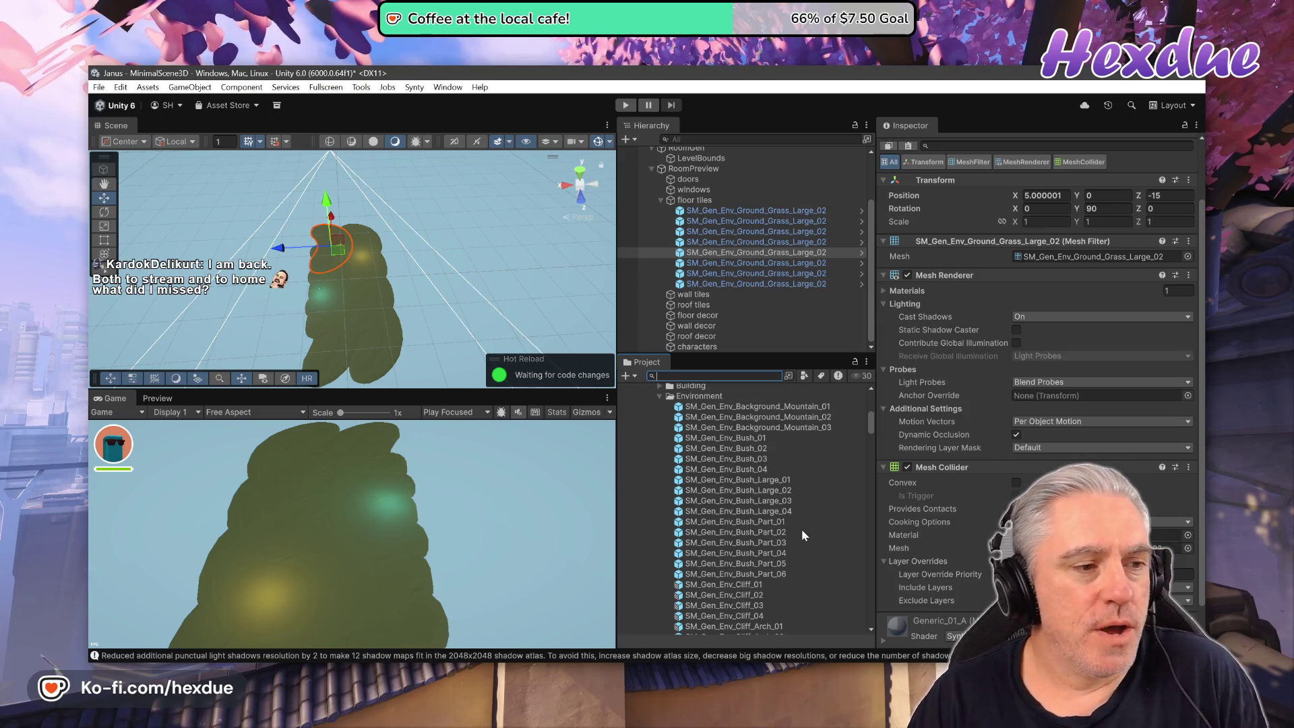
# Check that the generated floor forms one irregular patch of eight Grass_Large_02 tiles.
pyautogui.moveTo(677, 653)
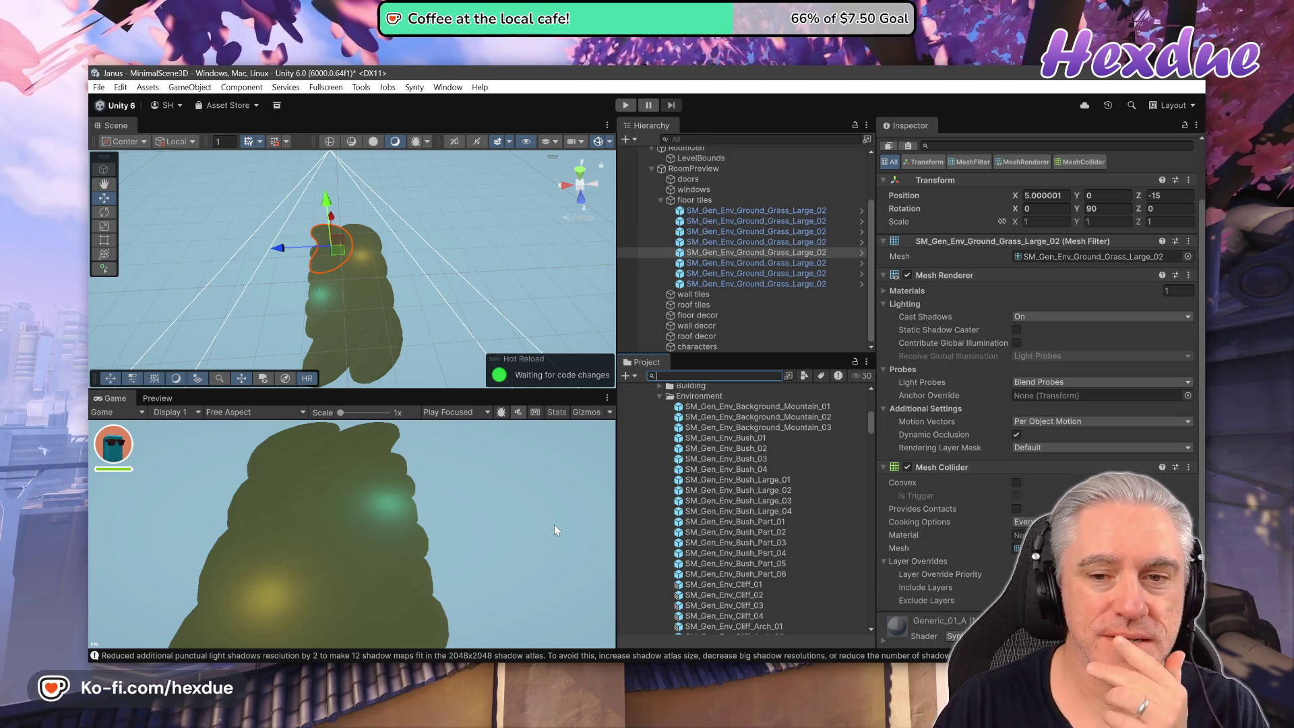
pyautogui.click(715, 211)
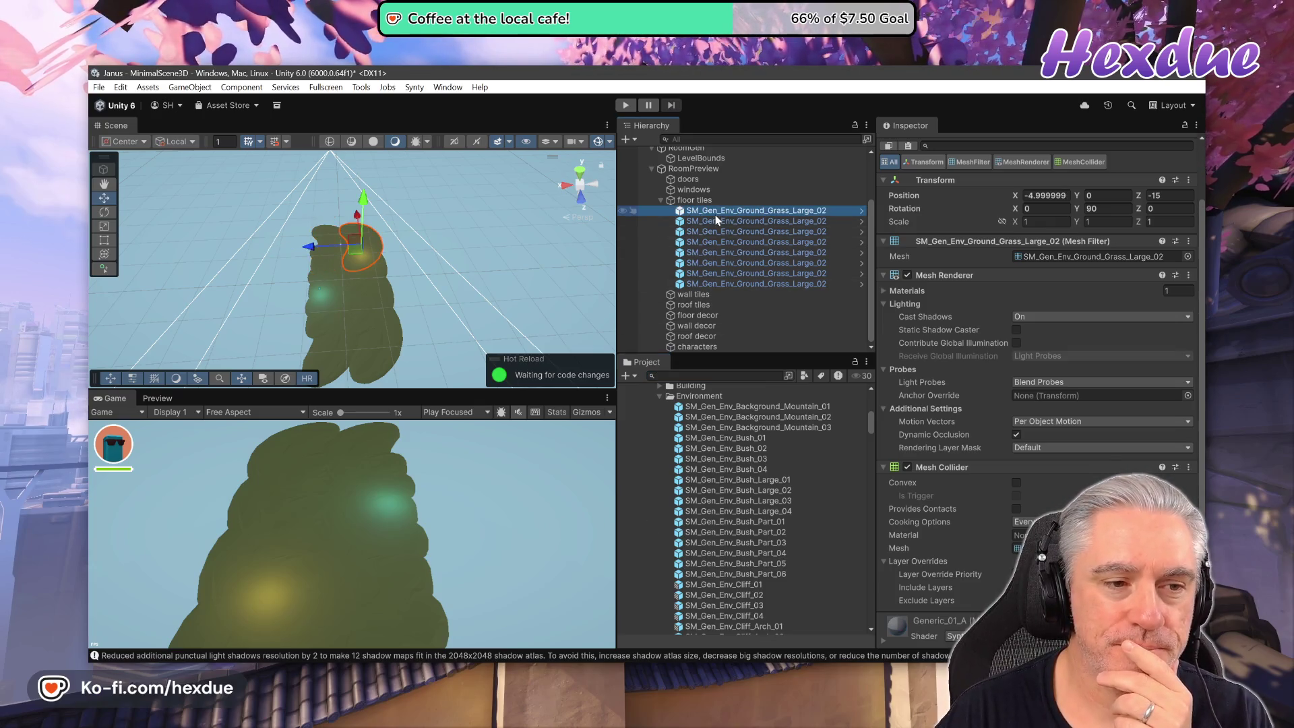
pyautogui.click(718, 231)
pyautogui.click(718, 241)
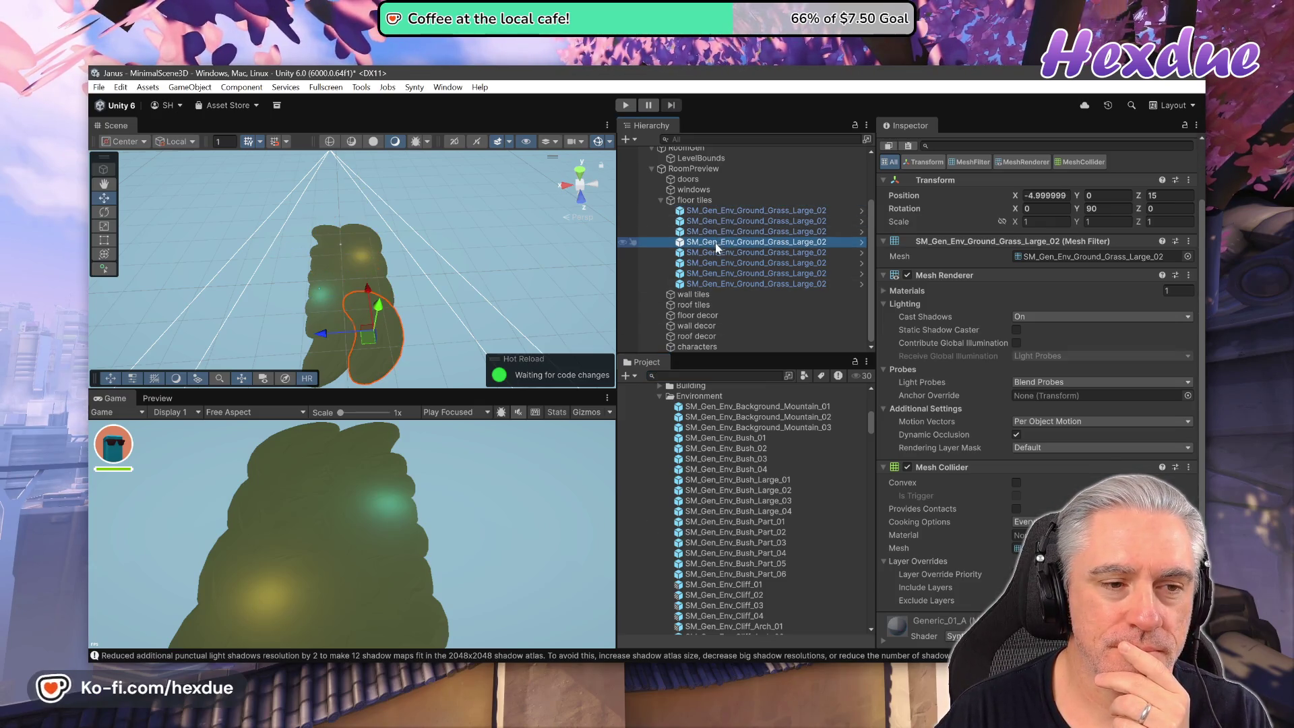
pyautogui.click(714, 263)
pyautogui.click(708, 284)
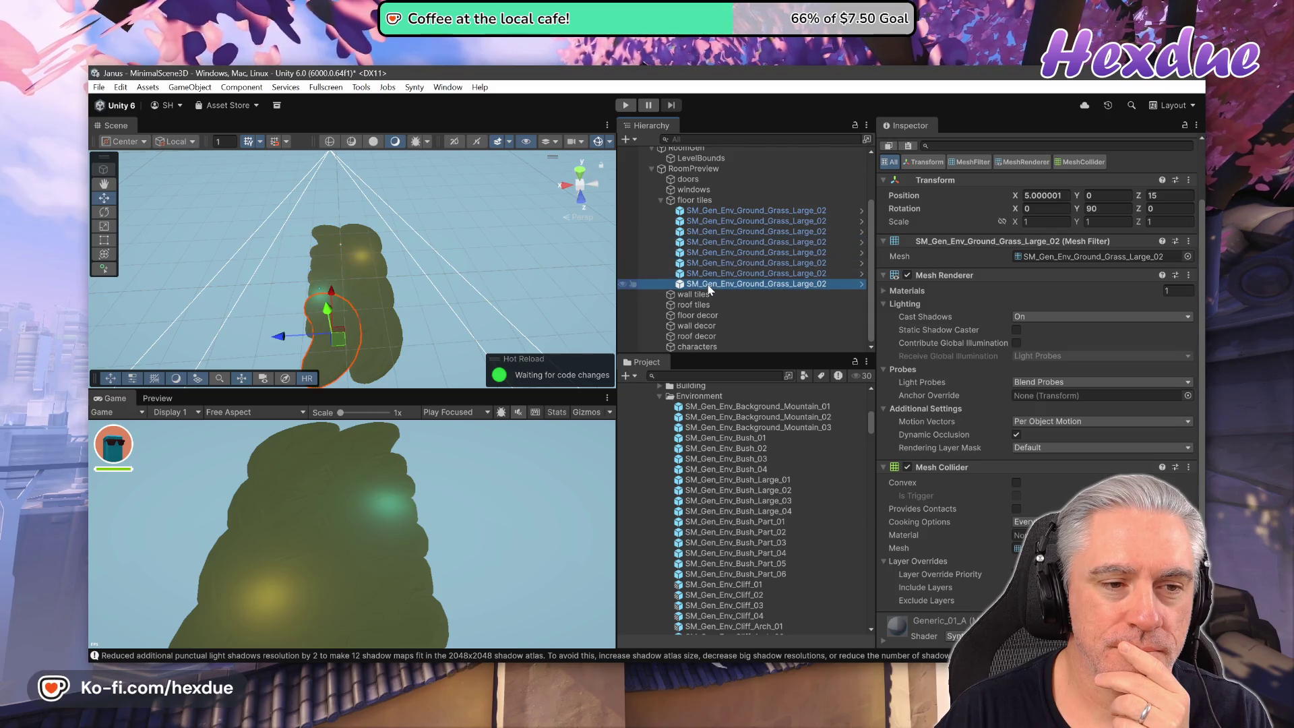
pyautogui.click(714, 231)
pyautogui.click(717, 201)
pyautogui.click(717, 210)
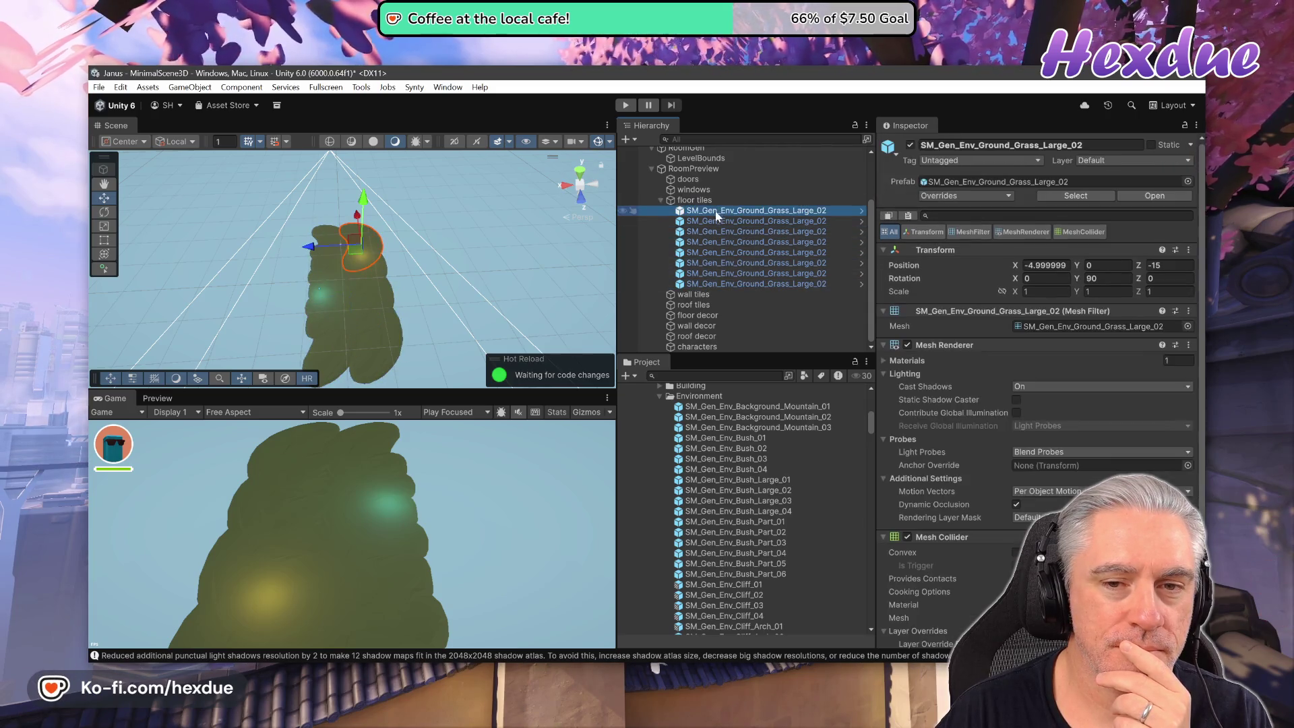
pyautogui.click(710, 221)
pyautogui.click(712, 232)
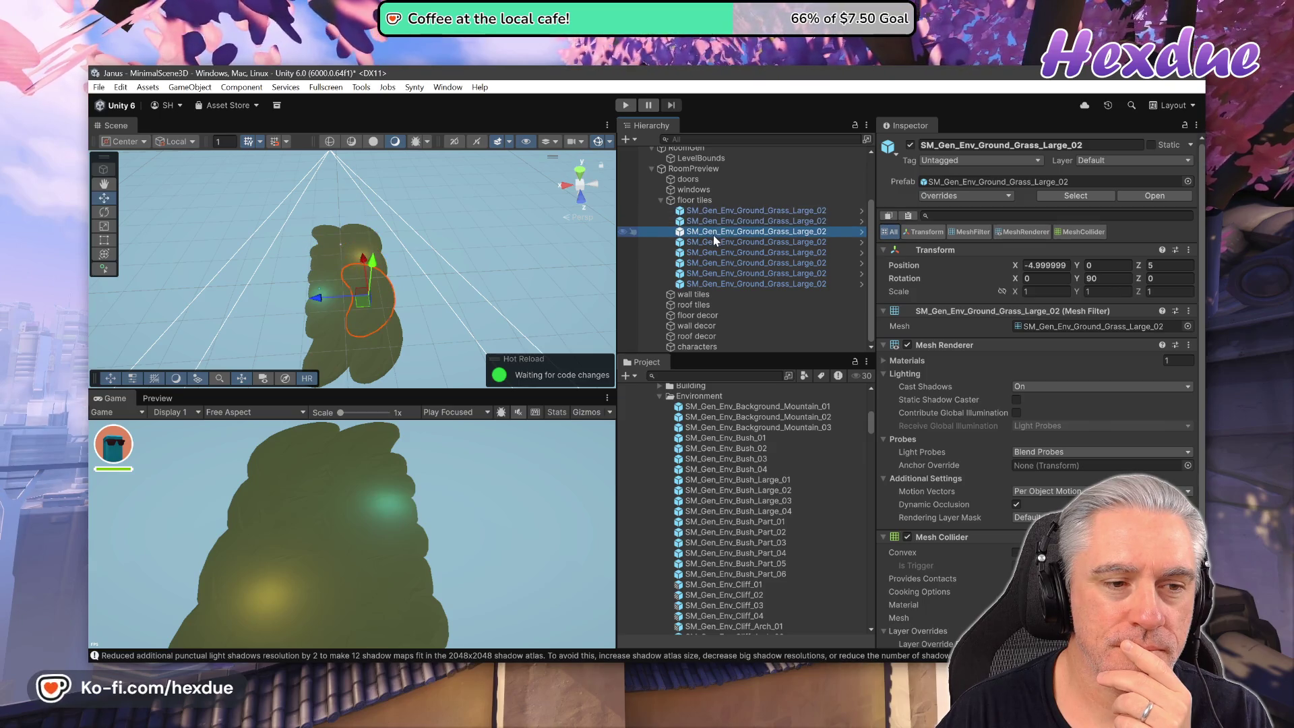
pyautogui.click(717, 252)
pyautogui.click(715, 263)
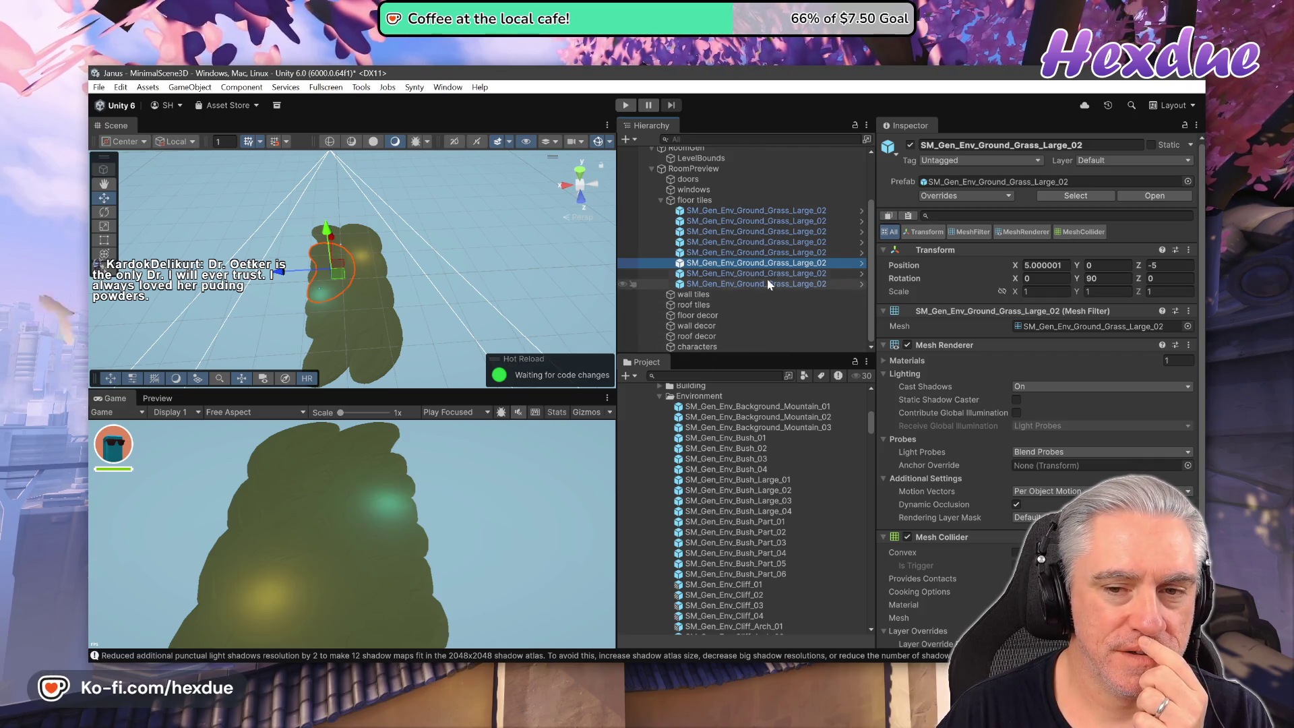
pyautogui.click(739, 253)
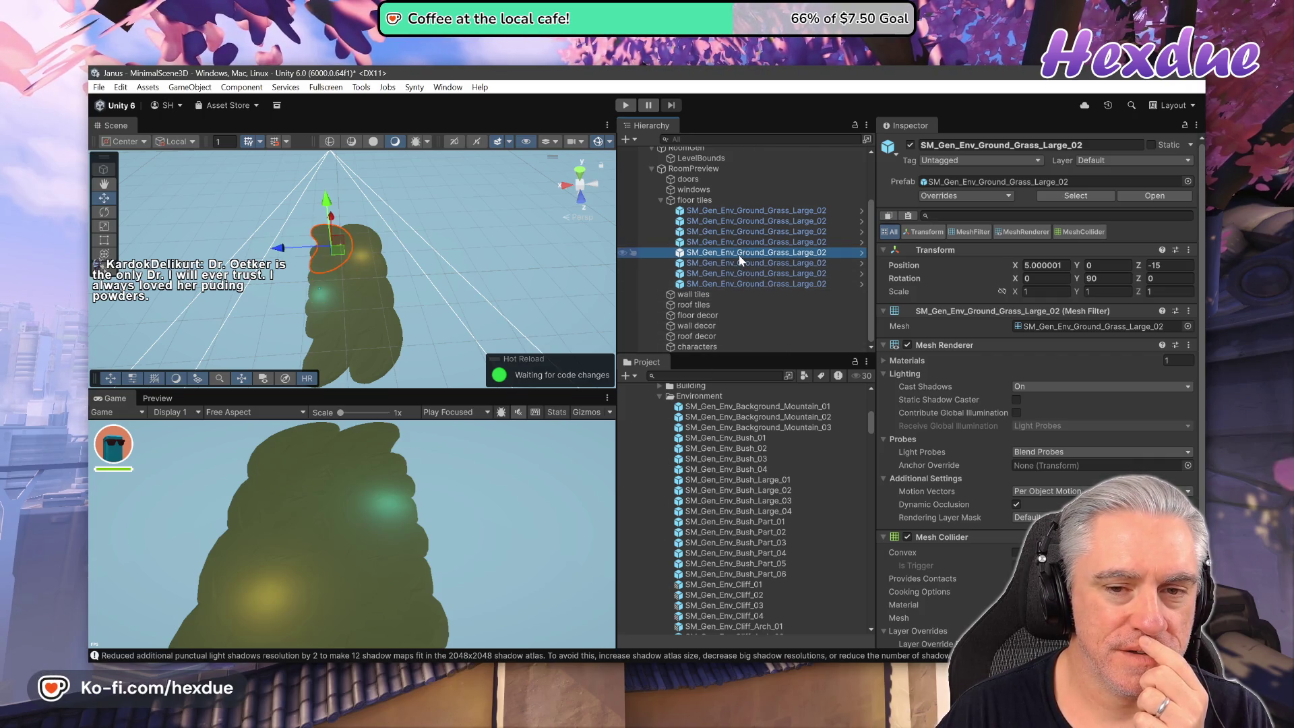
pyautogui.click(760, 211)
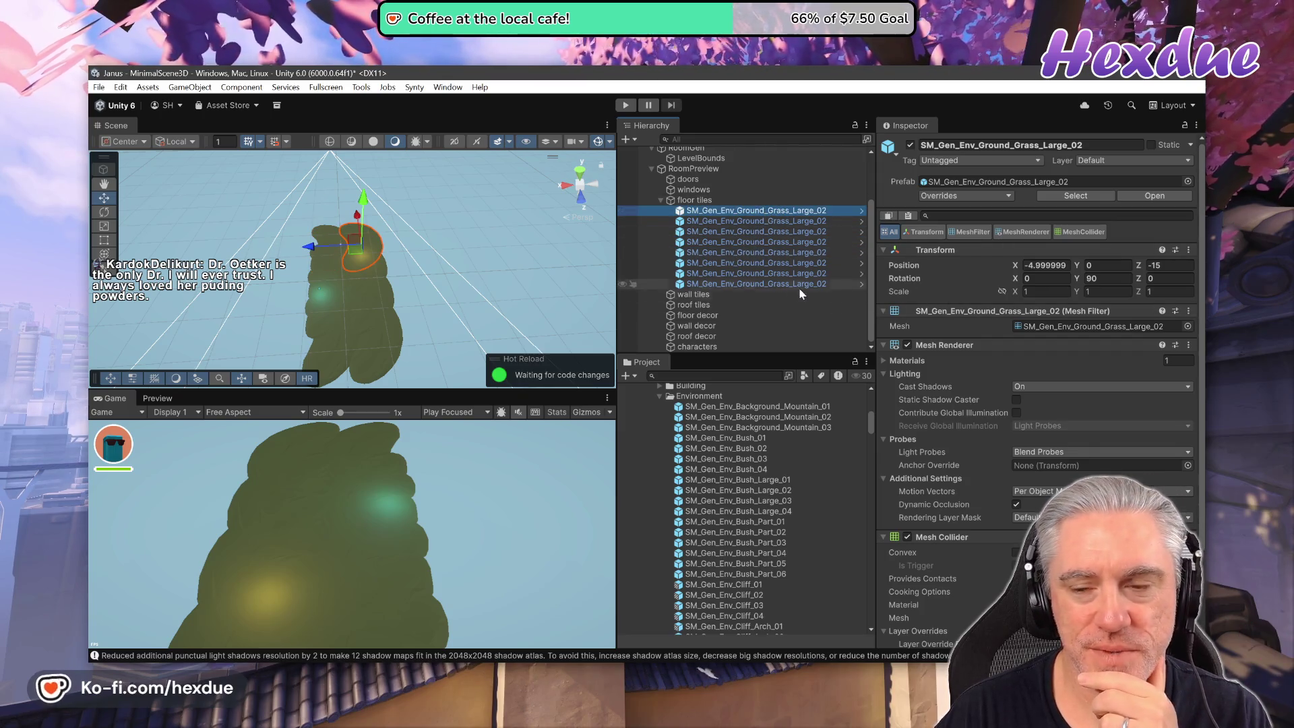
pyautogui.click(741, 283)
pyautogui.click(725, 252)
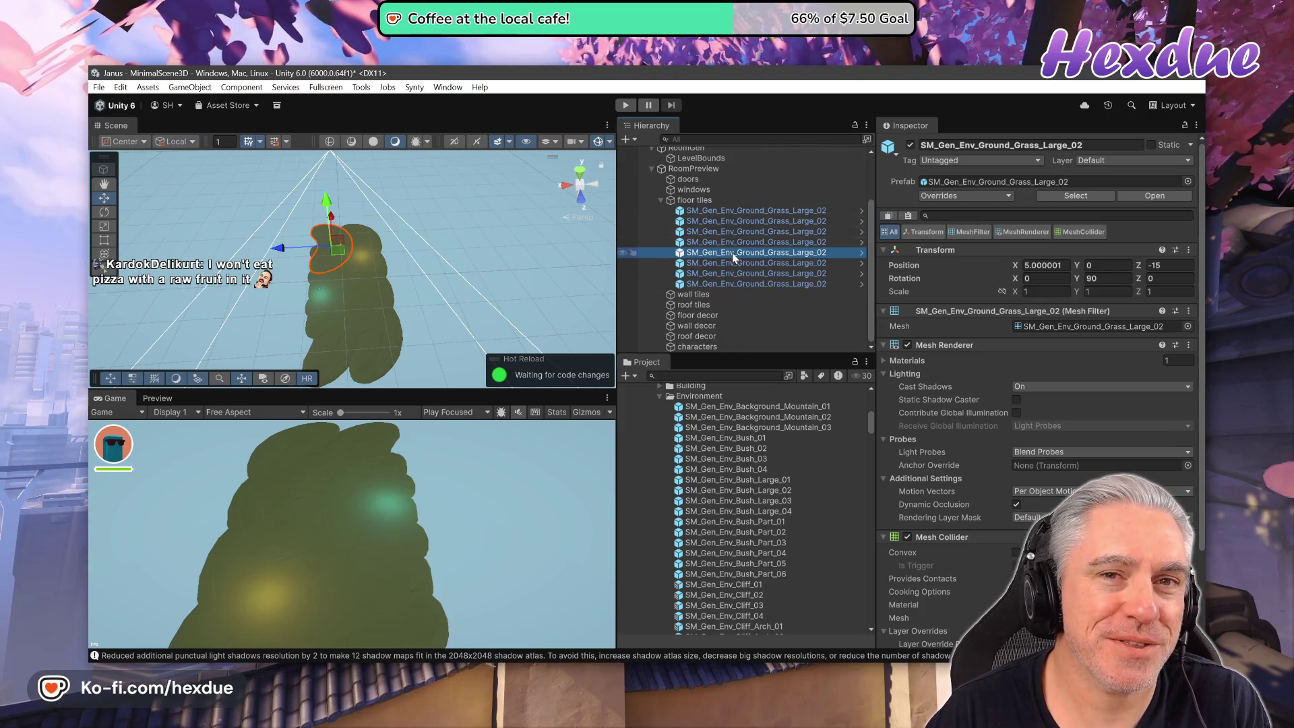
pyautogui.click(734, 273)
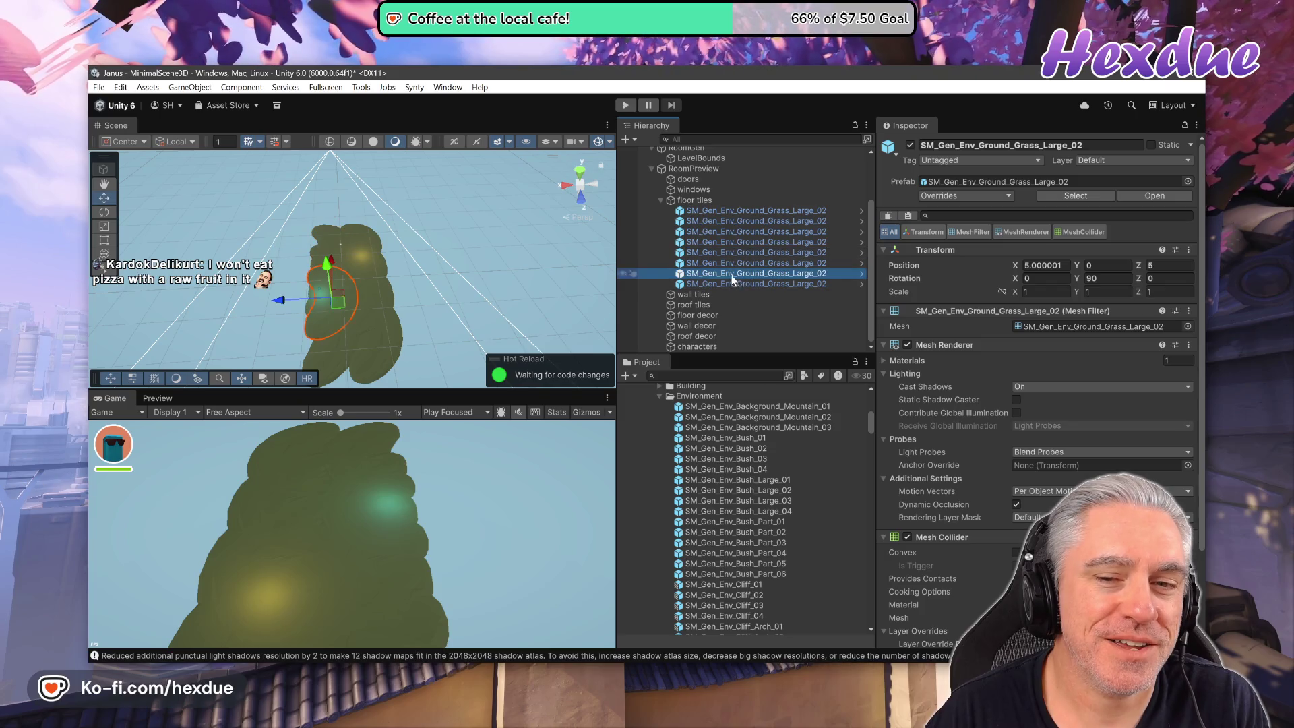
pyautogui.click(704, 221)
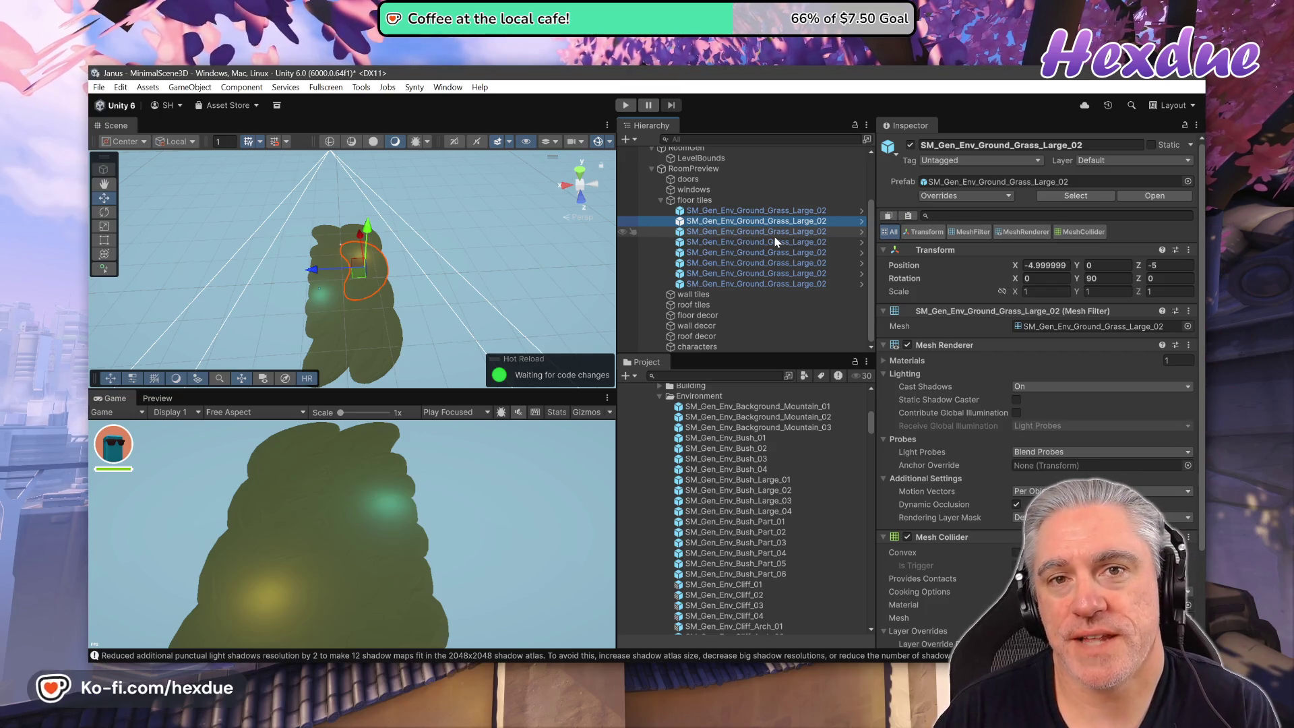
# Show RoomGen's preset Floors list with its single Grass_Large entry (weight 50, offset X -5, Z 5).
pyautogui.scroll(3, 775, 241)
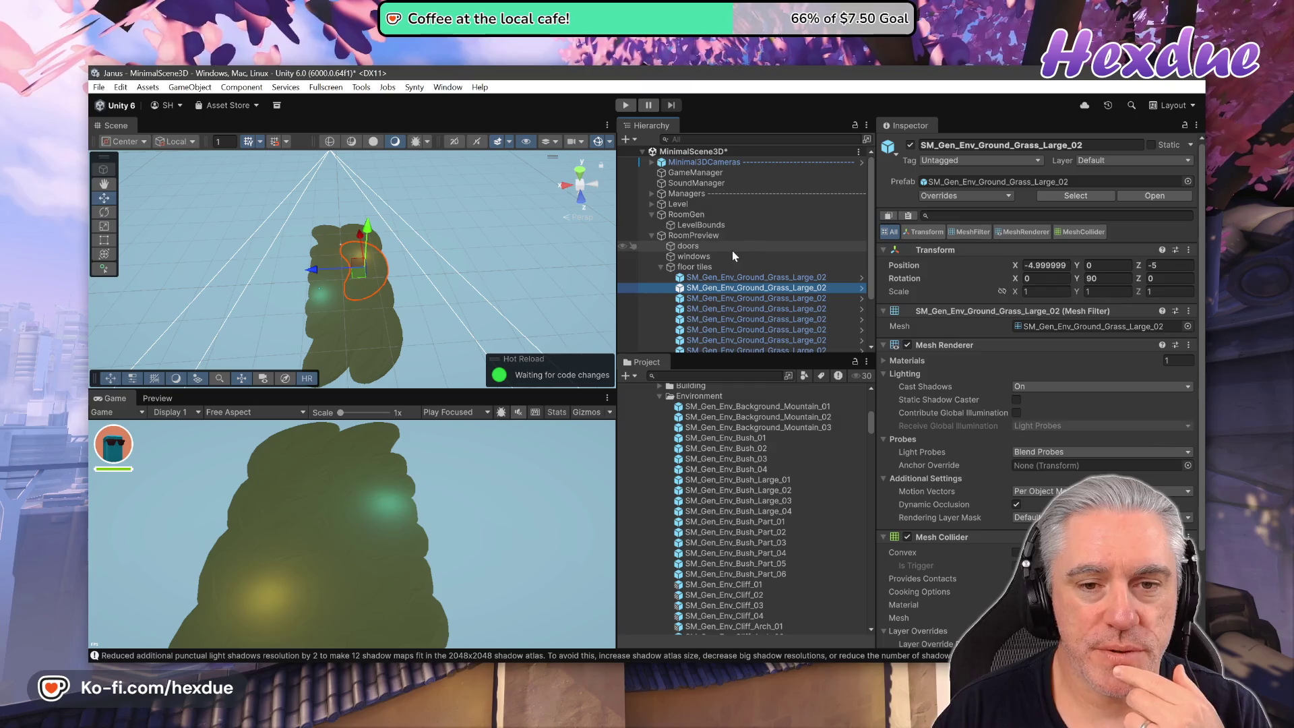
pyautogui.scroll(-3, 716, 286)
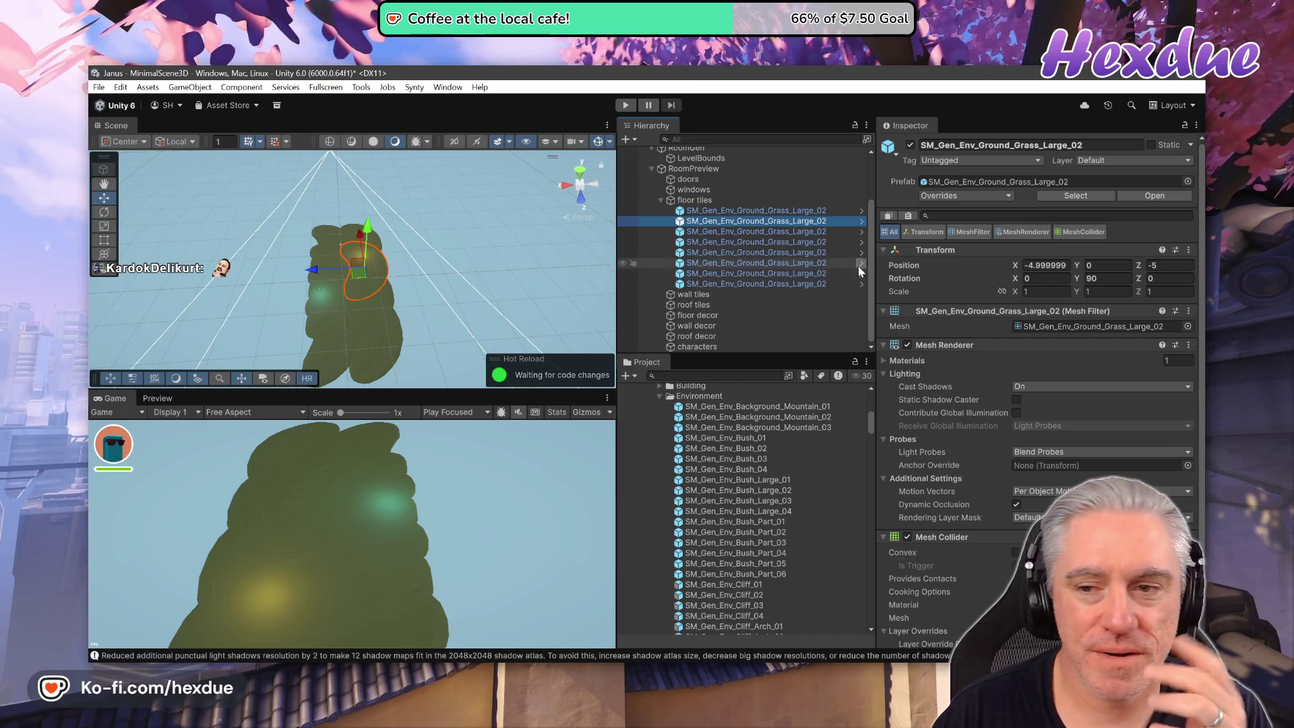
pyautogui.scroll(2, 680, 168)
pyautogui.click(685, 187)
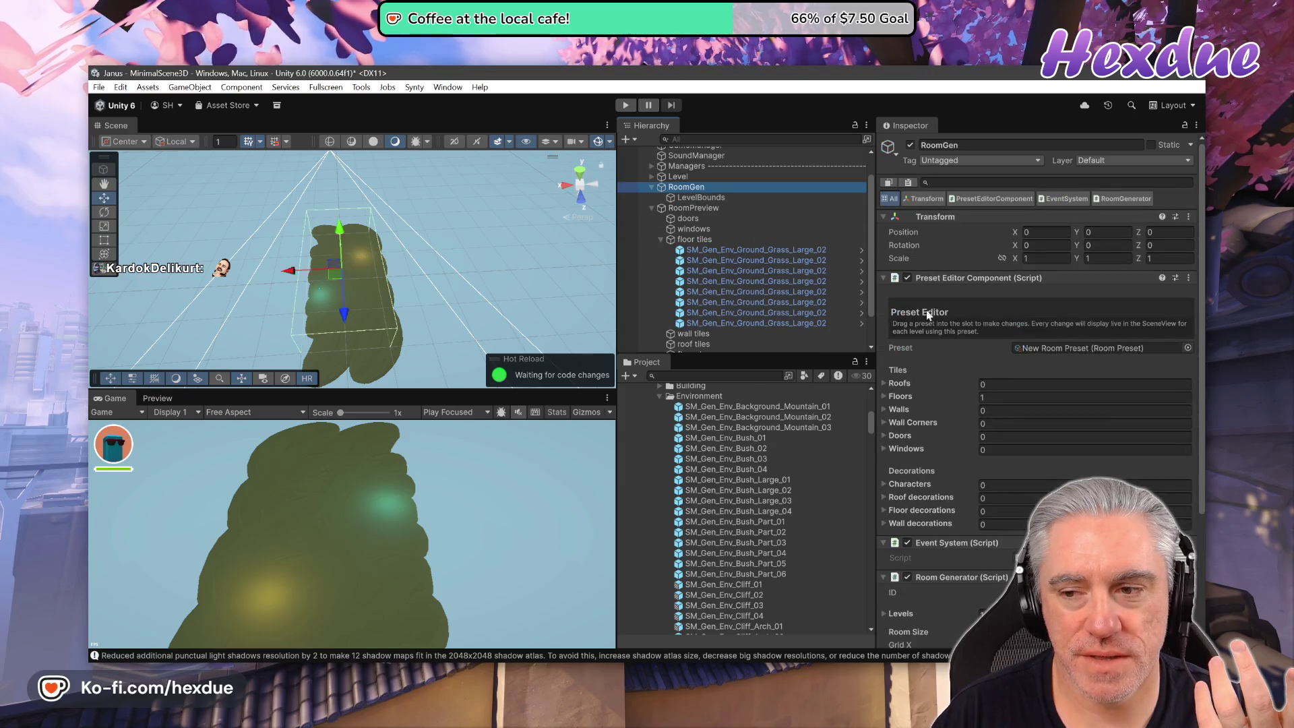
pyautogui.click(885, 397)
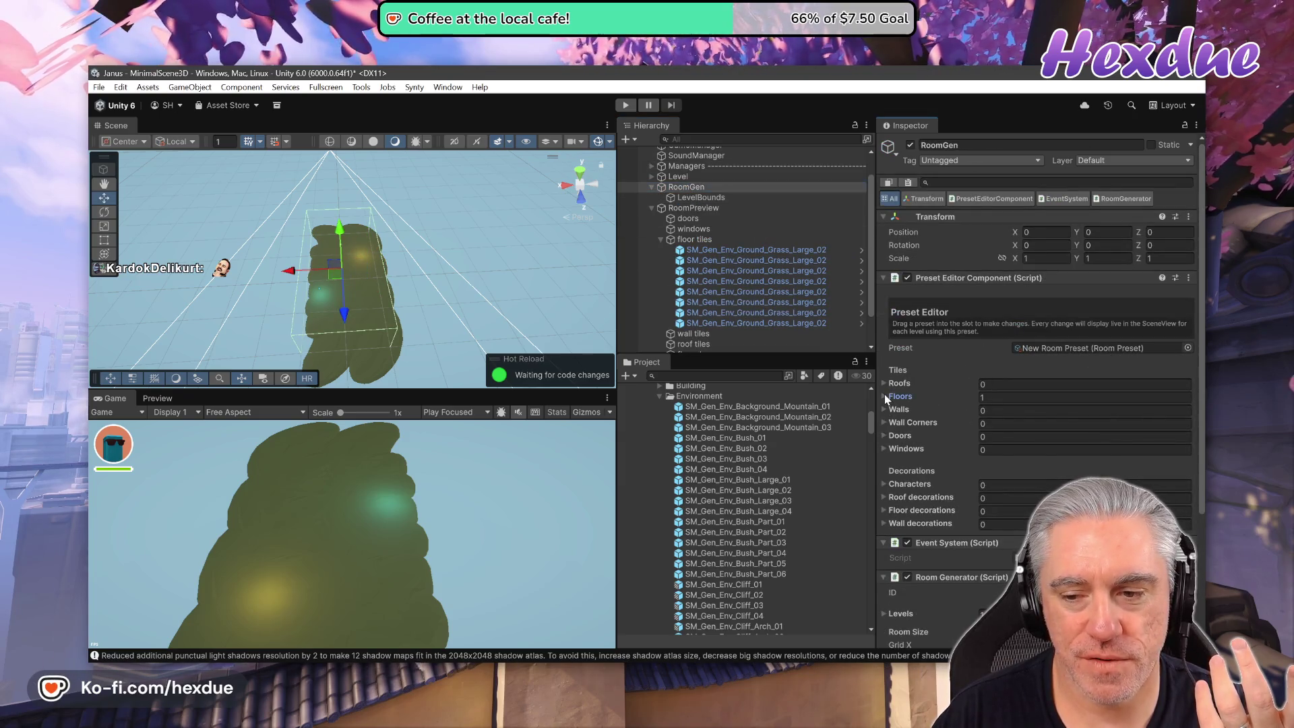
pyautogui.click(884, 397)
pyautogui.scroll(-2, 1082, 439)
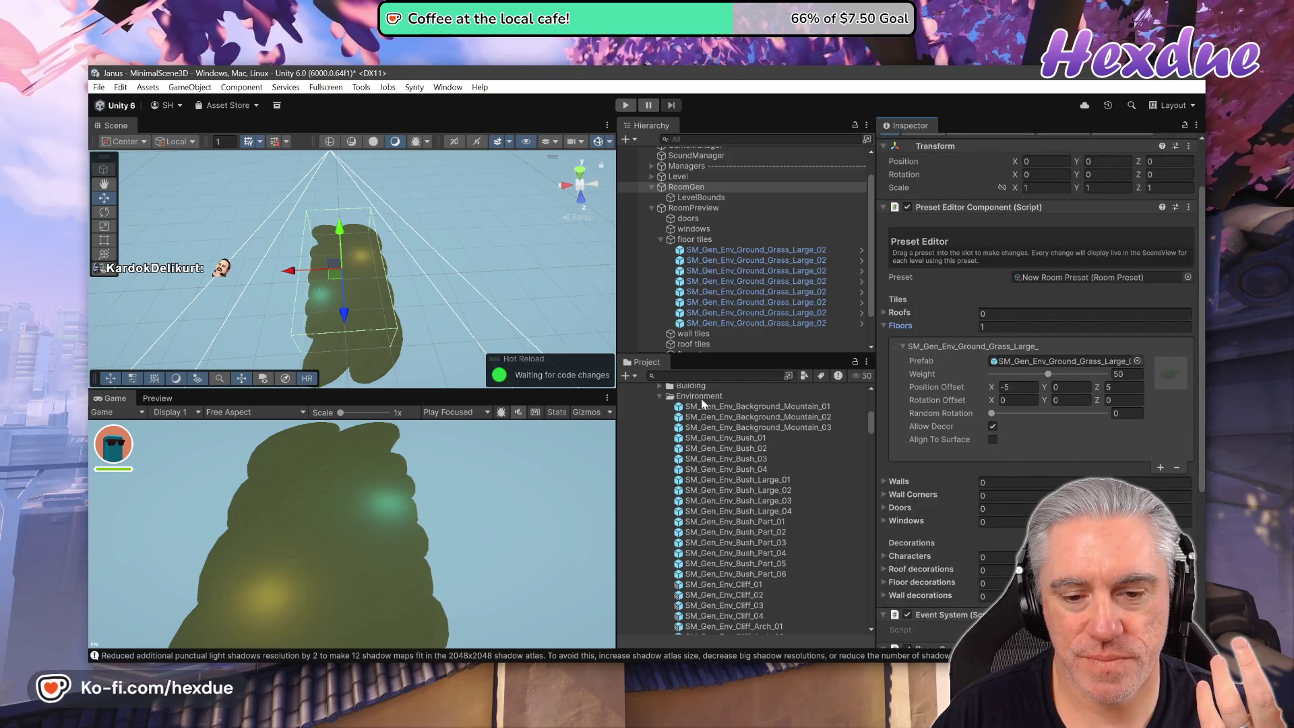
# Lock the Inspector on RoomGen's preset while selecting individual SM_Gen_Env_Ground_Grass_Large_02 floor tiles.
pyautogui.click(708, 261)
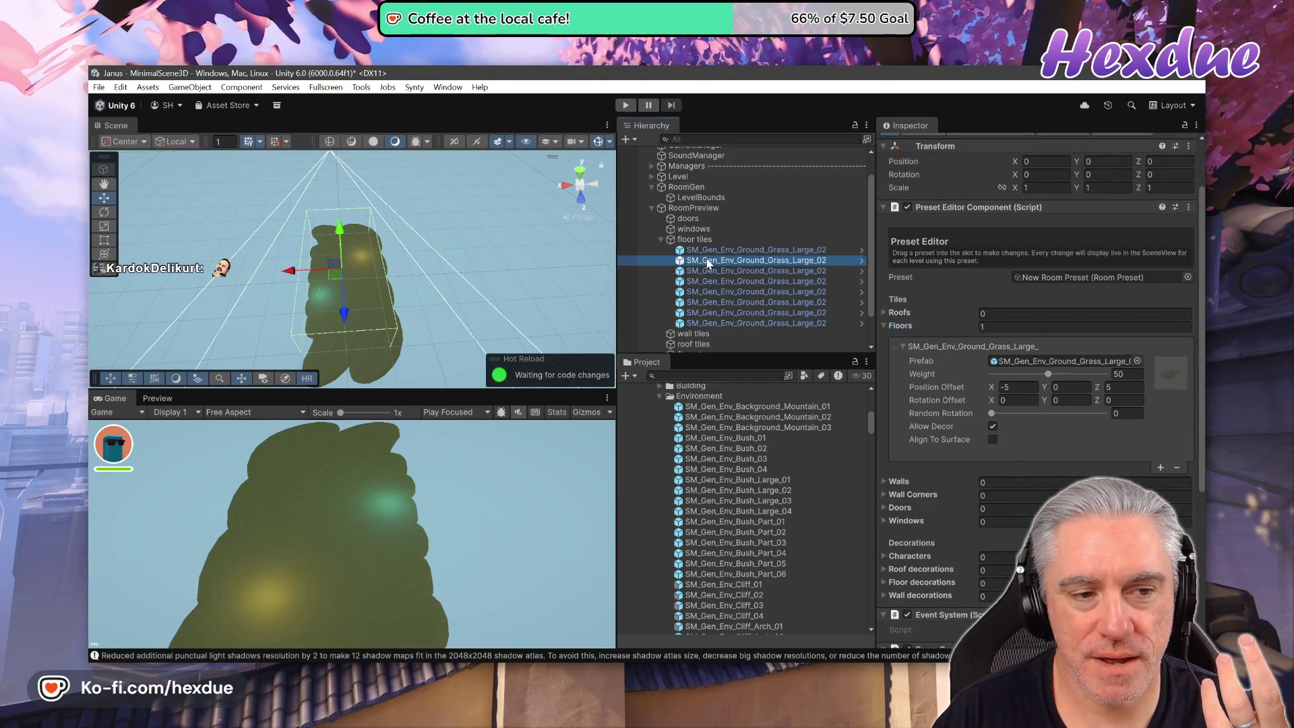
pyautogui.click(723, 281)
pyautogui.click(733, 292)
pyautogui.click(733, 270)
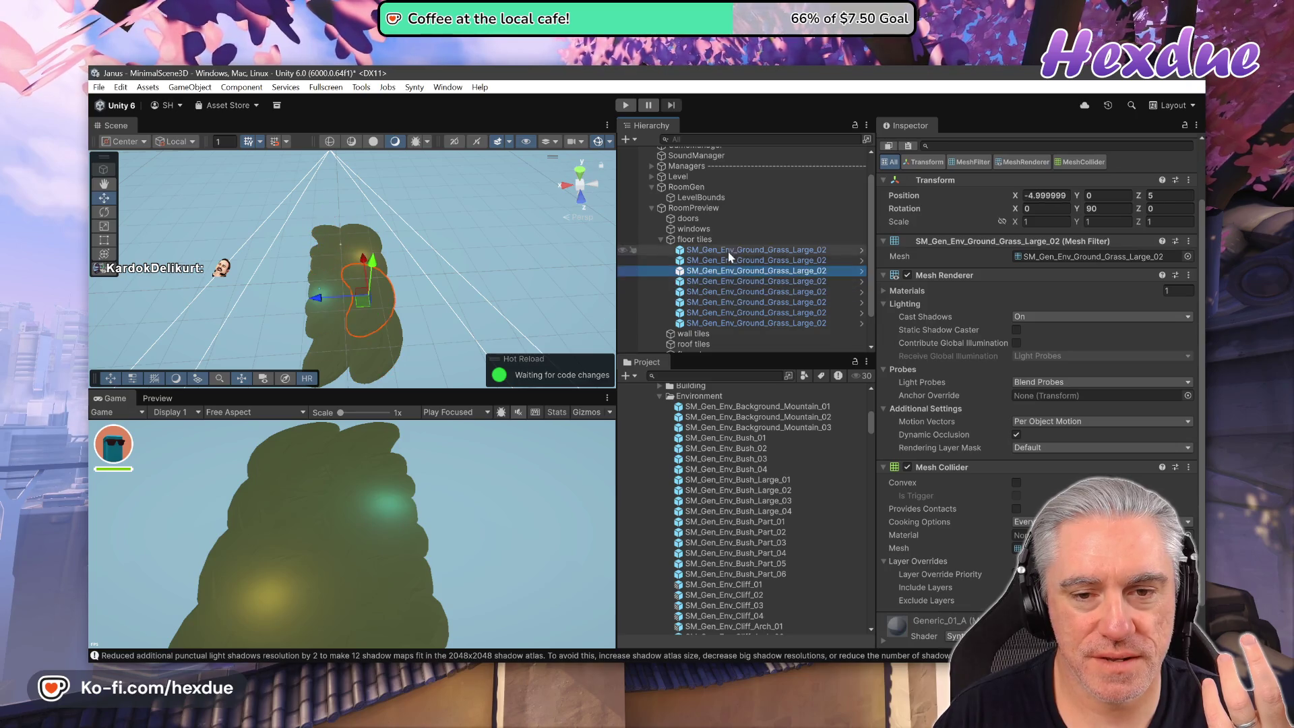
pyautogui.click(685, 186)
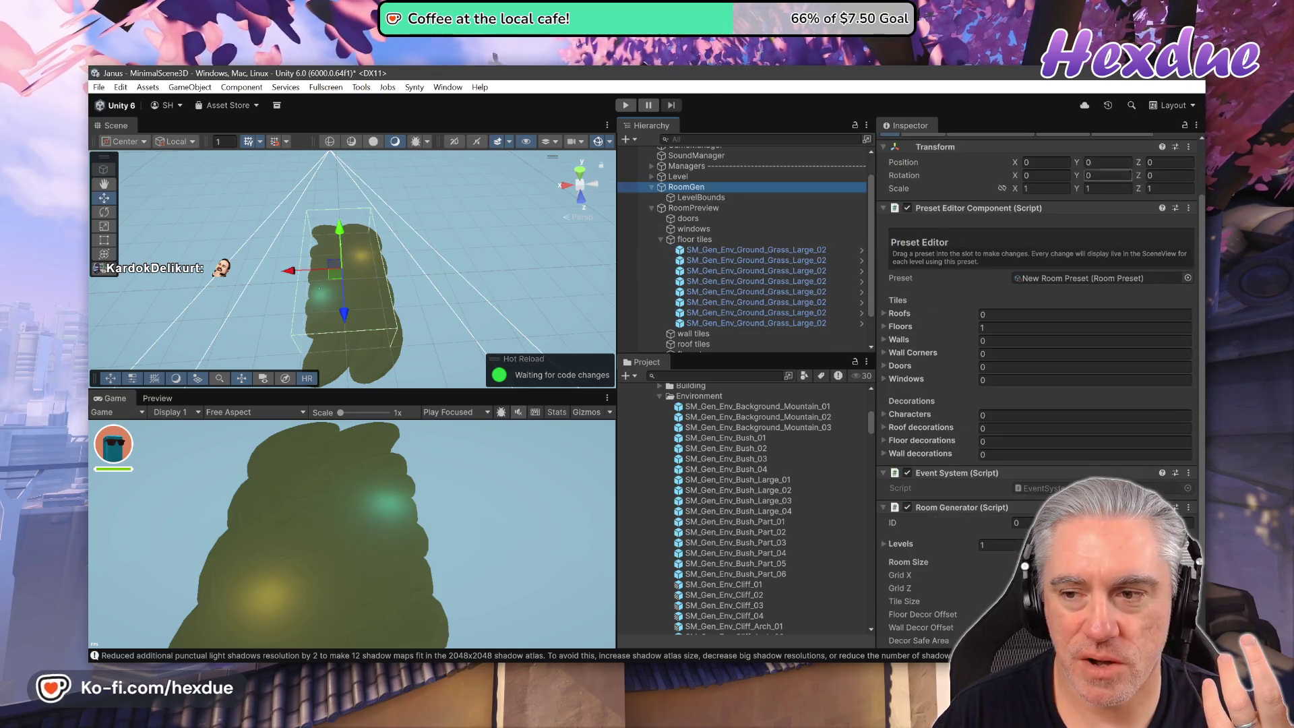
pyautogui.click(1183, 125)
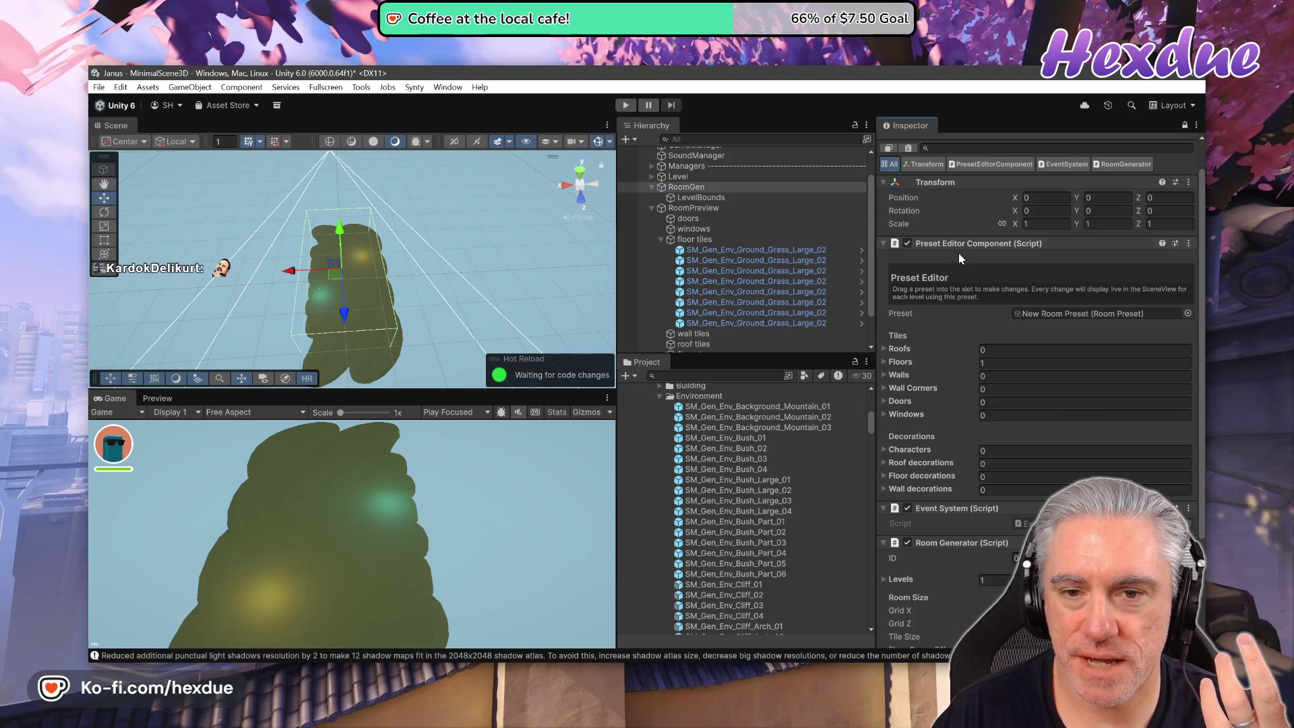
pyautogui.click(733, 291)
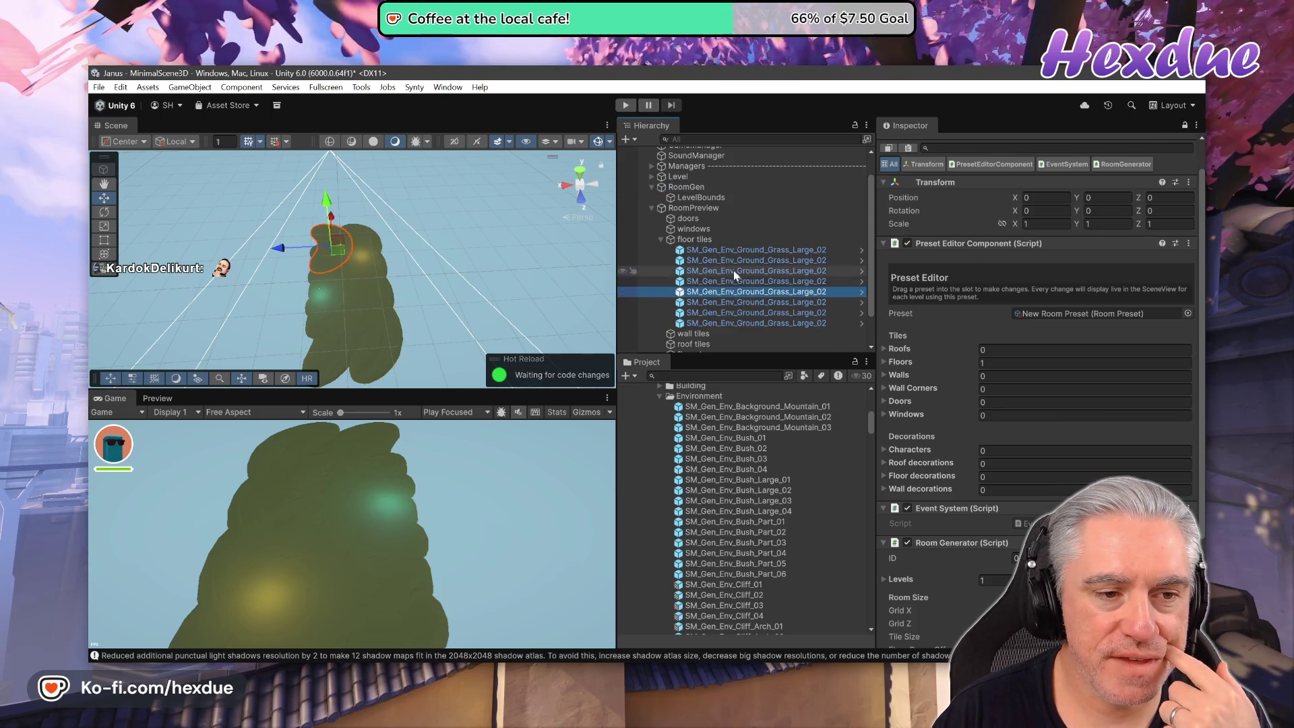
pyautogui.click(726, 250)
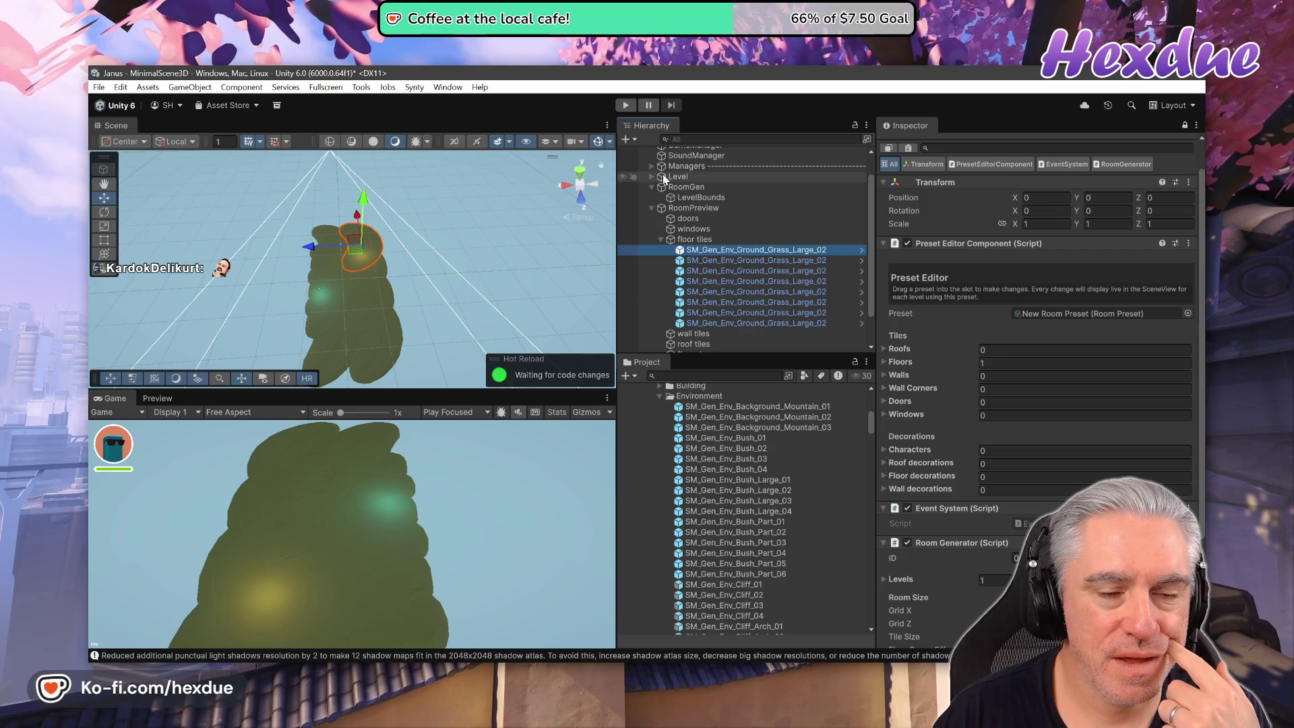
# Play-test the scene, framing the robot on the grass floor at the spawn ring, then stop.
pyautogui.click(625, 105)
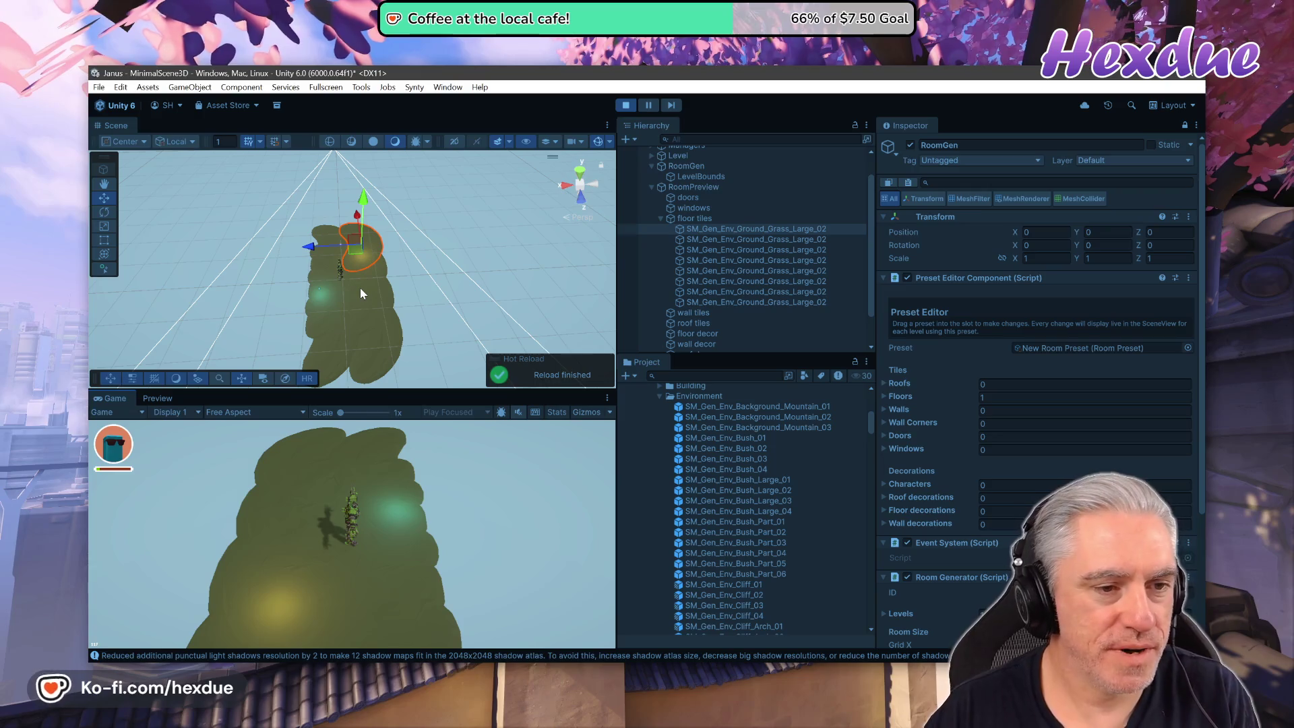
pyautogui.moveTo(337, 294)
pyautogui.mouseDown()
pyautogui.moveTo(325, 307)
pyautogui.moveTo(461, 328)
pyautogui.moveTo(512, 316)
pyautogui.mouseUp()
pyautogui.press('f')
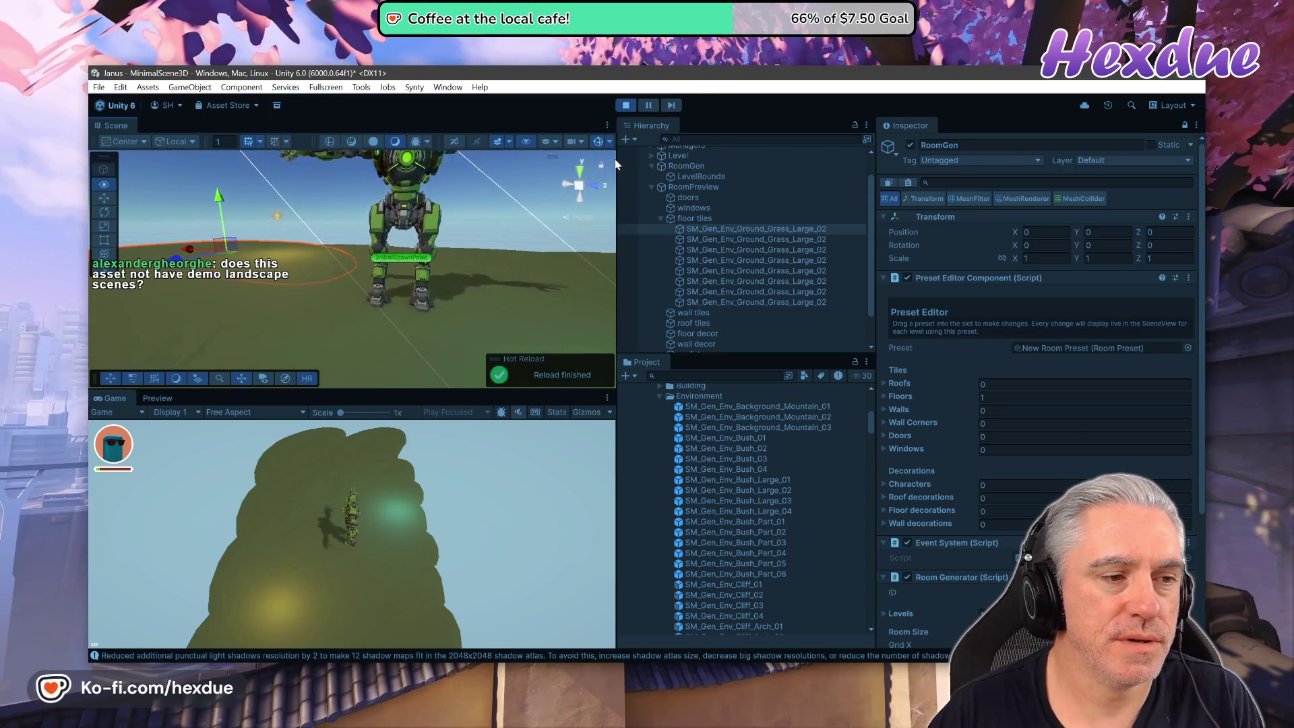
pyautogui.moveTo(615, 164); pyautogui.dragTo(296, 245)
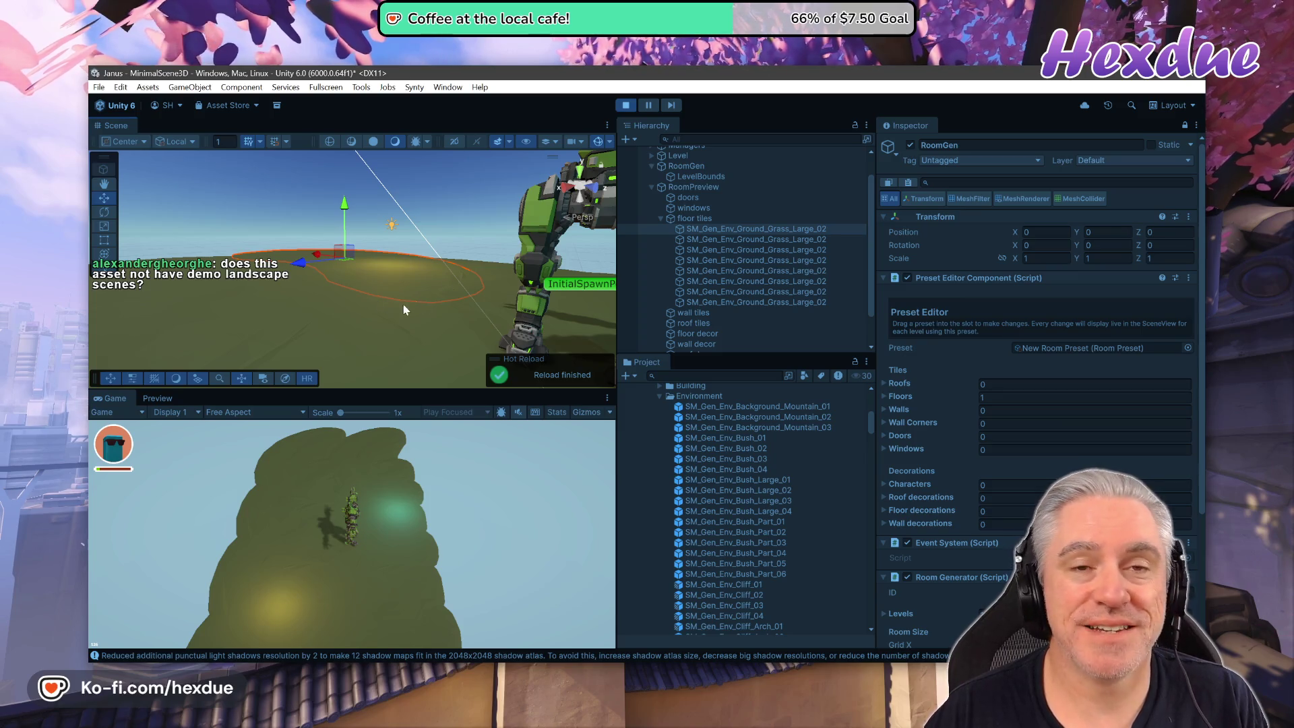
pyautogui.click(625, 105)
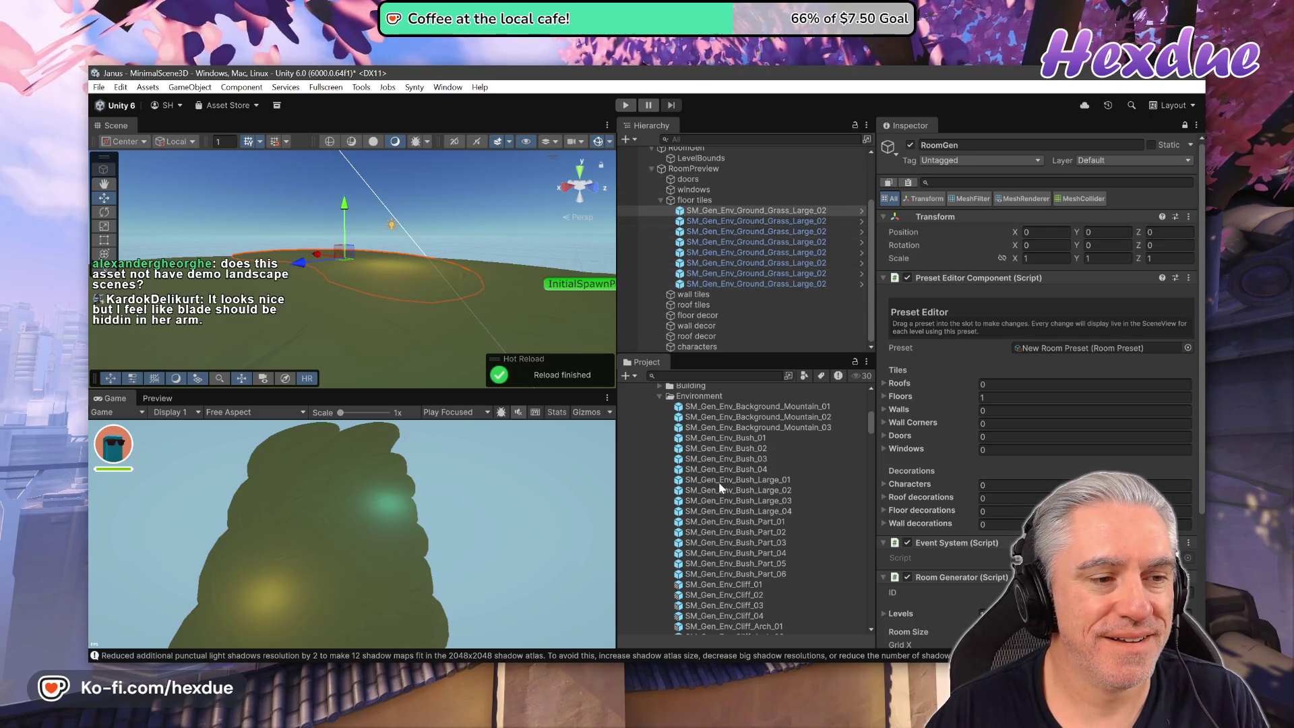
# Collapse the TopDownEngine and PolygonNatureBiomes folders in the Project window.
pyautogui.scroll(-10, 719, 487)
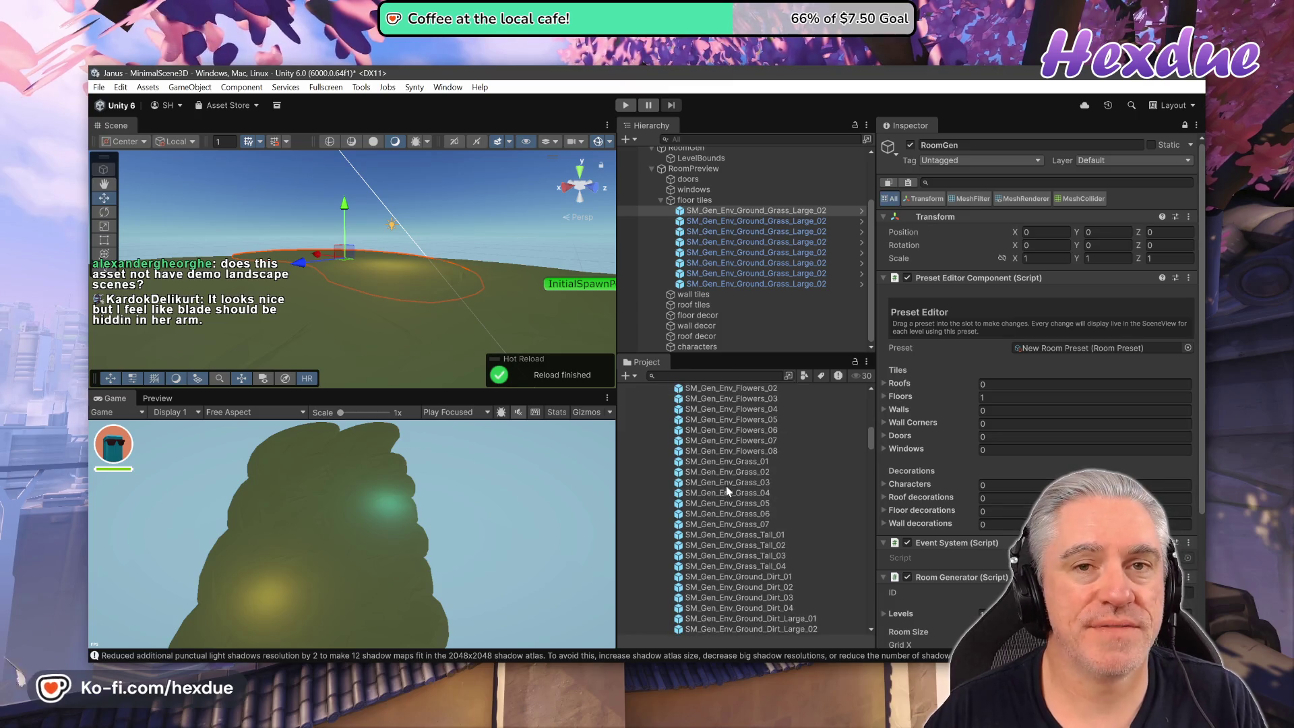
pyautogui.scroll(-10, 726, 486)
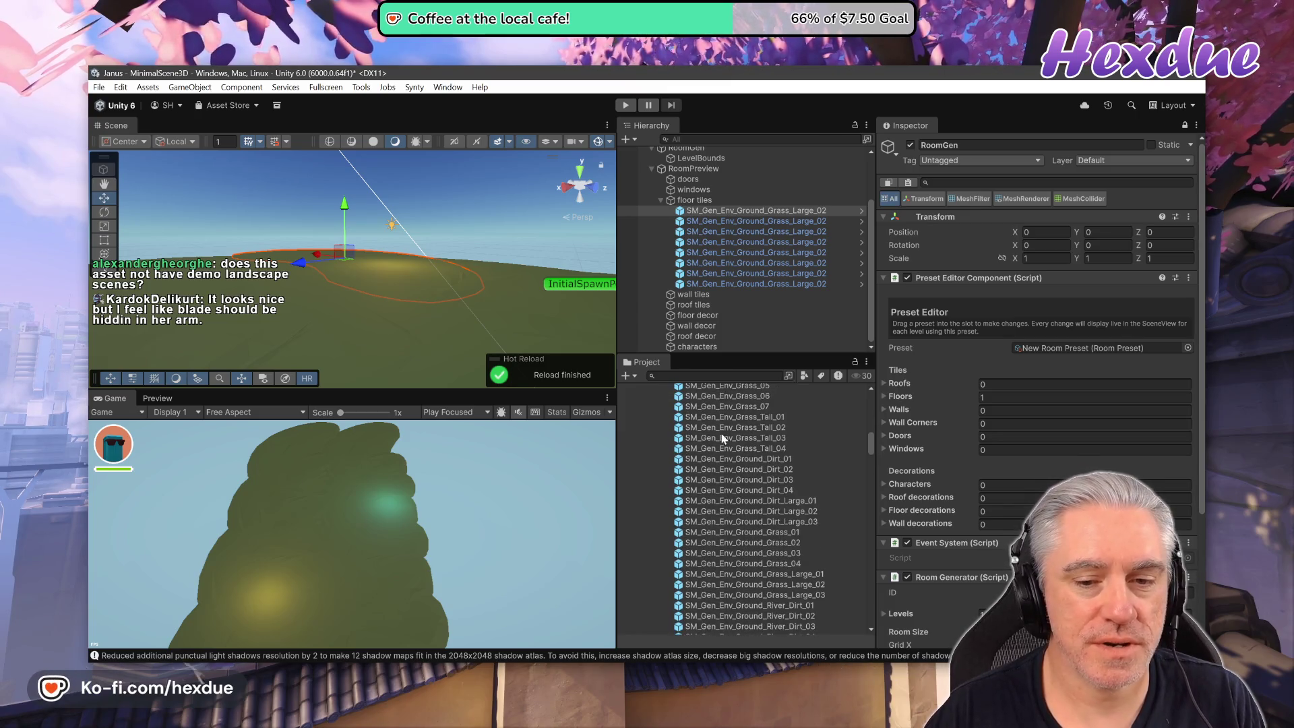
pyautogui.scroll(-15, 753, 463)
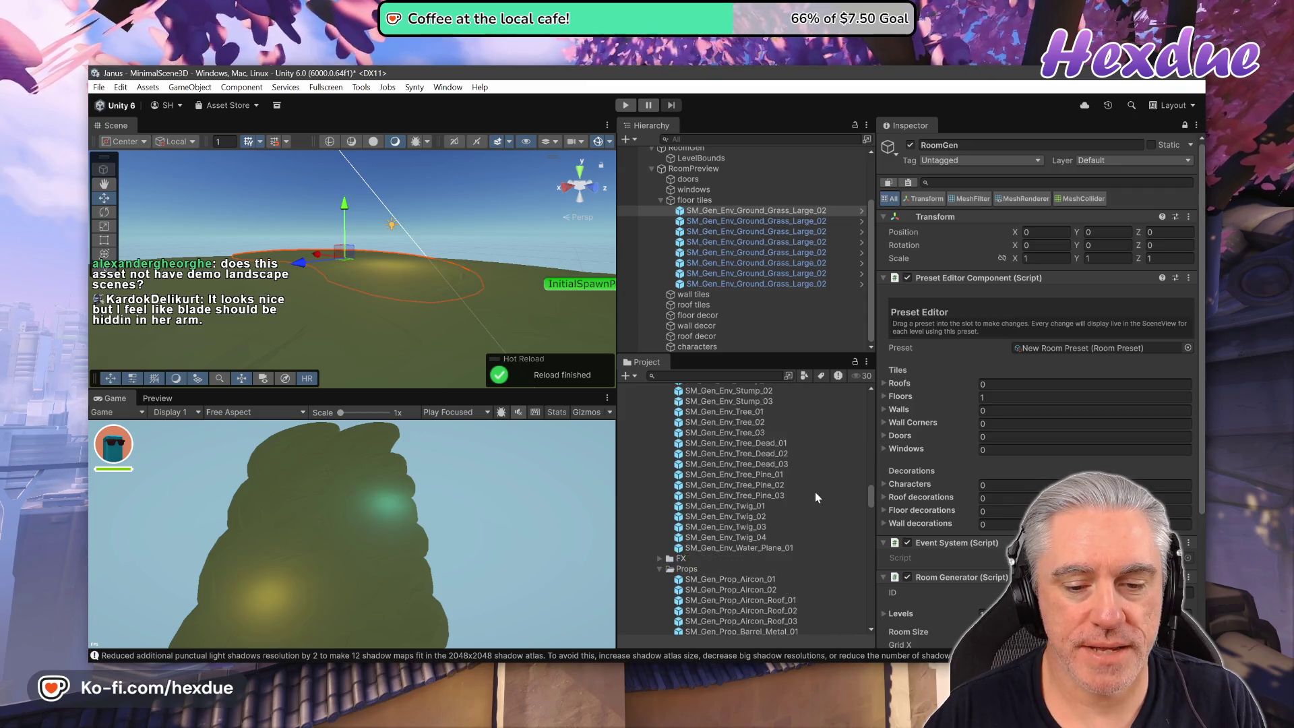
pyautogui.scroll(20, 816, 500)
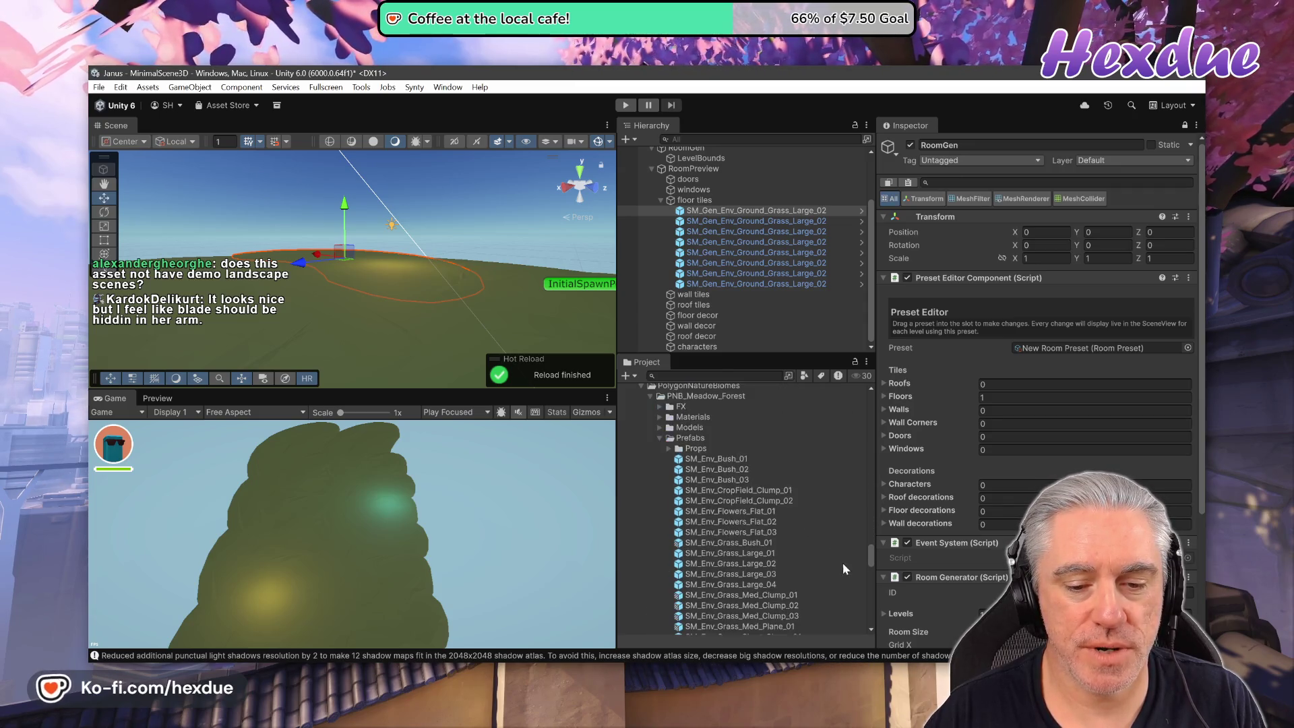
pyautogui.scroll(-5, 845, 566)
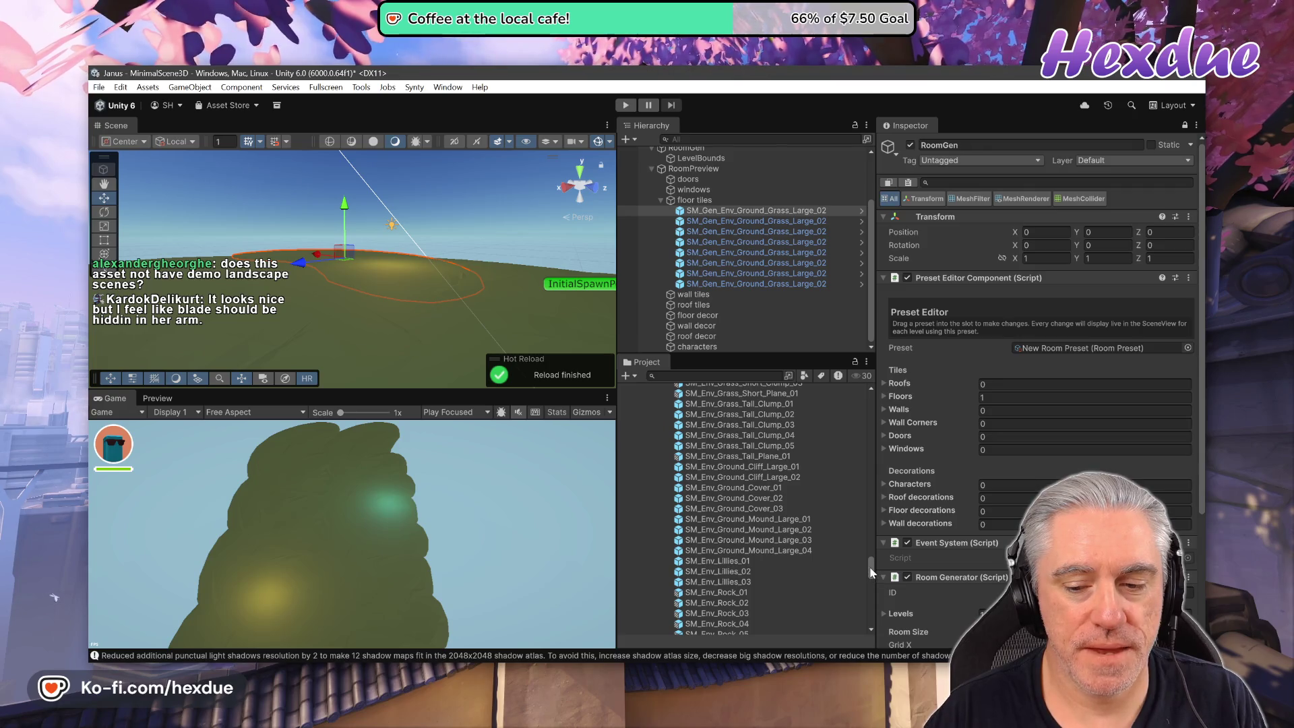
pyautogui.scroll(-5, 866, 585)
pyautogui.moveTo(866, 584); pyautogui.dragTo(868, 624)
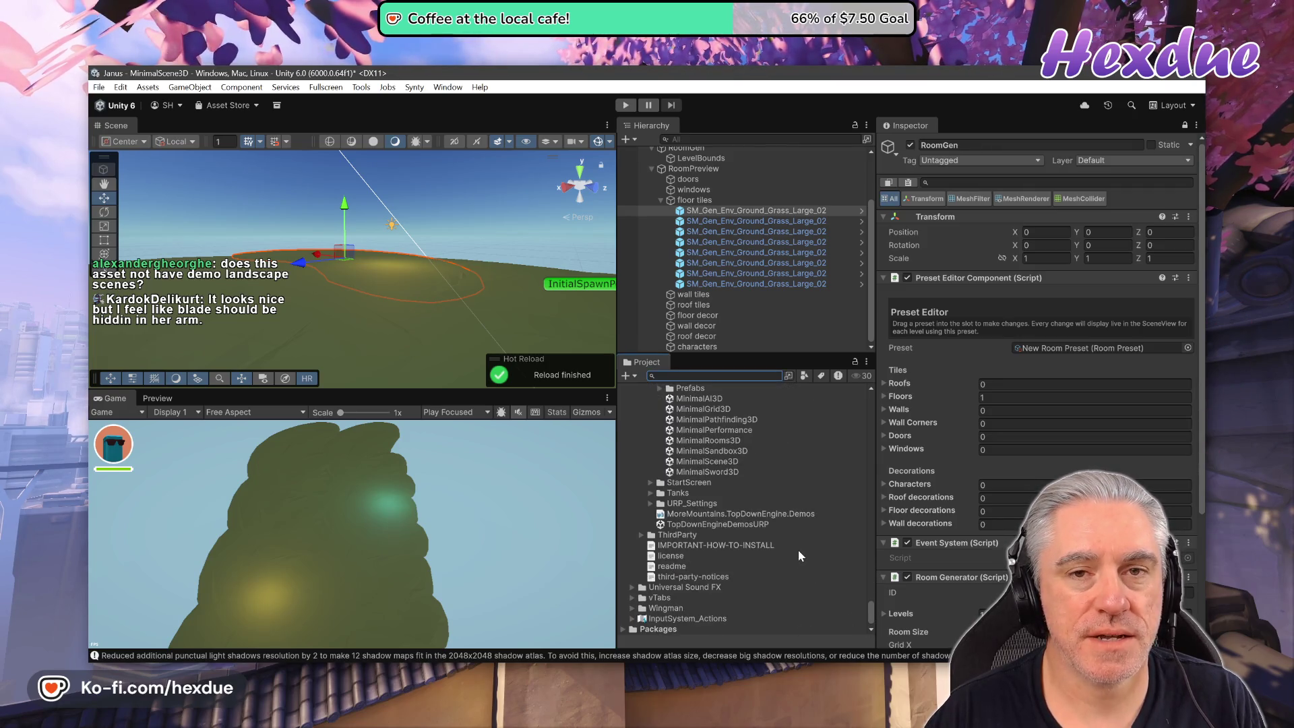
pyautogui.scroll(5, 715, 516)
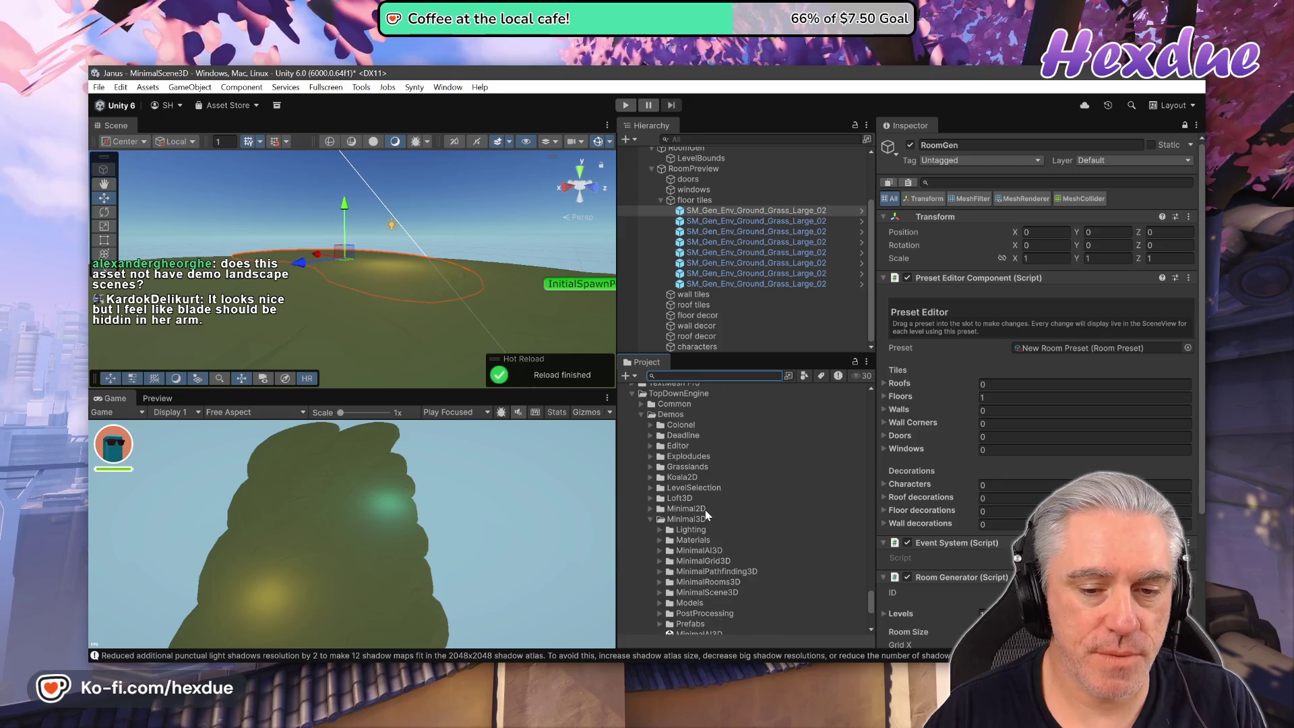
pyautogui.scroll(3, 705, 509)
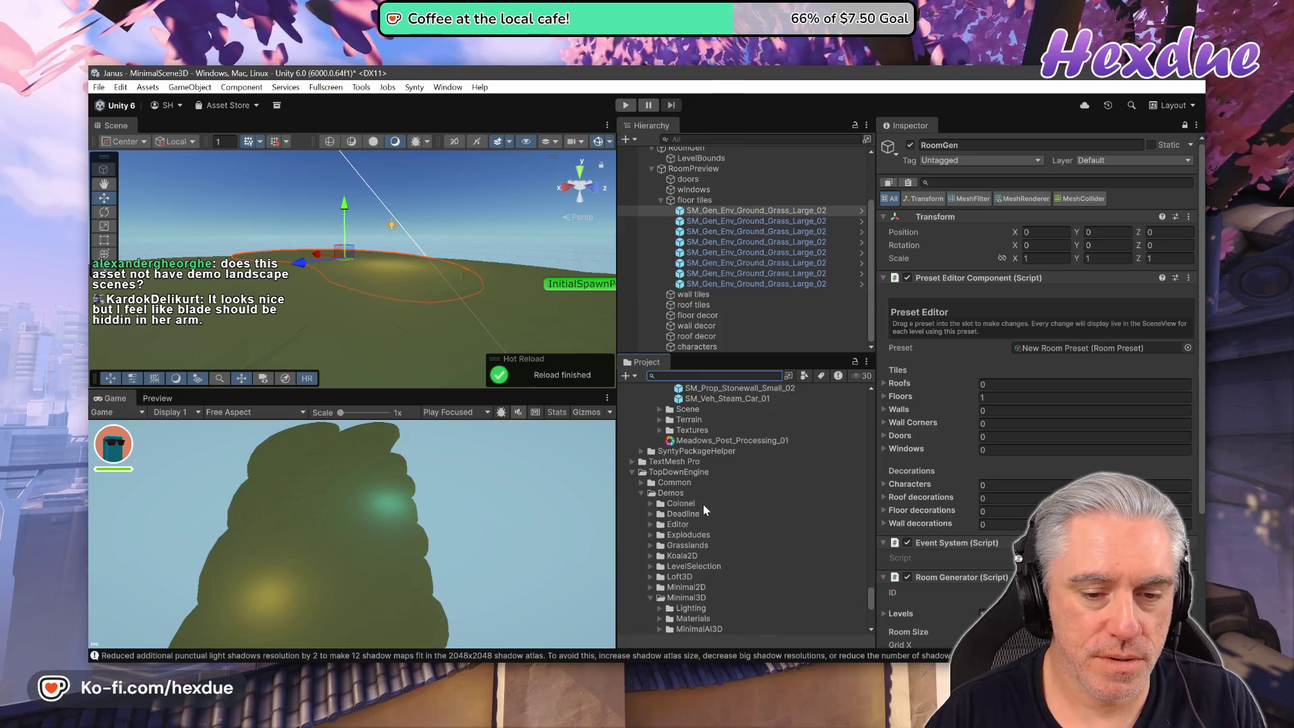
pyautogui.click(631, 472)
pyautogui.scroll(10, 640, 534)
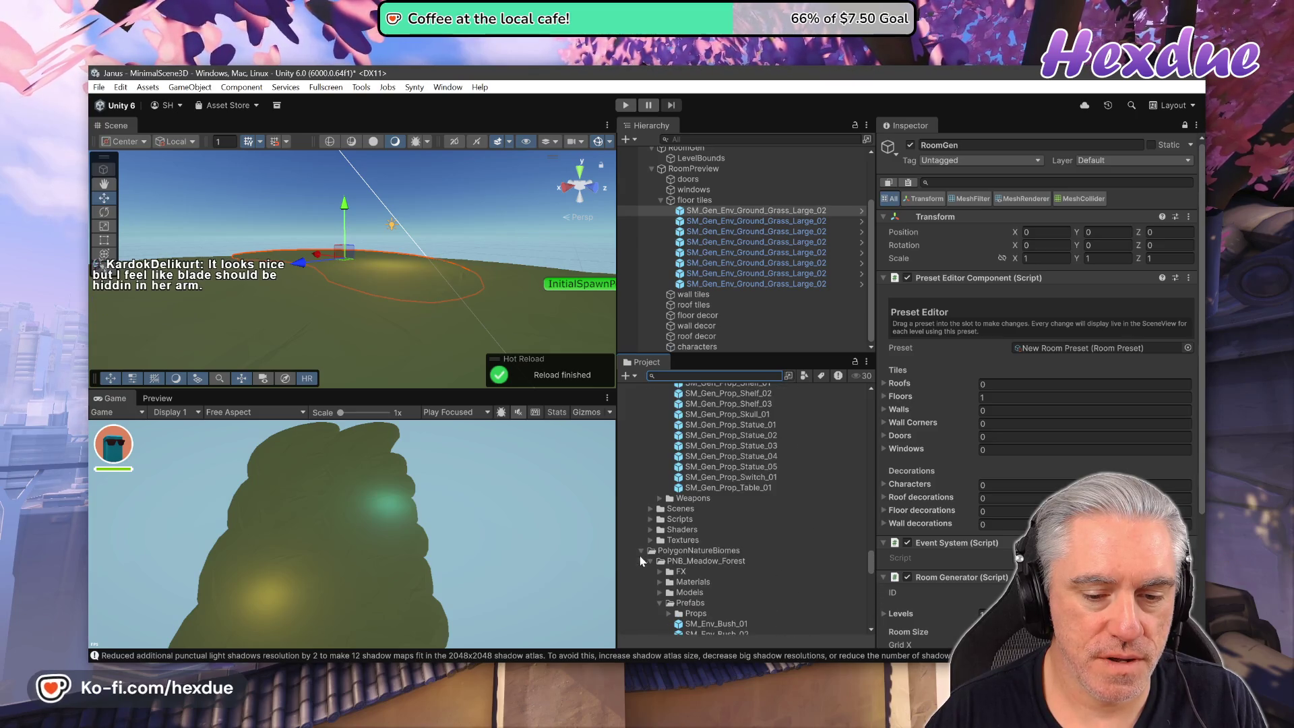
pyautogui.click(641, 550)
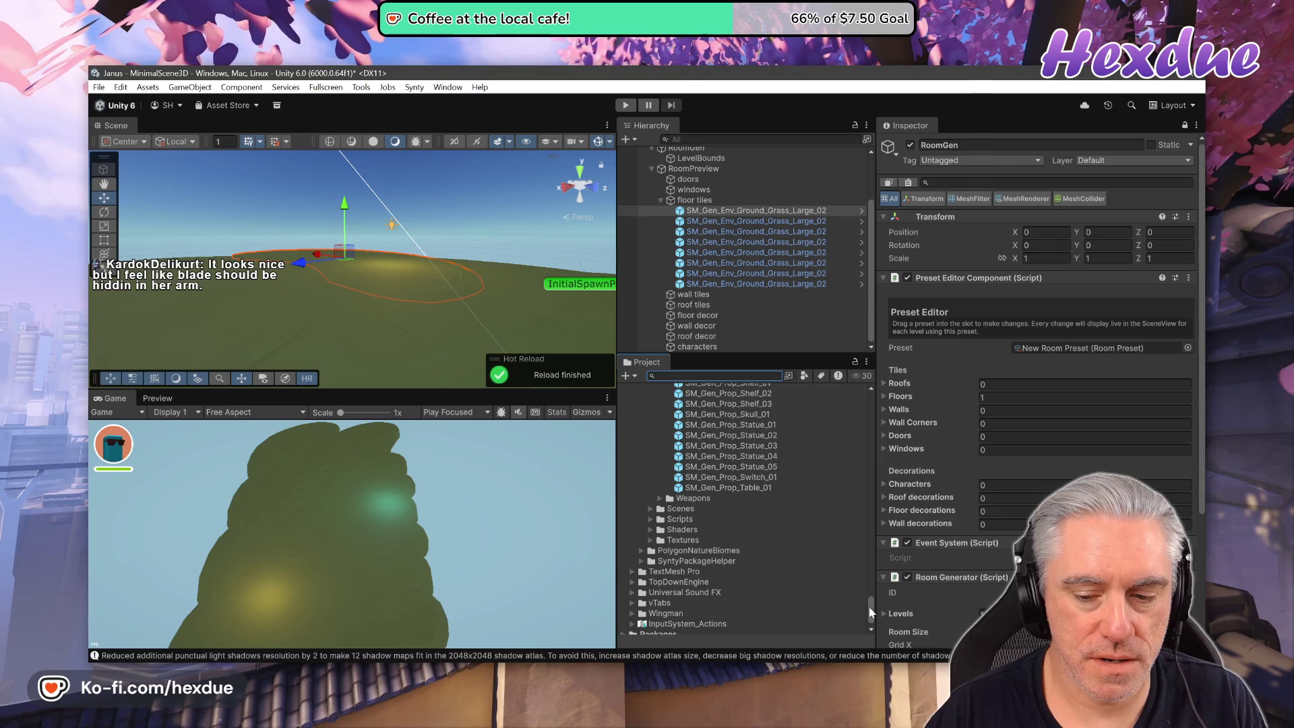
# Expand Assets > RoomGen > Demo and select the DemoScene asset.
pyautogui.moveTo(871, 606); pyautogui.dragTo(881, 392)
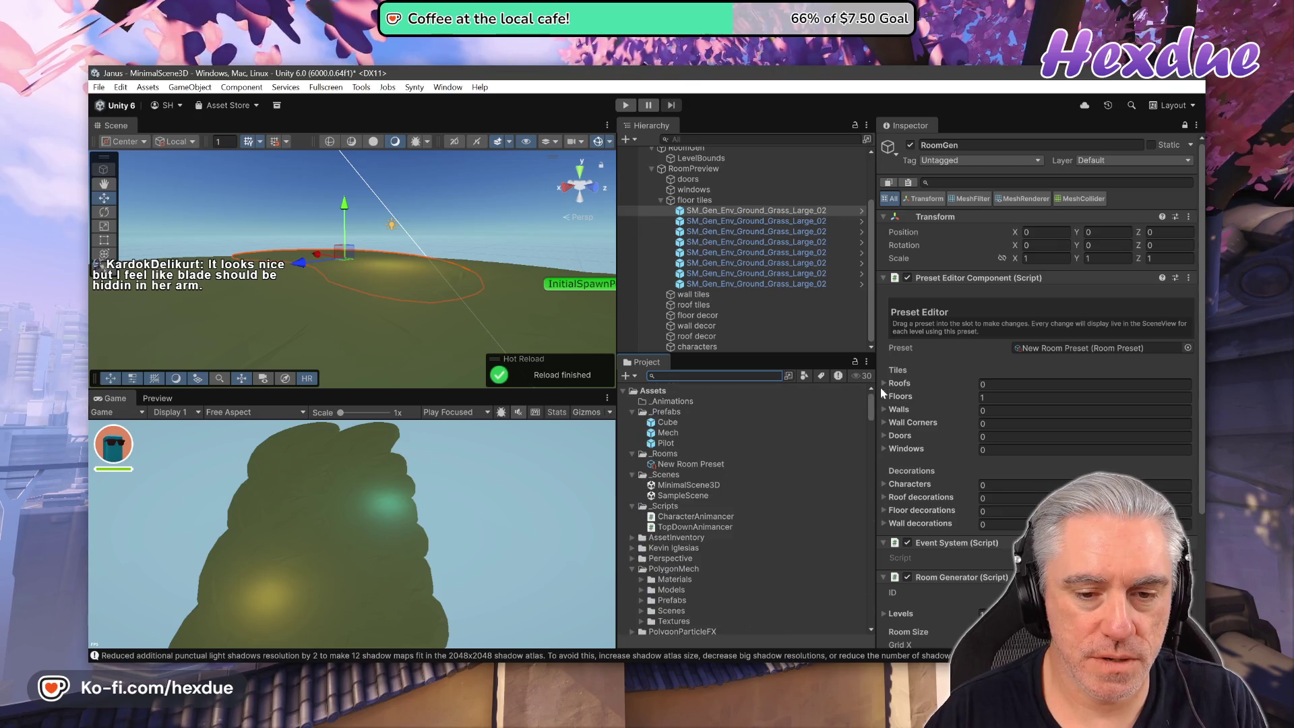
pyautogui.click(622, 391)
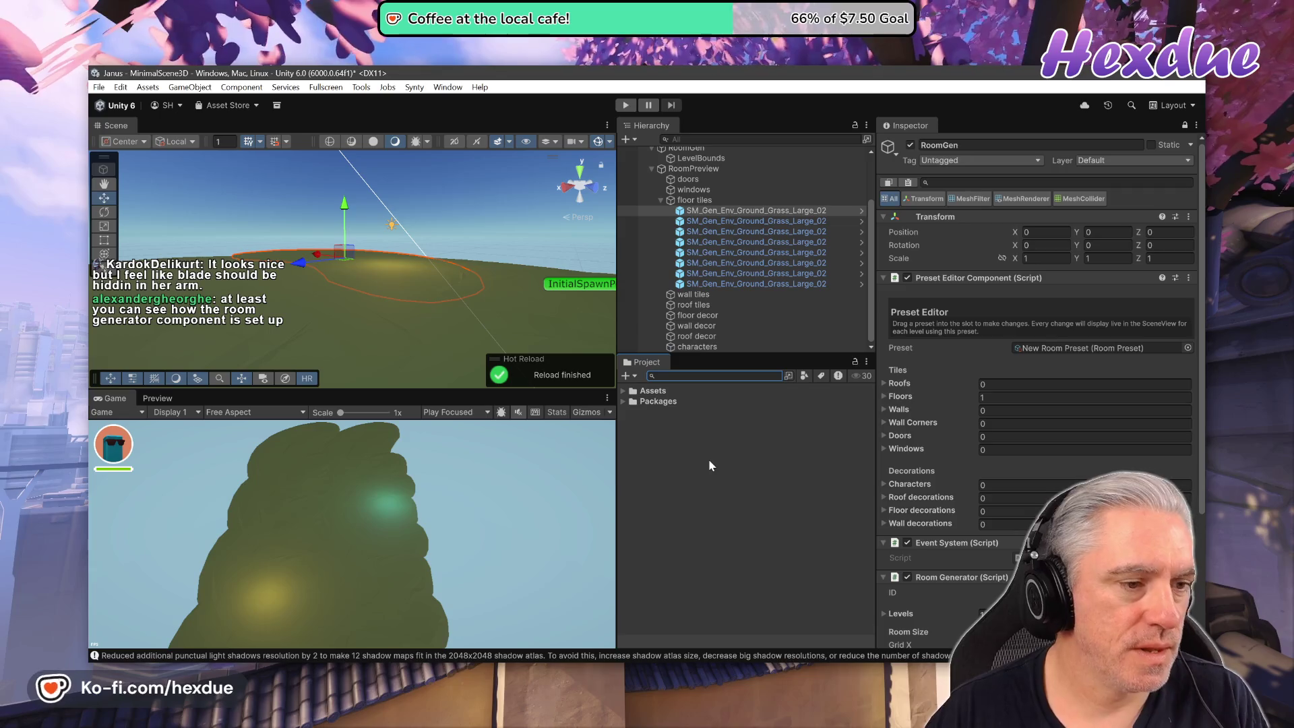
pyautogui.click(623, 390)
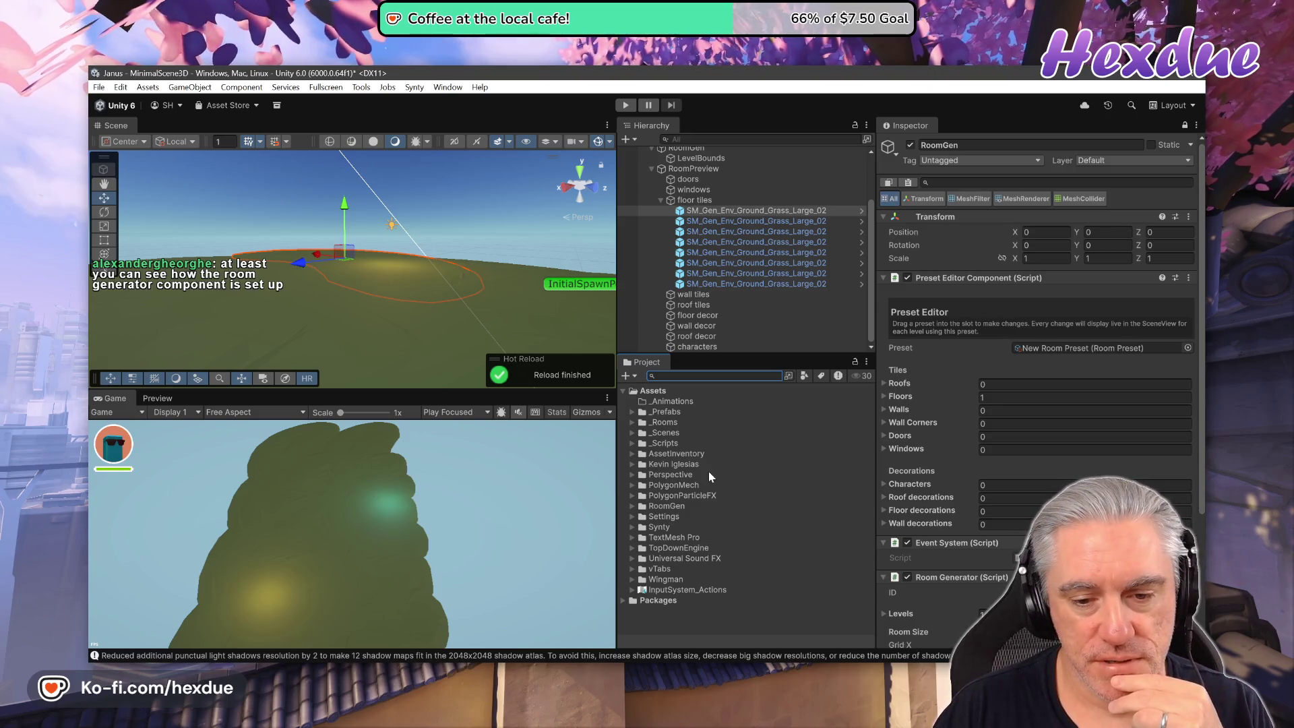
pyautogui.click(632, 506)
pyautogui.click(641, 517)
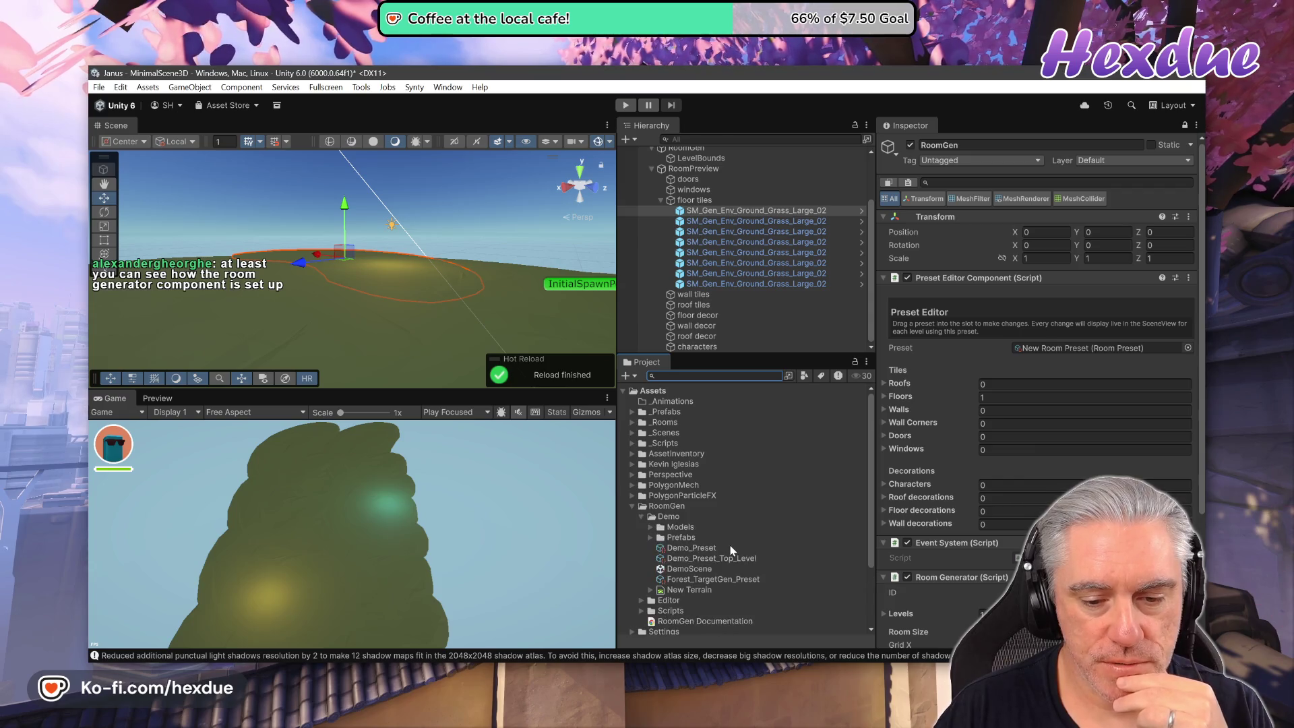
pyautogui.scroll(-2, 731, 549)
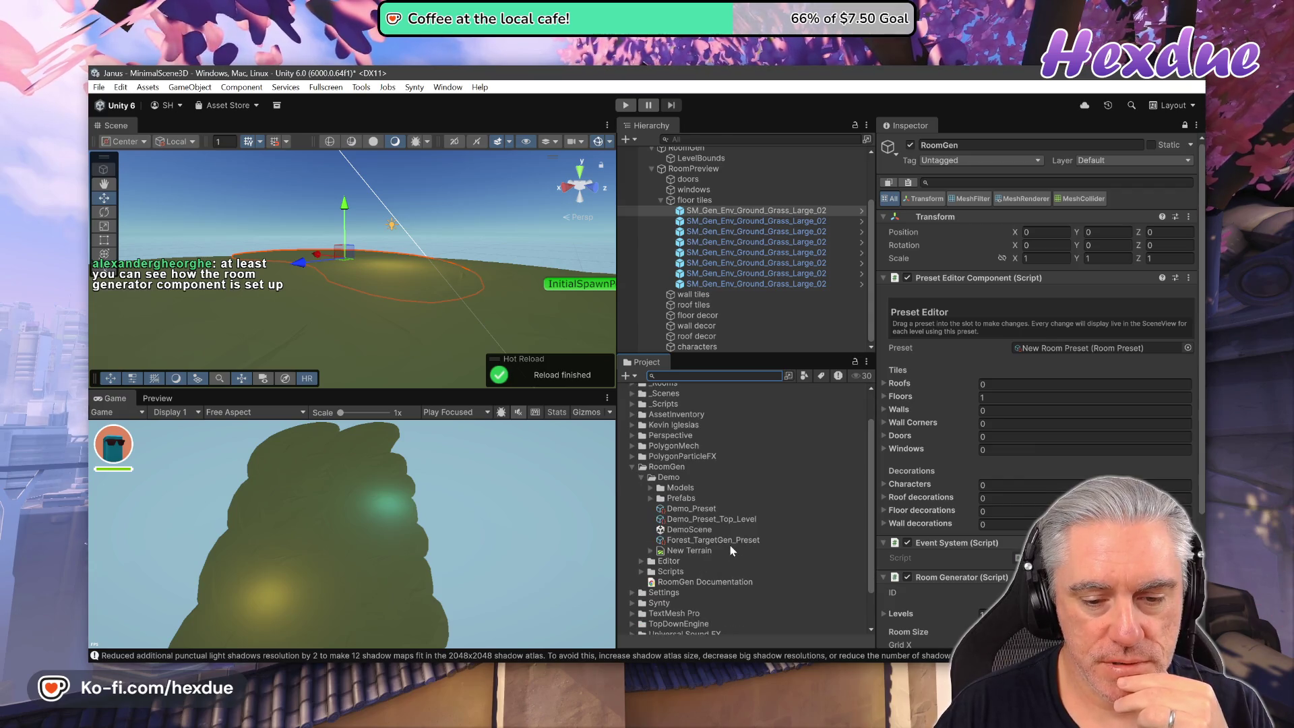
pyautogui.click(690, 529)
# Open DemoScene without saving MinimalScene3D and select its Terrain object.
pyautogui.doubleClick(690, 529)
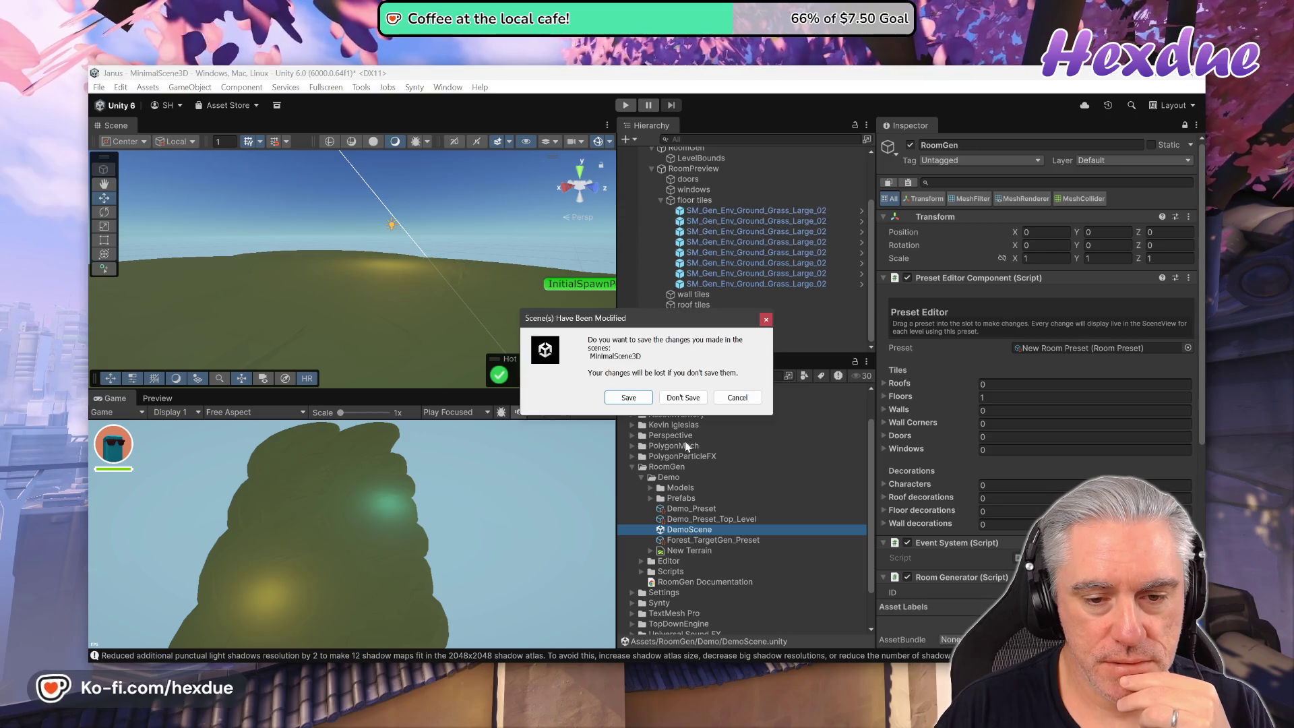
pyautogui.click(684, 403)
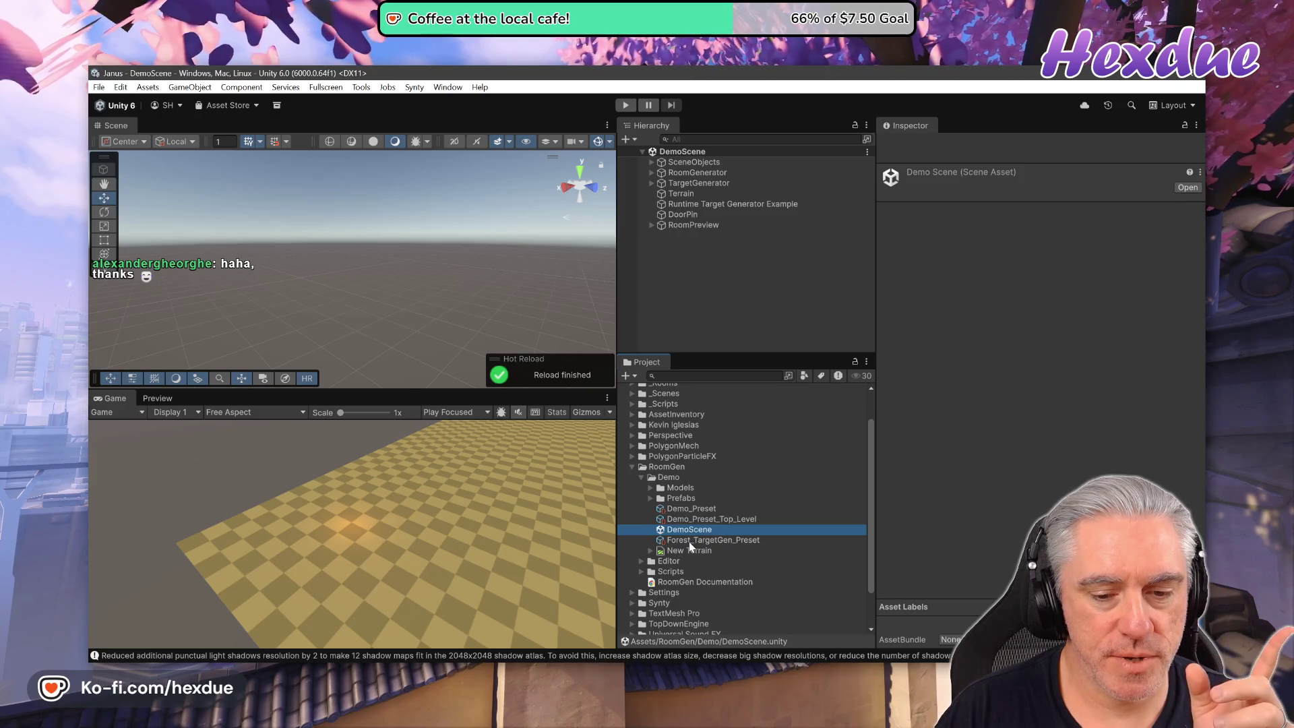
pyautogui.click(674, 194)
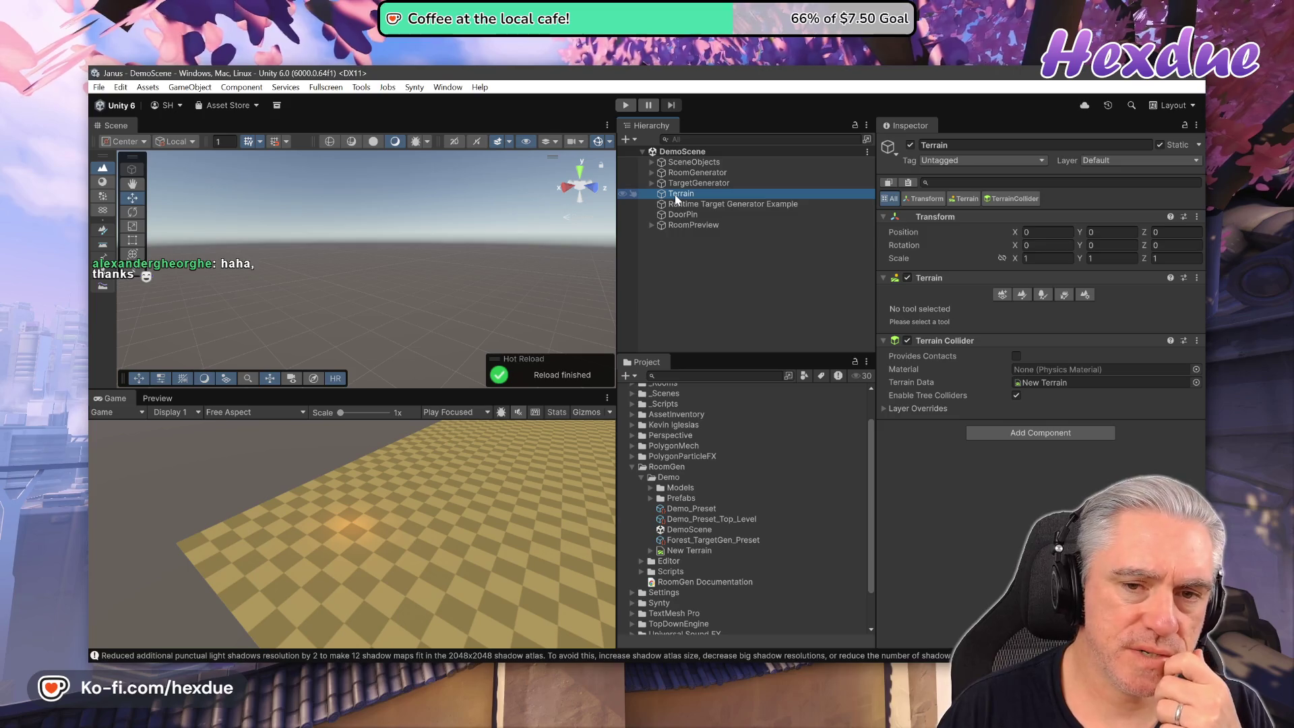
# Frame the Terrain in the Scene view and expand its collider's Layer Overrides.
pyautogui.doubleClick(675, 198)
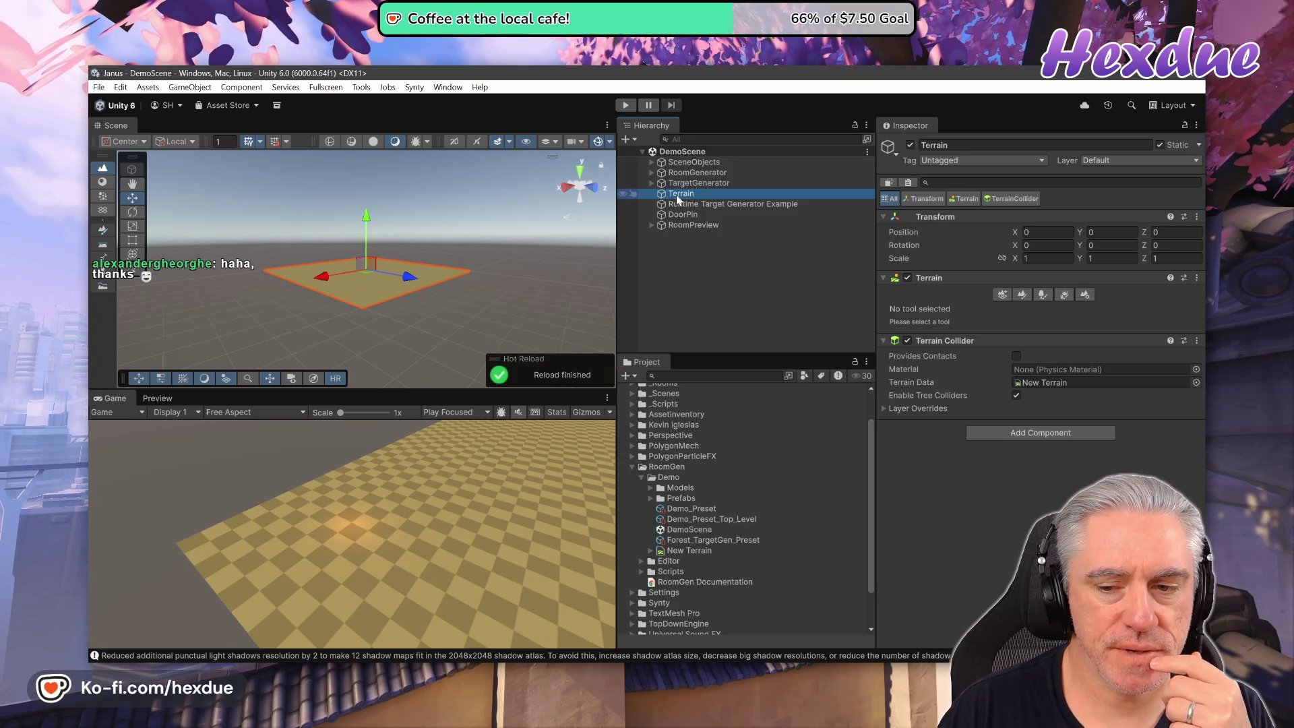
pyautogui.click(884, 408)
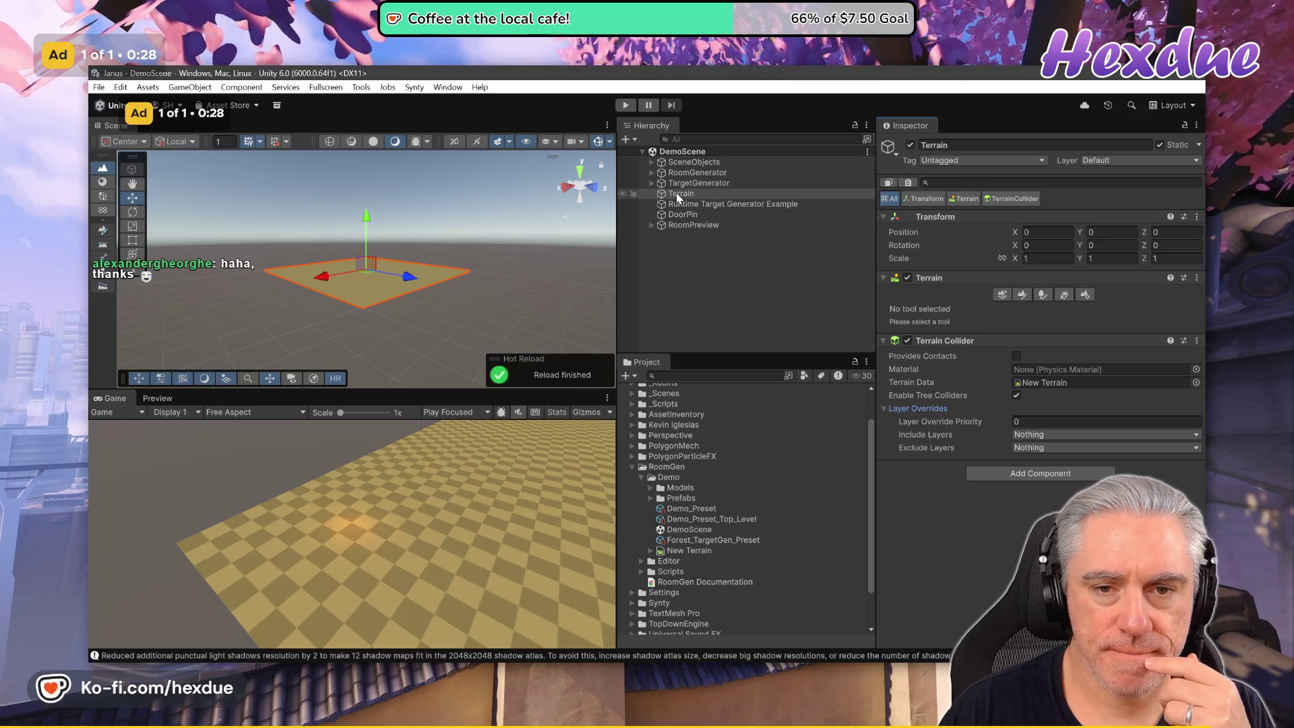
pyautogui.hotkey('alt', 'Tab')
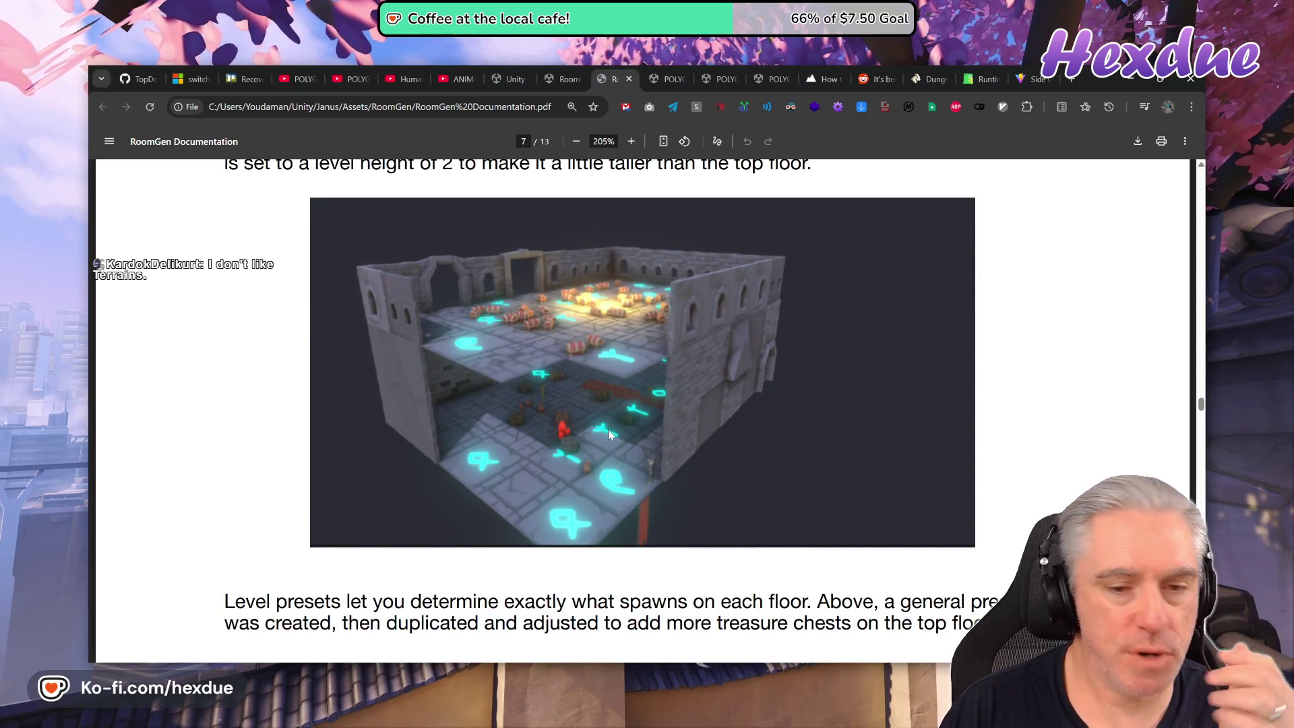
# Read the PDF's runtime API, Landscapes, Target Generator and Troubleshooting pages, toggling page fit.
pyautogui.scroll(-10, 609, 433)
pyautogui.scroll(-20, 630, 444)
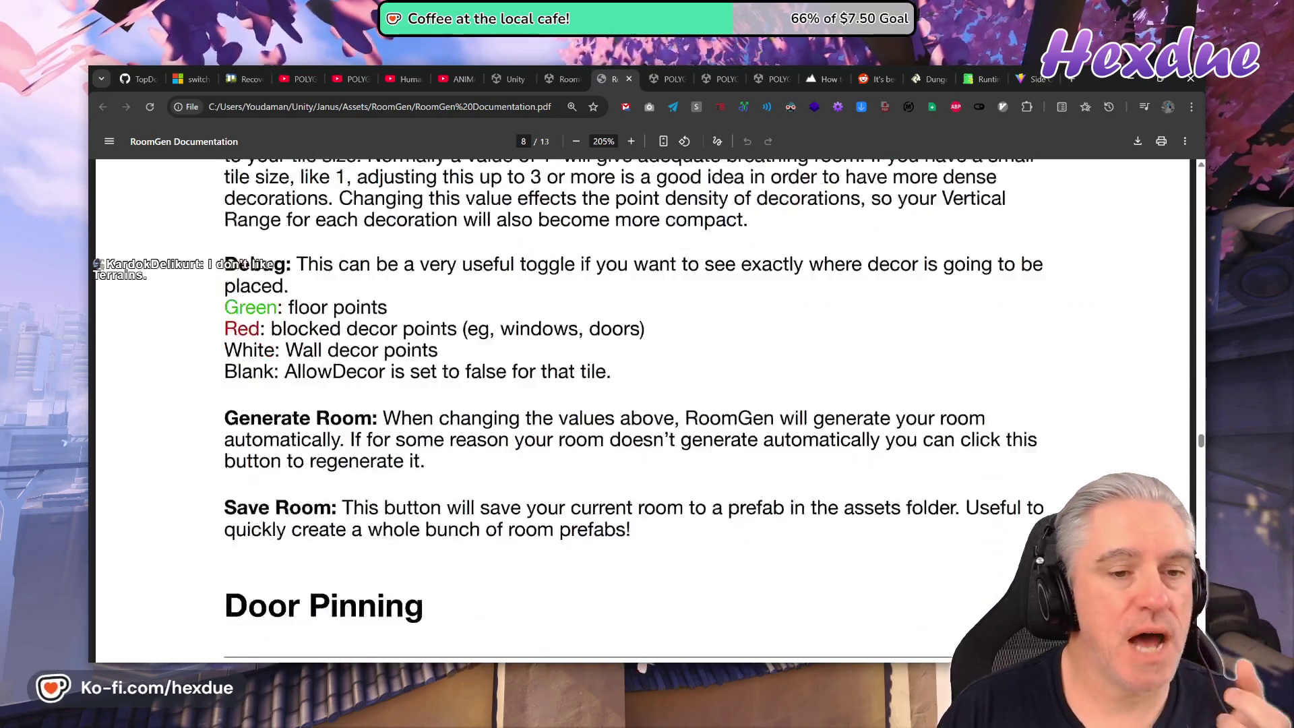
pyautogui.scroll(-10, 633, 460)
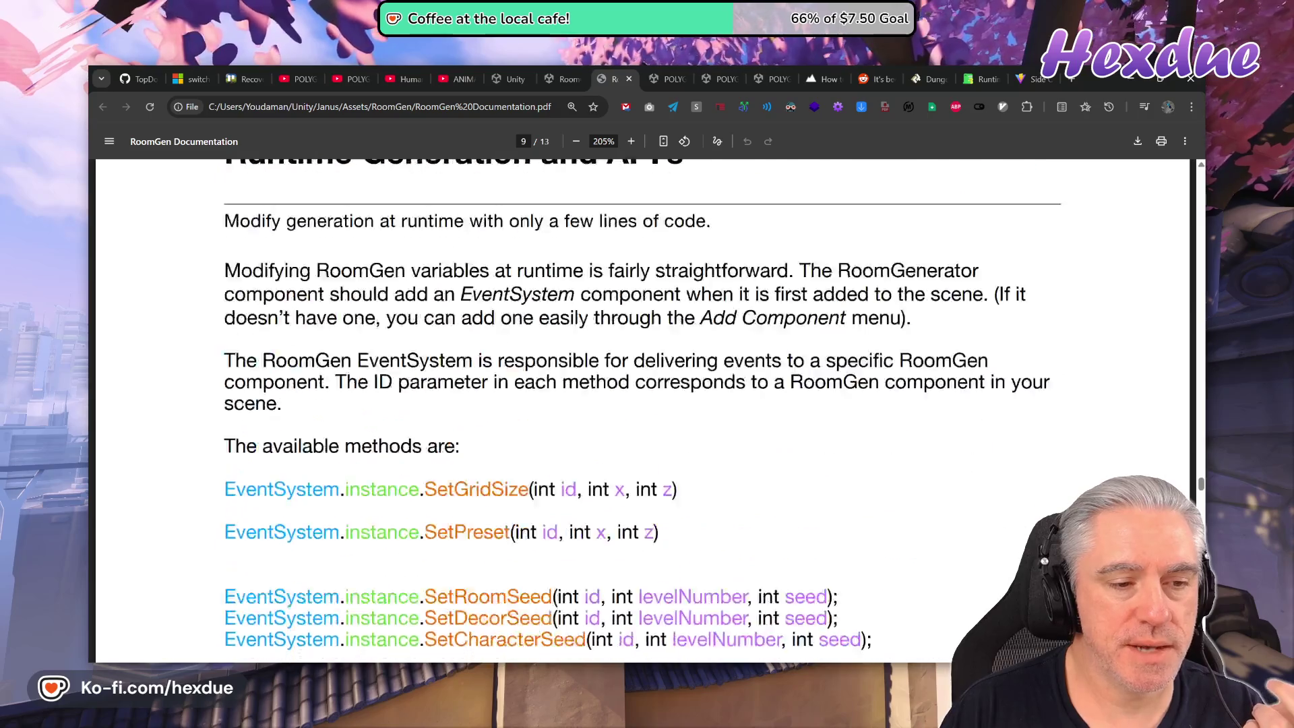
pyautogui.hotkey('ctrl', '\\')
pyautogui.scroll(-15, 617, 426)
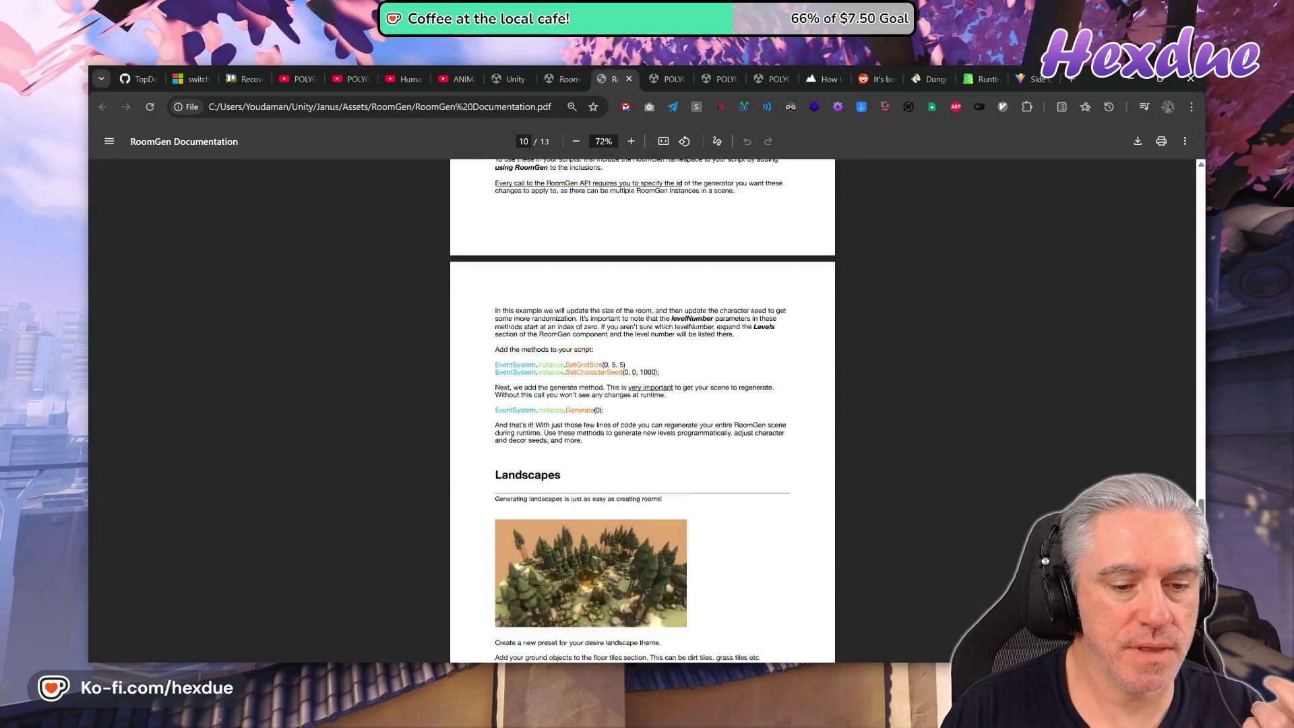
pyautogui.scroll(-3, 623, 434)
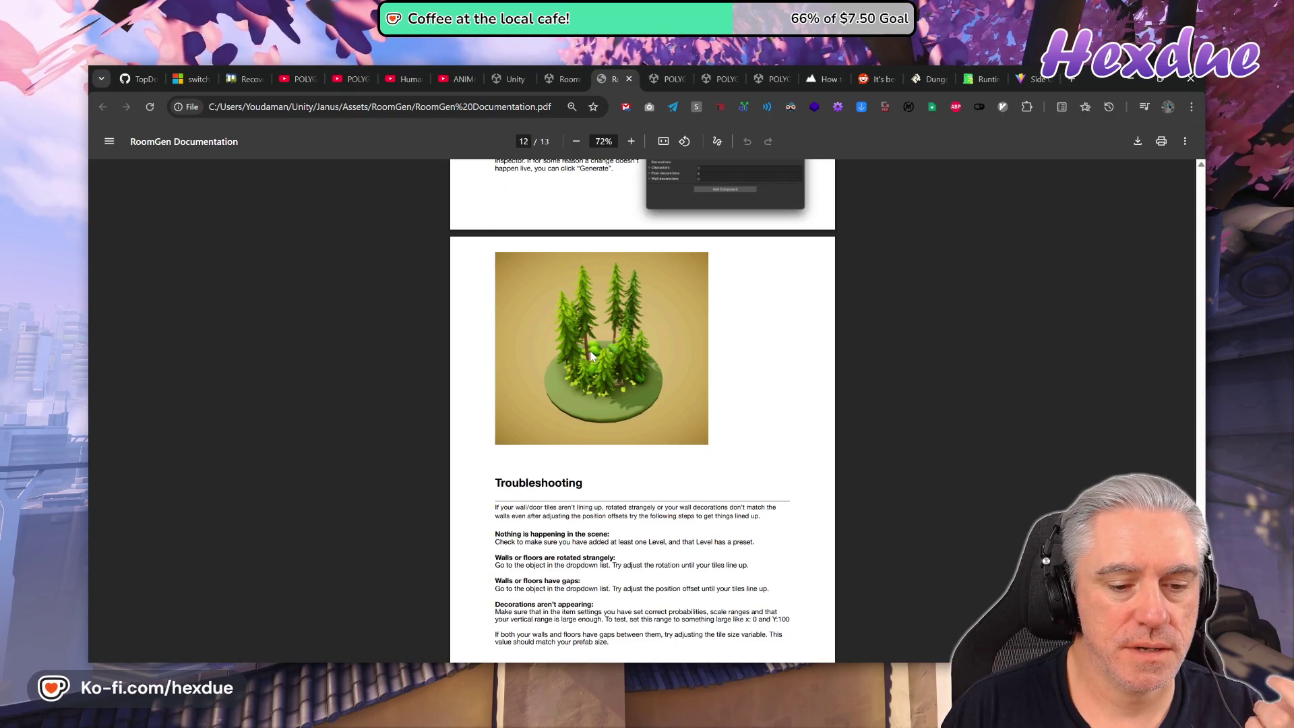
pyautogui.scroll(2, 591, 355)
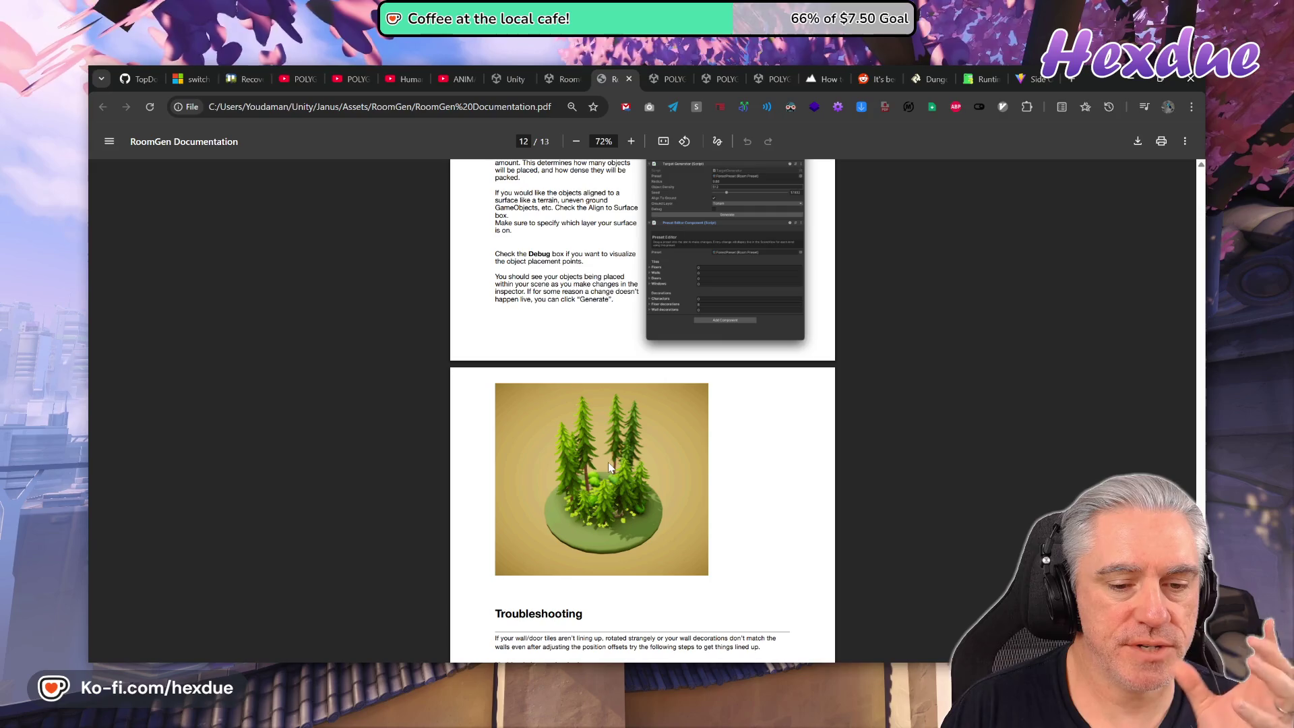
pyautogui.scroll(2, 607, 462)
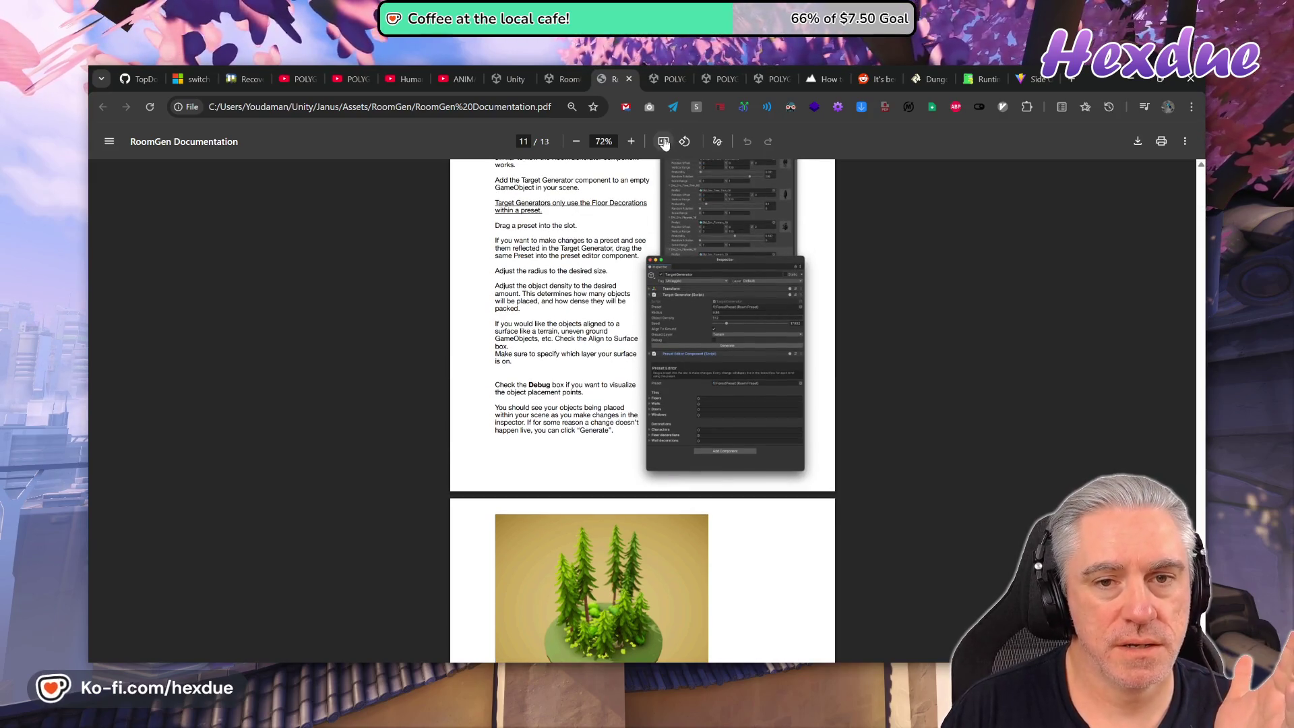
pyautogui.click(664, 142)
pyautogui.scroll(-4, 778, 461)
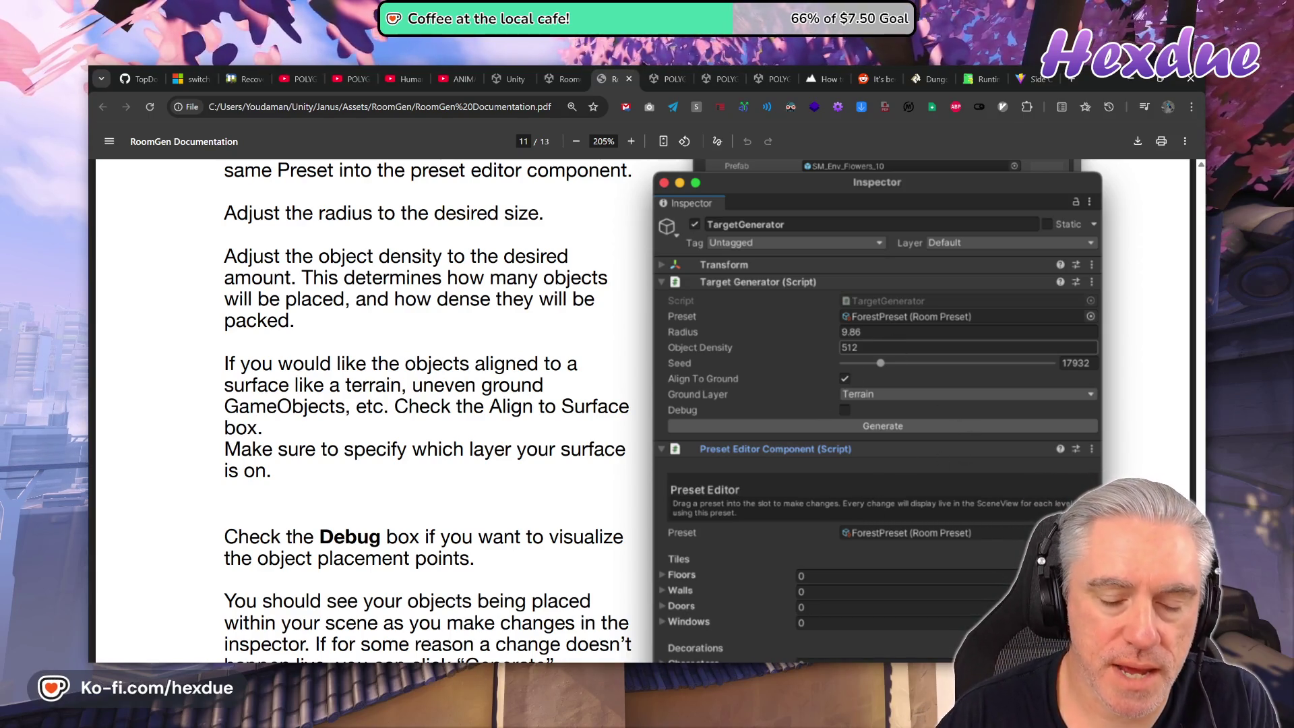
pyautogui.hotkey('alt', 'Tab')
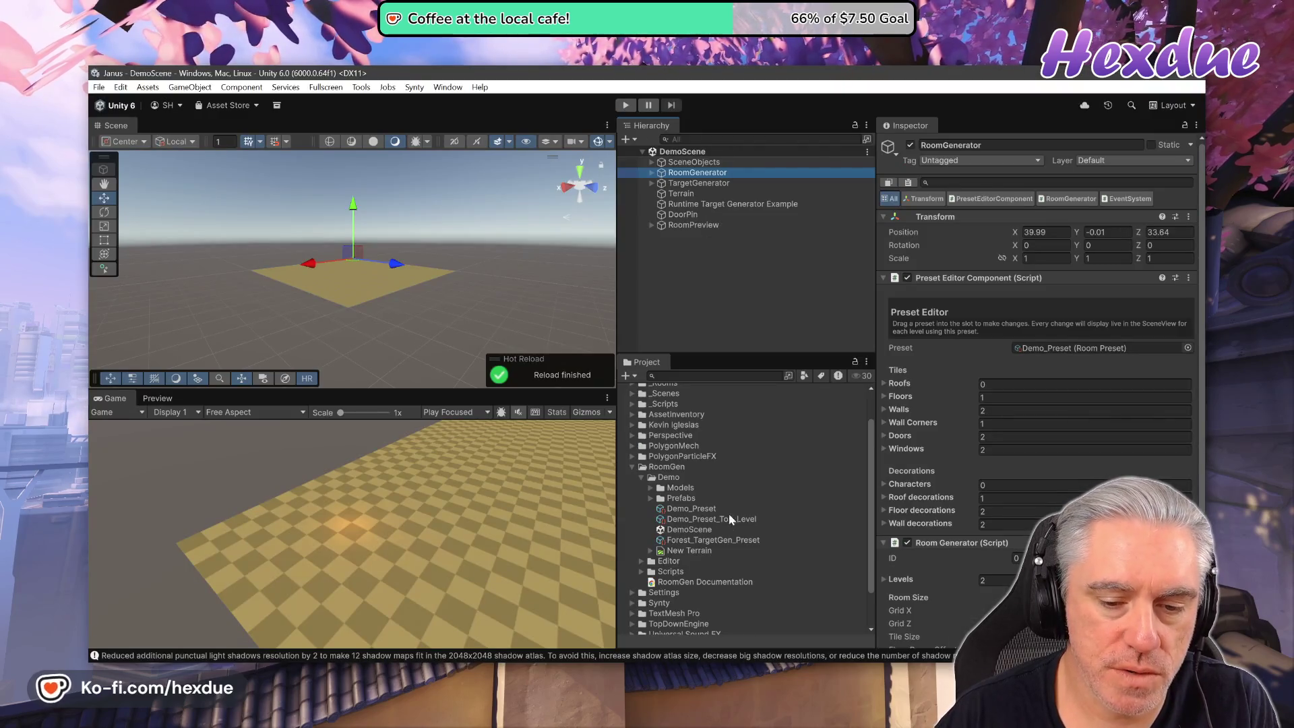
# Find Forest_TargetGen_Preset's scene reference and inspect the TargetGenerator object and the preset.
pyautogui.rightClick(706, 543)
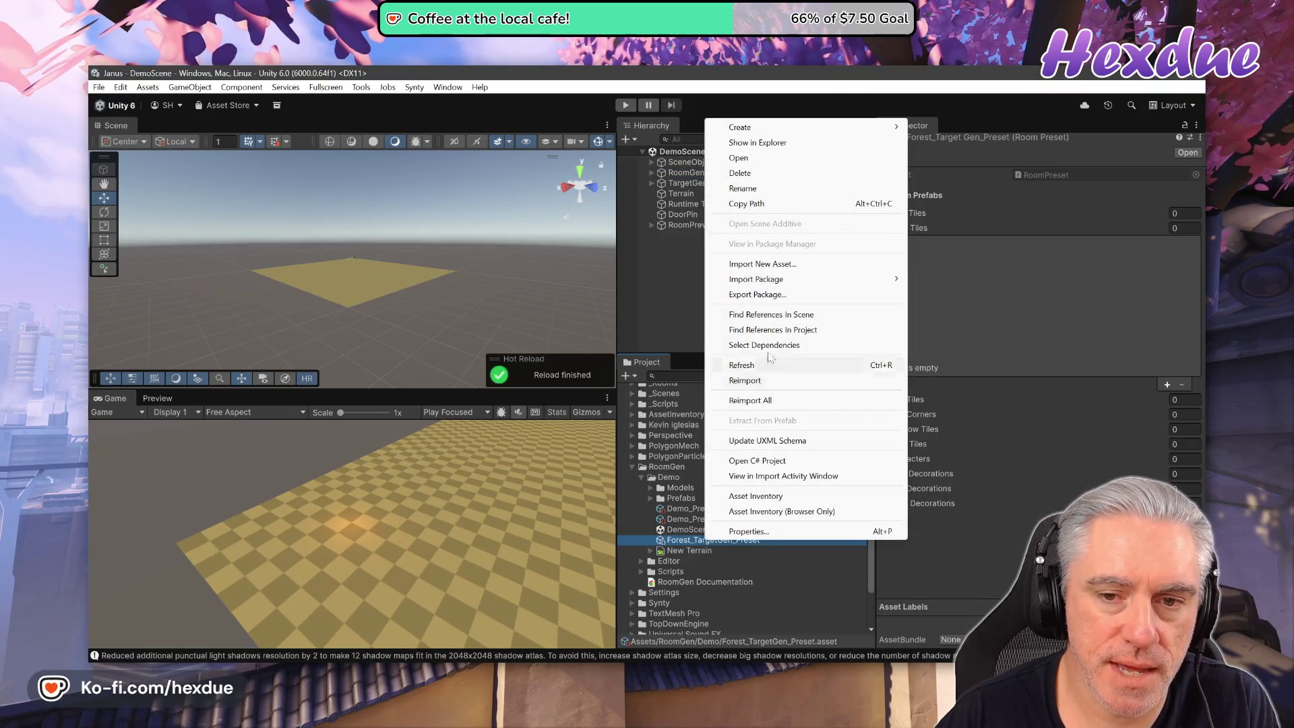
pyautogui.click(770, 314)
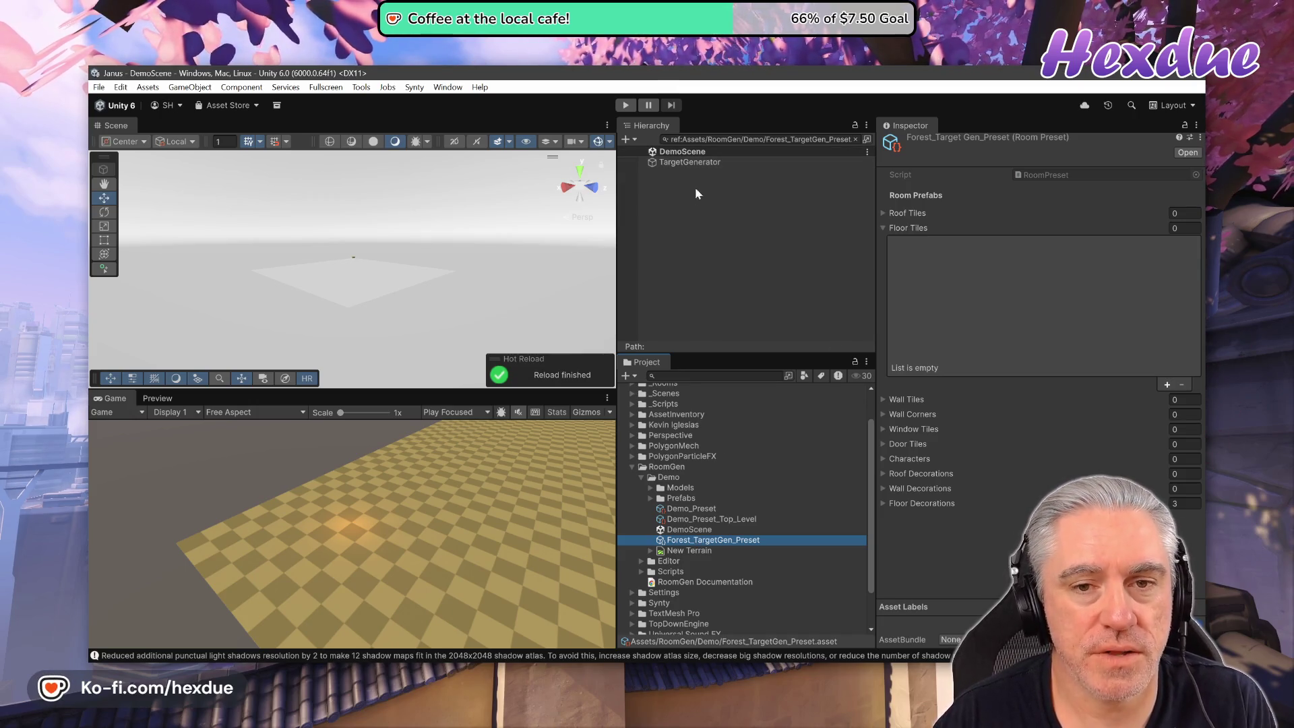
pyautogui.click(696, 162)
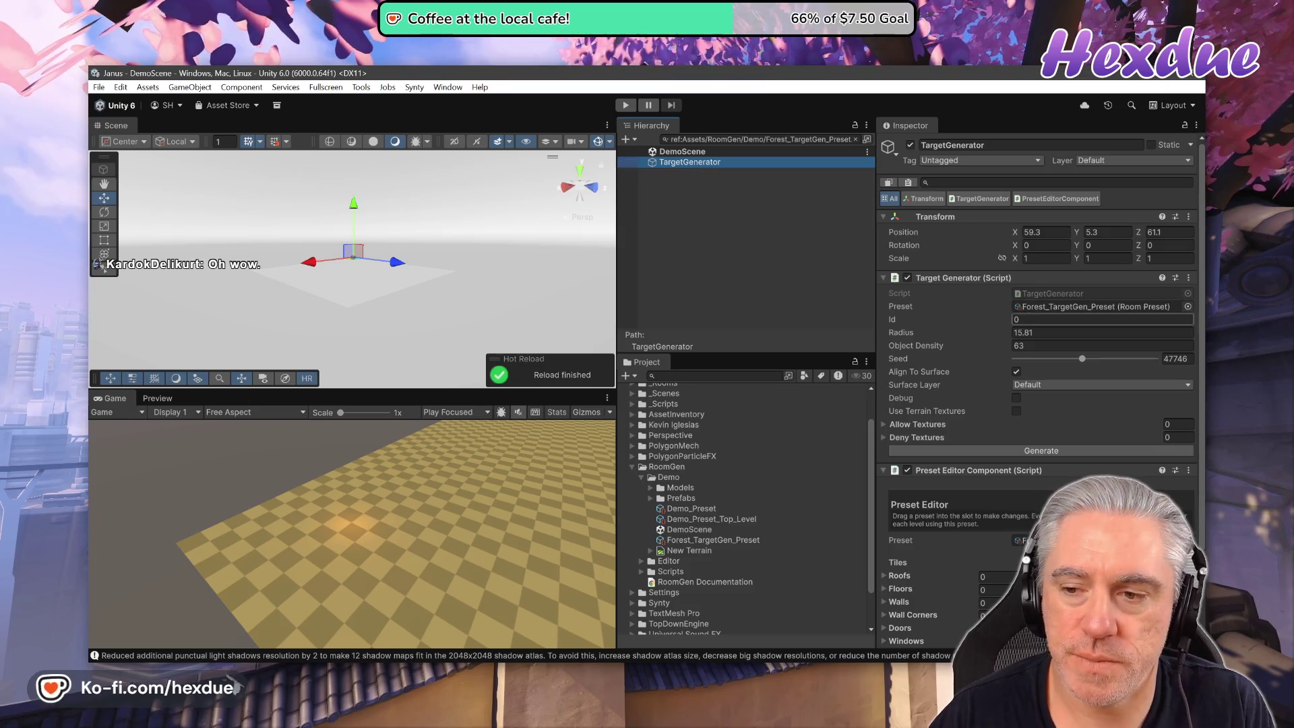
pyautogui.click(1035, 307)
pyautogui.click(752, 540)
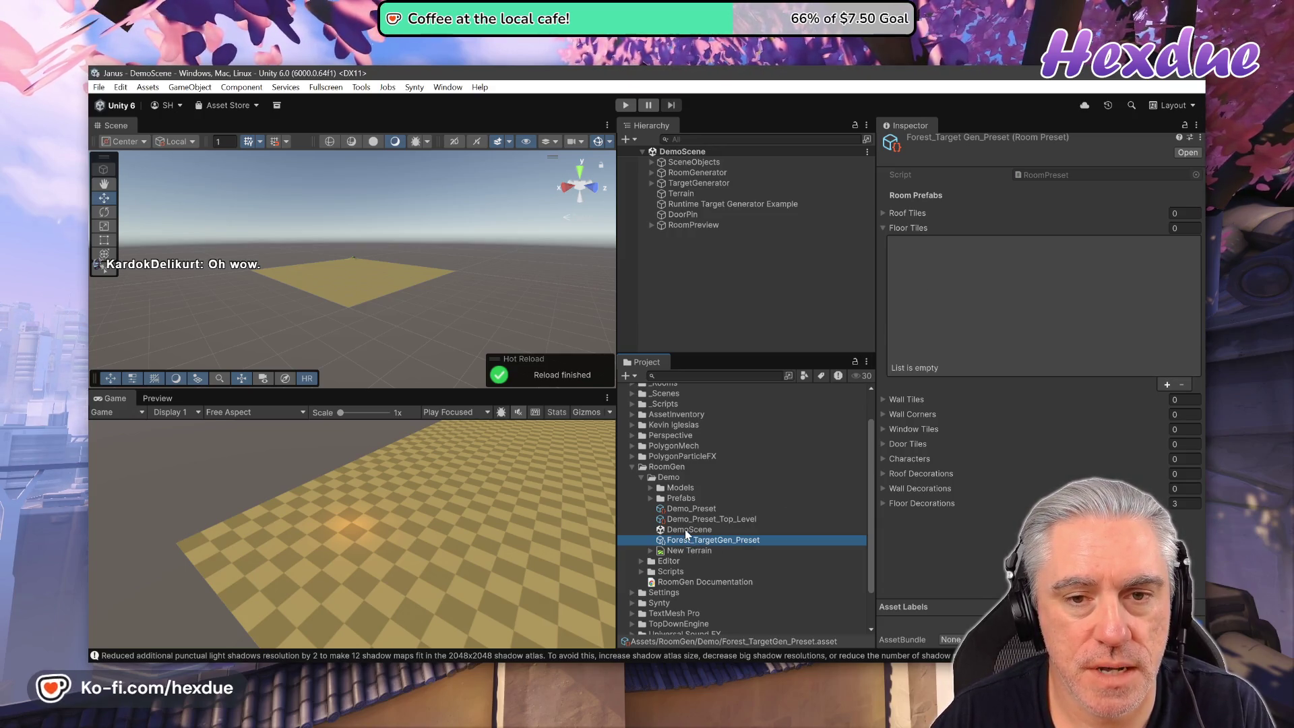
# Inspect TargetGenerator's tree children and RoomGenerator, then reopen the RoomGen Documentation PDF.
pyautogui.click(676, 184)
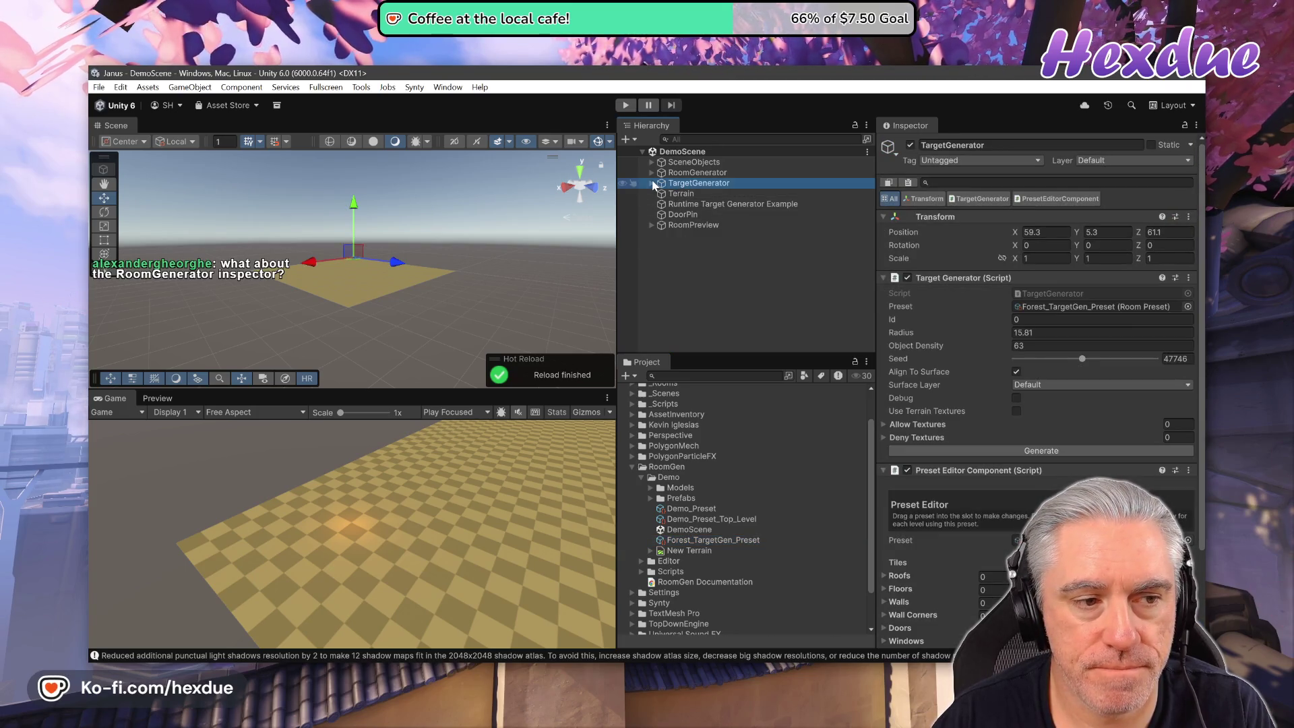
pyautogui.click(652, 183)
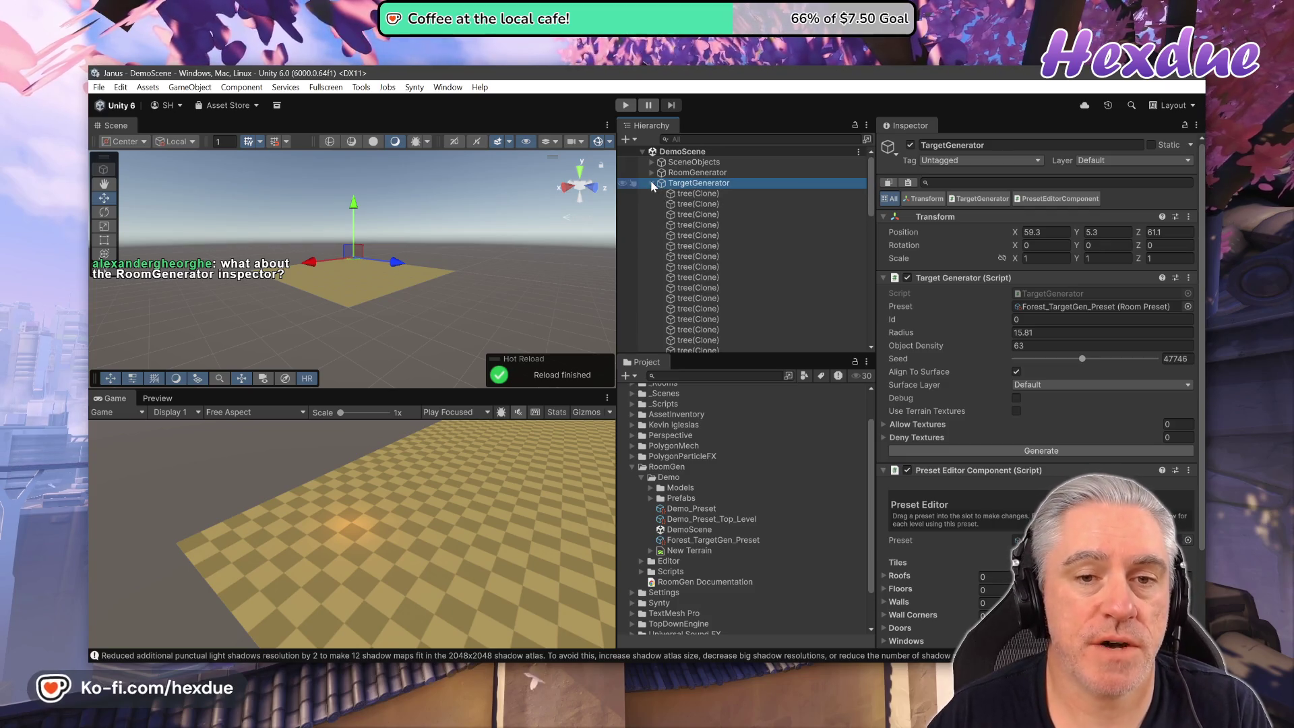
pyautogui.click(652, 184)
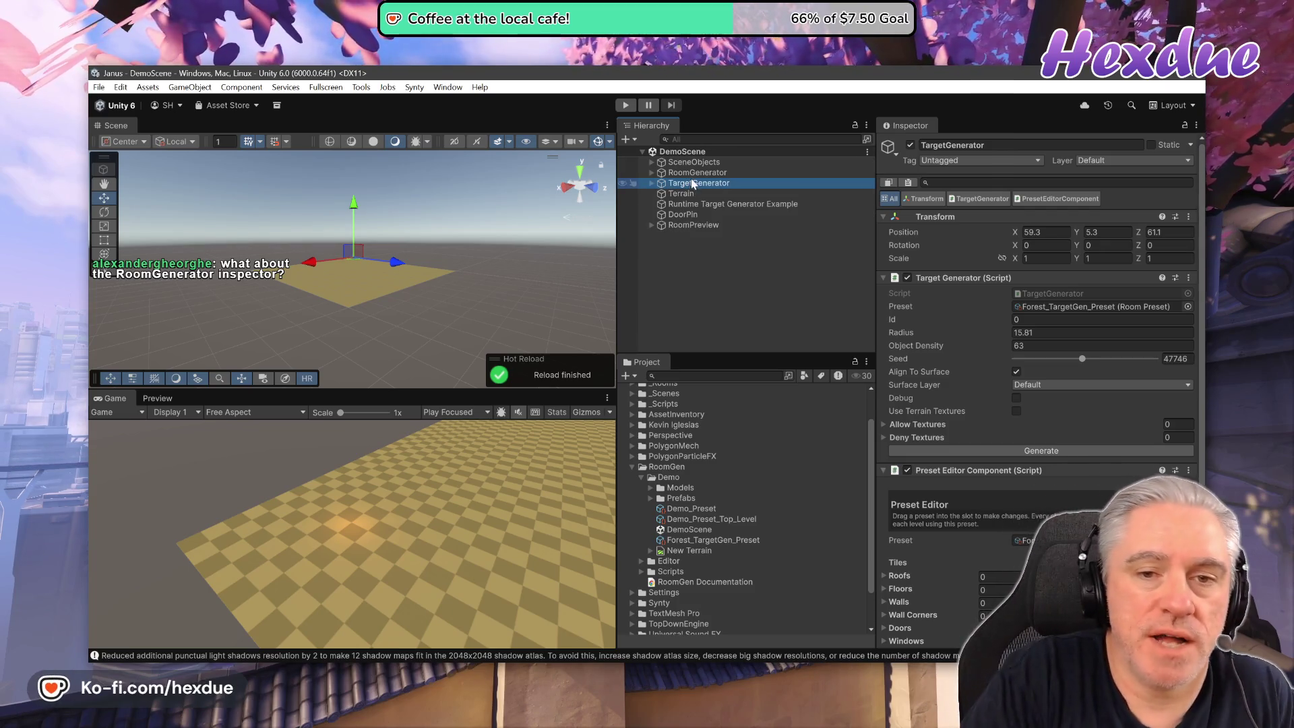
pyautogui.click(697, 173)
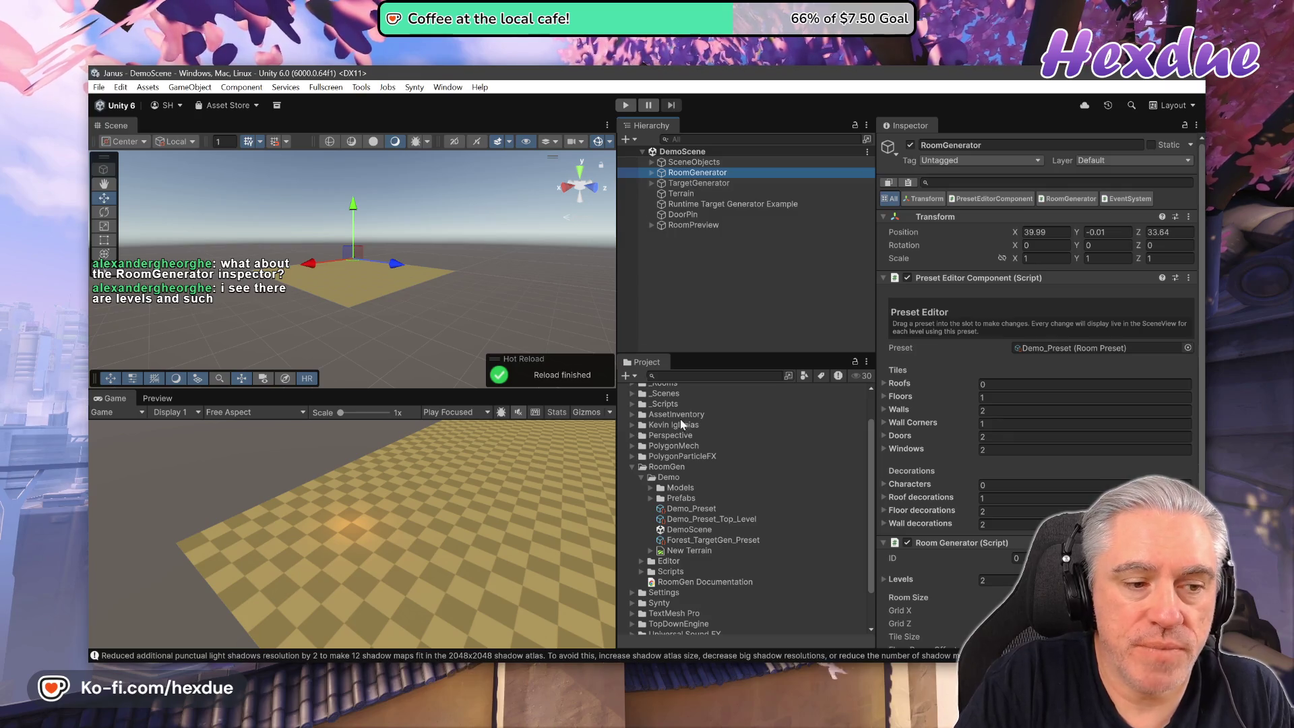
pyautogui.doubleClick(700, 581)
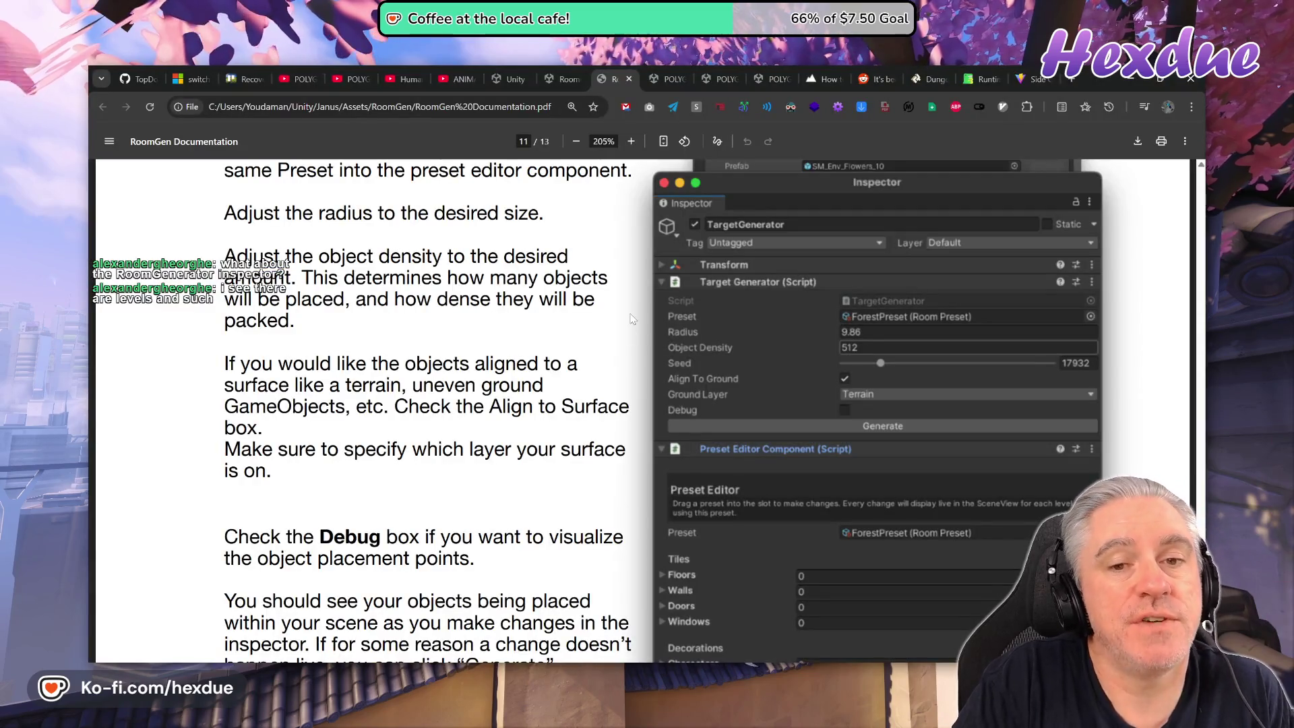
# Scroll the RoomGen PDF back up with whole pages fitted in view.
pyautogui.scroll(20, 633, 320)
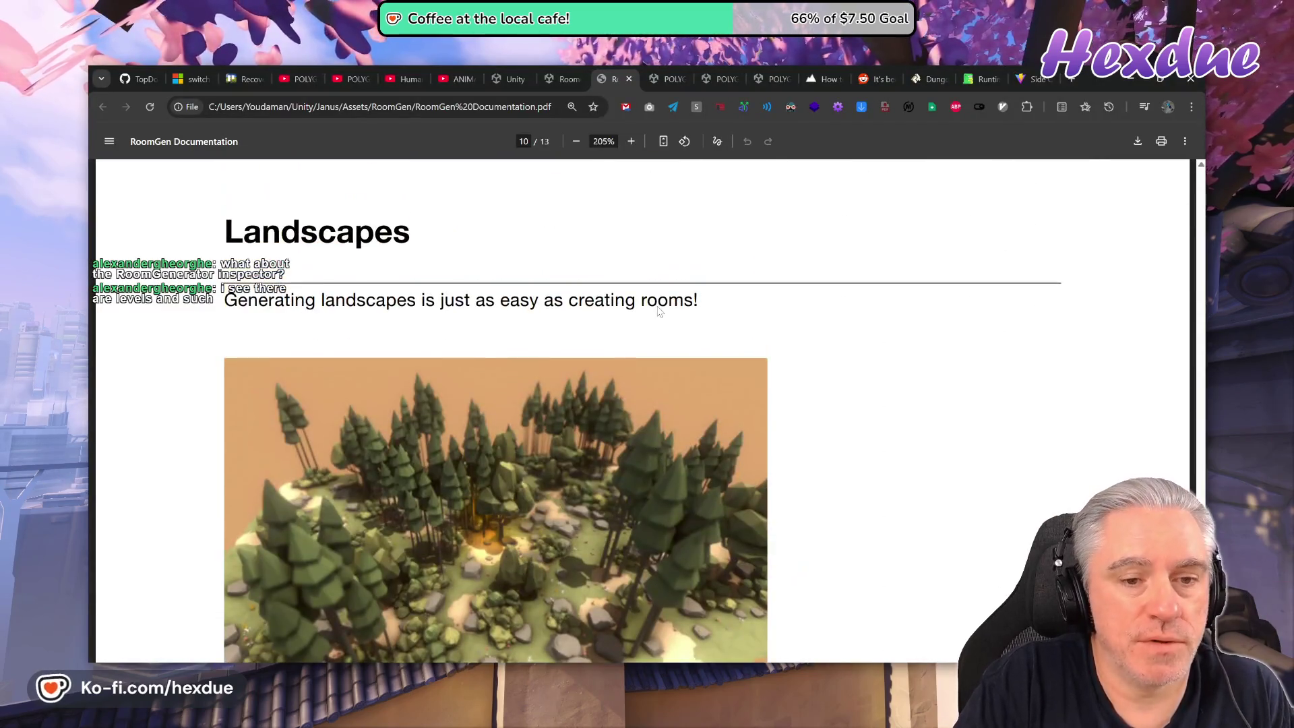
pyautogui.scroll(-3, 606, 330)
pyautogui.scroll(15, 496, 338)
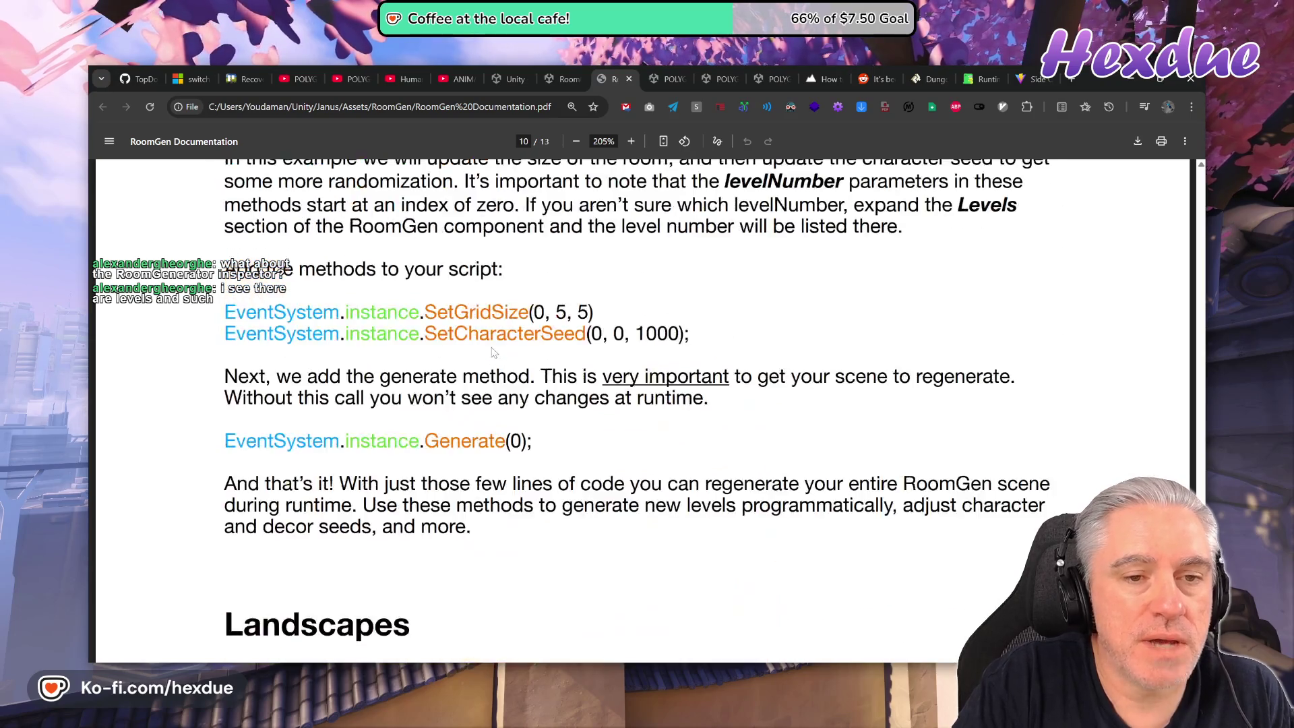
pyautogui.scroll(15, 512, 350)
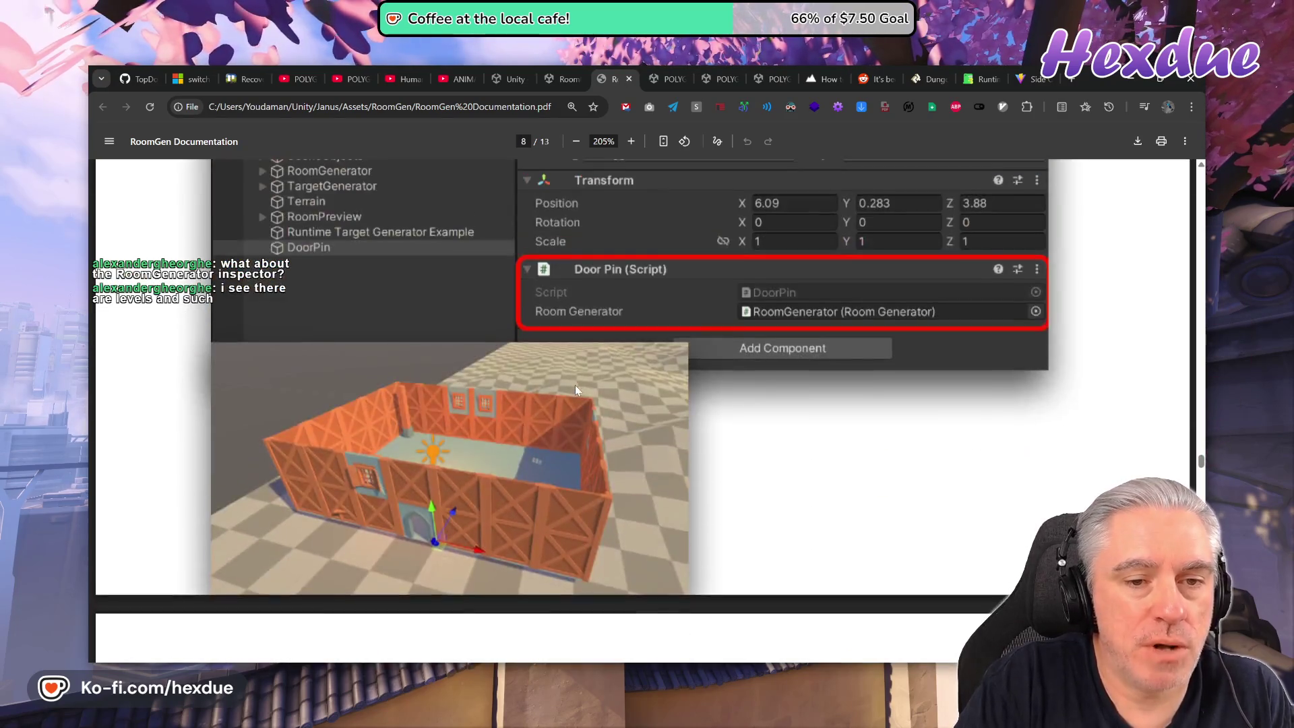
pyautogui.click(661, 141)
pyautogui.scroll(10, 613, 344)
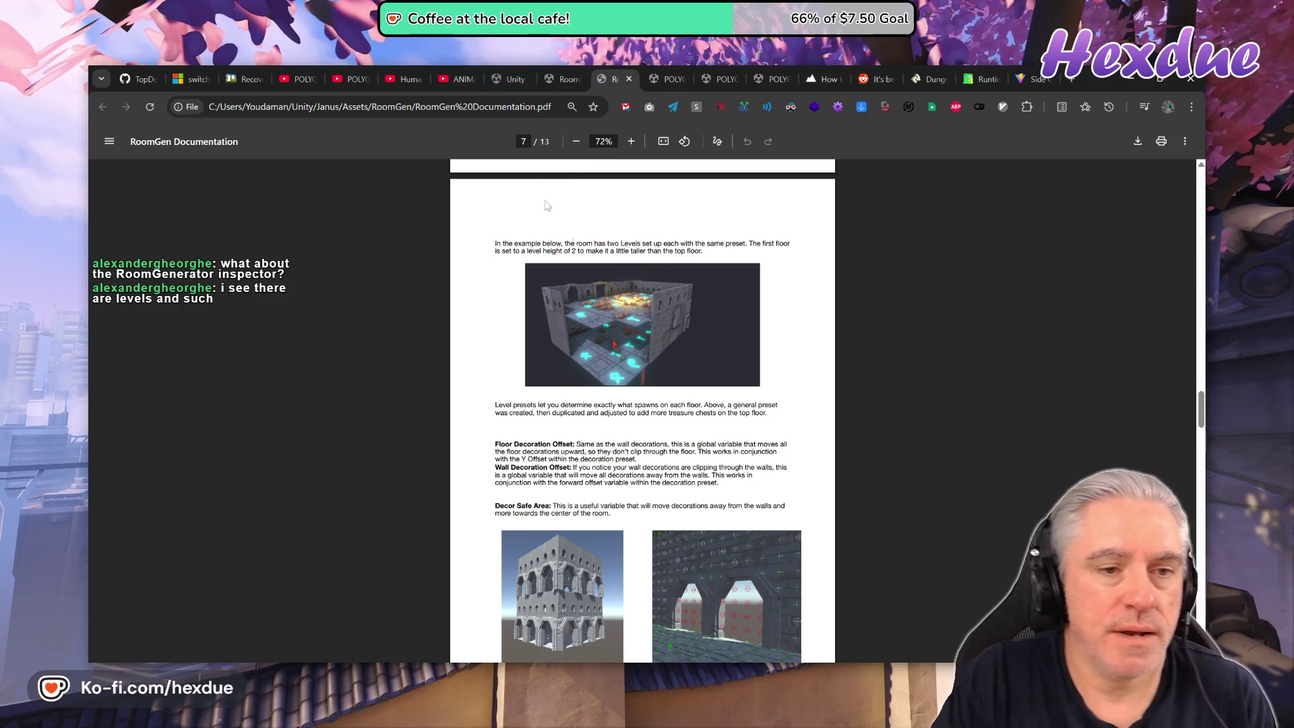
# Search Google for 'roomgen youtube' and open the RoomGen - Procedural Level Generator video.
pyautogui.click(1072, 79)
pyautogui.write('roo')
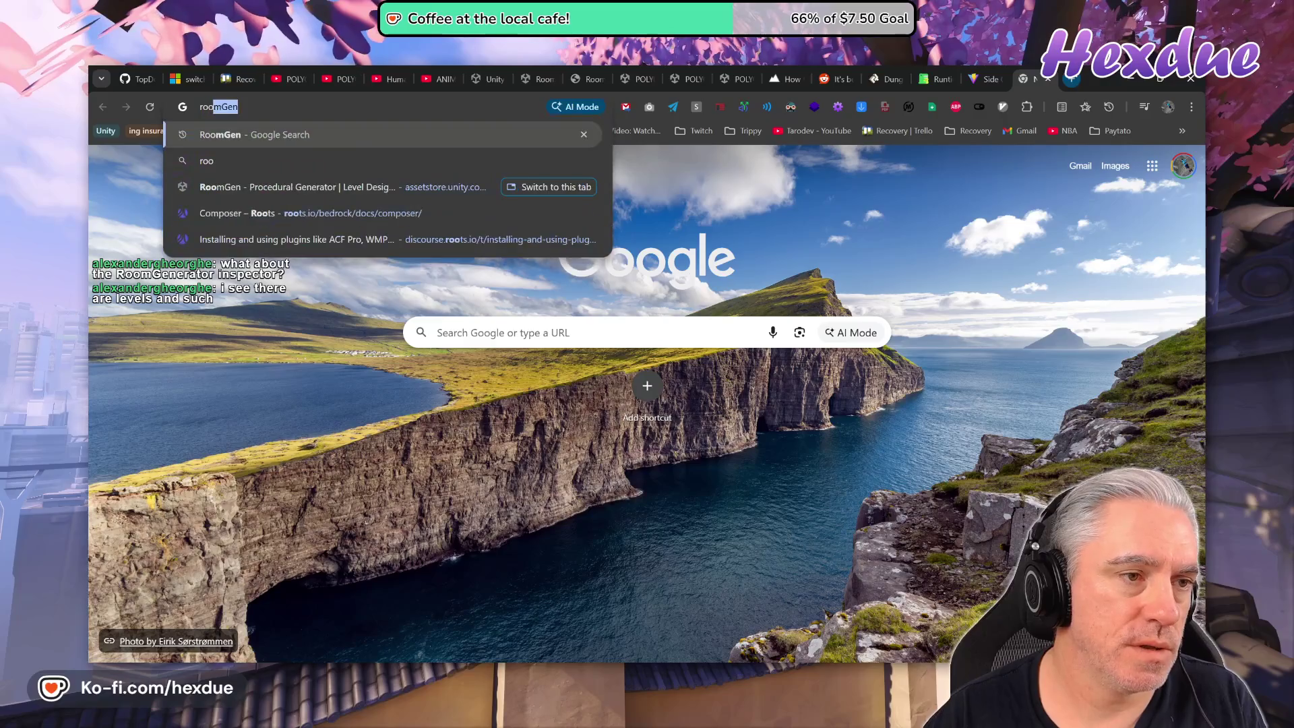
pyautogui.write('mgen yout')
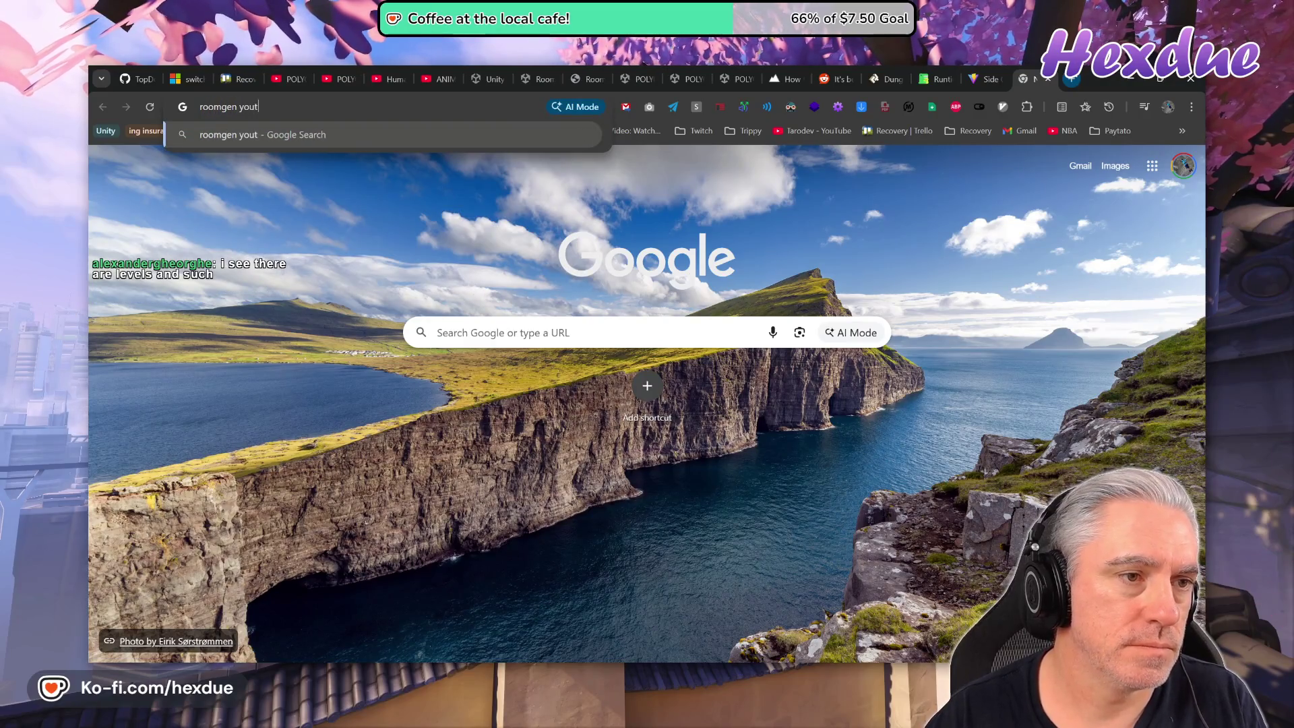
pyautogui.write('ube')
pyautogui.press('Return')
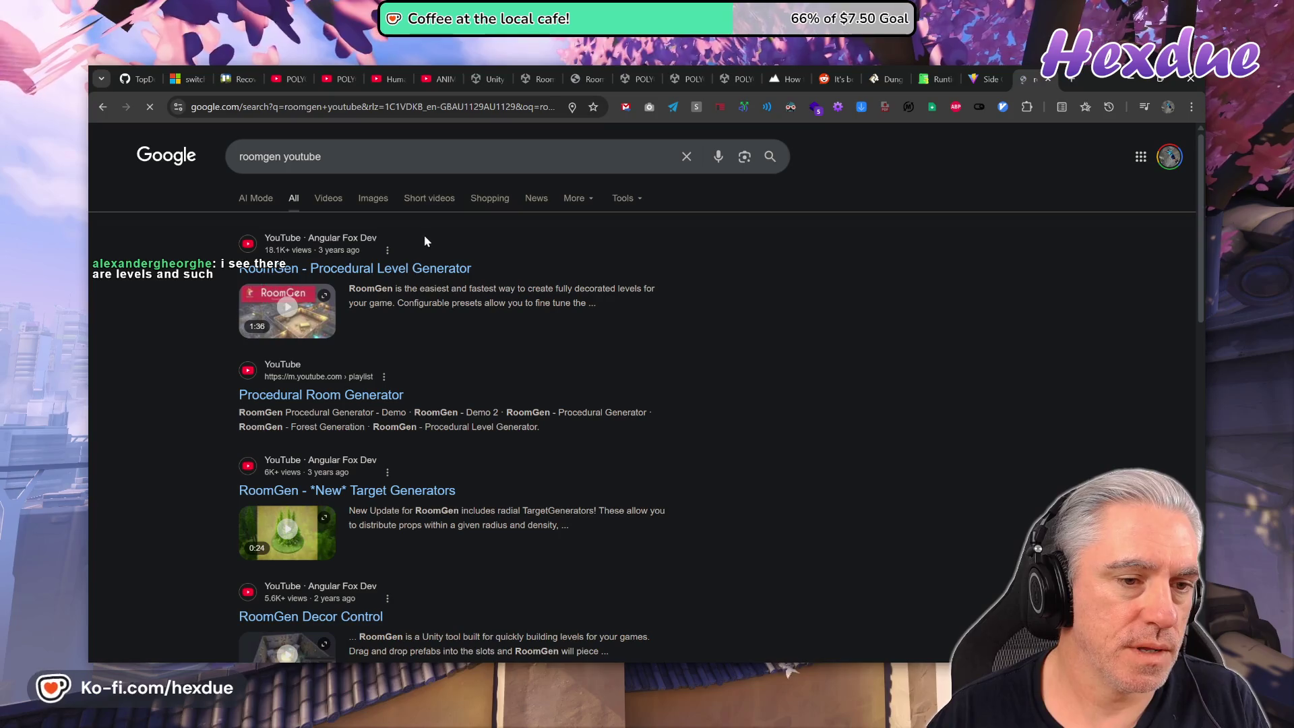
pyautogui.click(405, 268)
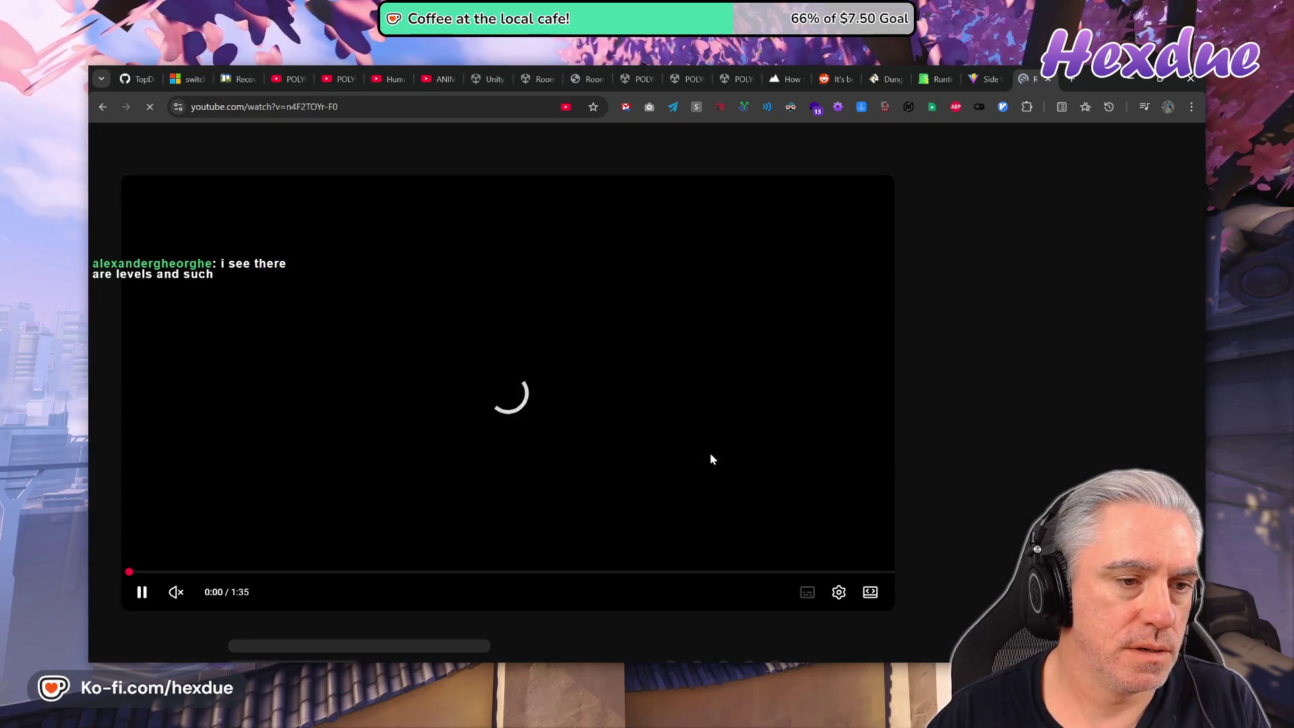
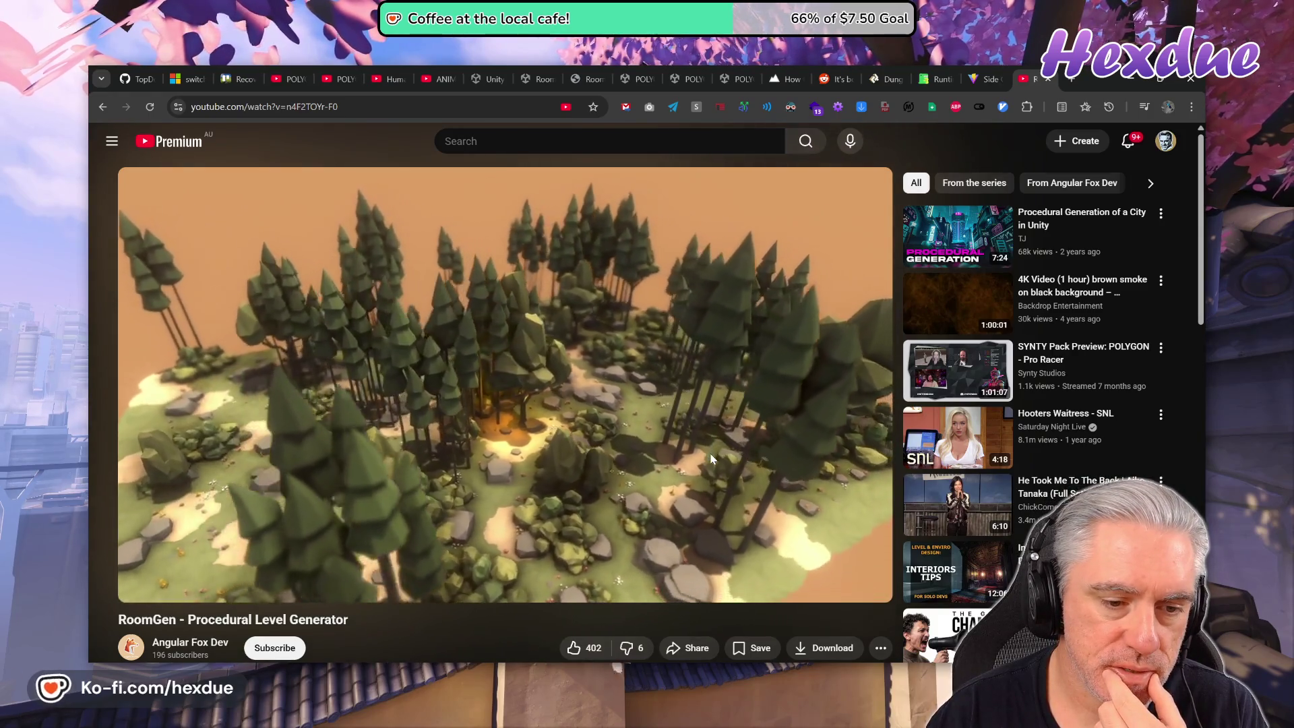
# Pause the RoomGen demo and scrub it to about 0:47 on the forest island.
pyautogui.click(641, 391)
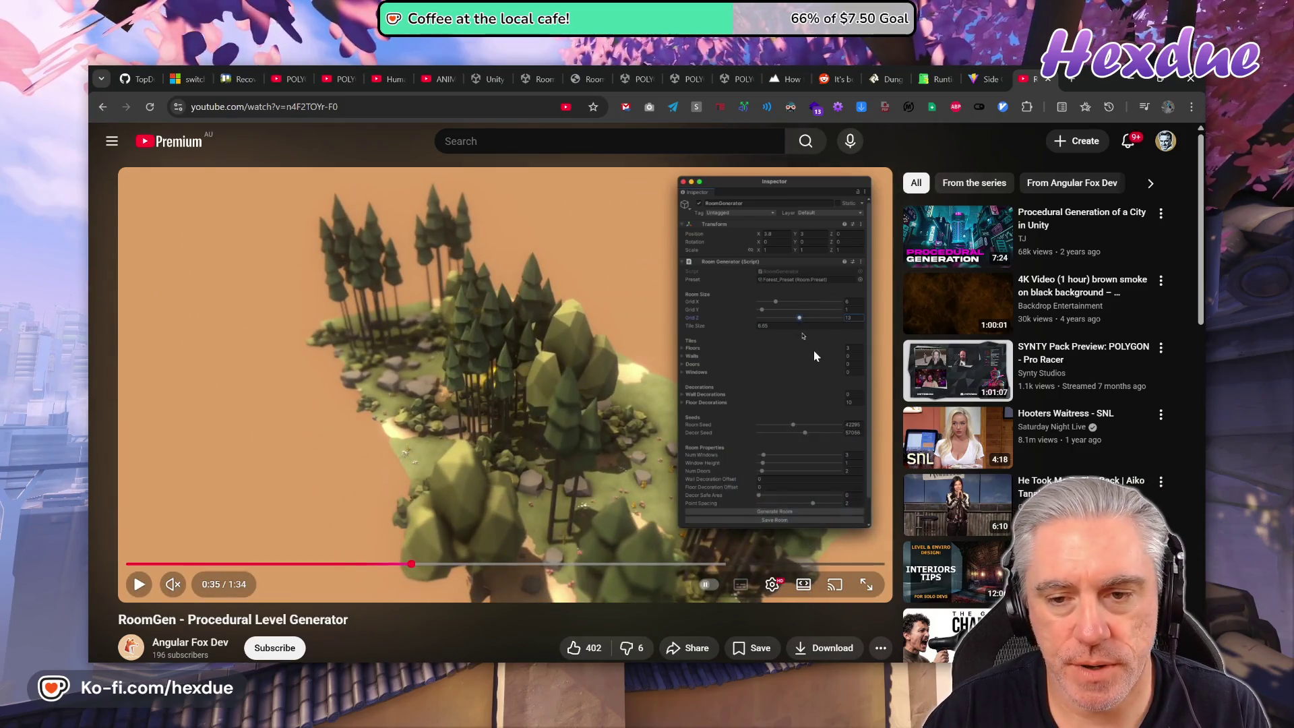
pyautogui.click(609, 448)
pyautogui.click(687, 273)
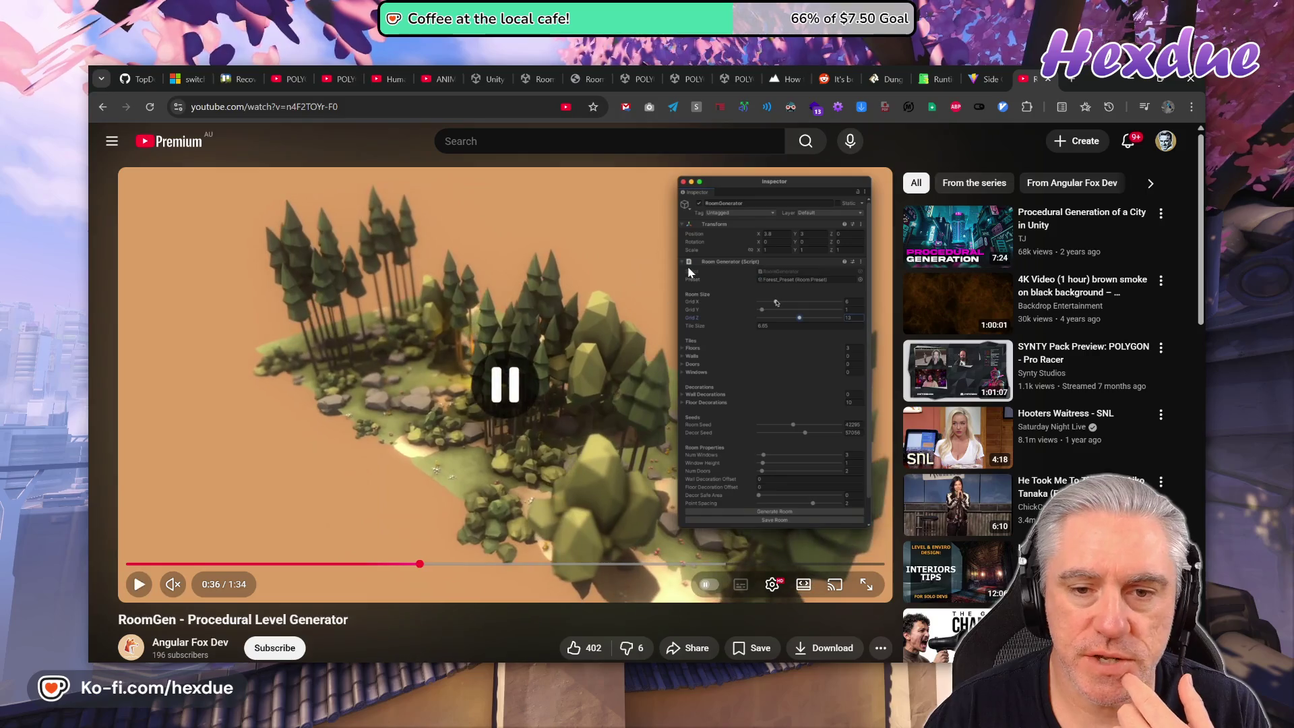
pyautogui.click(604, 405)
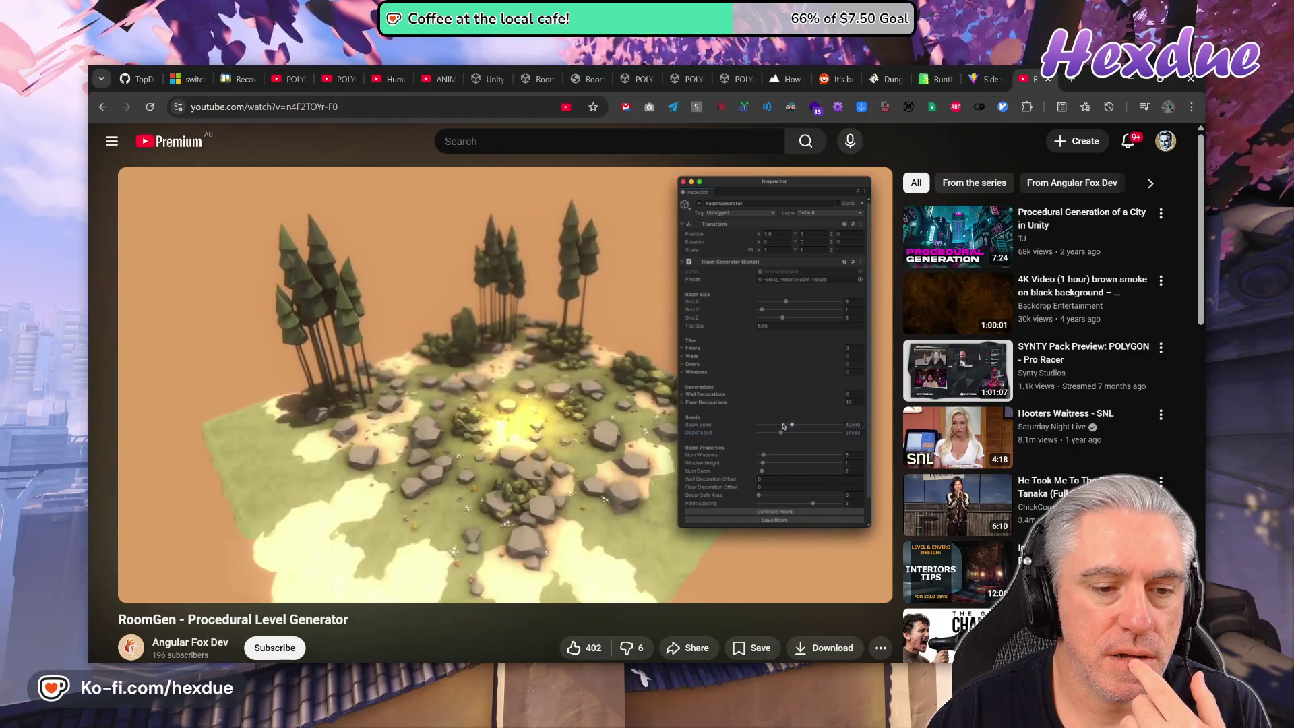
pyautogui.click(563, 467)
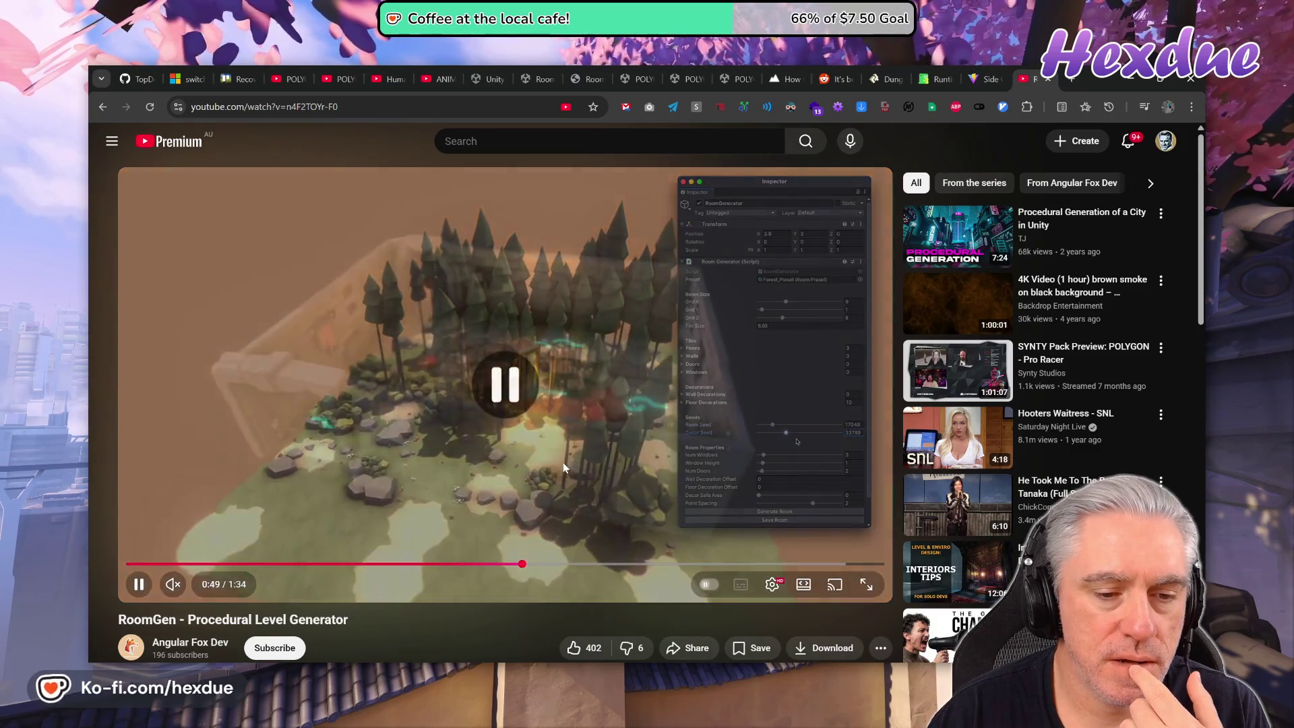
pyautogui.moveTo(520, 565); pyautogui.dragTo(506, 566)
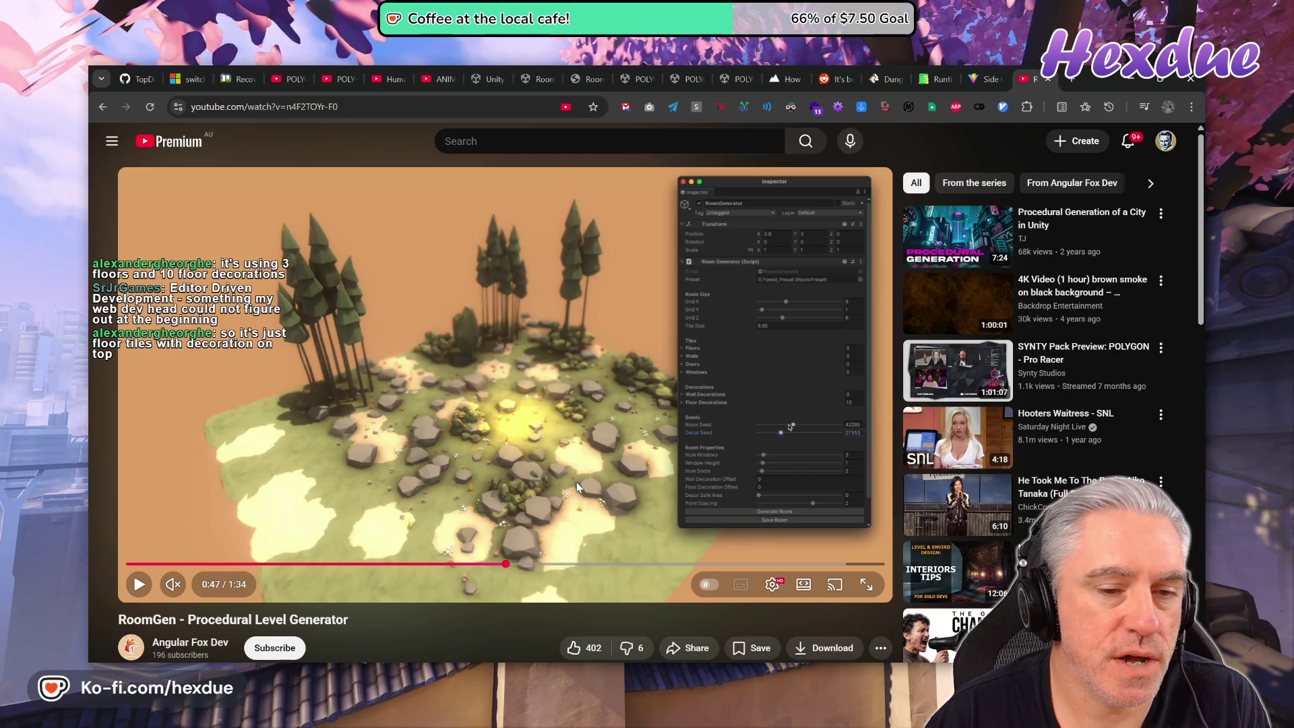
# Scrub the demo between 0:46 and 0:49 and pause it on the forest scene.
pyautogui.moveTo(488, 565)
pyautogui.mouseDown()
pyautogui.moveTo(456, 566)
pyautogui.moveTo(519, 566)
pyautogui.mouseUp()
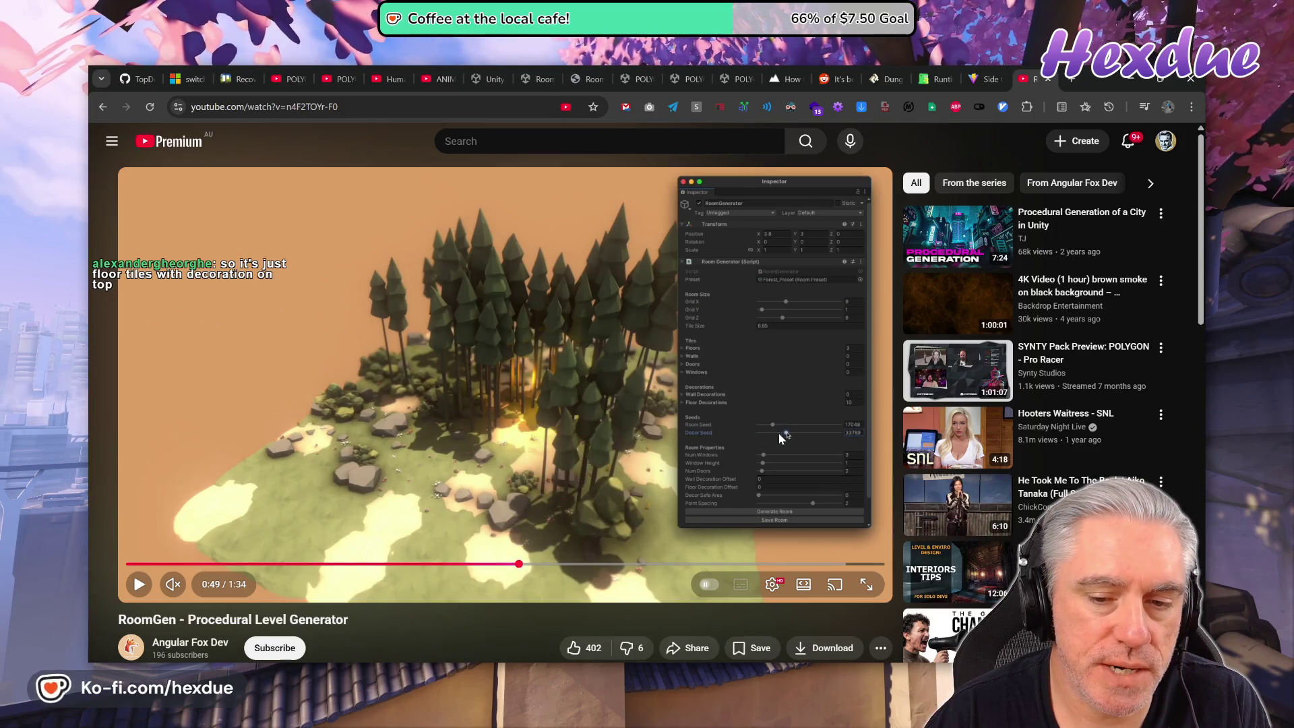
pyautogui.moveTo(518, 564); pyautogui.dragTo(516, 564)
pyautogui.click(566, 493)
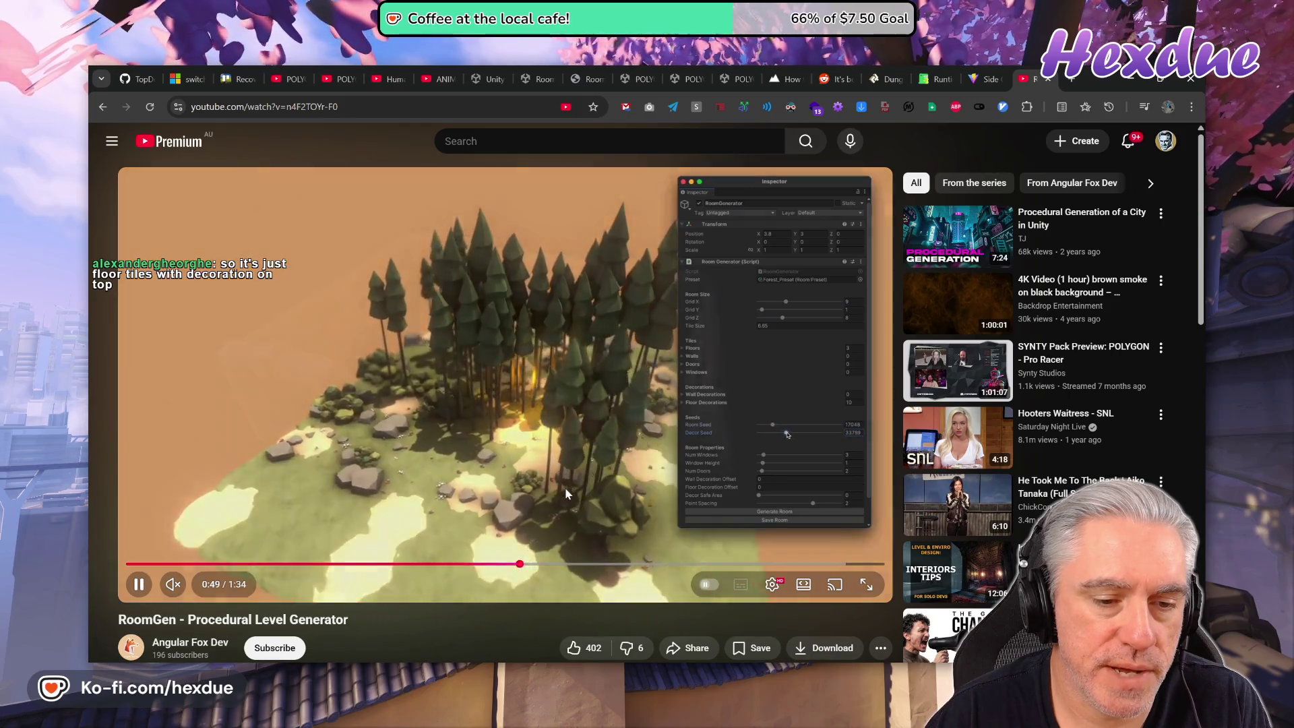
pyautogui.moveTo(527, 564); pyautogui.dragTo(500, 564)
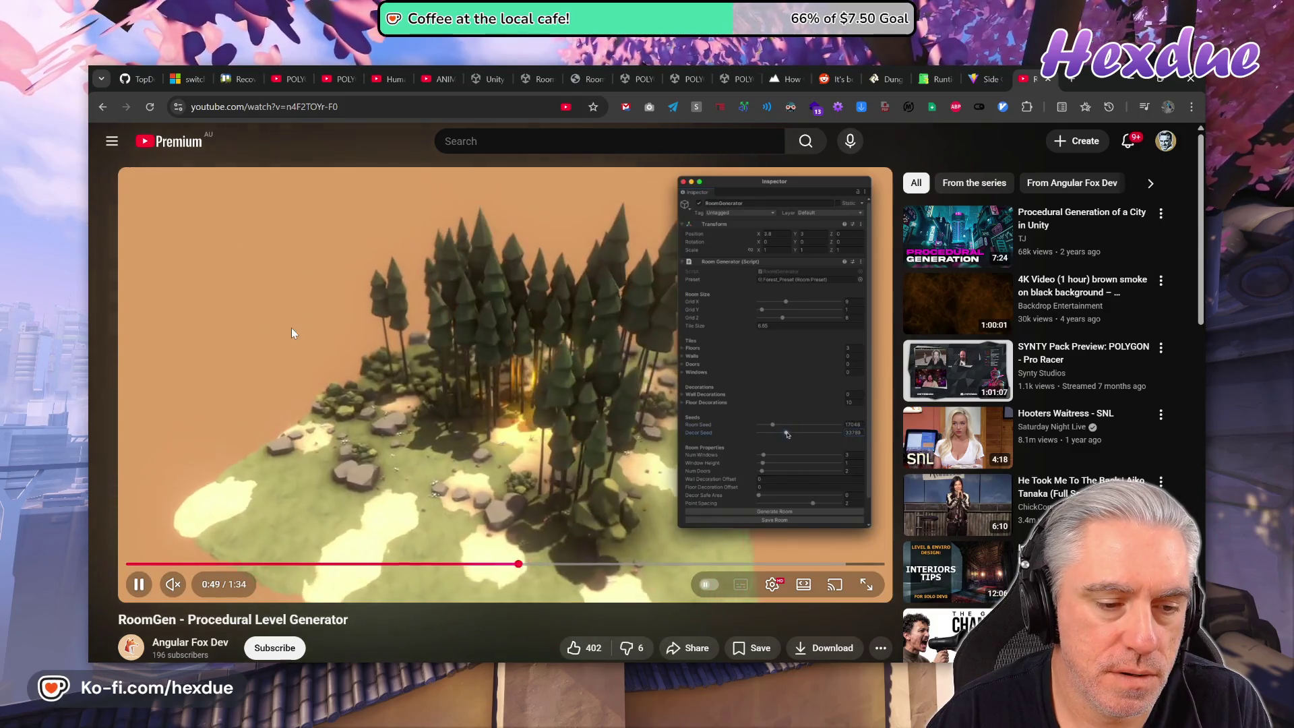
pyautogui.click(291, 327)
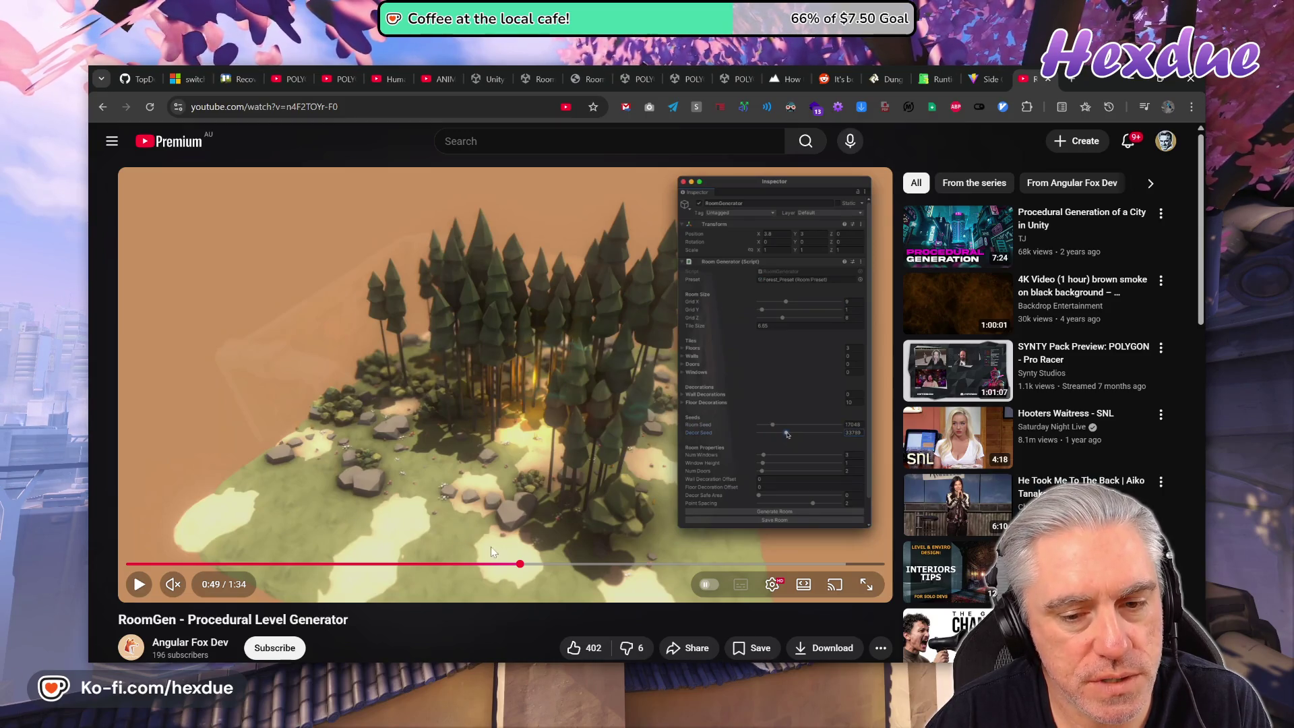
# Jump ahead to the dungeon room, rewind to the forest island, then return to Unity.
pyautogui.click(573, 566)
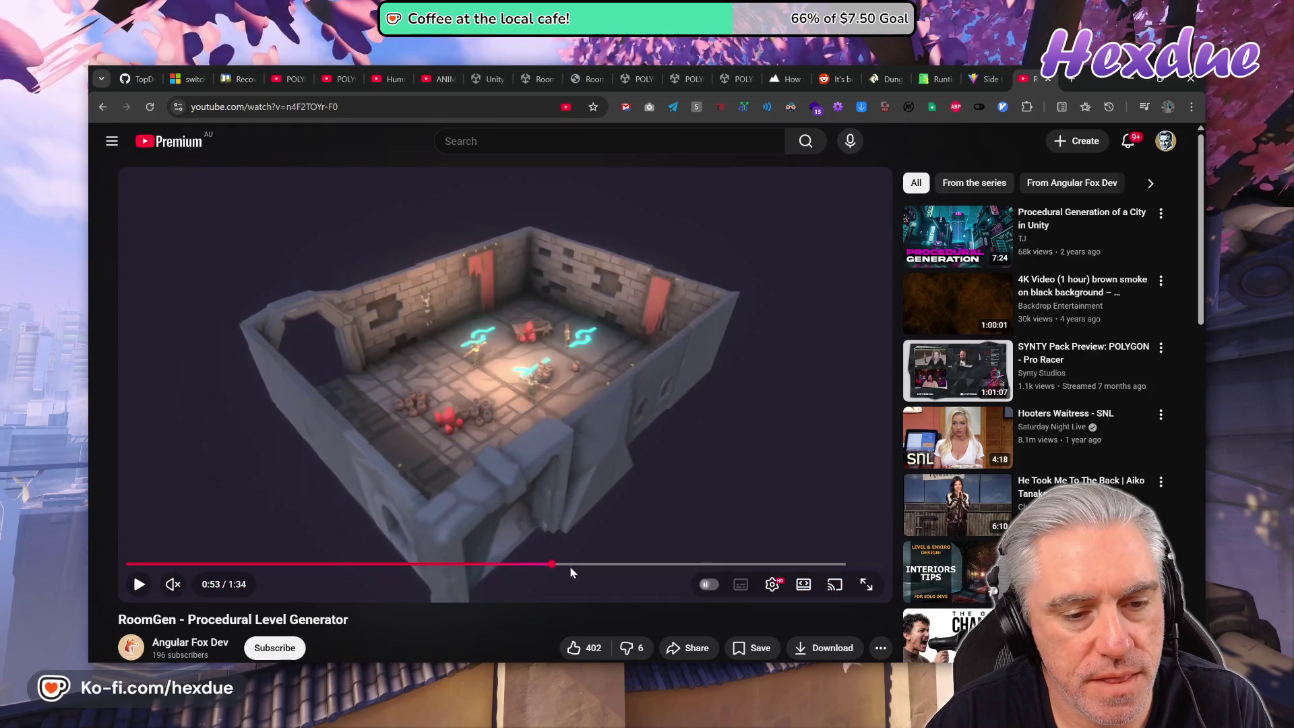
pyautogui.click(541, 567)
pyautogui.moveTo(541, 570); pyautogui.dragTo(485, 563)
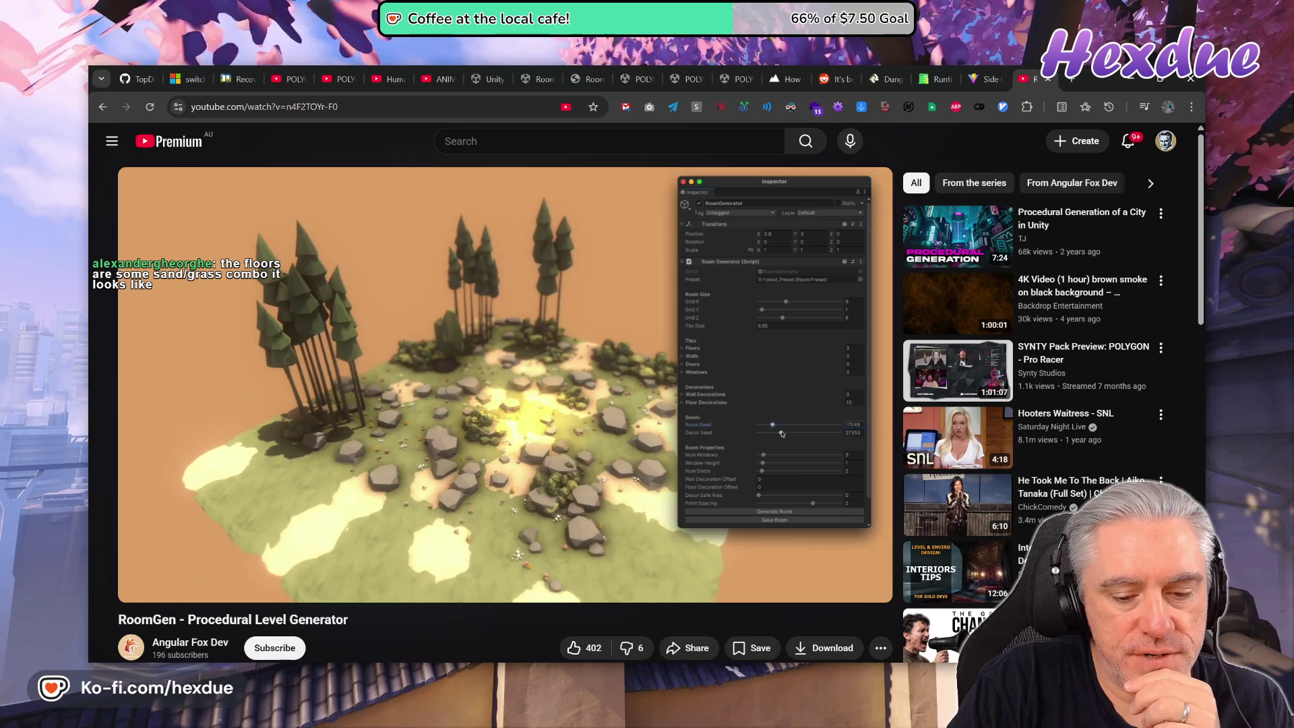
pyautogui.hotkey('alt', 'Tab')
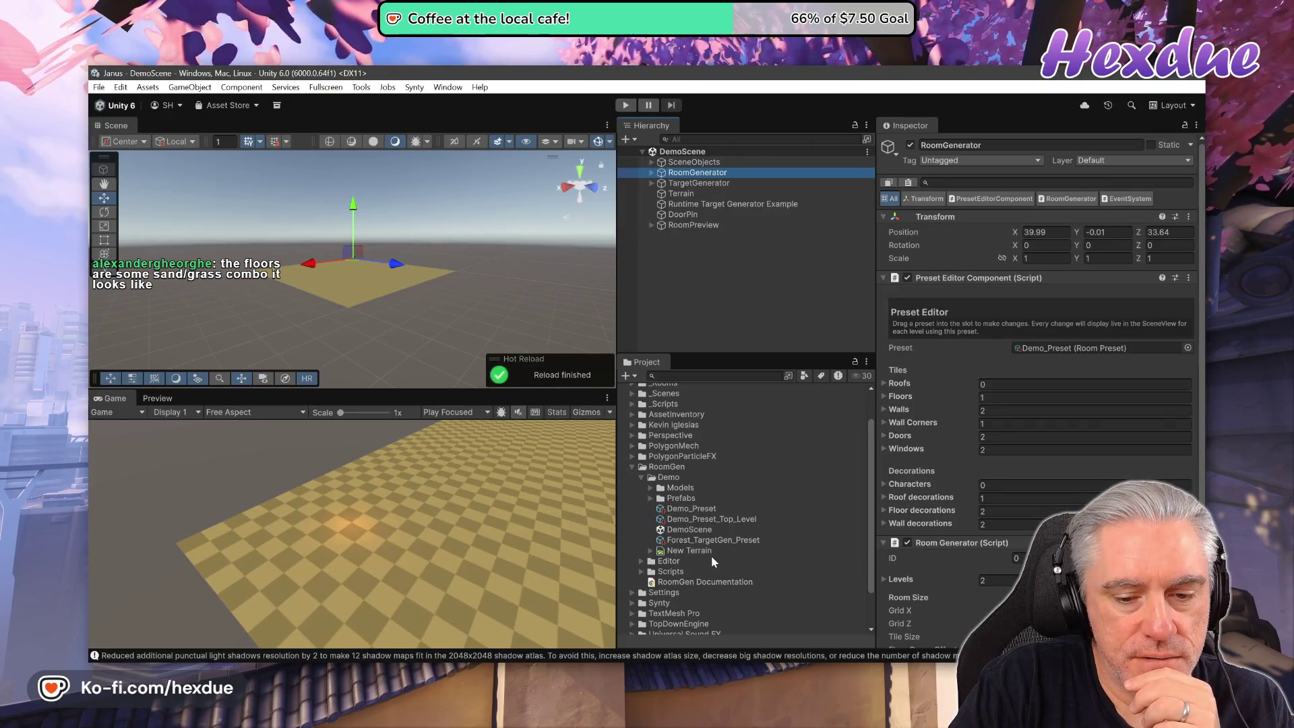
# Filter the Project search to Prefab type and search for sm_.
pyautogui.scroll(2, 712, 557)
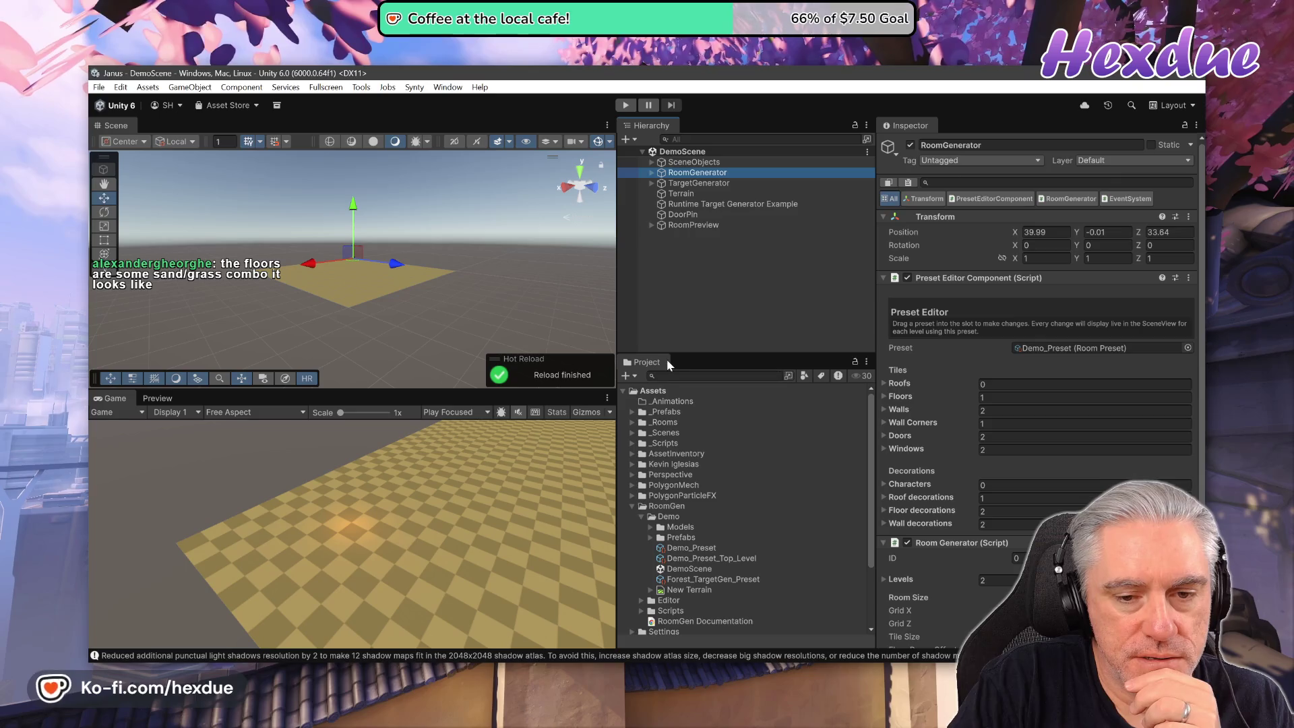
pyautogui.click(804, 376)
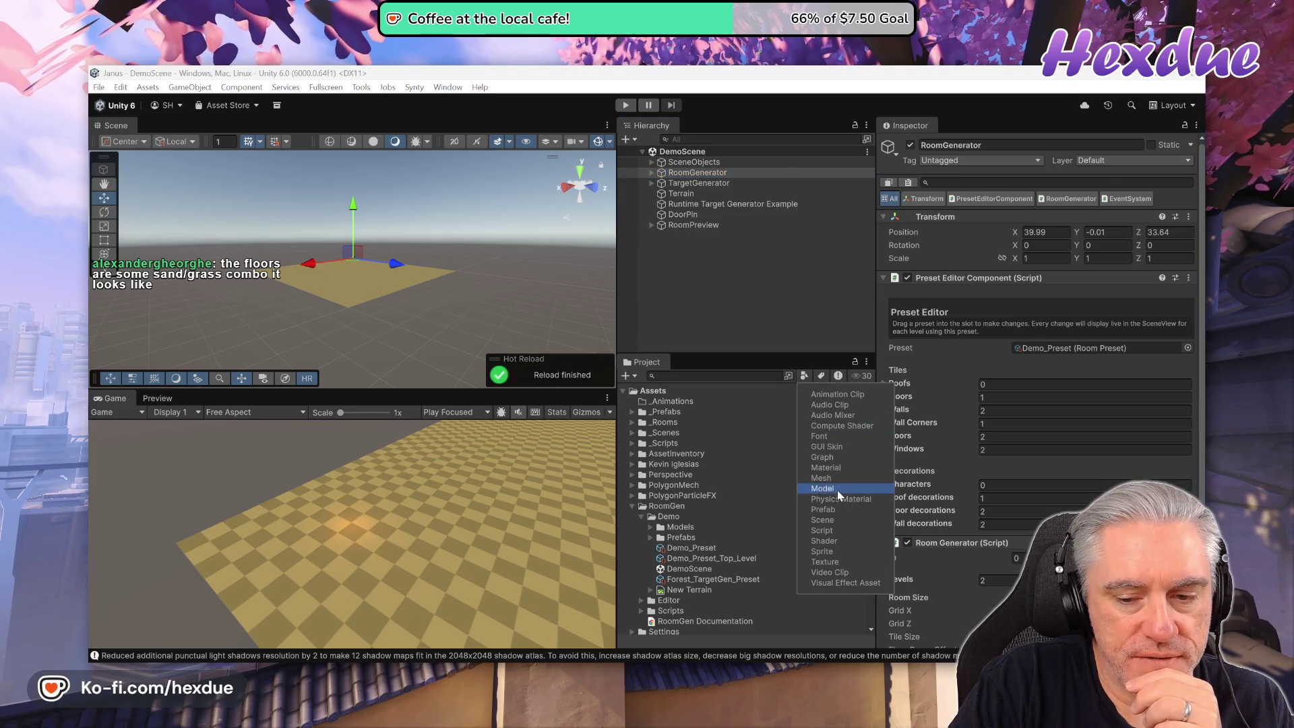
pyautogui.click(823, 510)
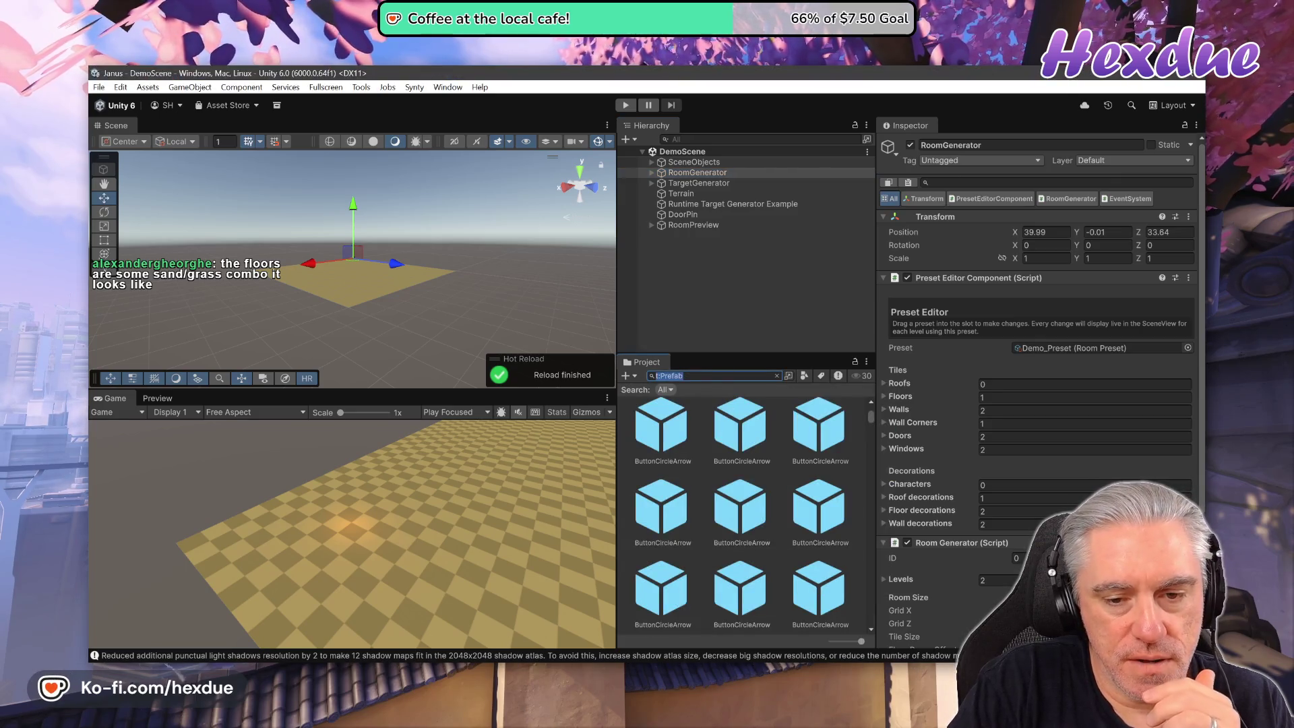
pyautogui.click(696, 375)
pyautogui.write('sm_')
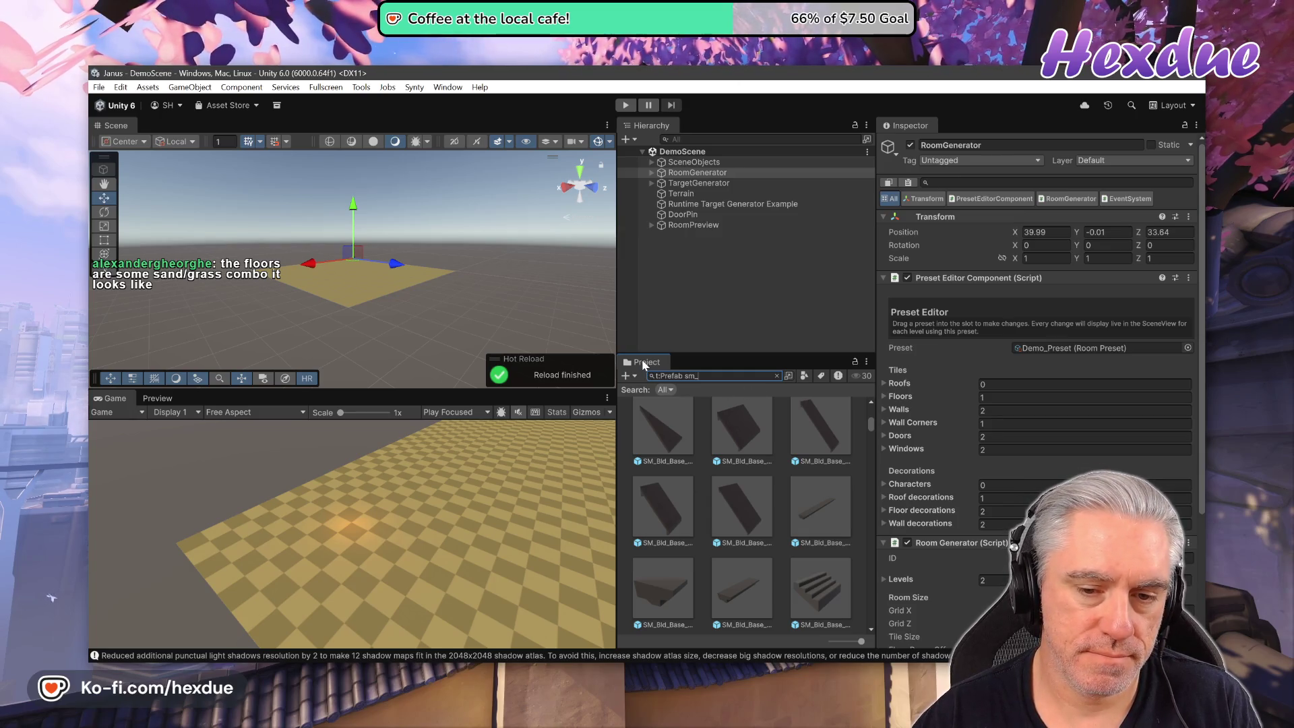
# Maximize the Project window to browse the sm_ grass tile prefabs, then restore the layout.
pyautogui.doubleClick(642, 362)
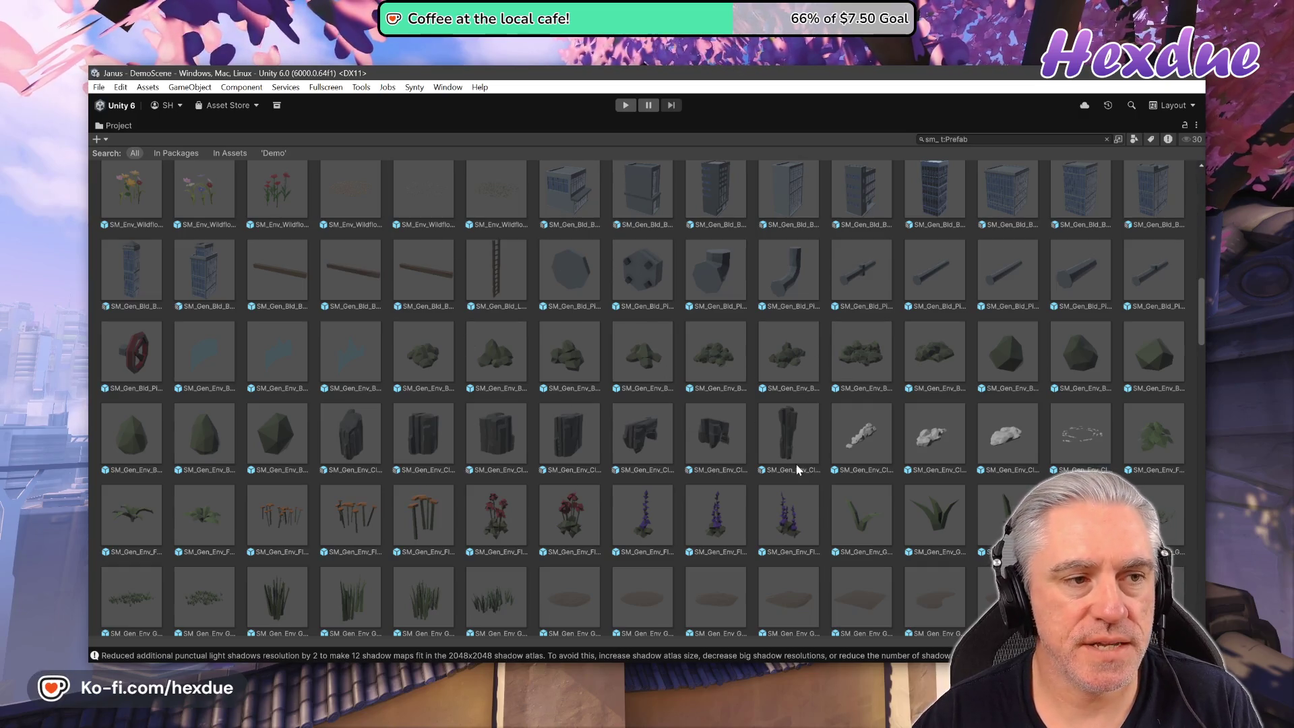
pyautogui.scroll(-3, 797, 469)
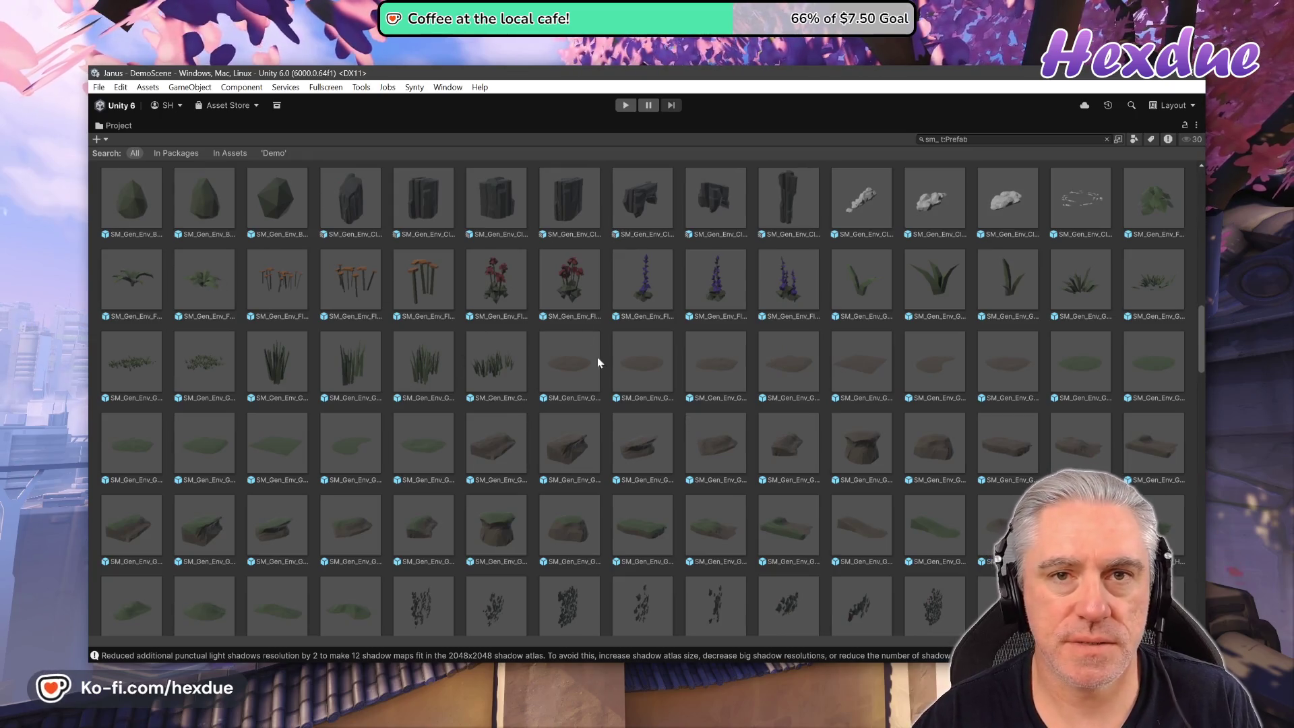
pyautogui.scroll(-1, 472, 438)
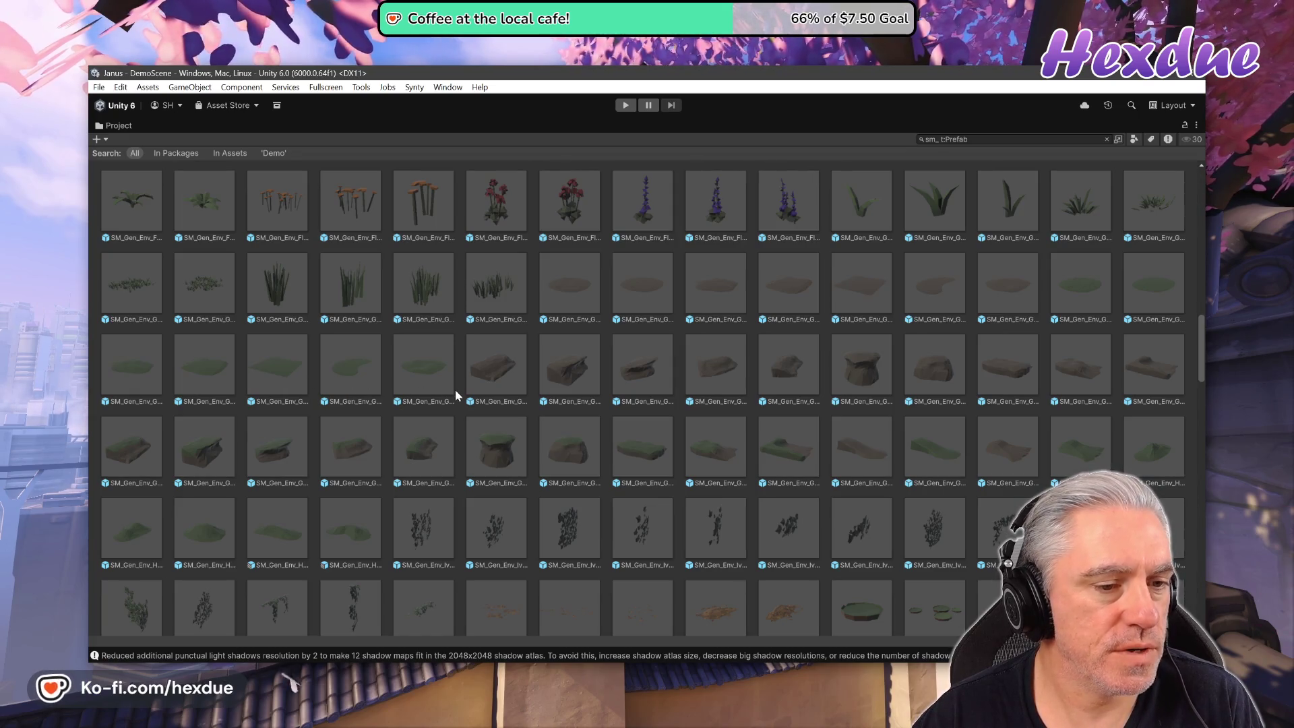
pyautogui.click(282, 371)
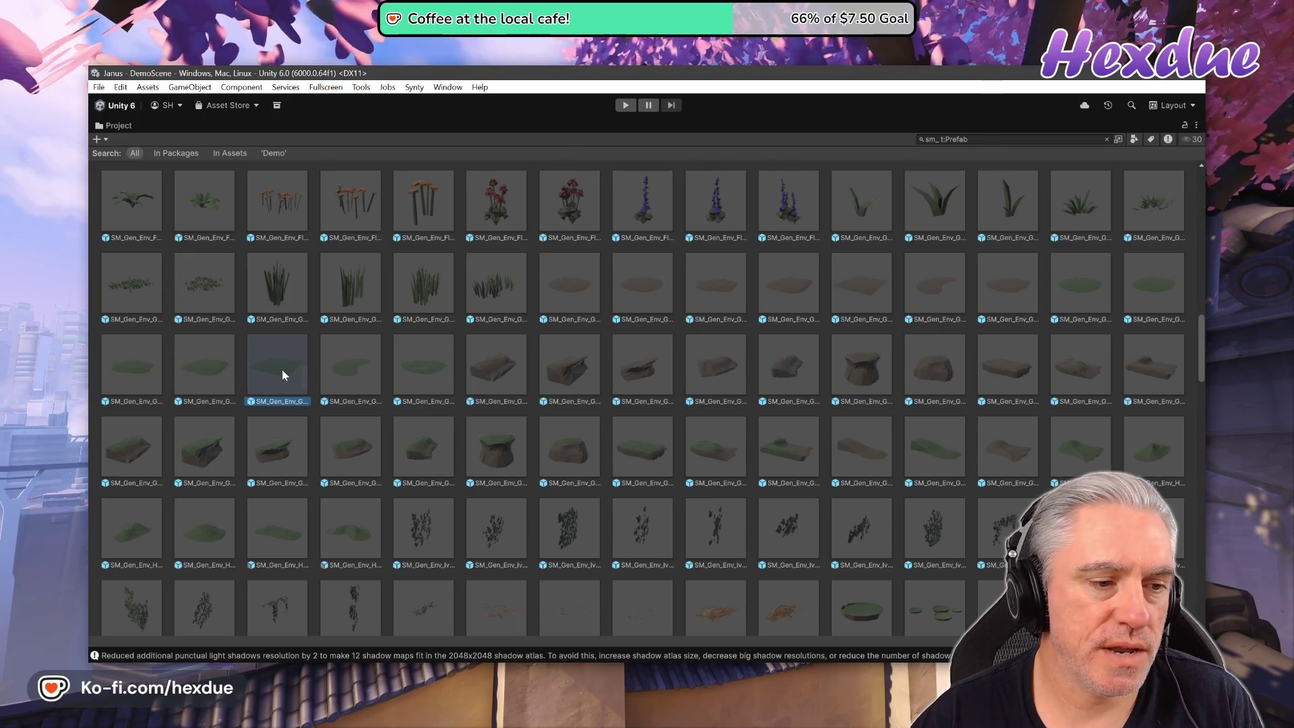
pyautogui.keyDown('ctrl'); pyautogui.click(281, 370); pyautogui.keyUp('ctrl')
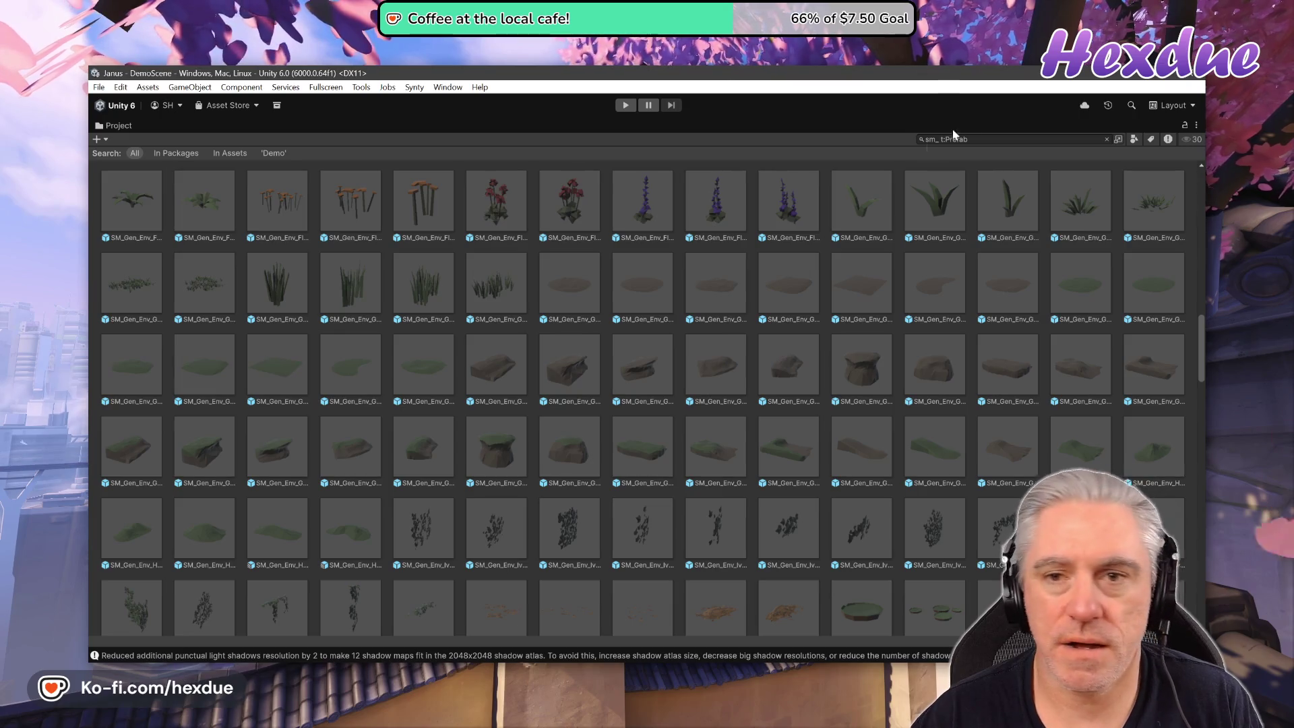
pyautogui.doubleClick(115, 127)
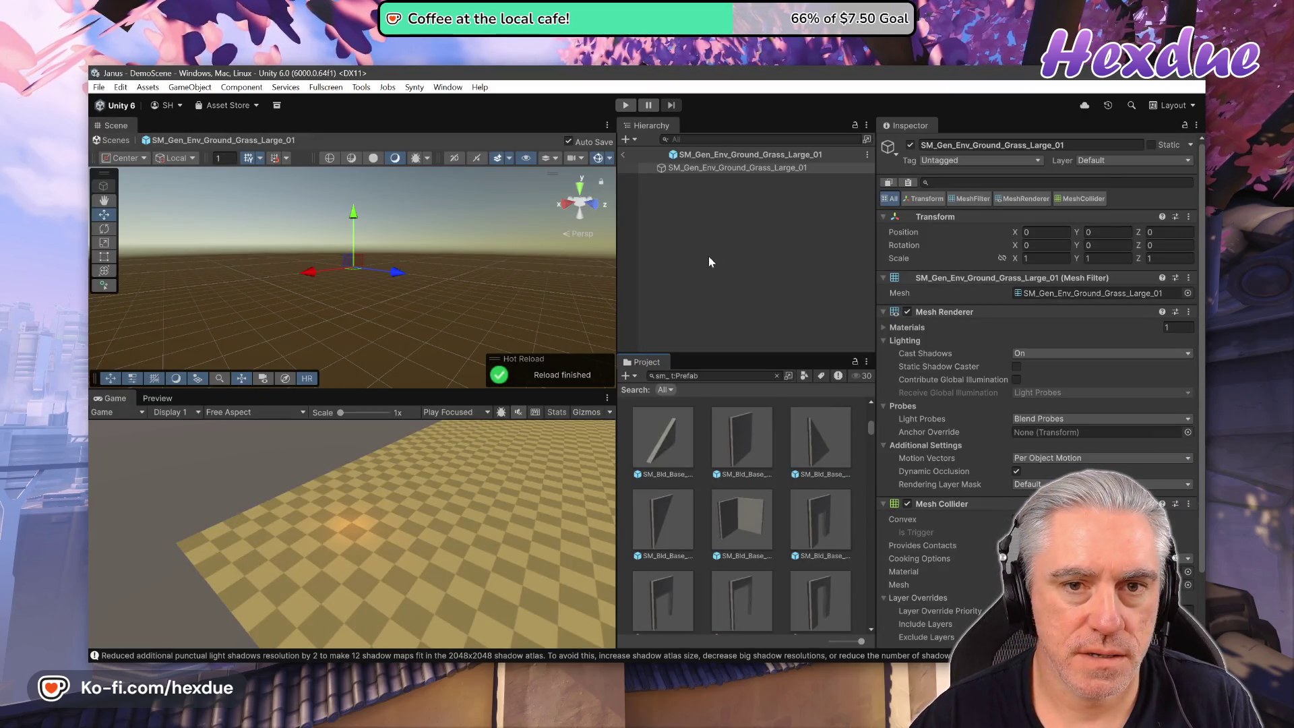
# Add grass to the Project search to narrow the sm_ prefab results.
pyautogui.scroll(-3, 766, 494)
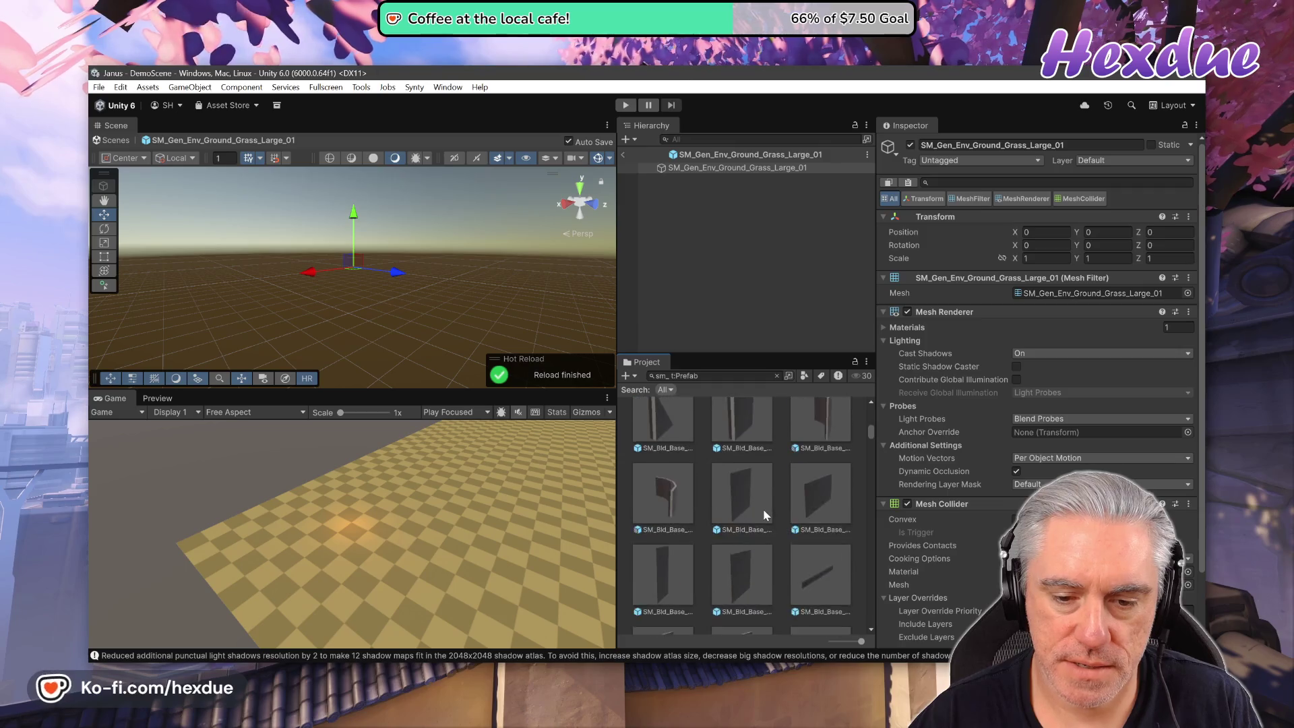
pyautogui.scroll(-5, 763, 512)
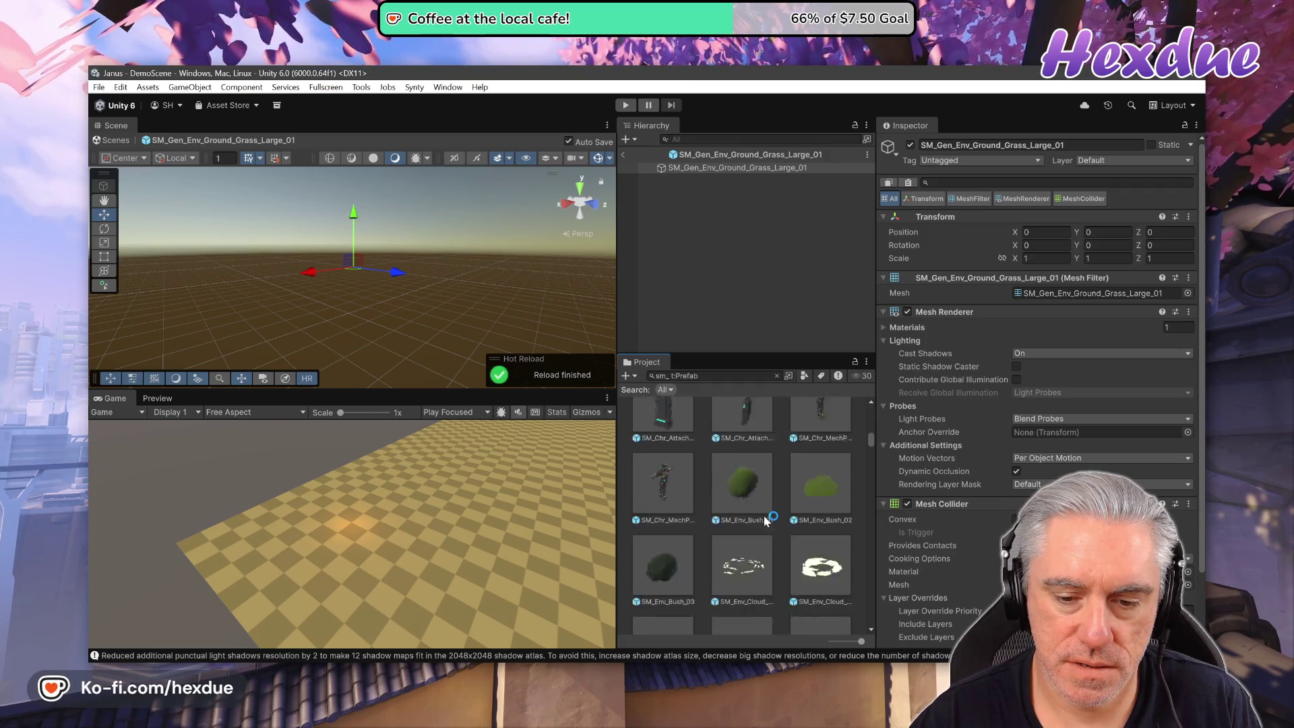
pyautogui.scroll(-3, 766, 519)
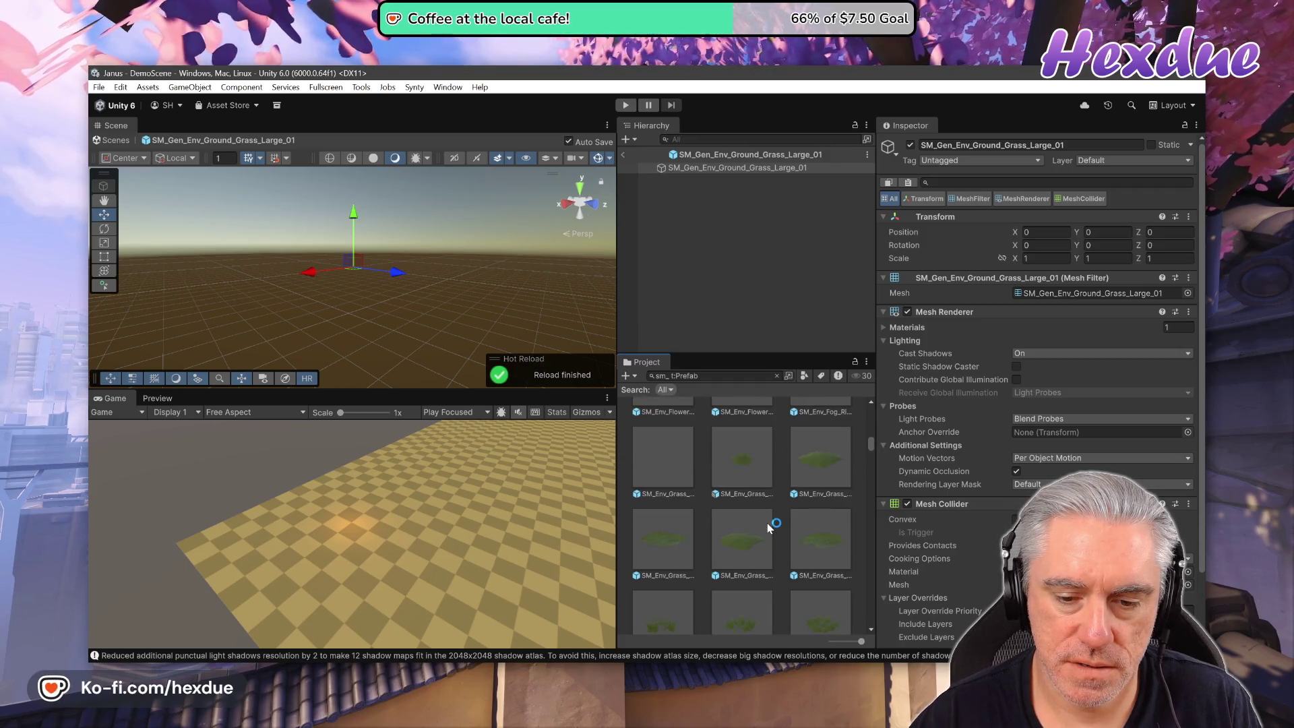
pyautogui.click(710, 375)
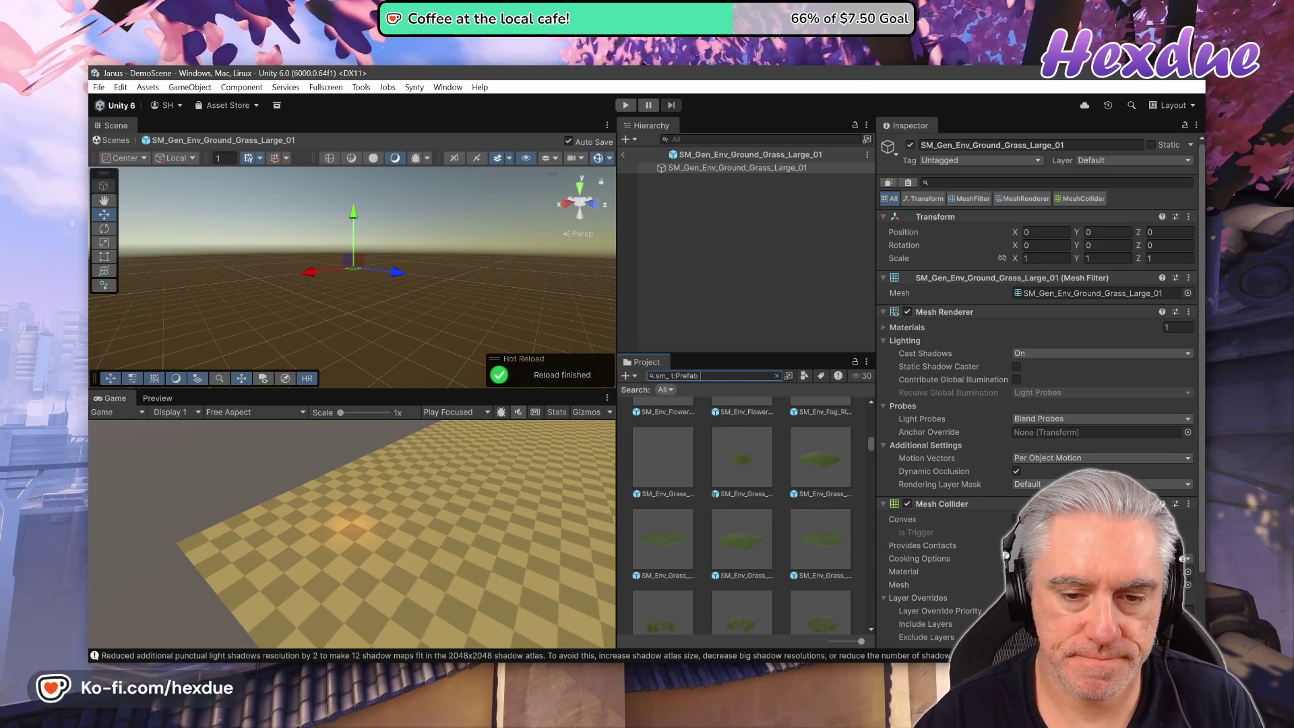
pyautogui.write('grass')
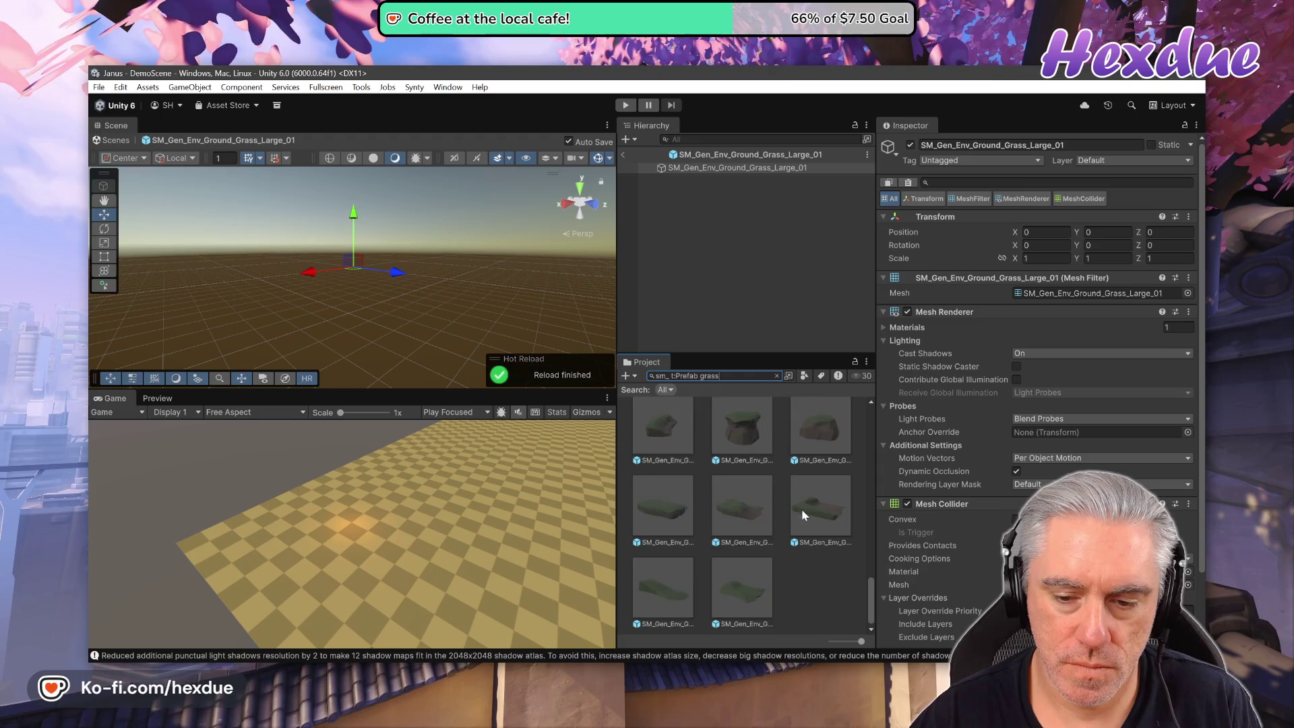
# Select SM_Gen_Env_Ground_Grass_Large_01, view its 3D preview, and clear the search.
pyautogui.scroll(3, 830, 535)
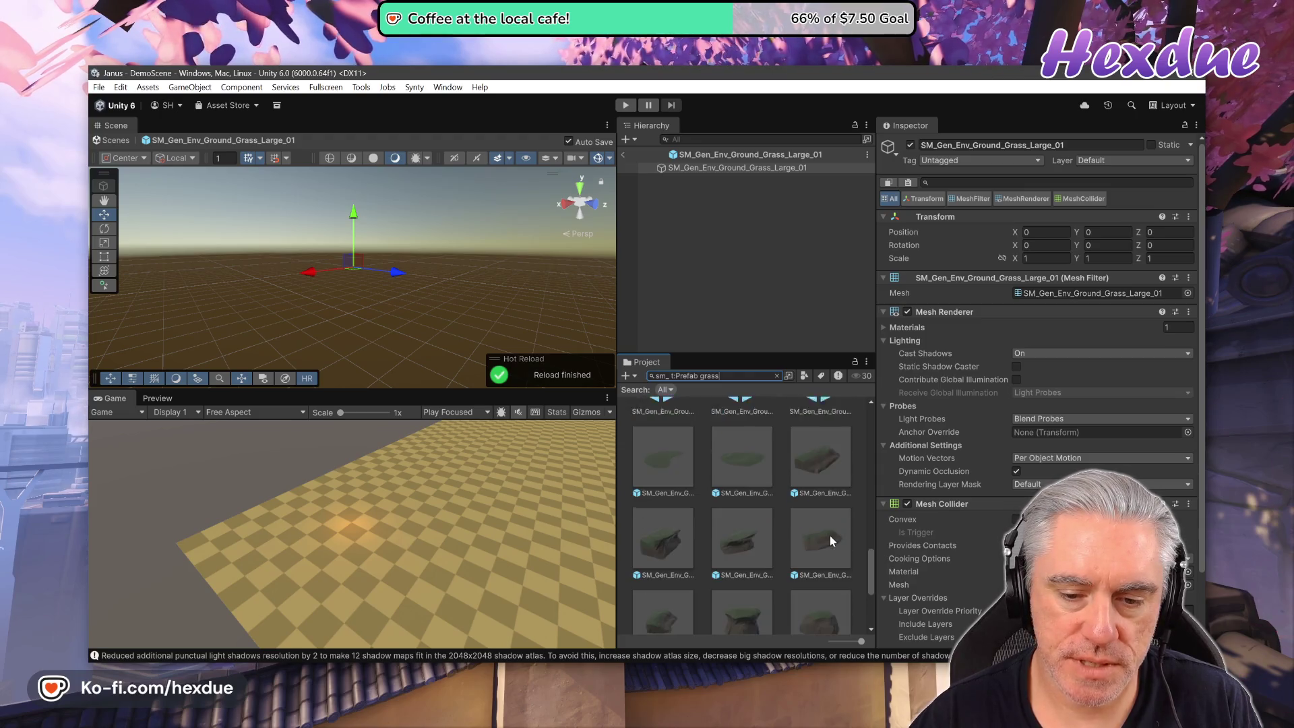
pyautogui.scroll(1, 832, 512)
pyautogui.click(838, 471)
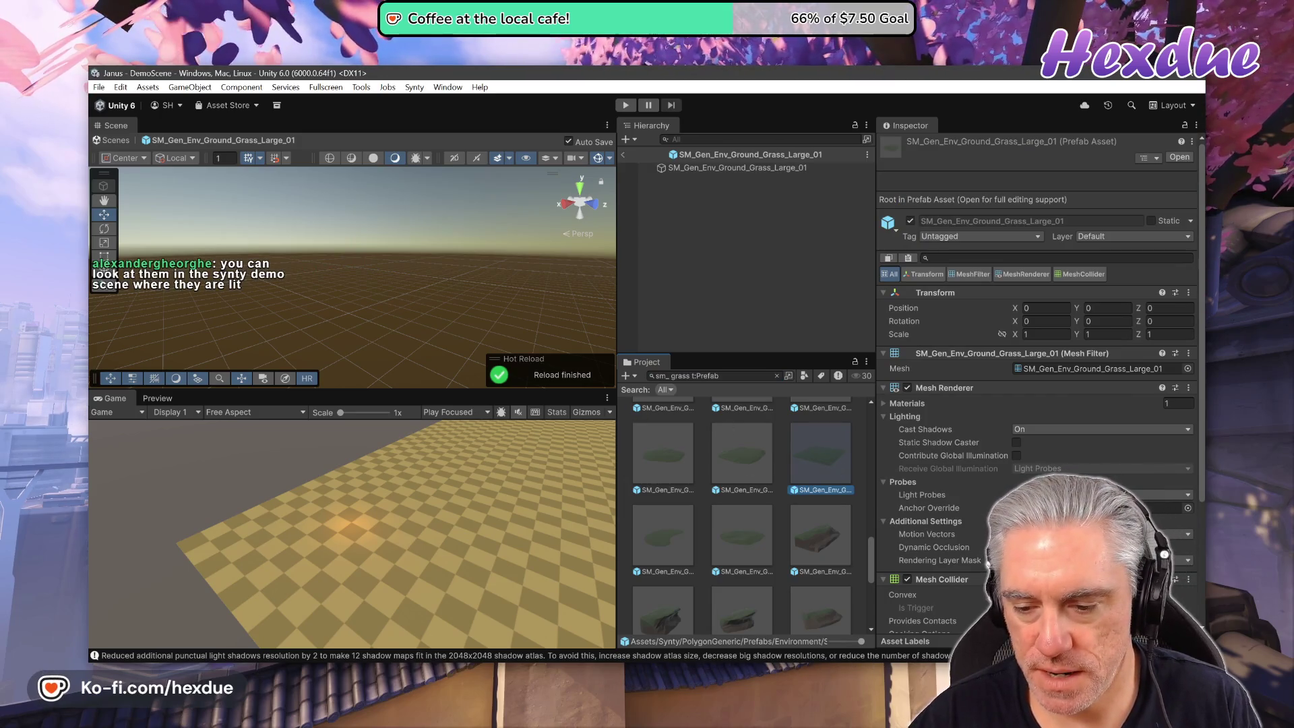
pyautogui.click(163, 398)
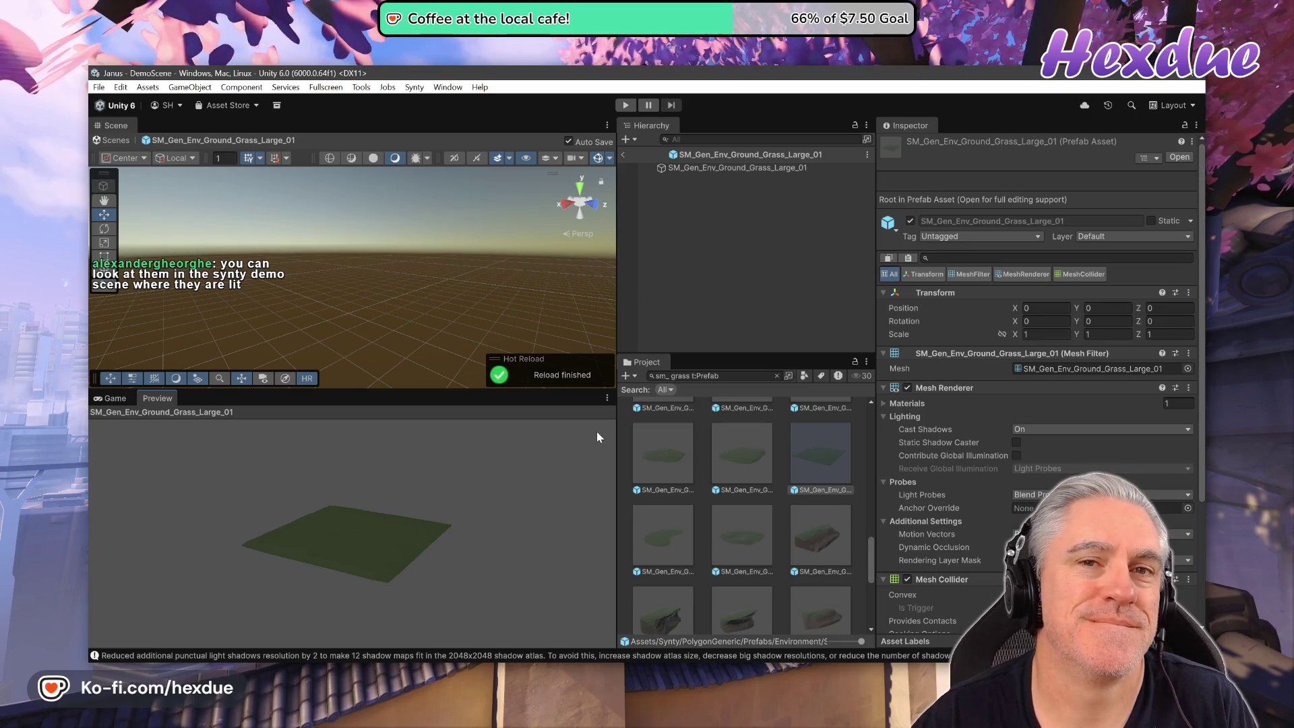
pyautogui.click(777, 374)
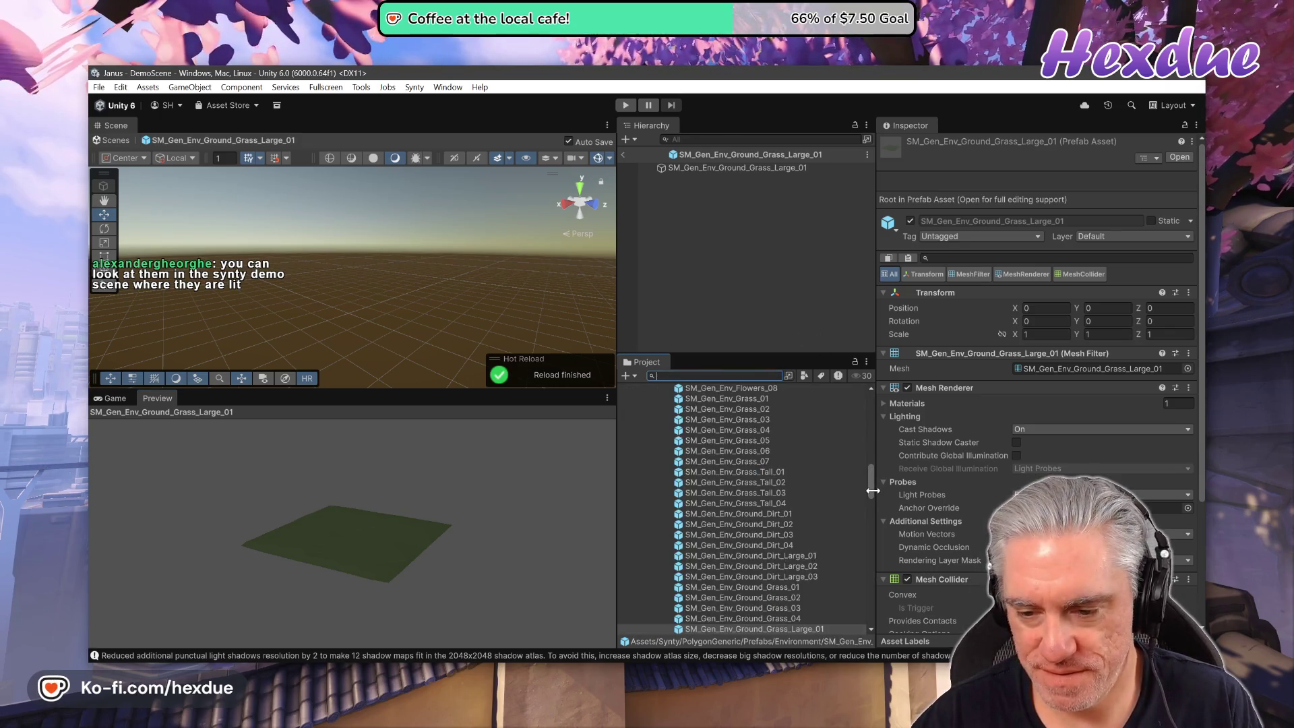
pyautogui.scroll(15, 768, 409)
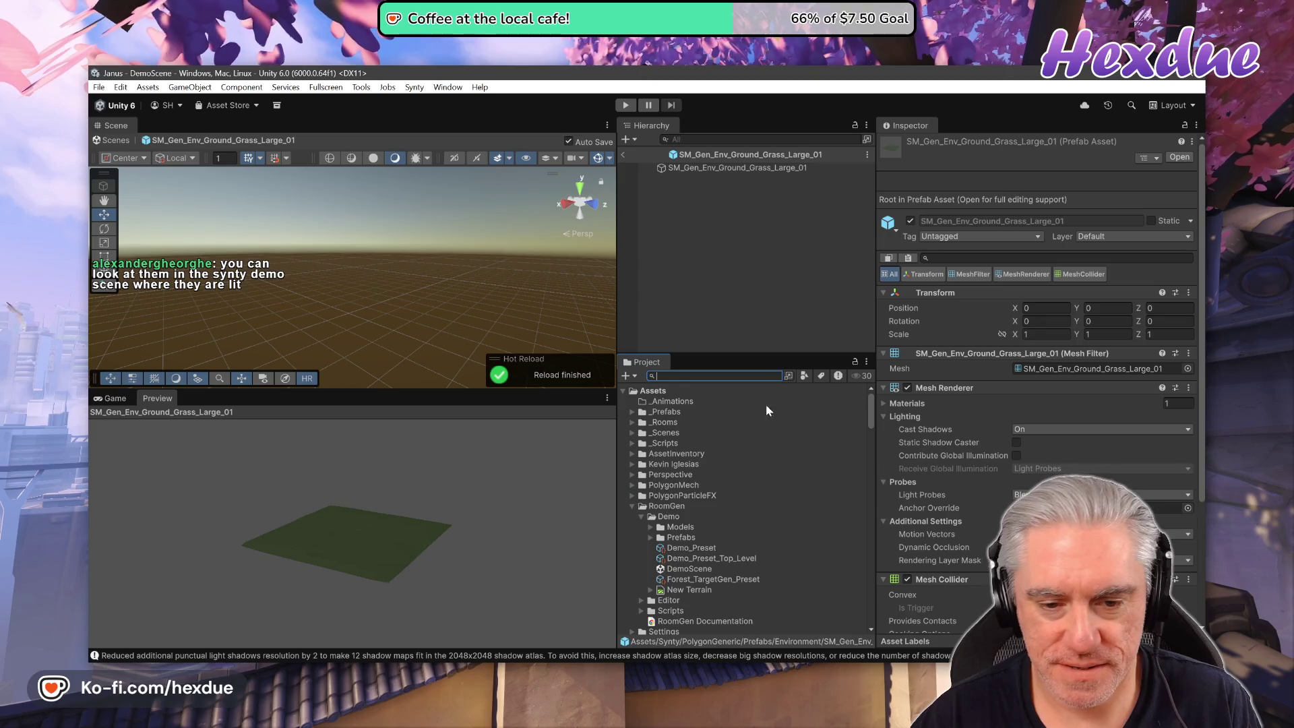
# Expand Synty > PolygonNatureBiomes > PNB_Meadow_Forest > Scene and open its Demo scene.
pyautogui.click(632, 506)
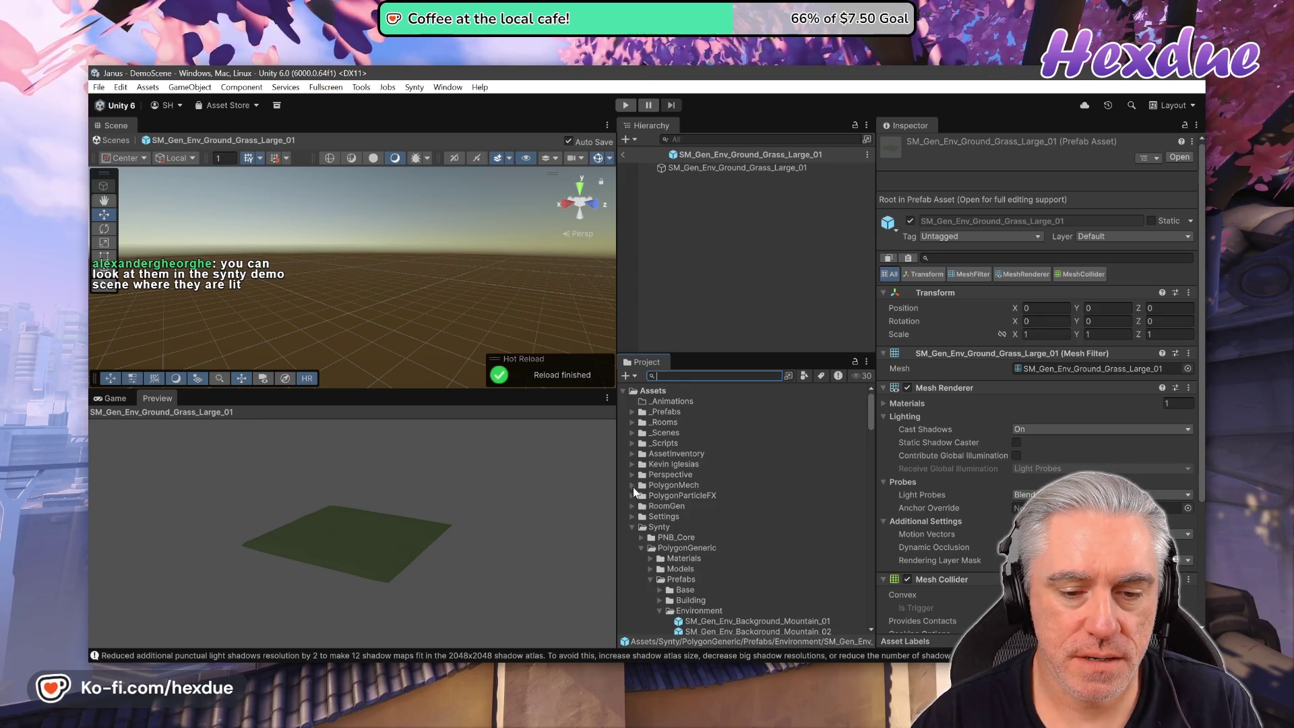
pyautogui.click(633, 527)
pyautogui.click(632, 527)
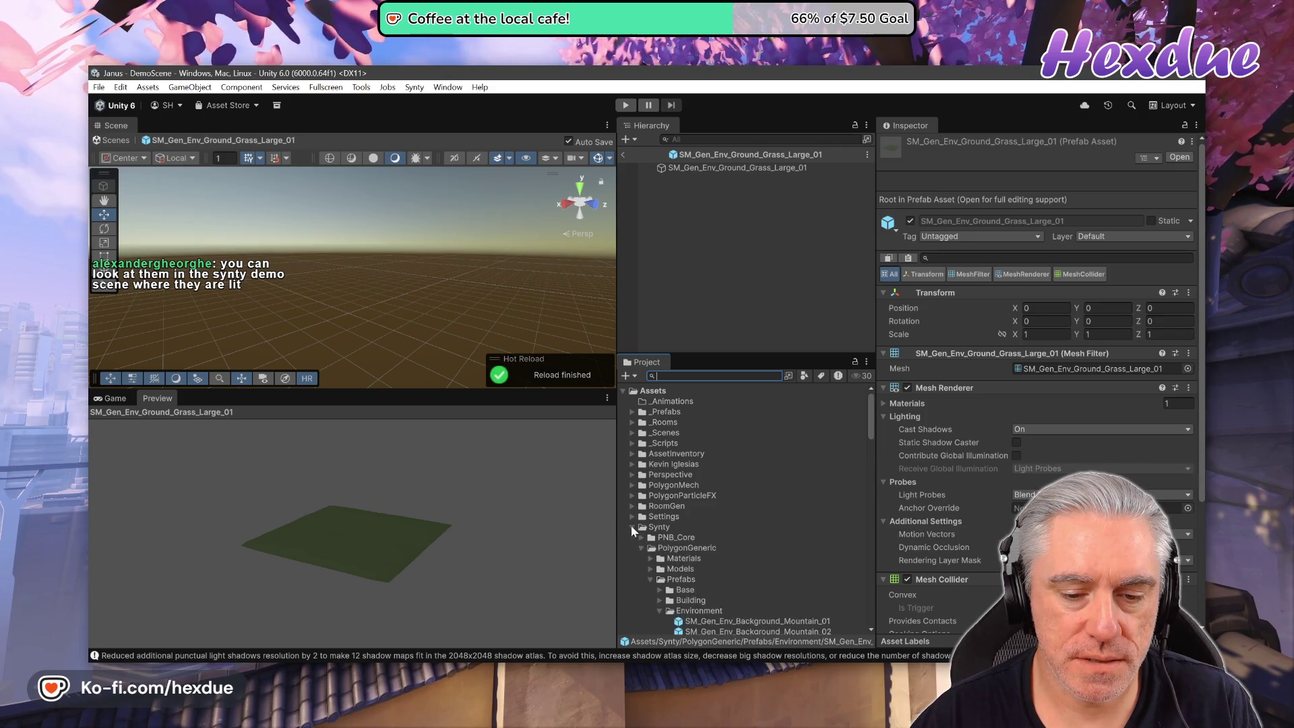
pyautogui.scroll(-2, 714, 574)
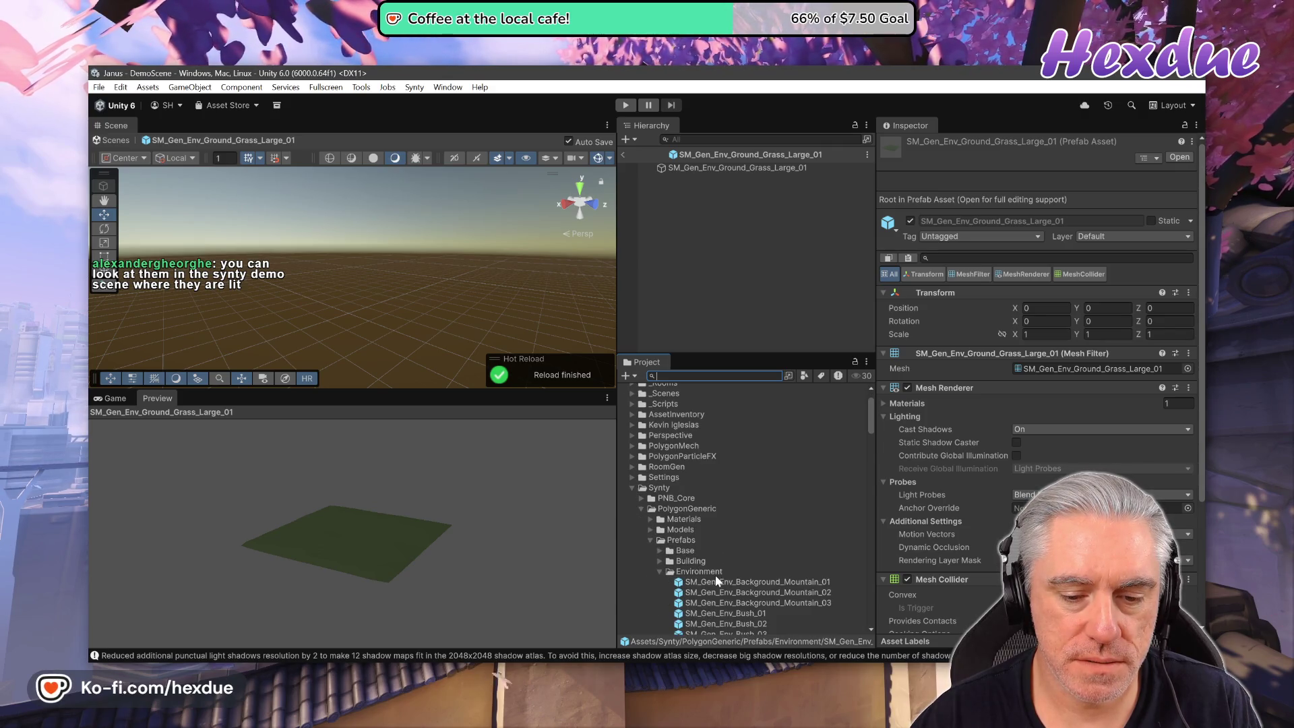
pyautogui.click(643, 509)
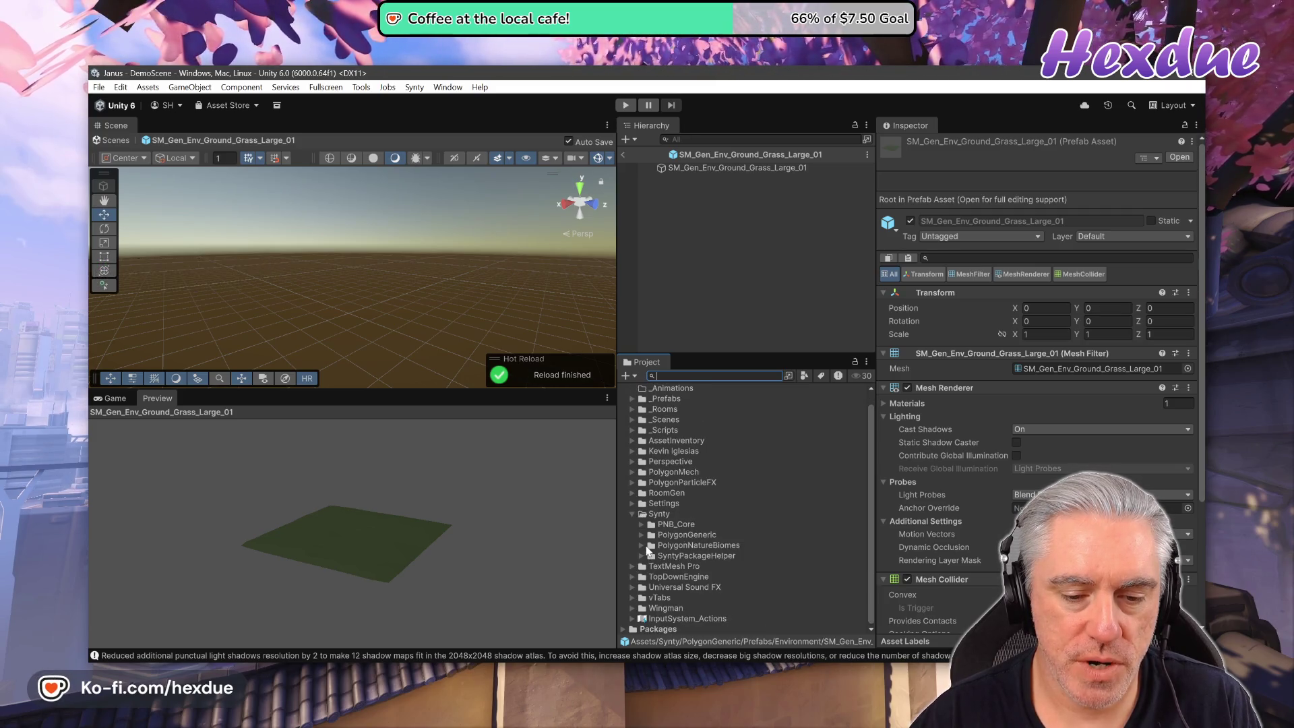
pyautogui.click(642, 546)
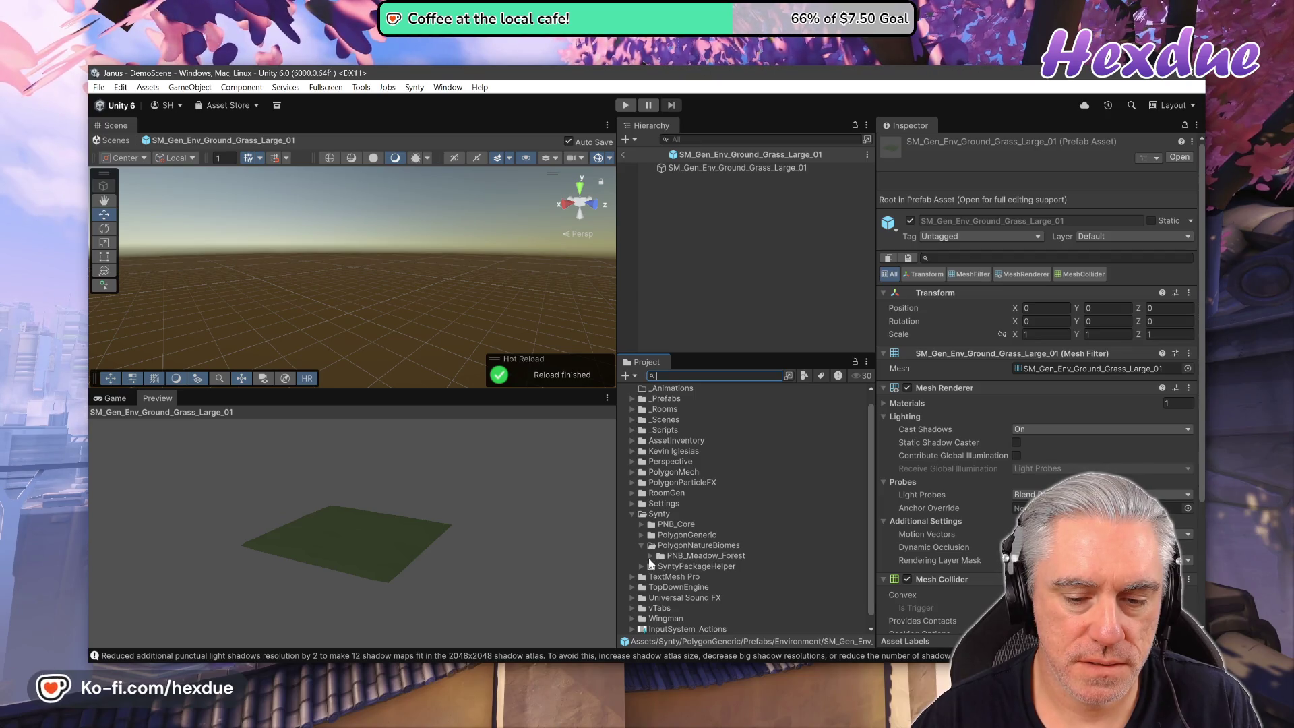
pyautogui.click(650, 556)
pyautogui.click(660, 514)
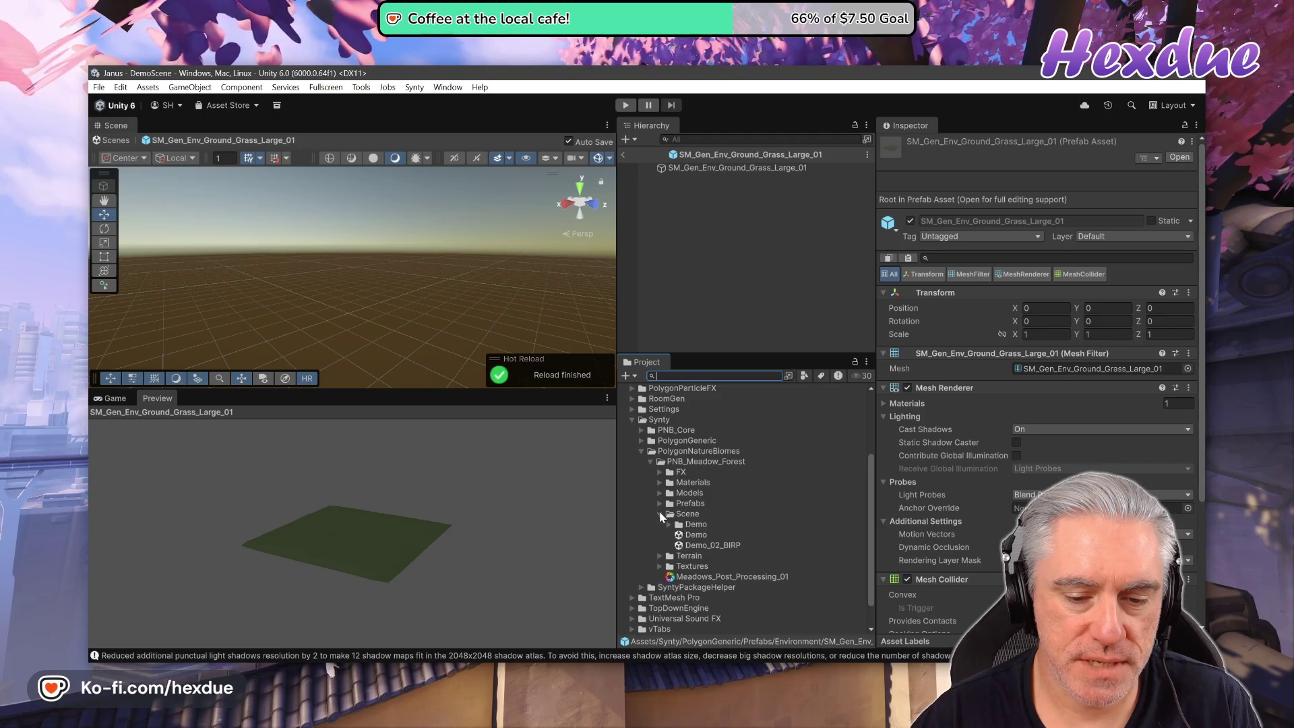
pyautogui.click(696, 535)
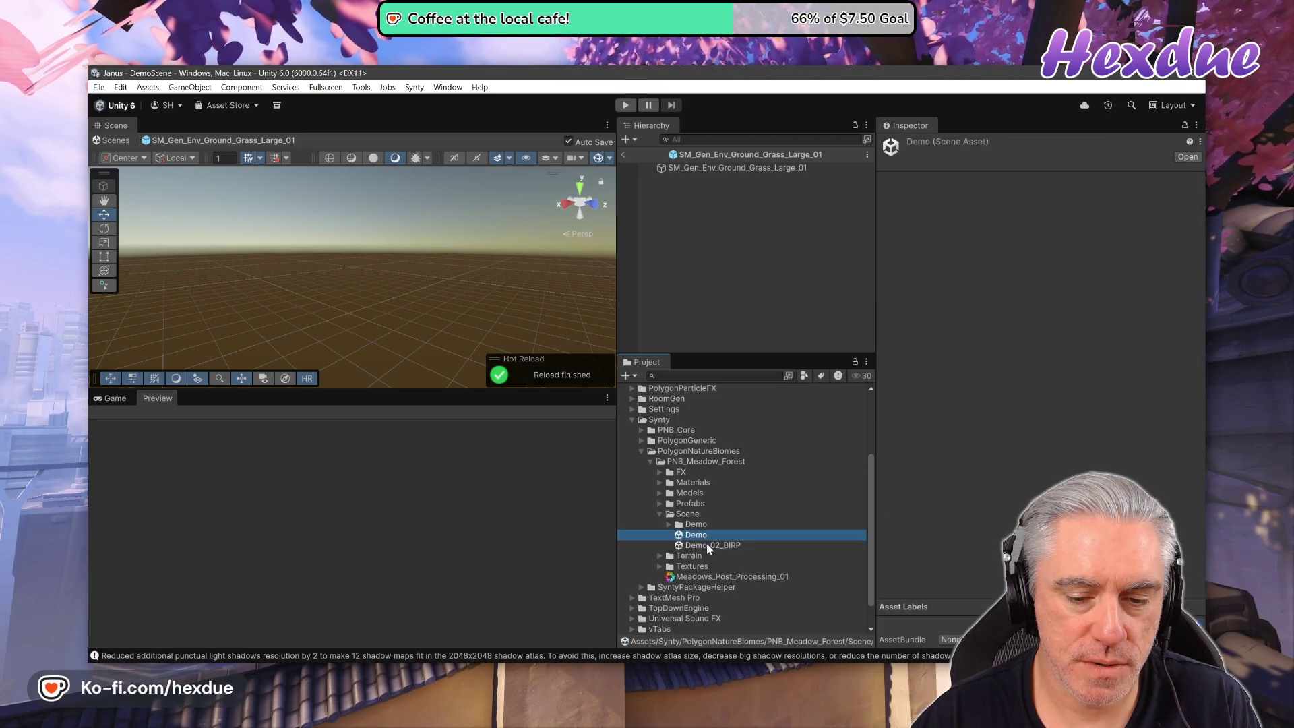
pyautogui.click(707, 544)
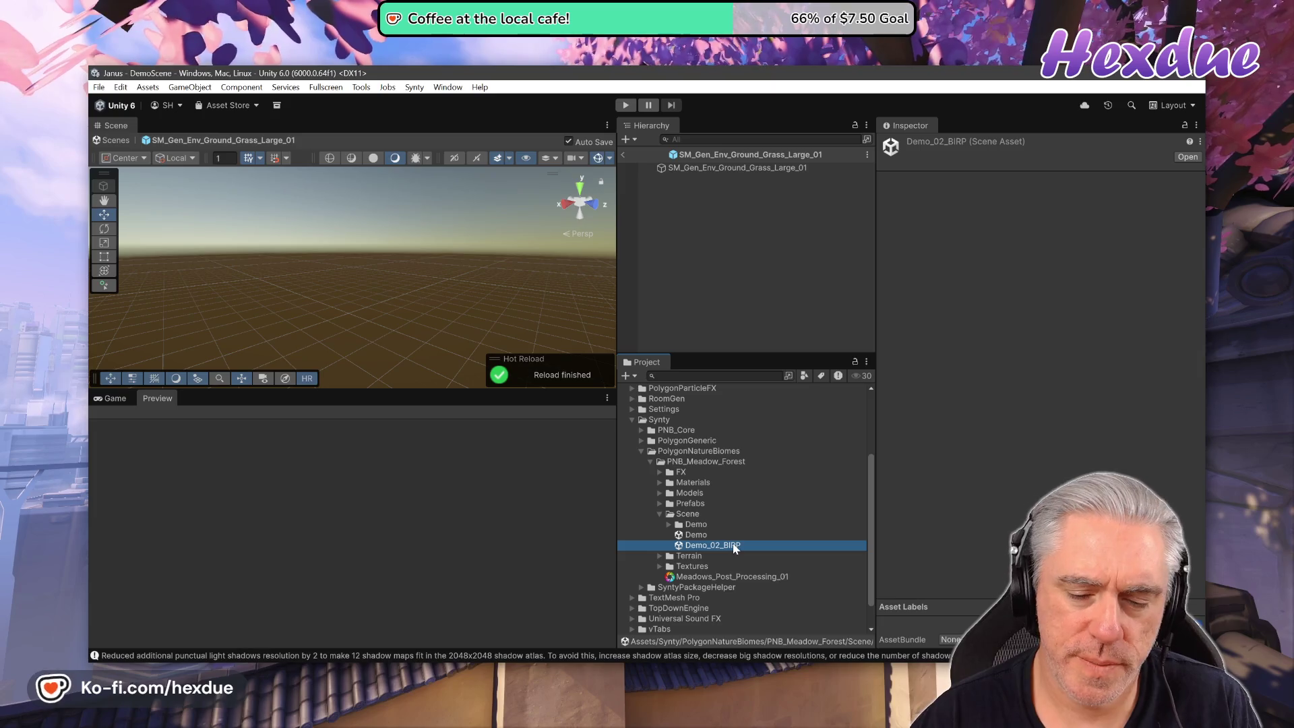
pyautogui.click(694, 535)
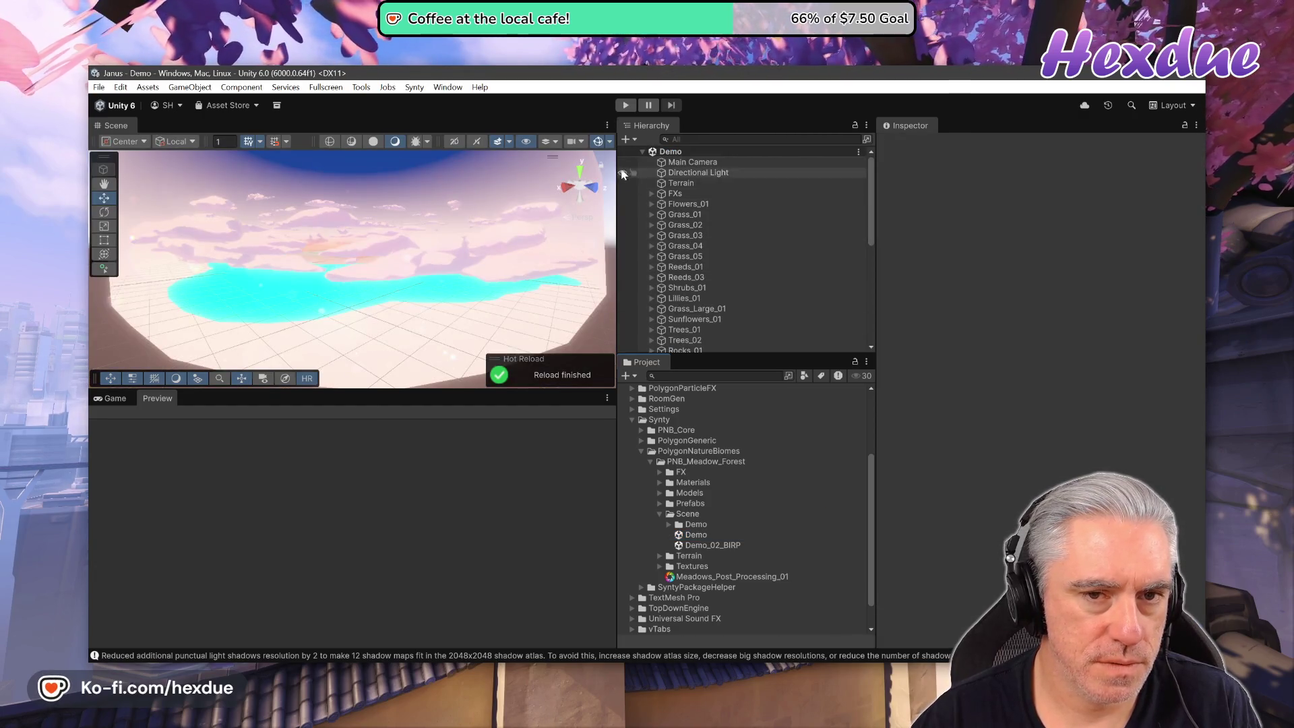
# Show the Game view and select Terrain and the Grass_01 to Grass_04 groups.
pyautogui.click(120, 398)
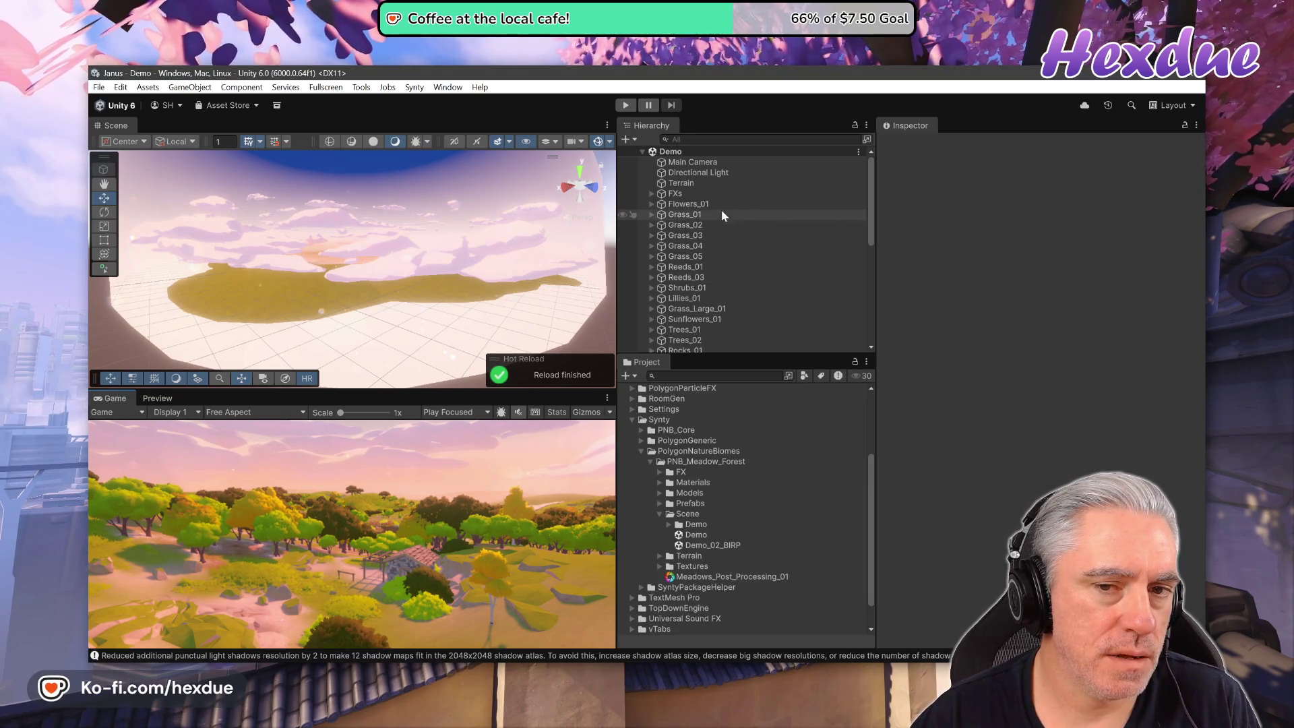
pyautogui.click(667, 184)
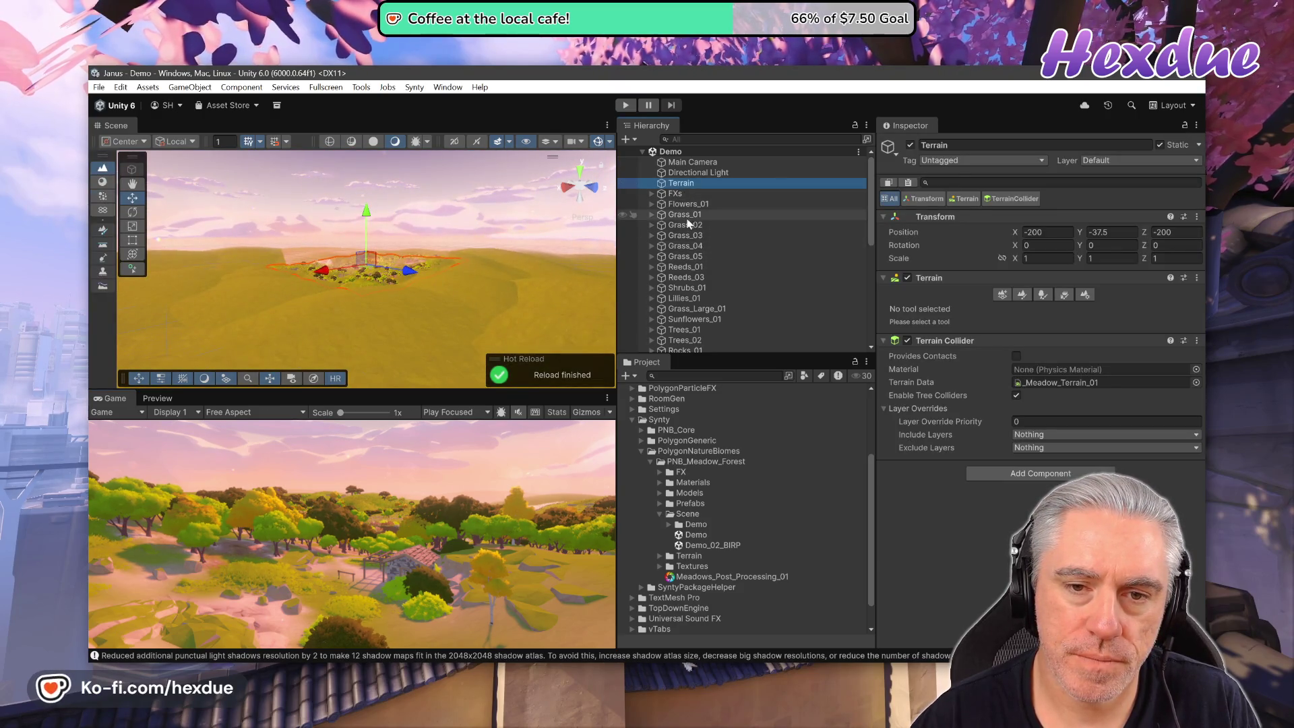
pyautogui.click(684, 215)
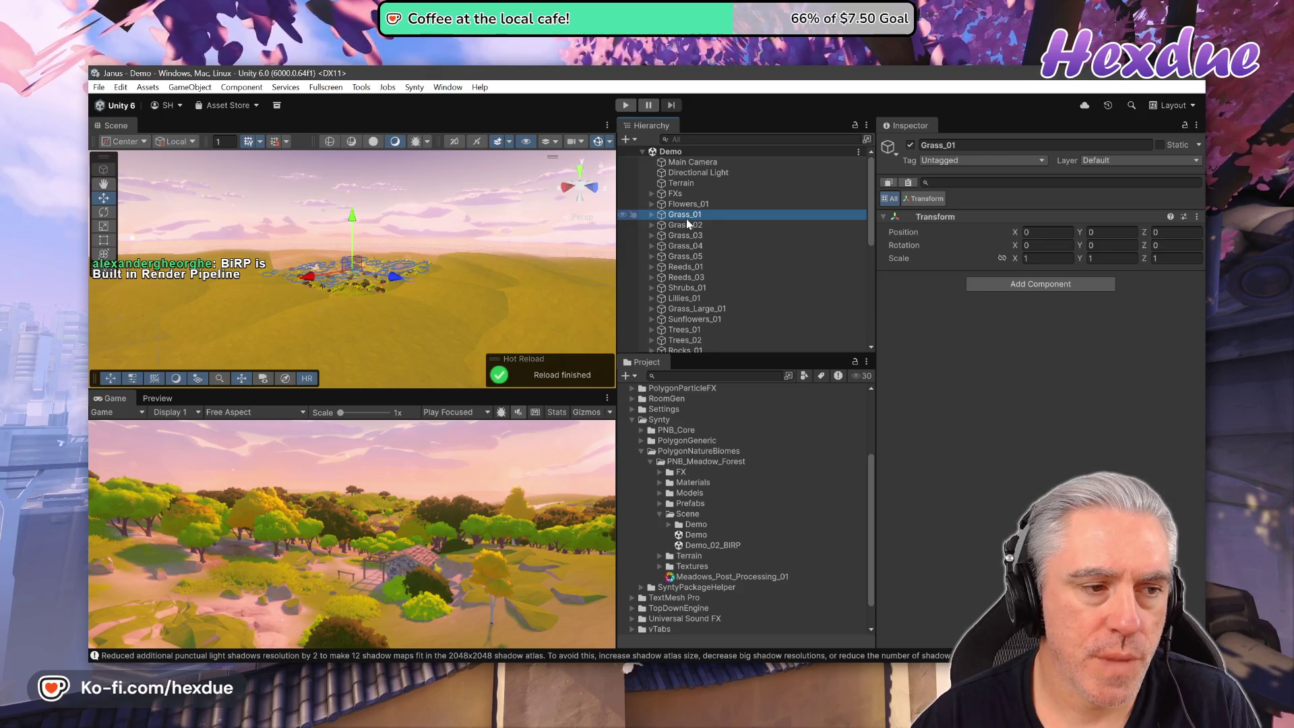
pyautogui.click(674, 227)
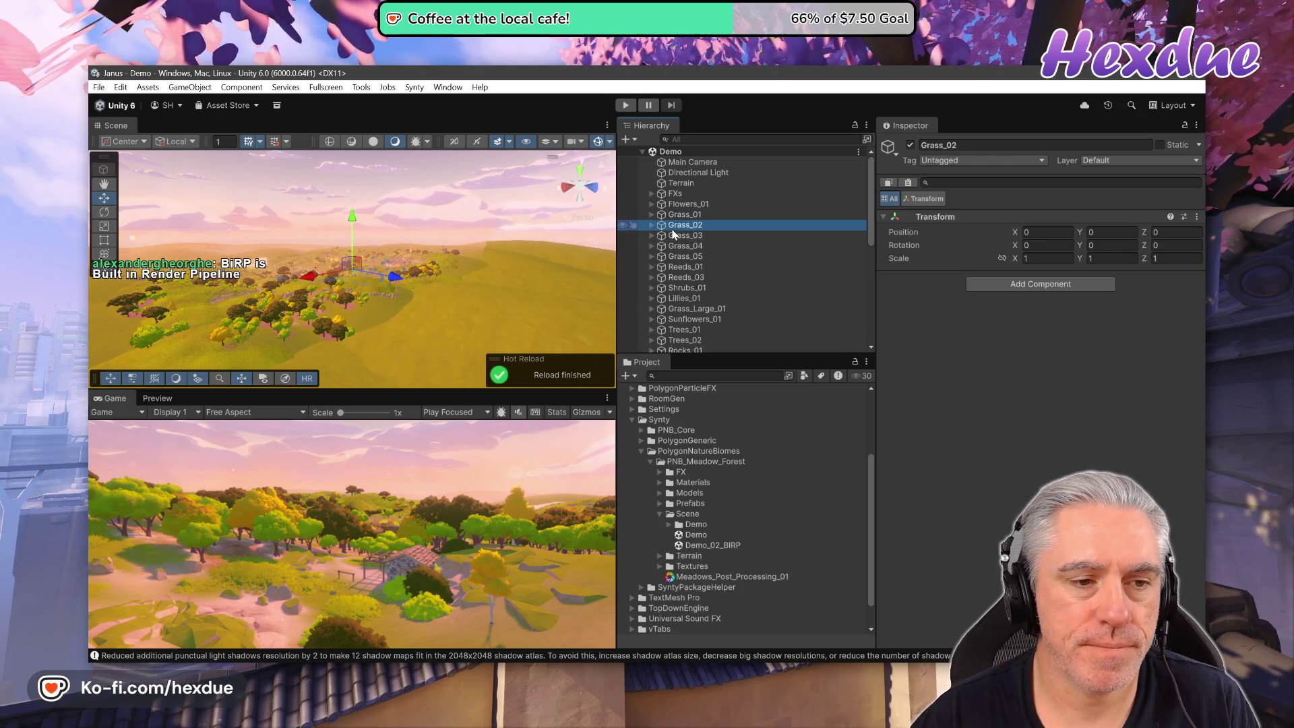
pyautogui.click(676, 236)
pyautogui.click(686, 247)
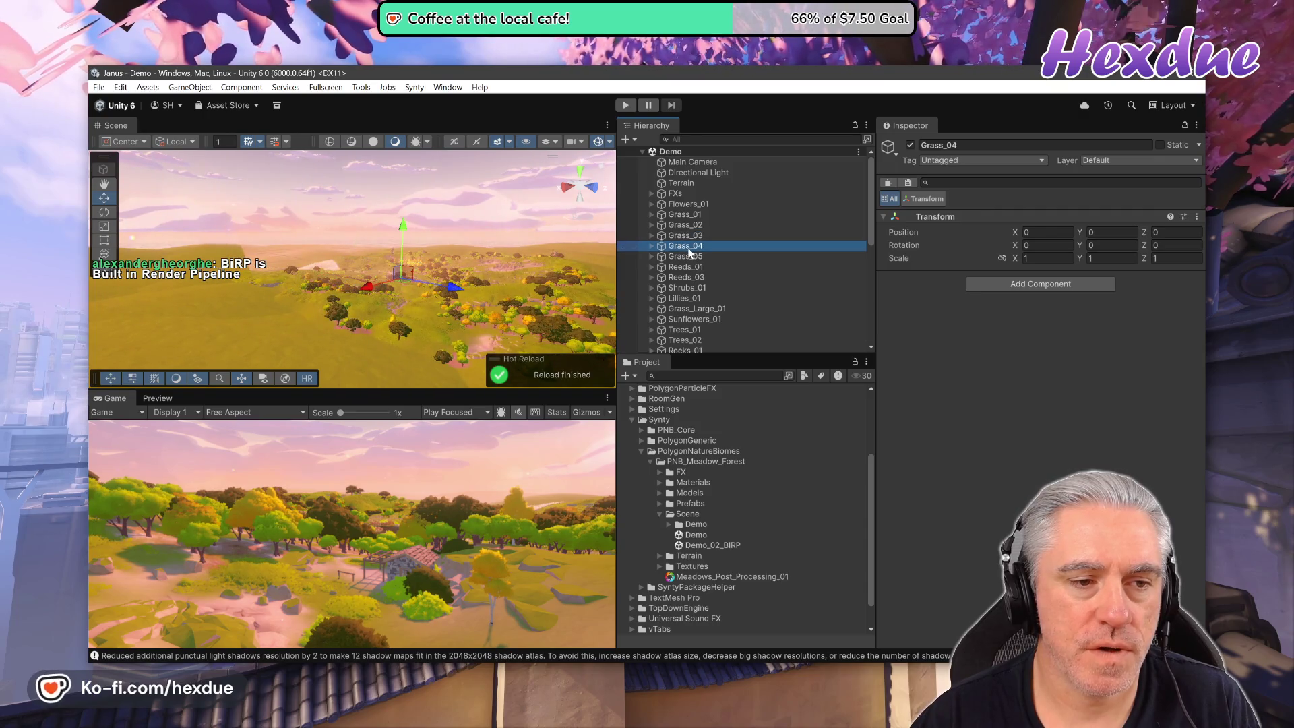
pyautogui.click(688, 248)
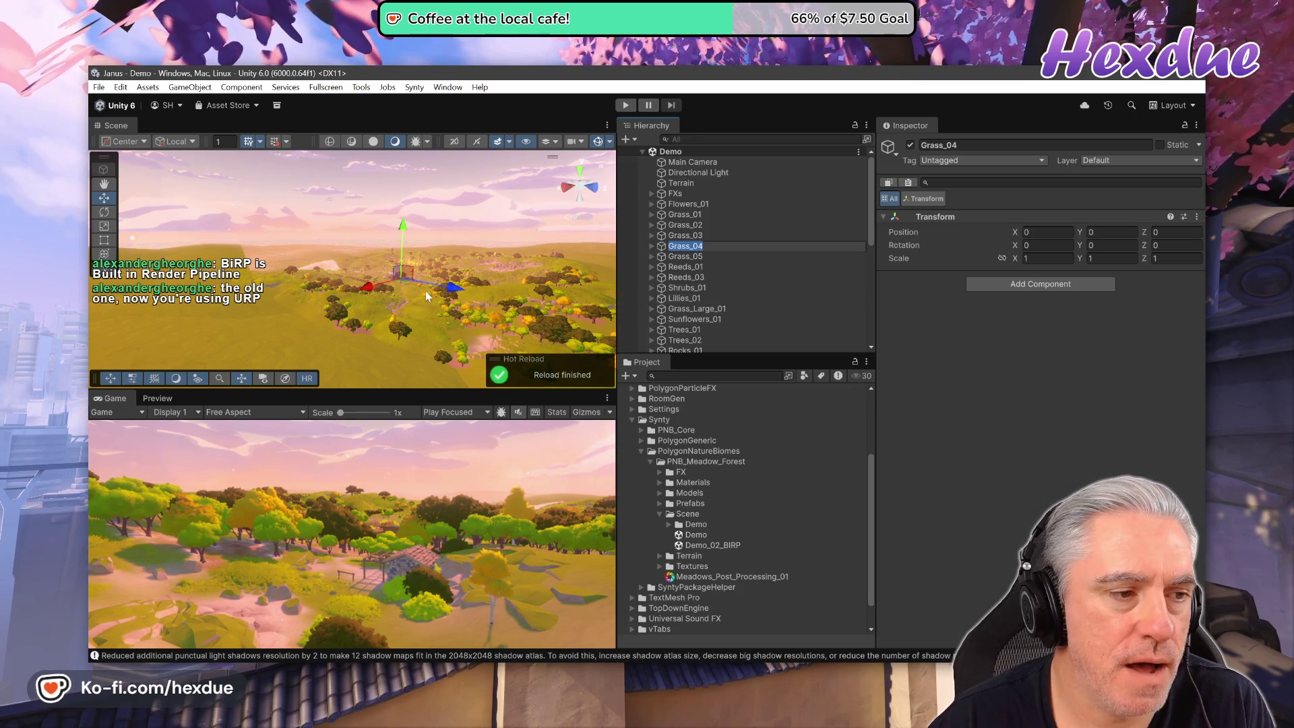
# Zoom and turn the scene camera toward the rock wall, then select Reeds_03.
pyautogui.scroll(5, 394, 290)
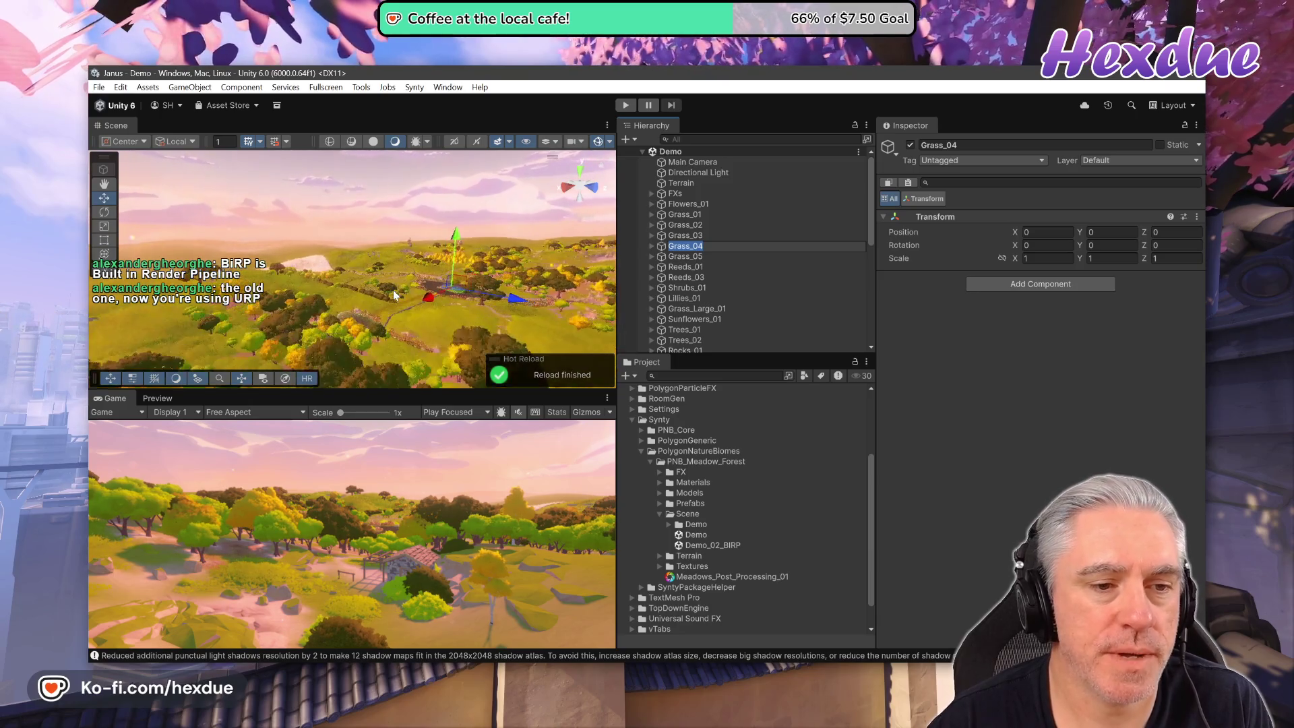
pyautogui.scroll(5, 394, 290)
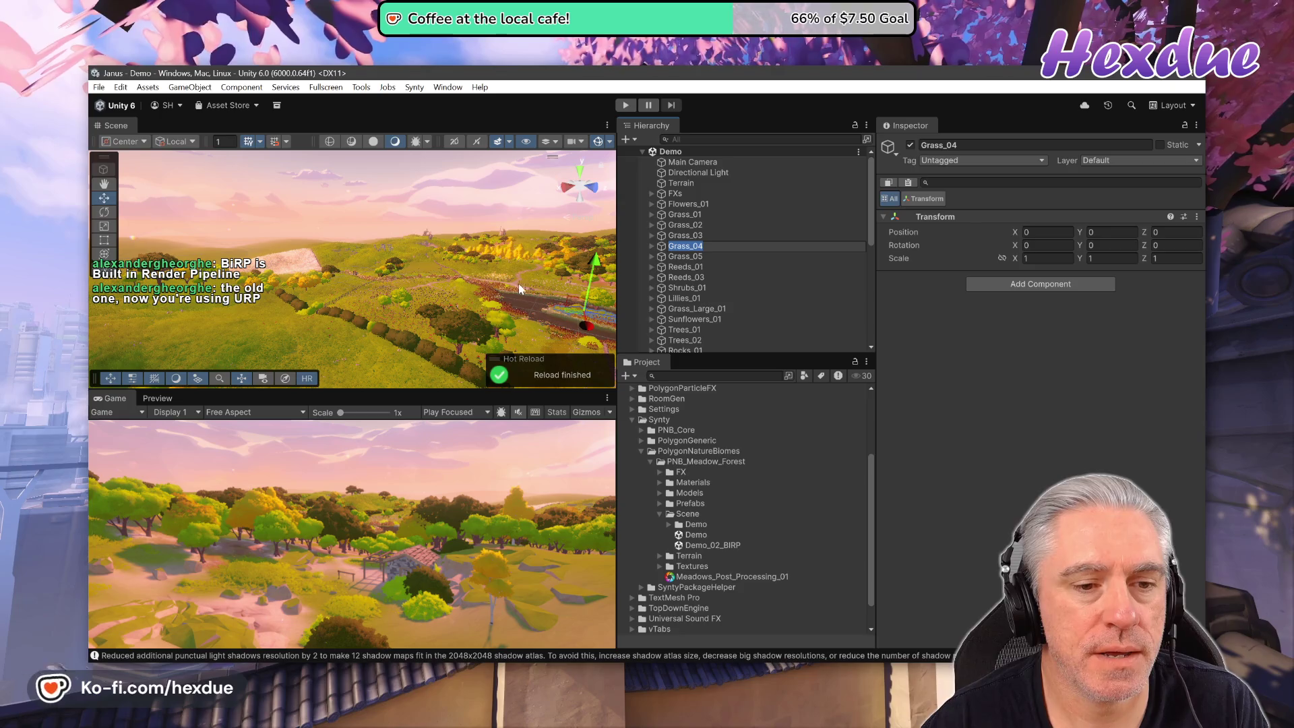
pyautogui.scroll(2, 480, 310)
pyautogui.scroll(5, 480, 310)
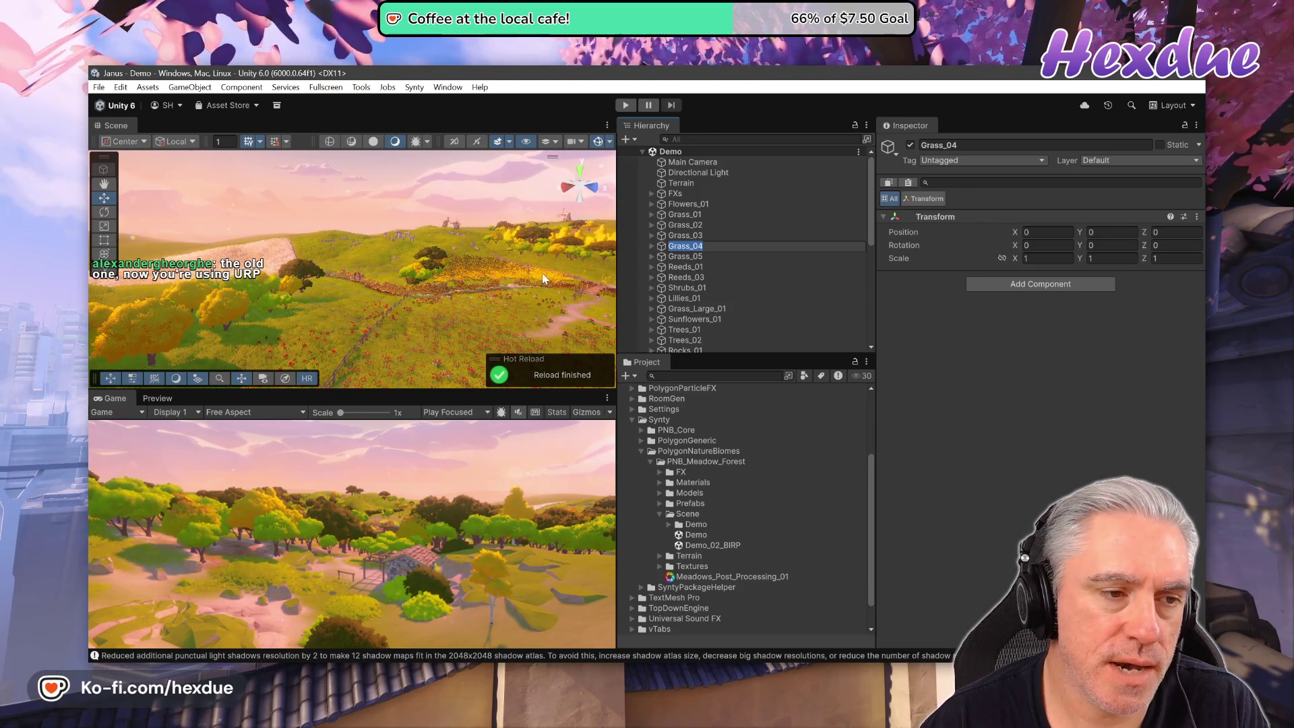
pyautogui.moveTo(511, 297); pyautogui.dragTo(487, 321)
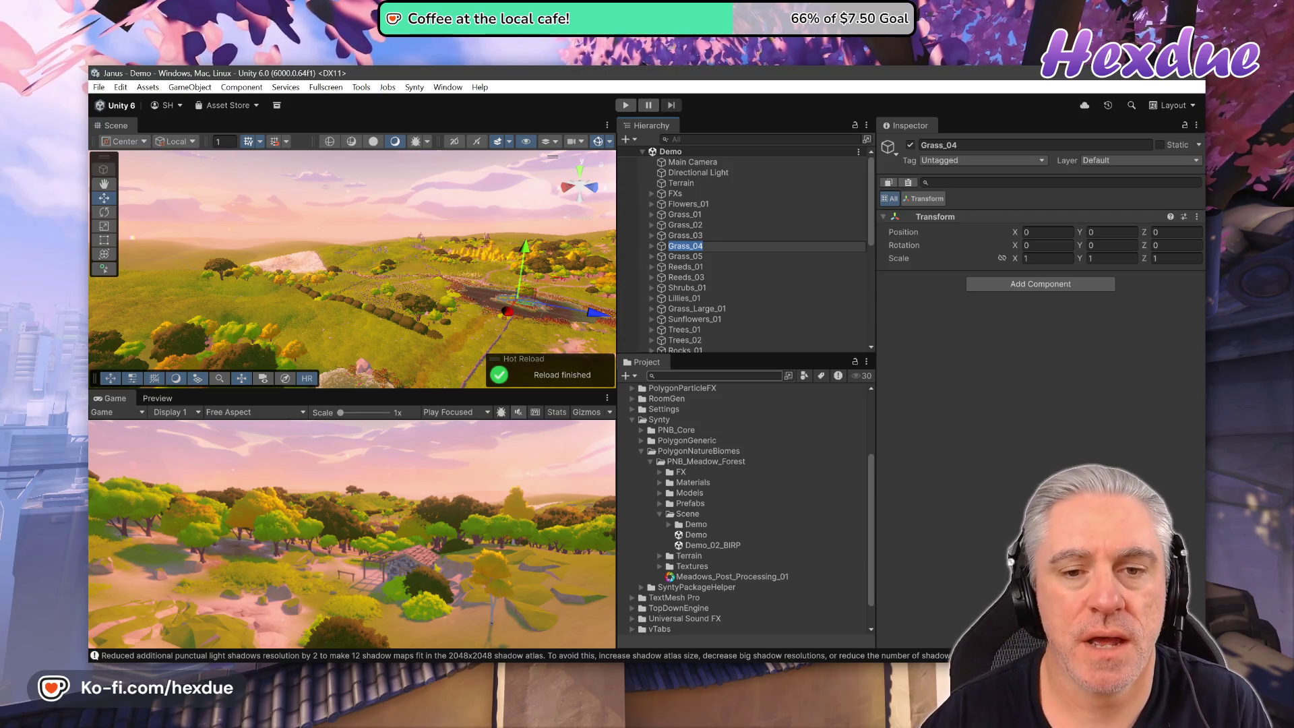
pyautogui.click(694, 277)
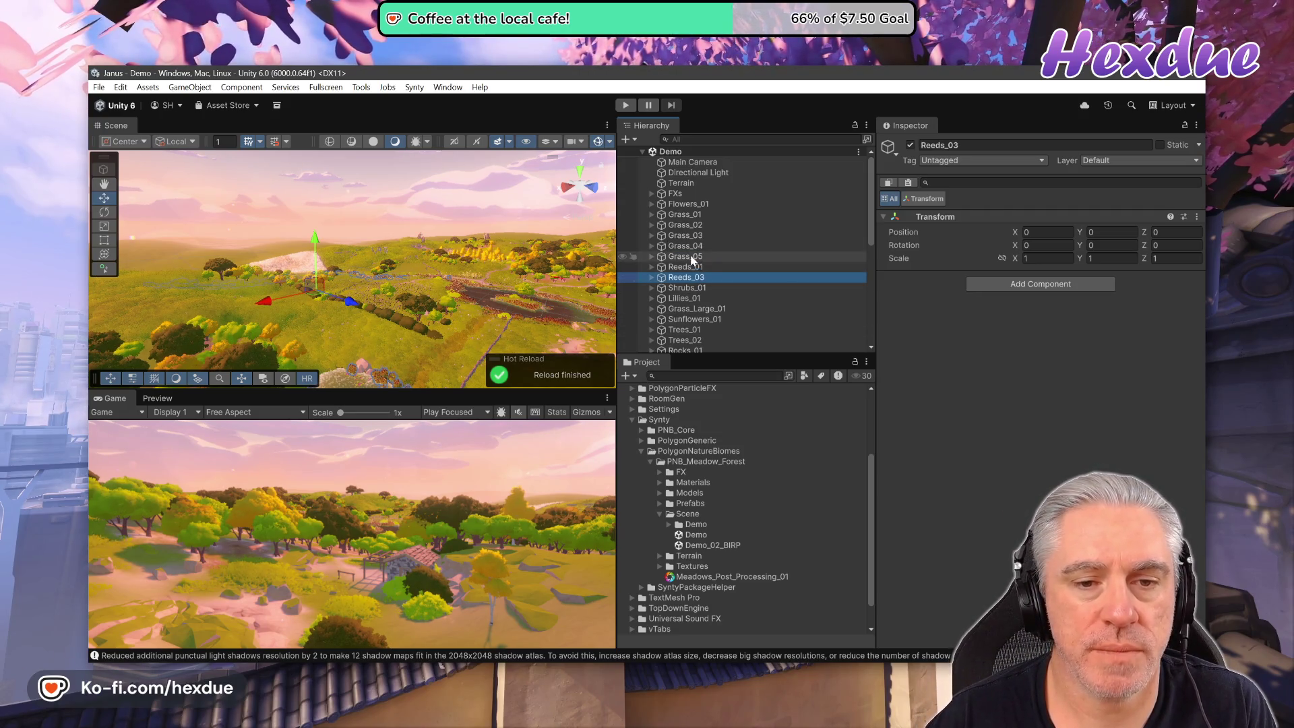
pyautogui.click(692, 257)
pyautogui.click(685, 236)
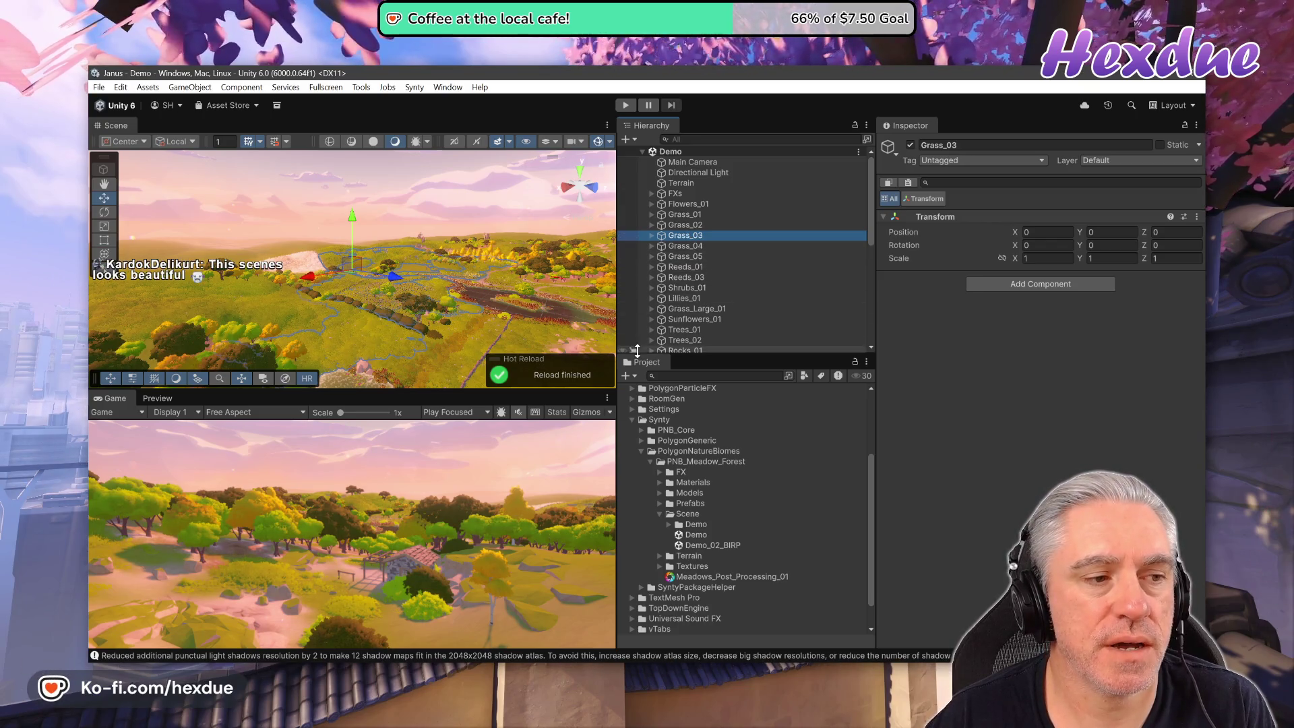
pyautogui.doubleClick(679, 215)
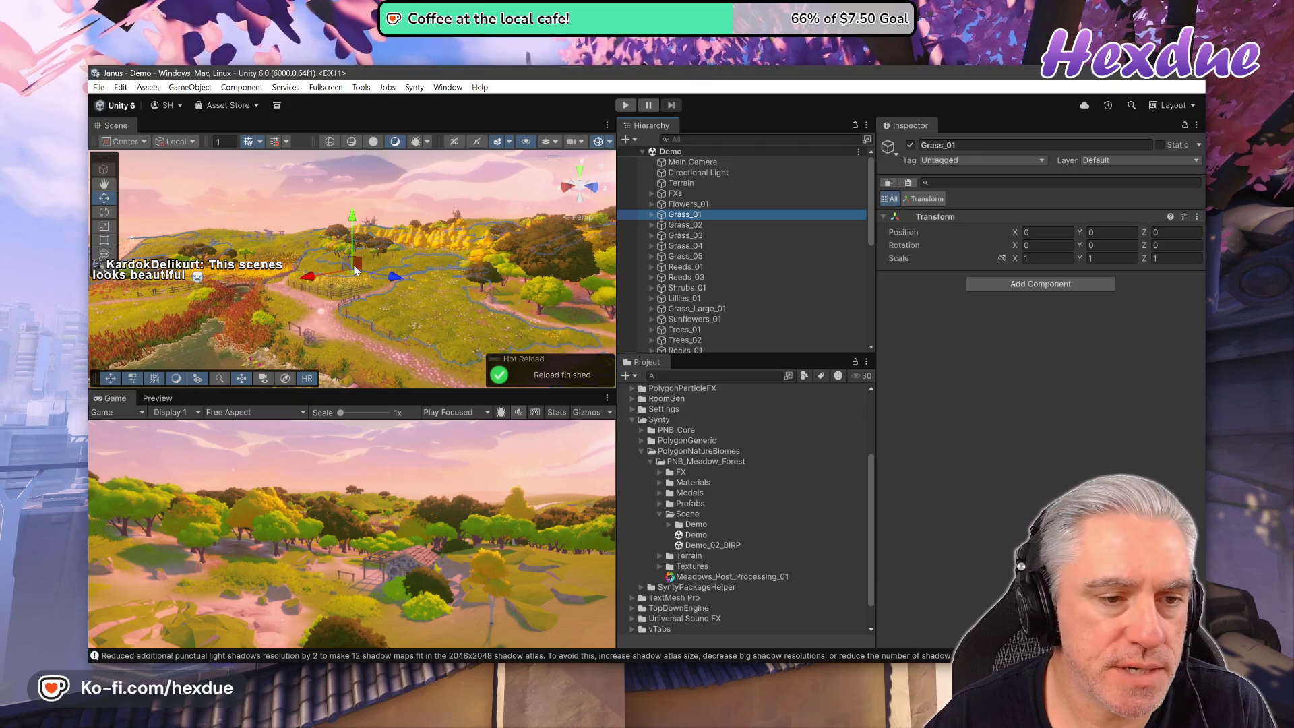
pyautogui.doubleClick(661, 225)
pyautogui.doubleClick(674, 235)
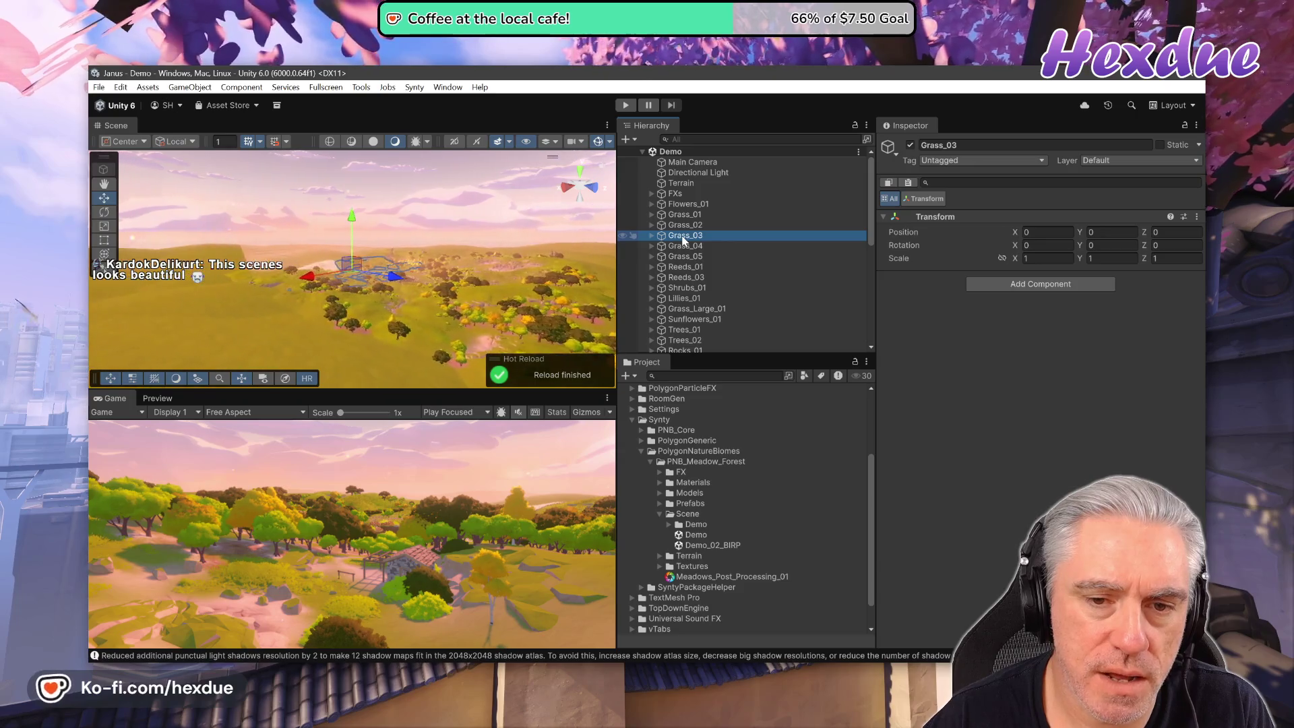
pyautogui.doubleClick(678, 267)
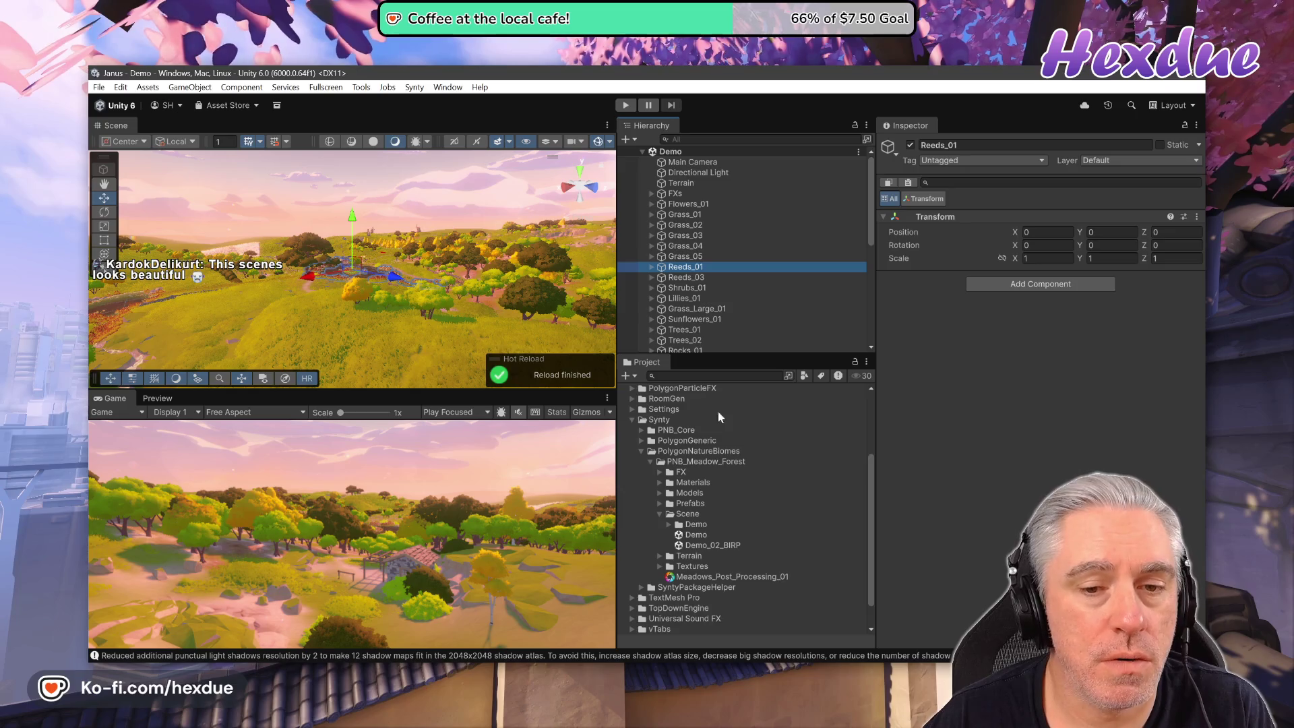
pyautogui.scroll(-8, 690, 309)
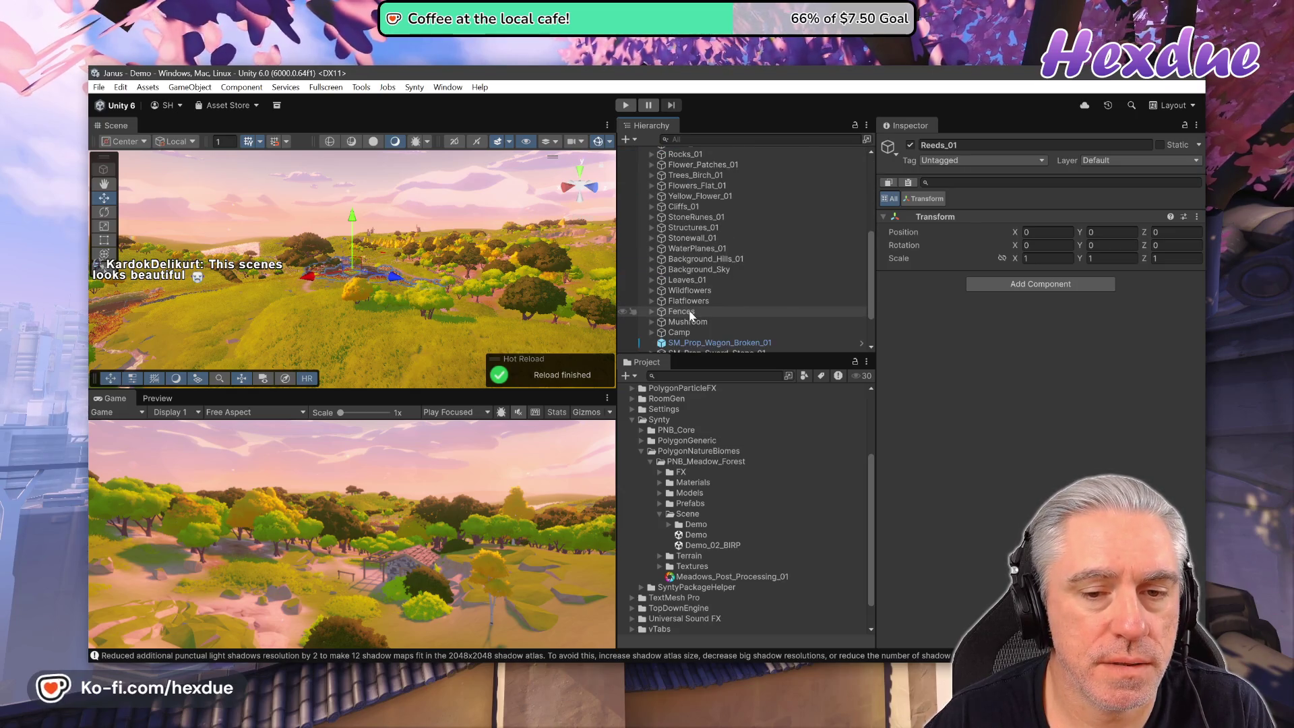
pyautogui.scroll(-3, 753, 329)
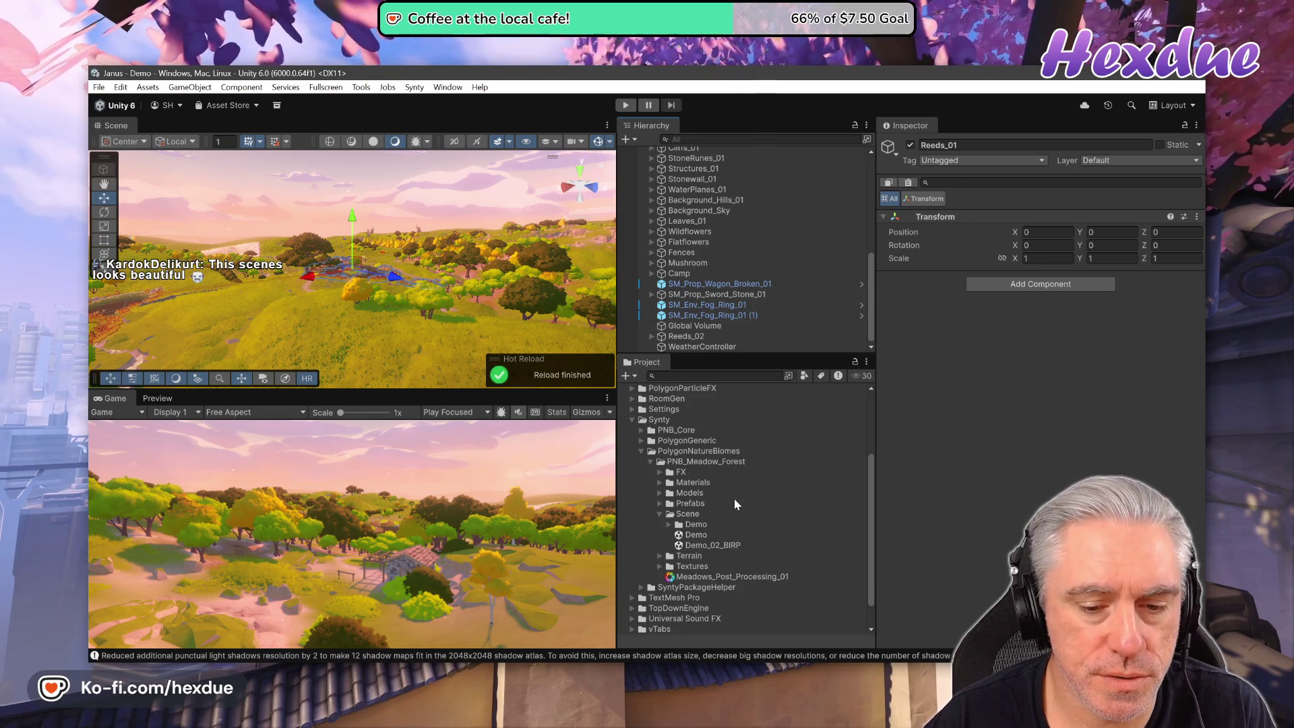
pyautogui.scroll(-2, 734, 499)
# Search 'sm_ grass large' and find scene references to SM_Gen_Env_Ground_River_Grass_Large_01.
pyautogui.hotkey('ctrl', 'f')
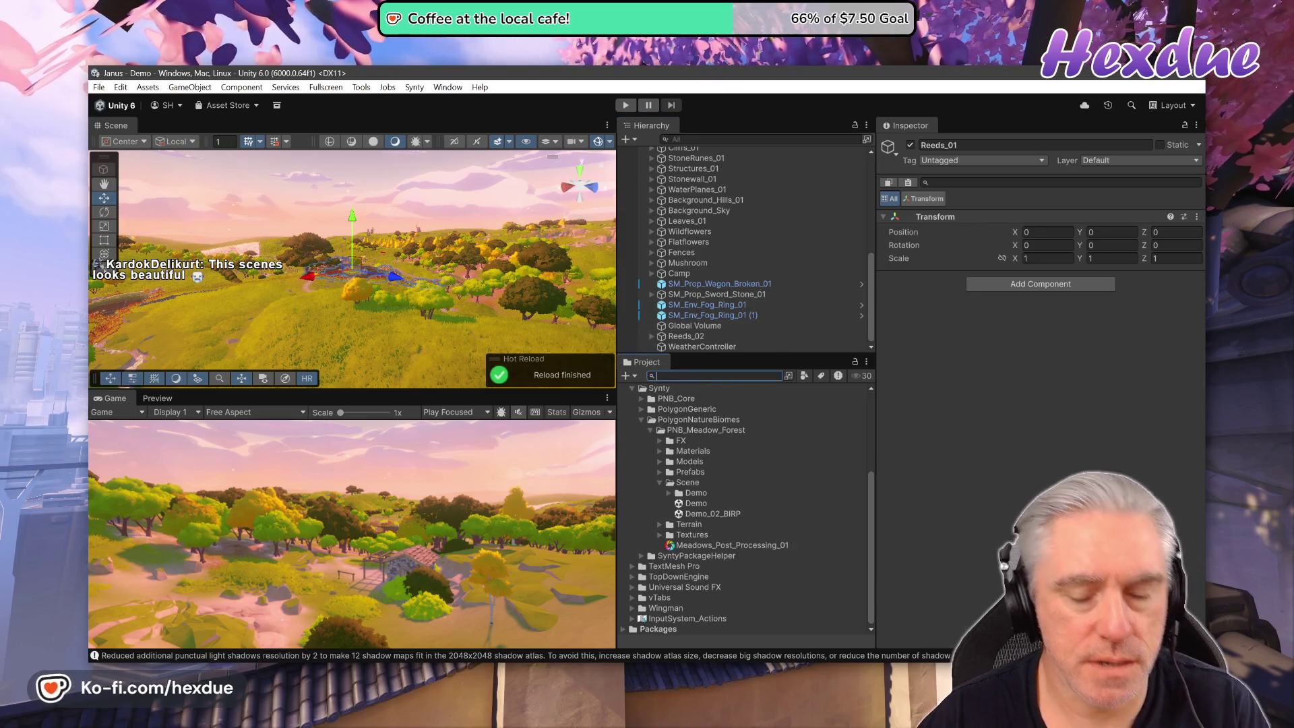
pyautogui.write('sm_ grass large')
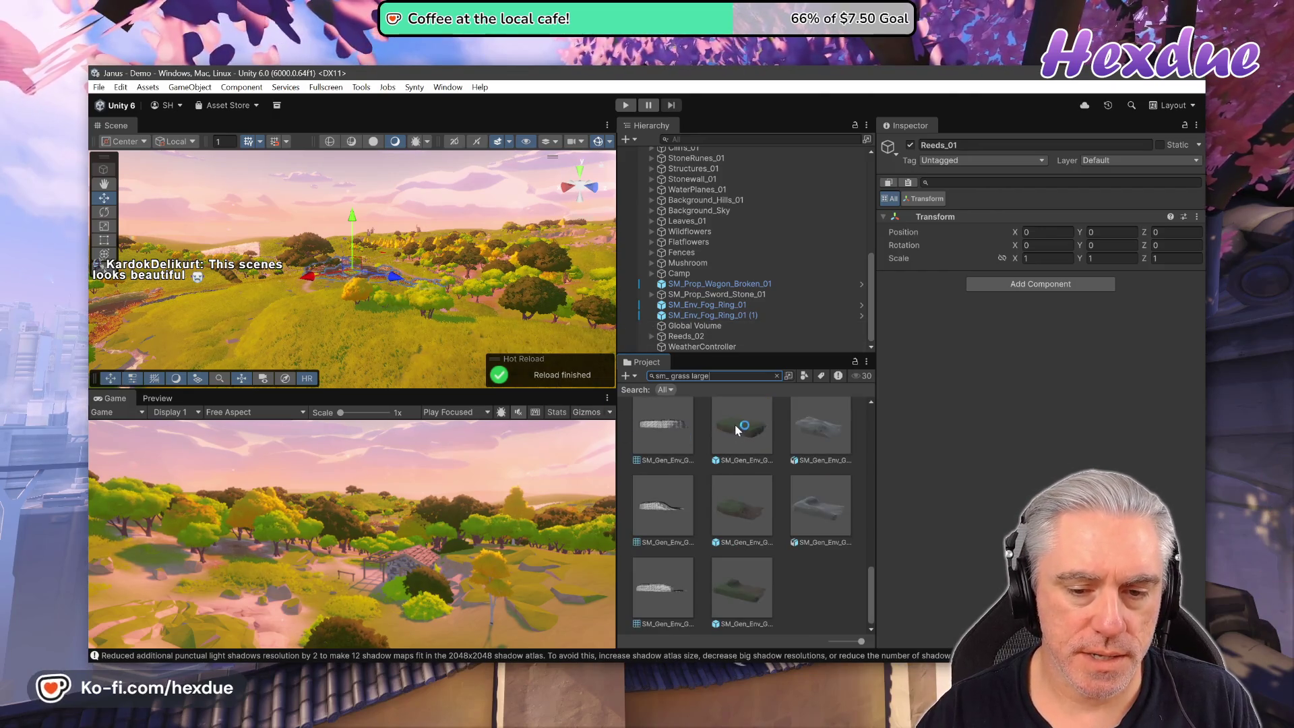
pyautogui.click(735, 426)
pyautogui.rightClick(735, 426)
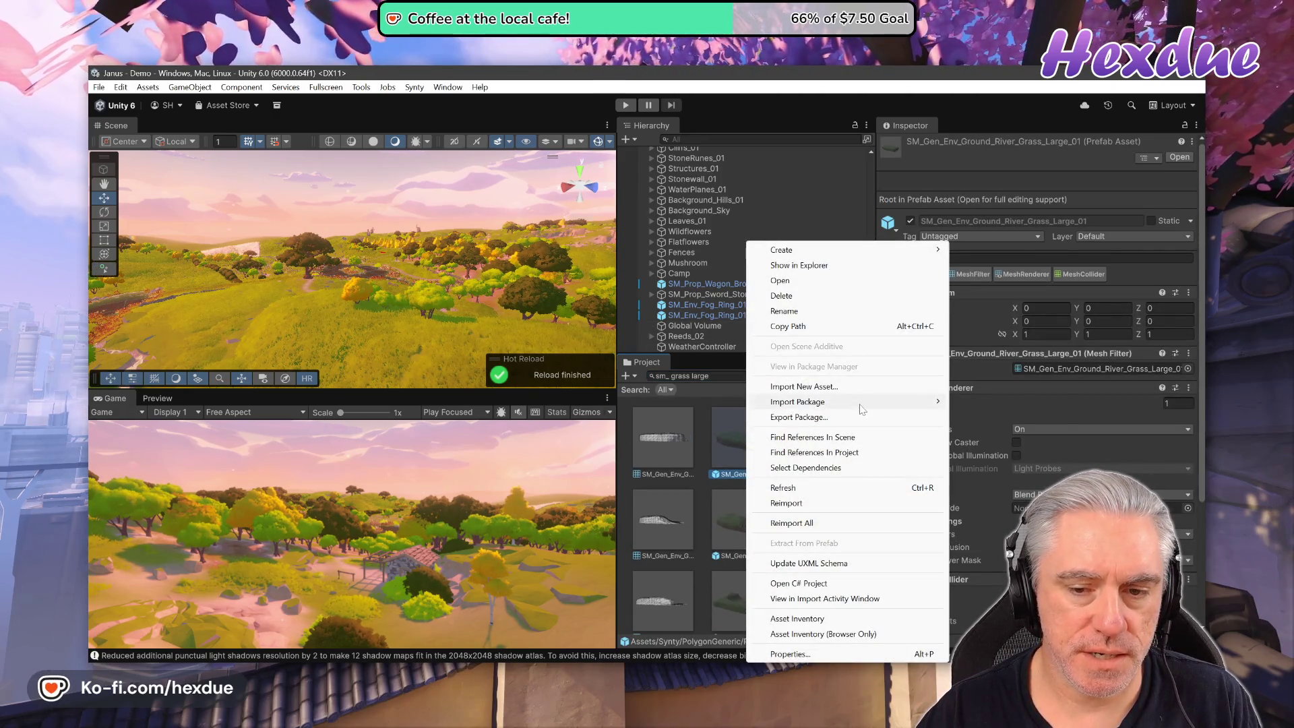
pyautogui.click(825, 437)
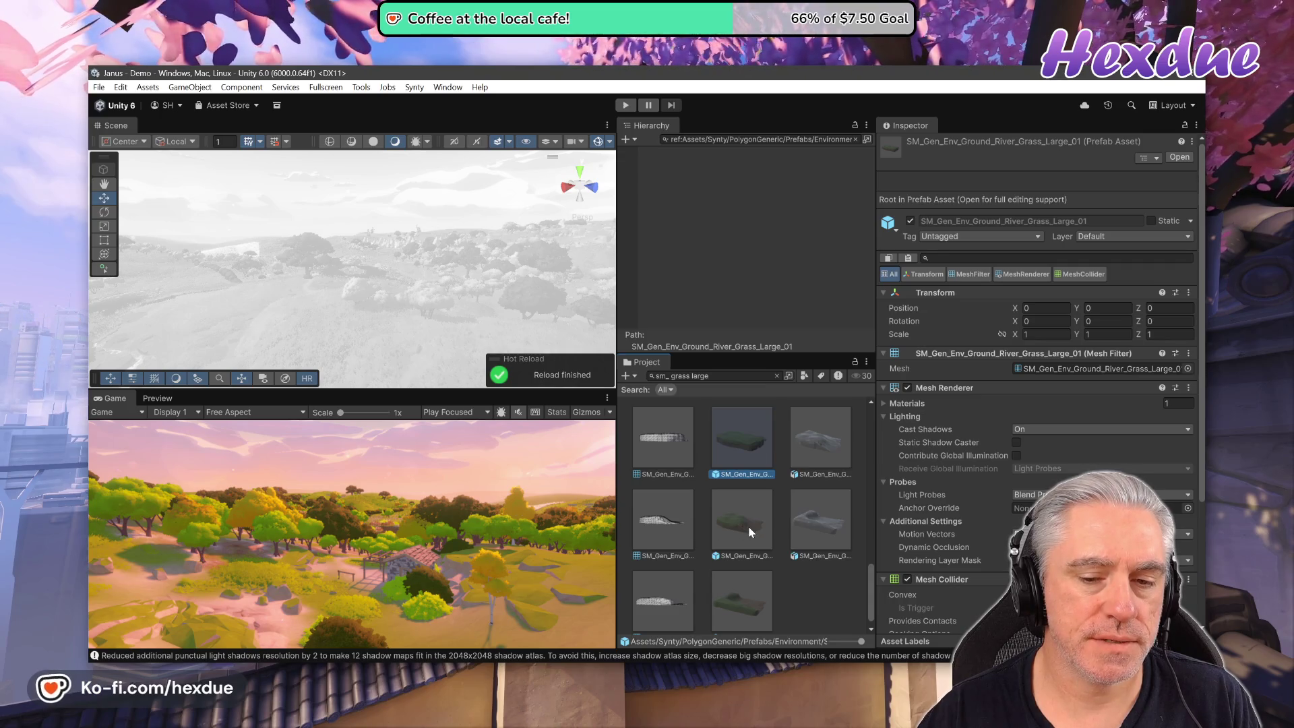
# Scroll the Project results, then switch to the Twitch channel in Chrome.
pyautogui.scroll(3, 749, 531)
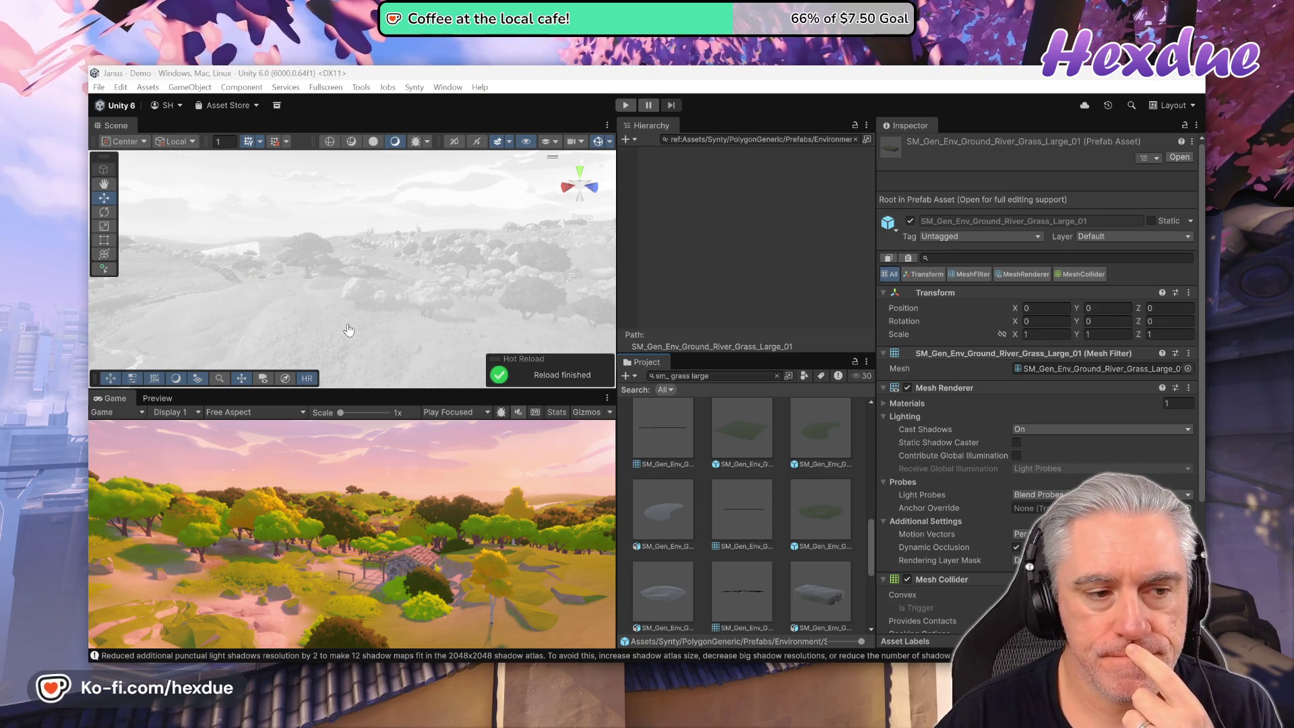
pyautogui.hotkey('alt', 'Tab')
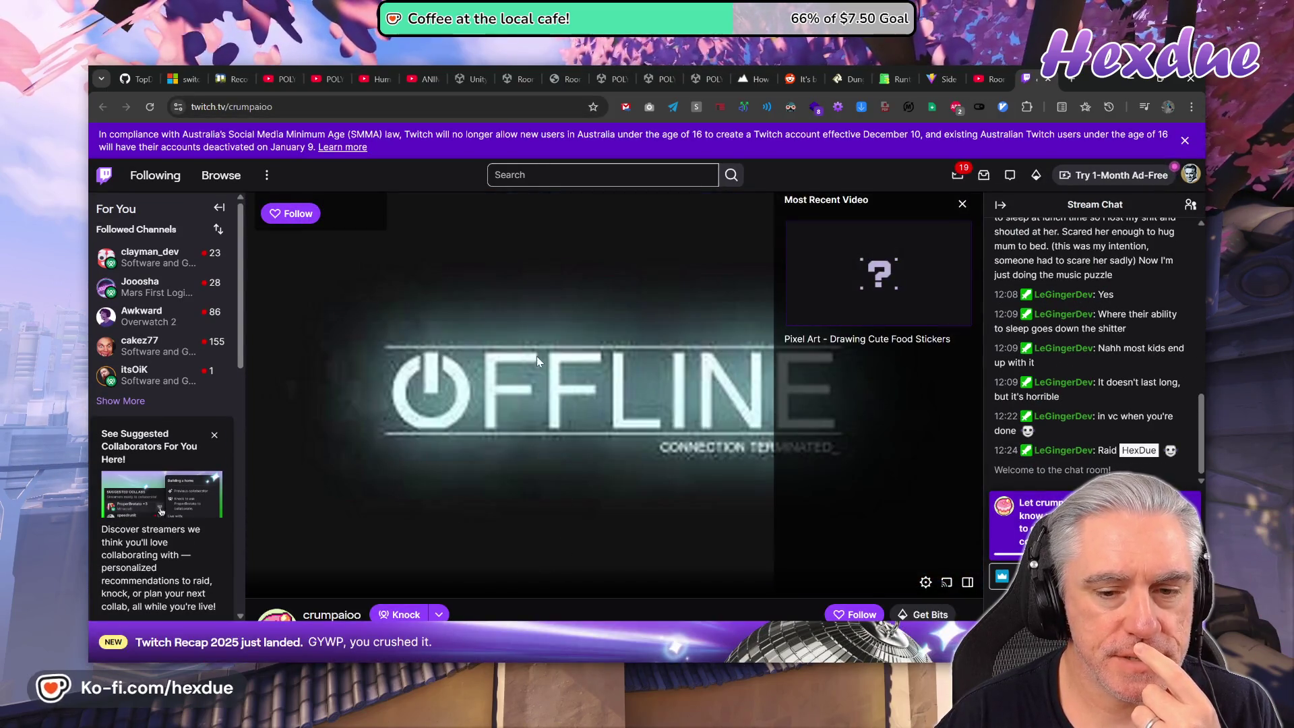
# Scroll down to the channel's About section, briefly check Unity, and open a new browser tab.
pyautogui.scroll(-5, 493, 534)
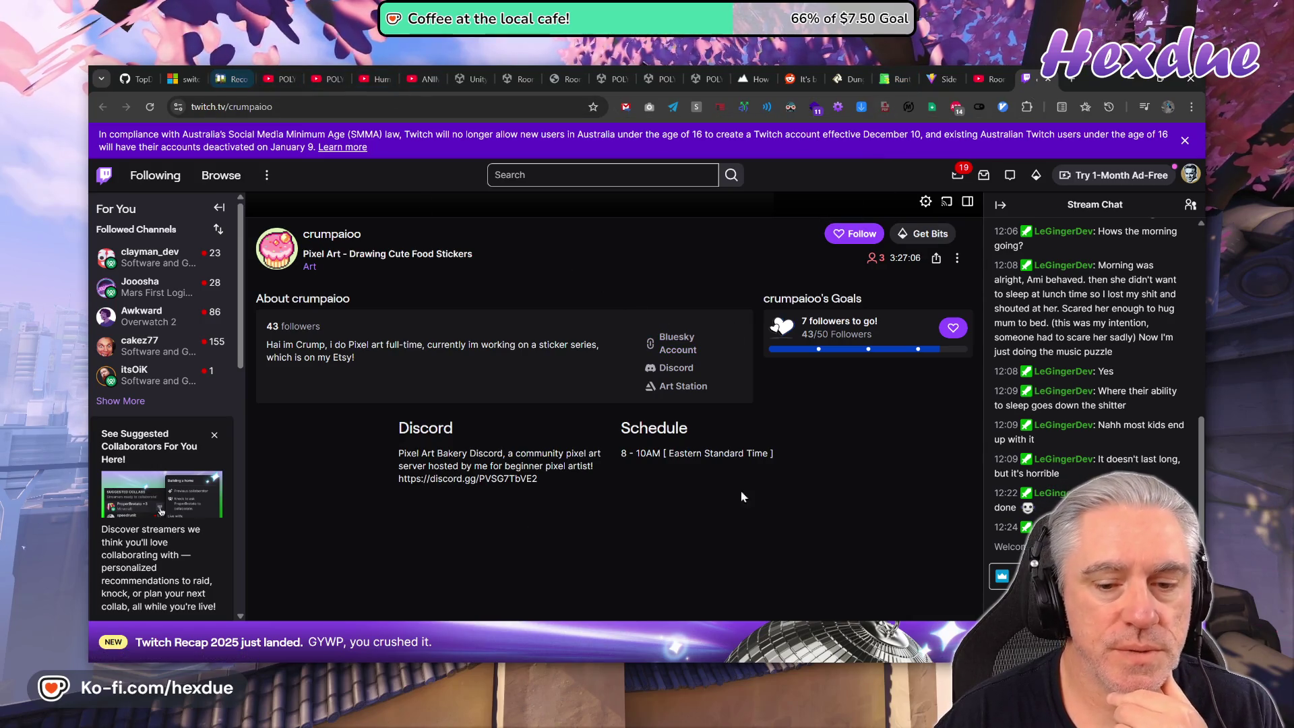
pyautogui.hotkey('alt', 'Tab')
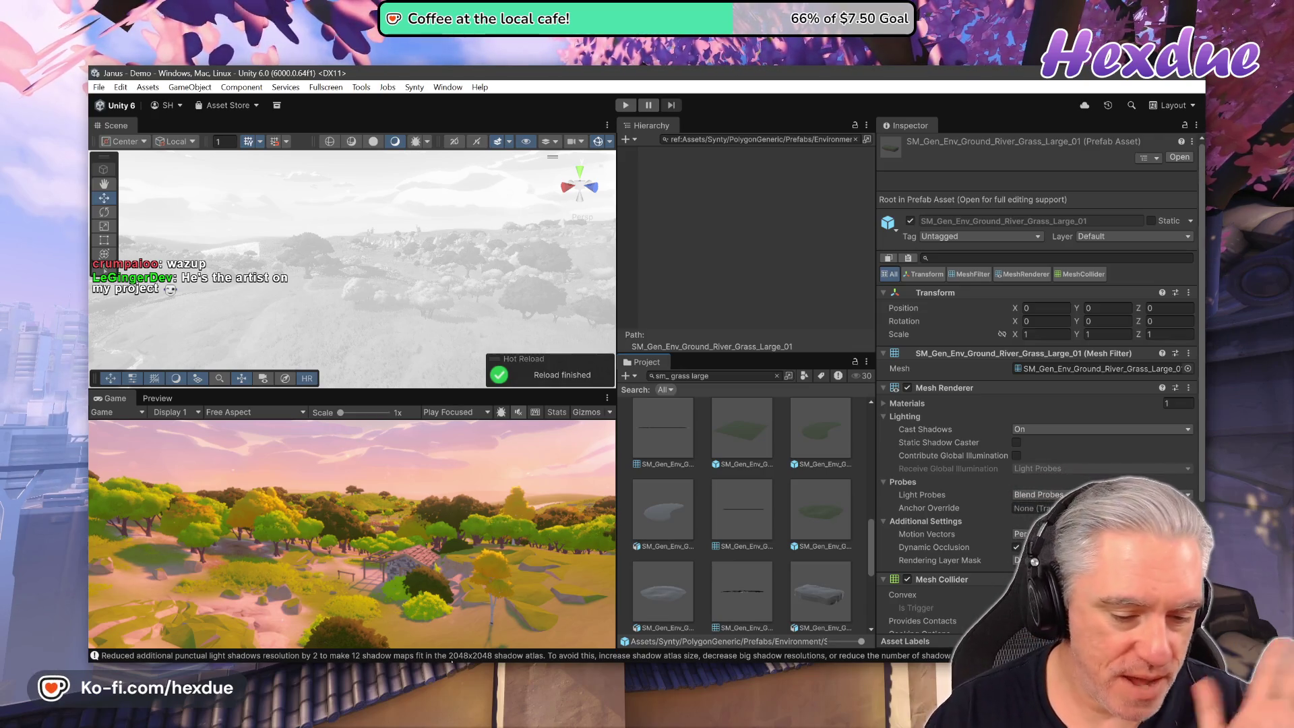
pyautogui.hotkey('alt', 'Tab')
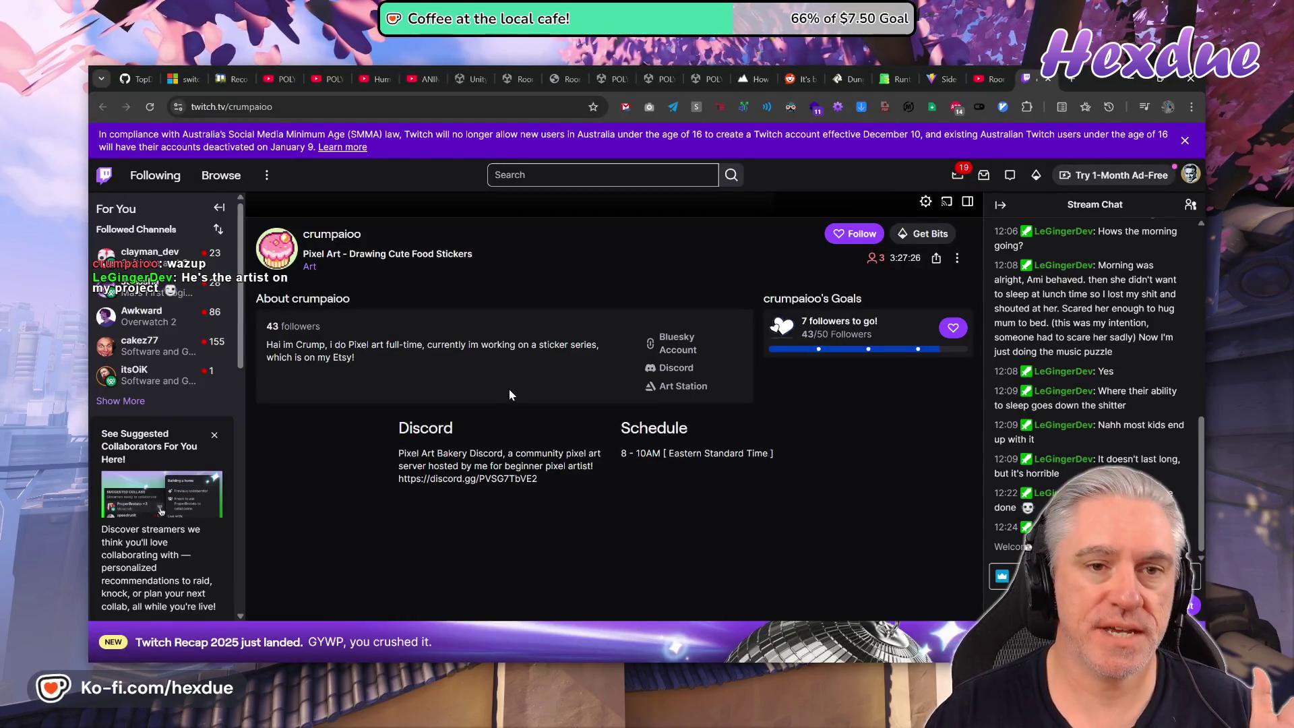
pyautogui.click(1071, 79)
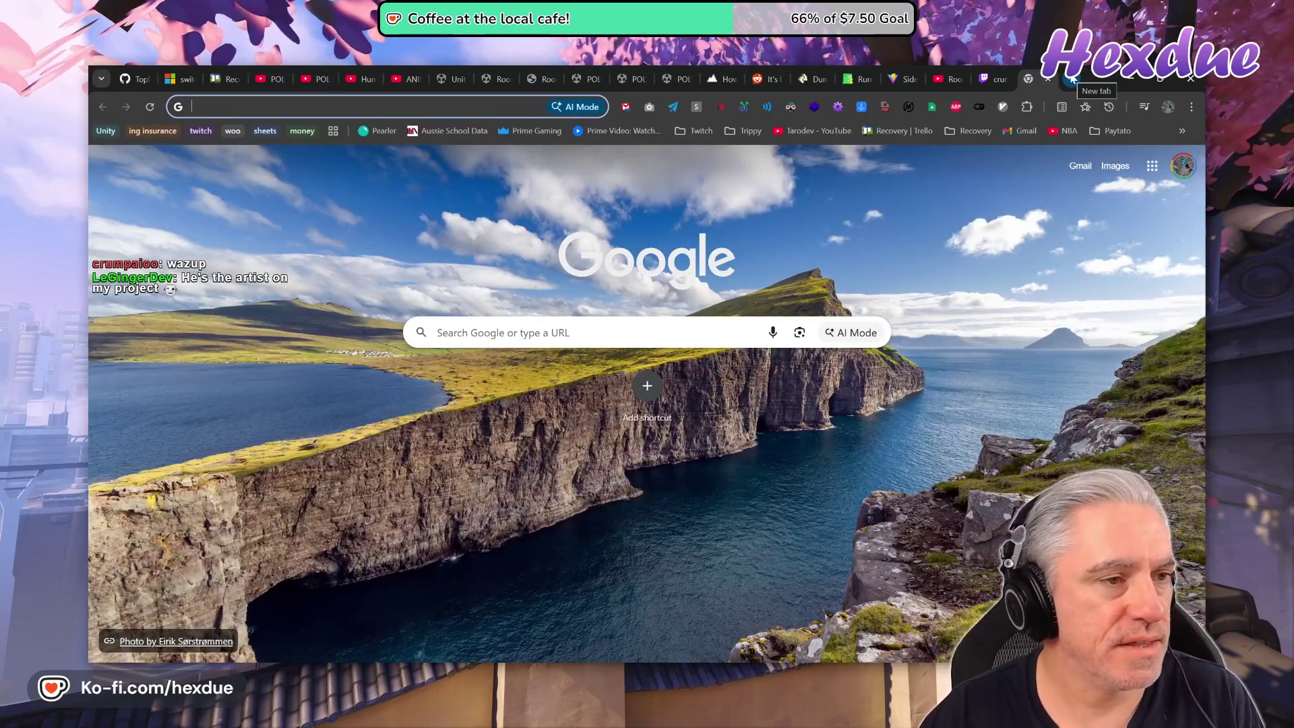
# Search Google for steam and go from the Steam store result to its sign-in page.
pyautogui.write('stream Manager')
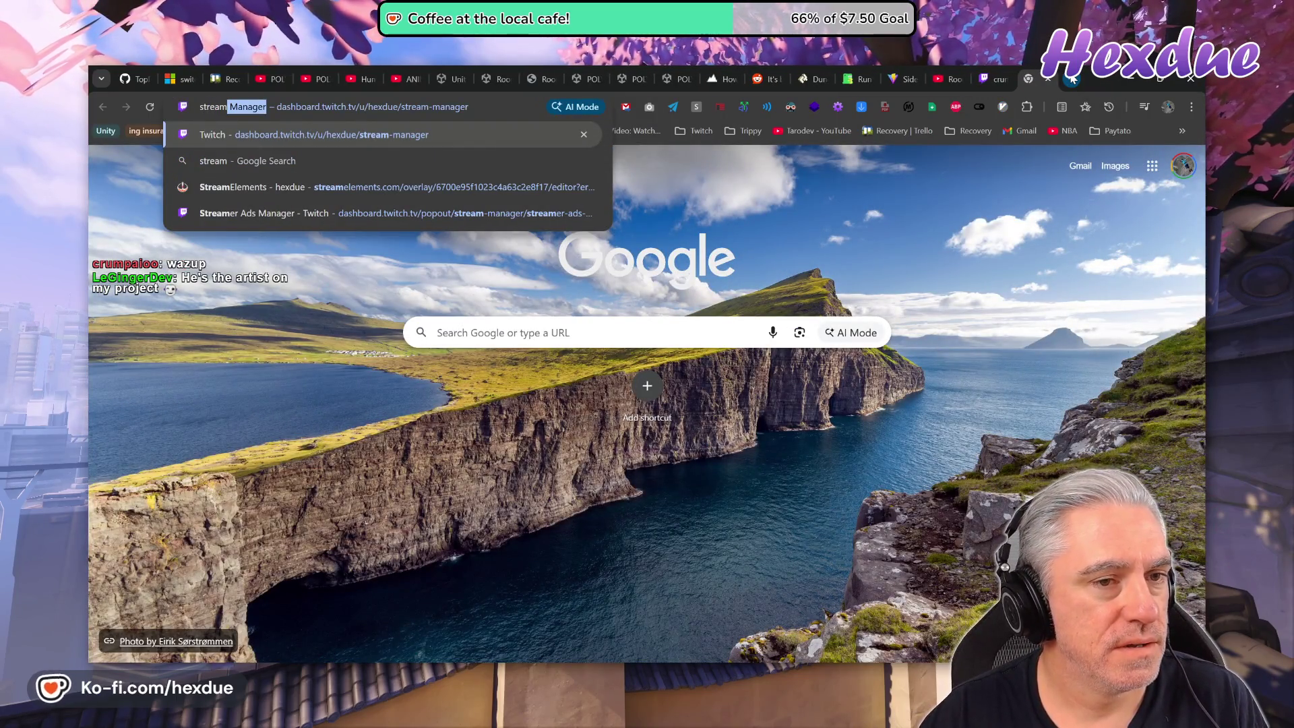
pyautogui.press('BackSpace')
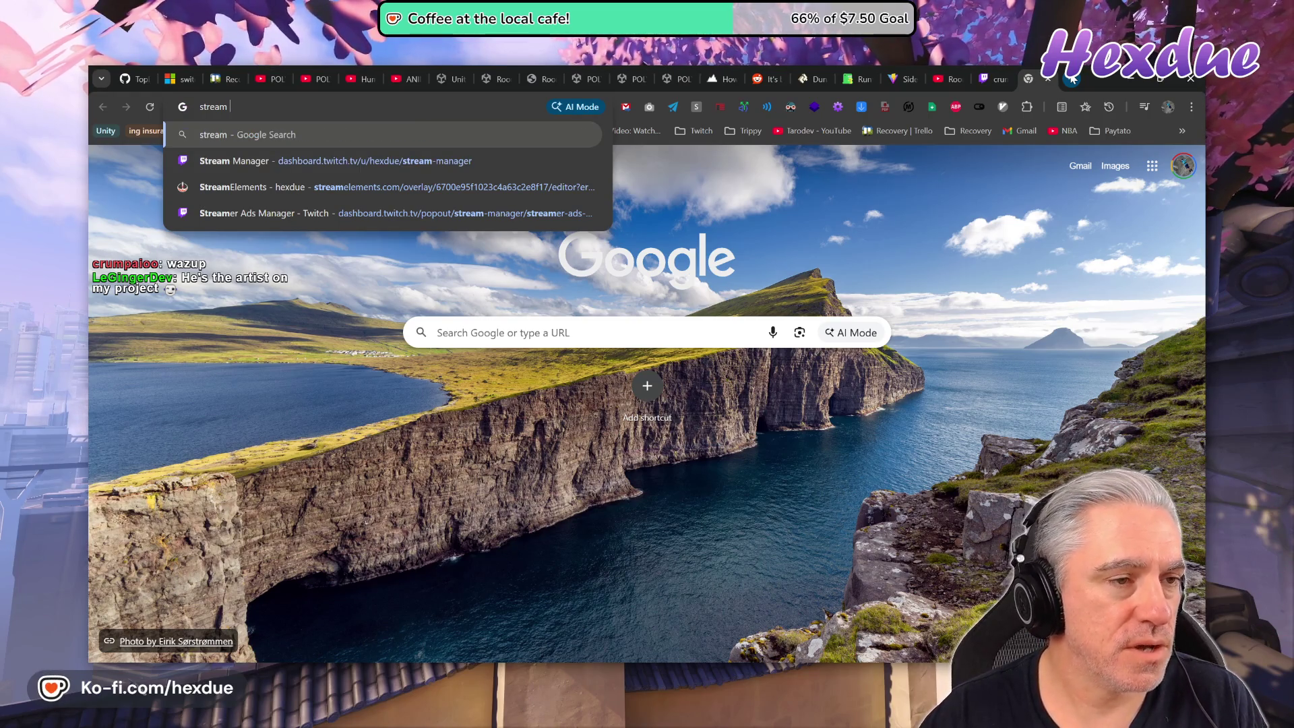
pyautogui.press('BackSpace')
pyautogui.press('BackSpace')
pyautogui.press('BackSpace')
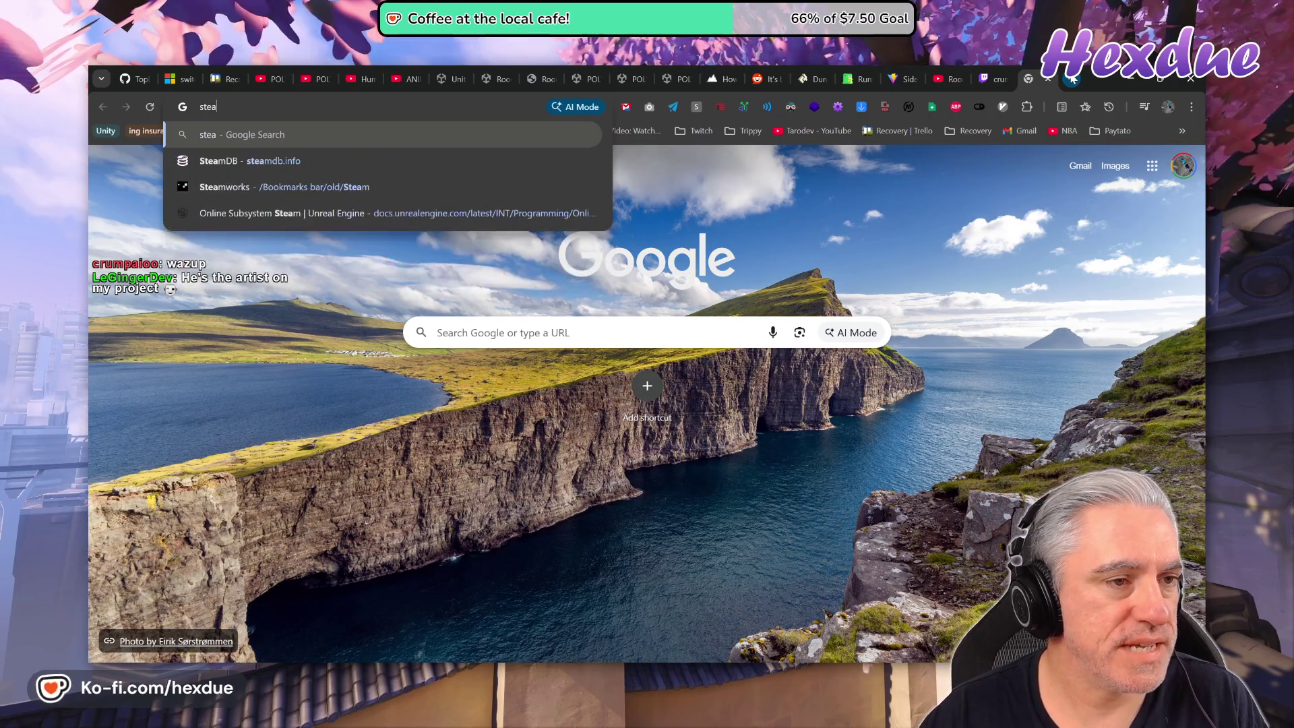
pyautogui.write('m')
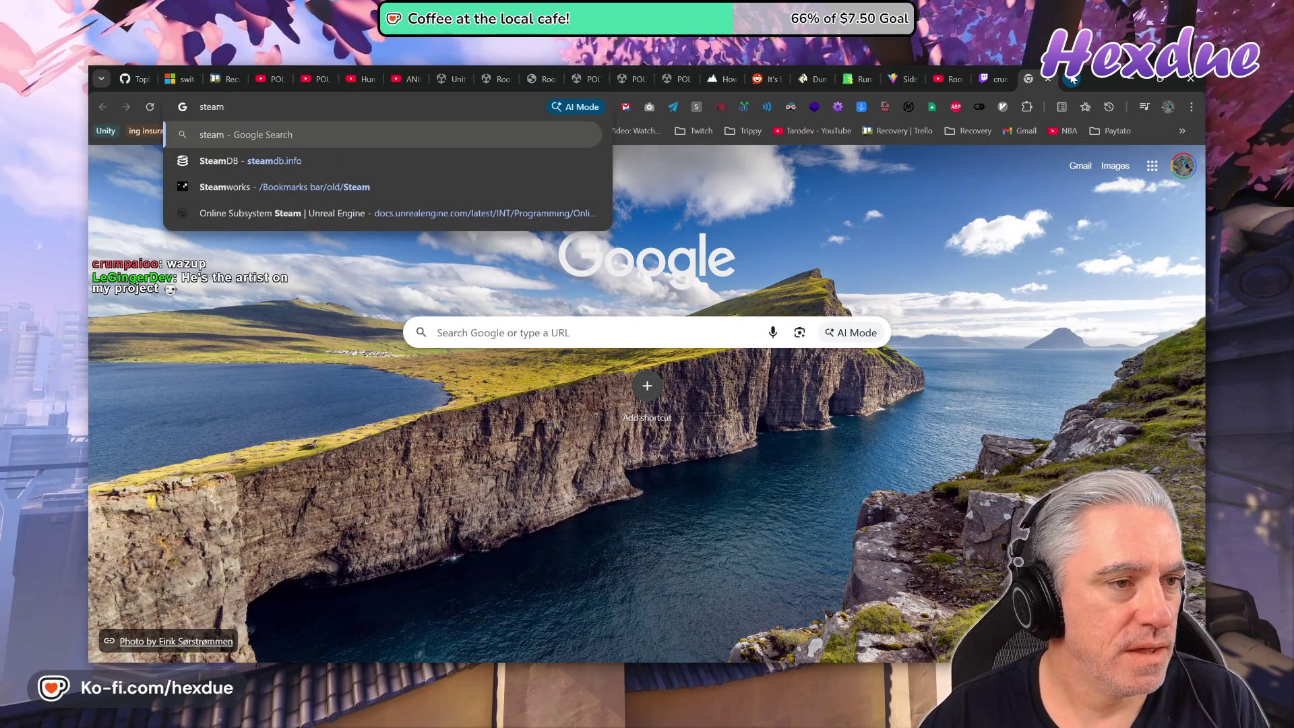
pyautogui.press('Return')
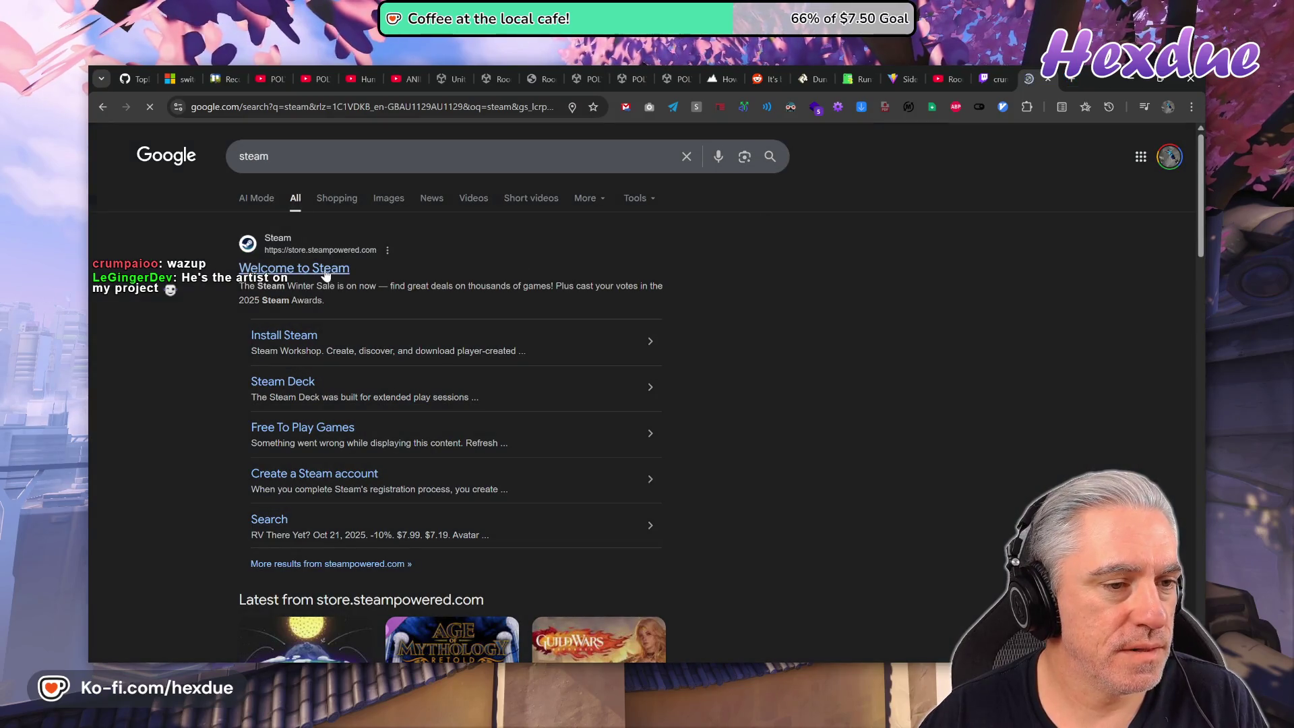
pyautogui.click(326, 269)
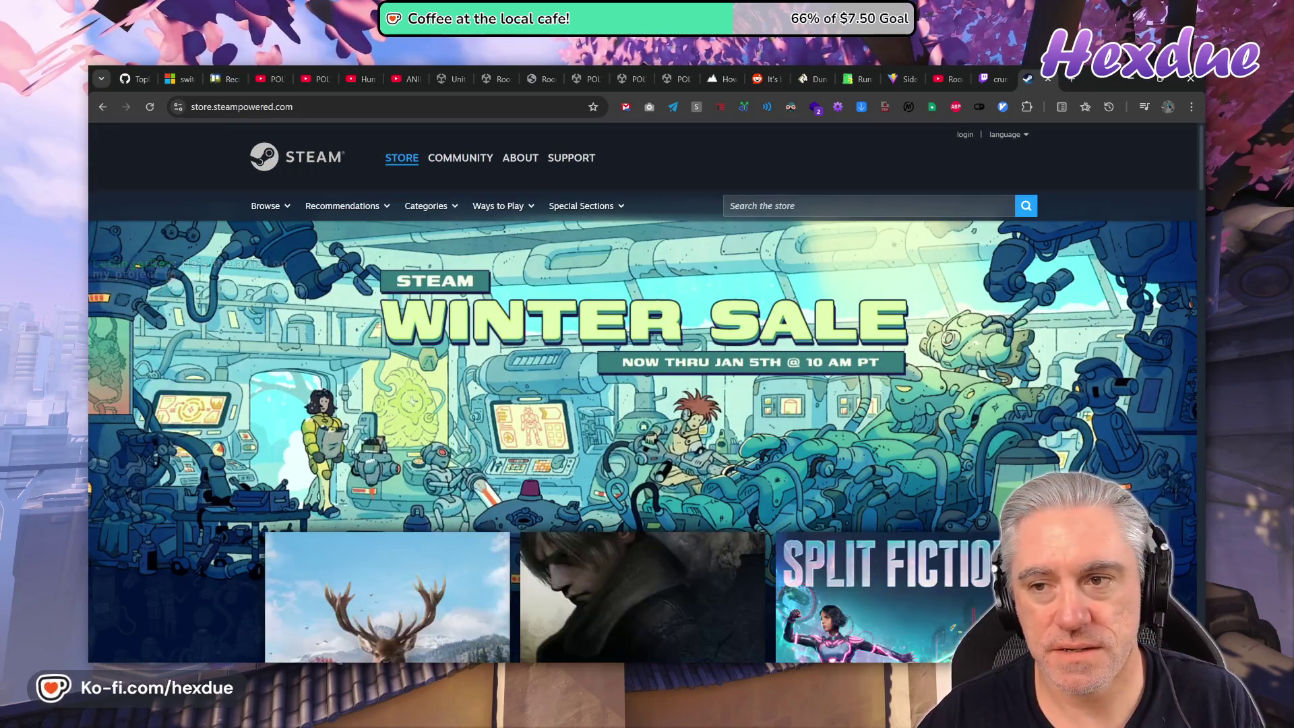
pyautogui.click(965, 134)
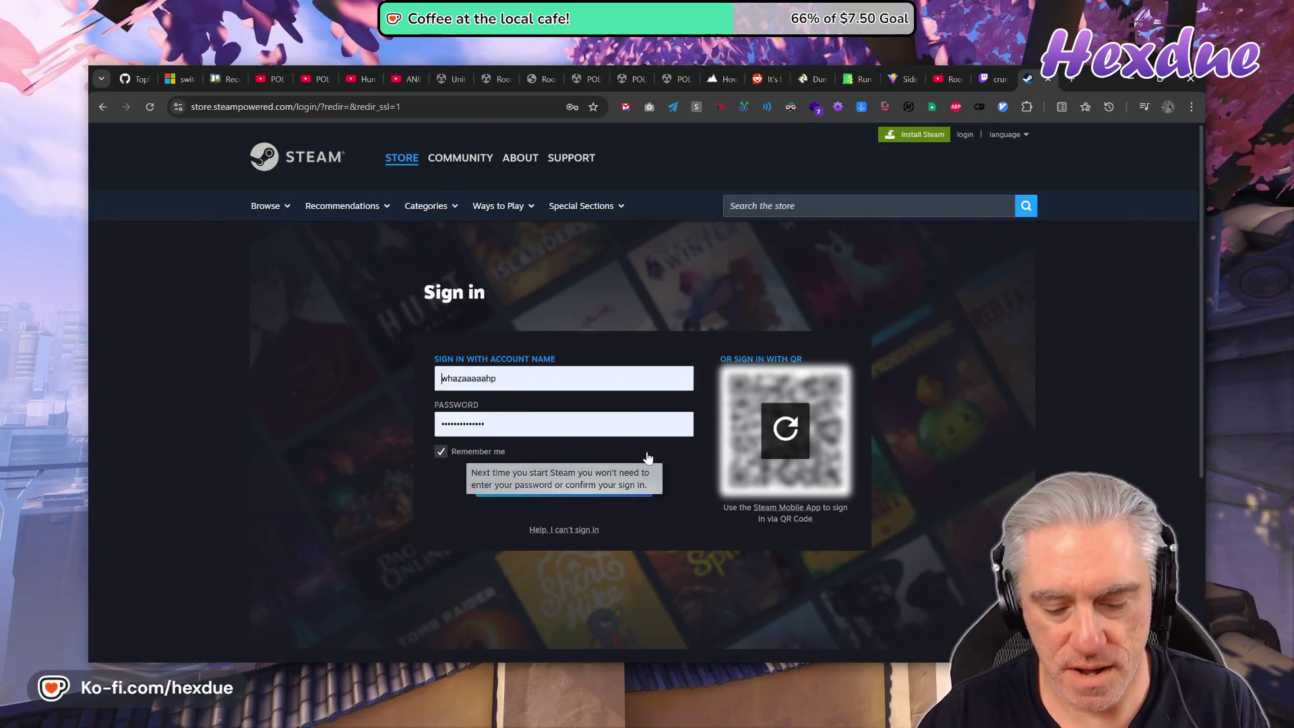
# Submit the Steam account sign-in.
pyautogui.click(566, 480)
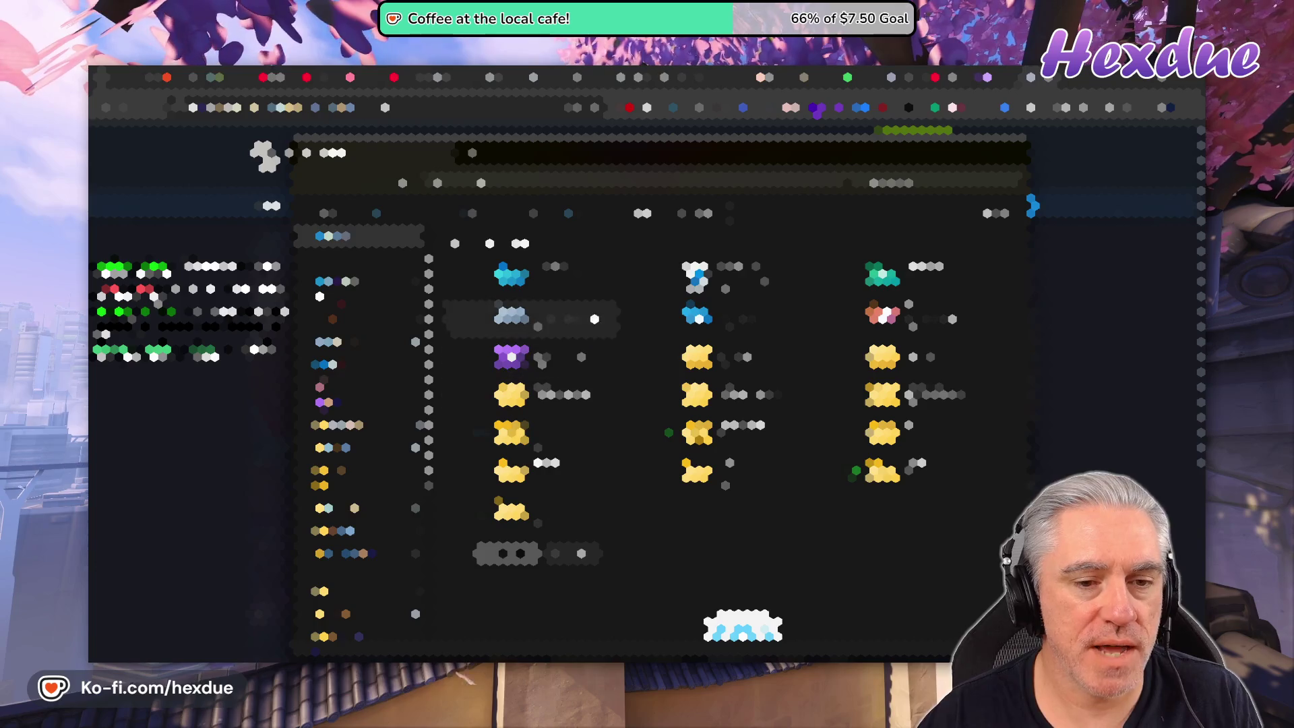
# Open the Downloads folder in File Explorer.
pyautogui.click(903, 272)
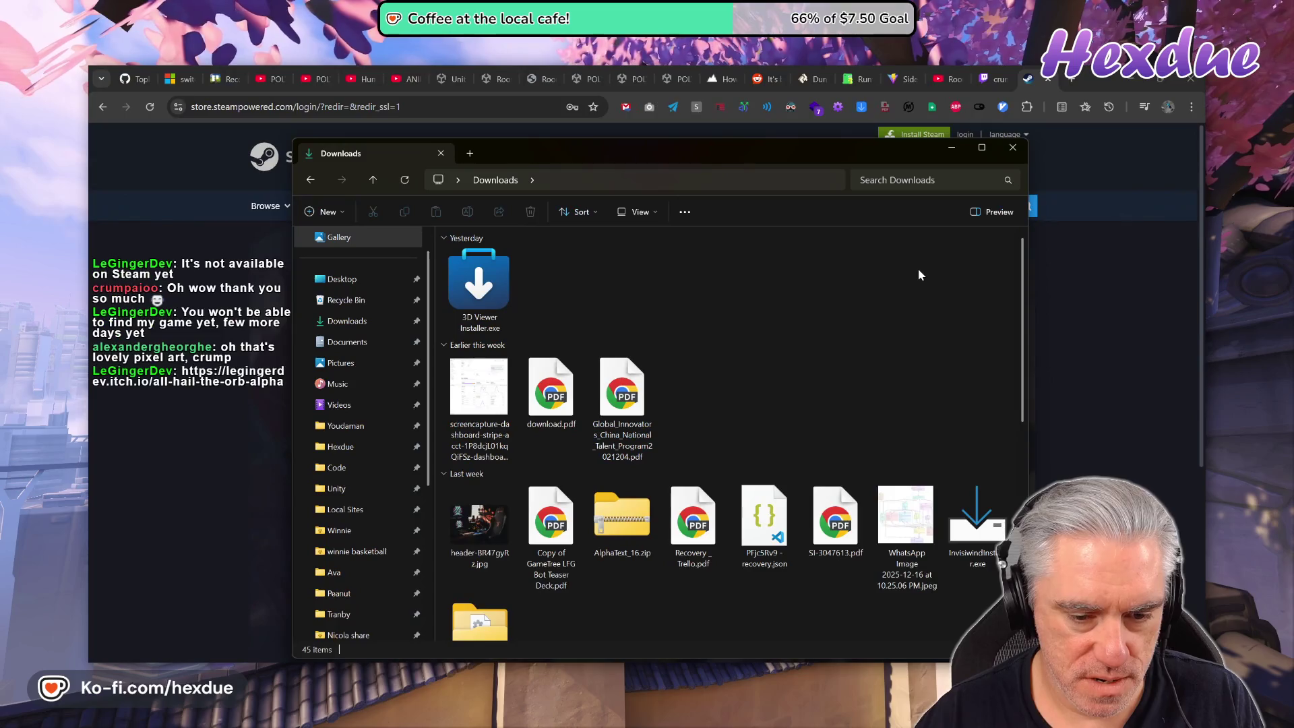
# Open the AlphaText_16 folder in Downloads and launch IdleCultists.exe.
pyautogui.scroll(-5, 828, 449)
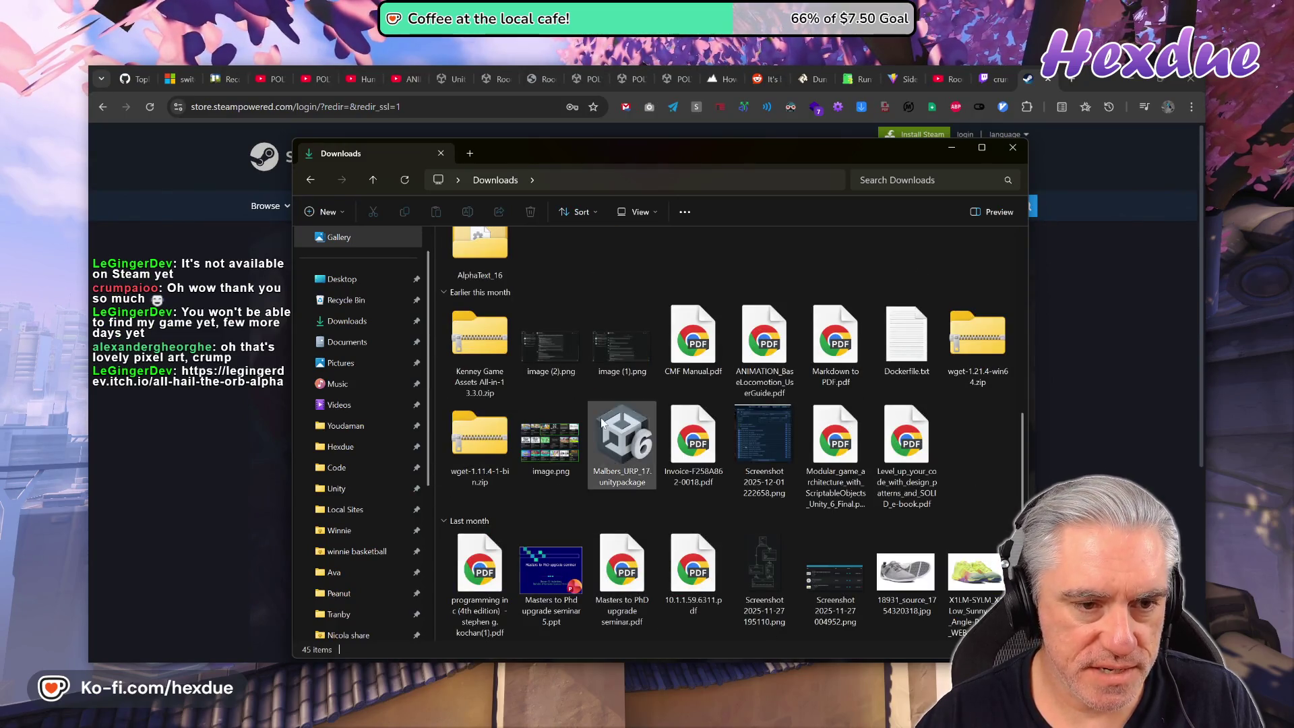
pyautogui.scroll(2, 509, 383)
pyautogui.doubleClick(494, 389)
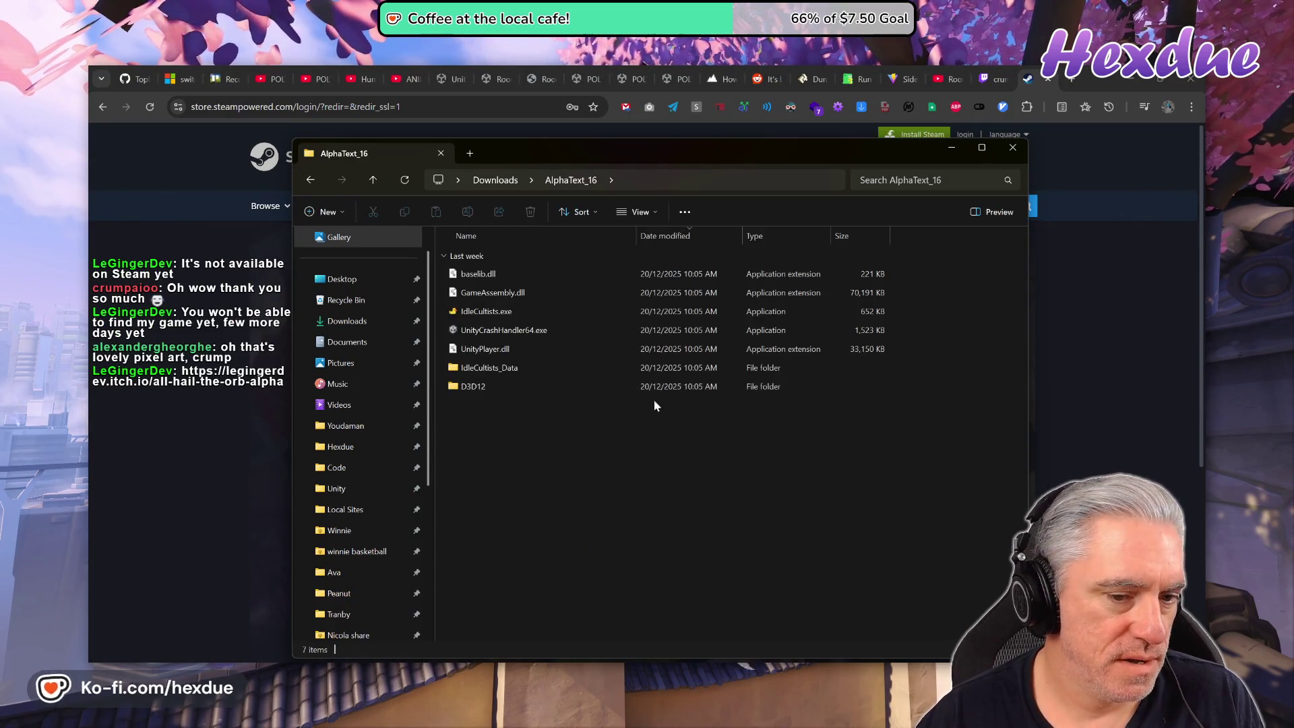
pyautogui.doubleClick(490, 313)
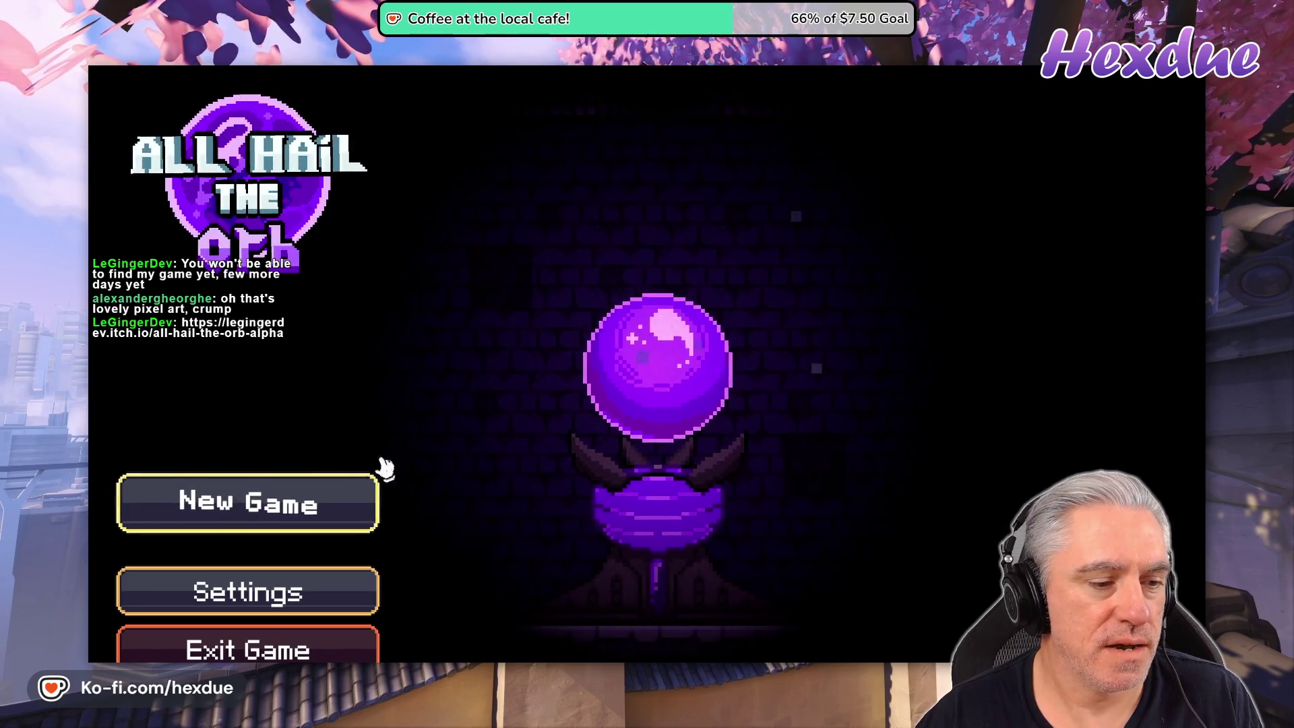
# Choose New Game on the All Hail the Orb title screen to begin the intro.
pyautogui.click(316, 503)
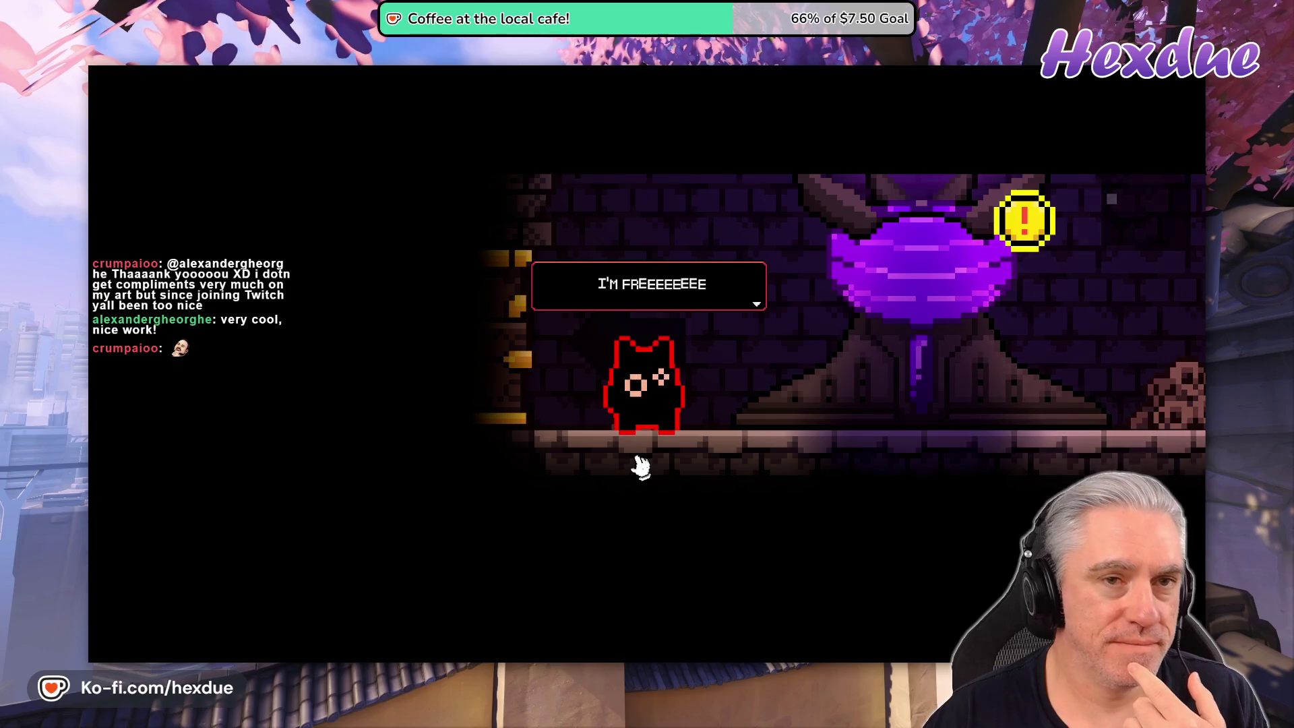
# Advance through all lines of the cat's opening dialogue.
pyautogui.click(706, 315)
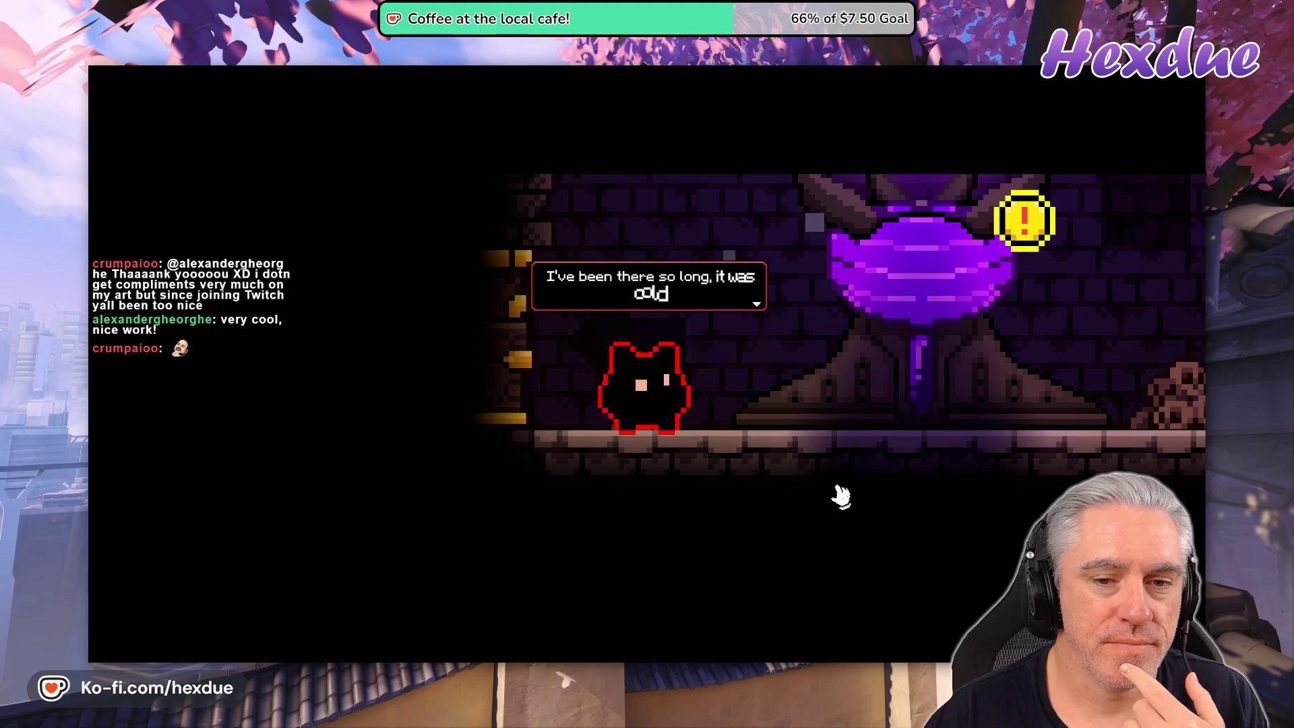
pyautogui.click(719, 312)
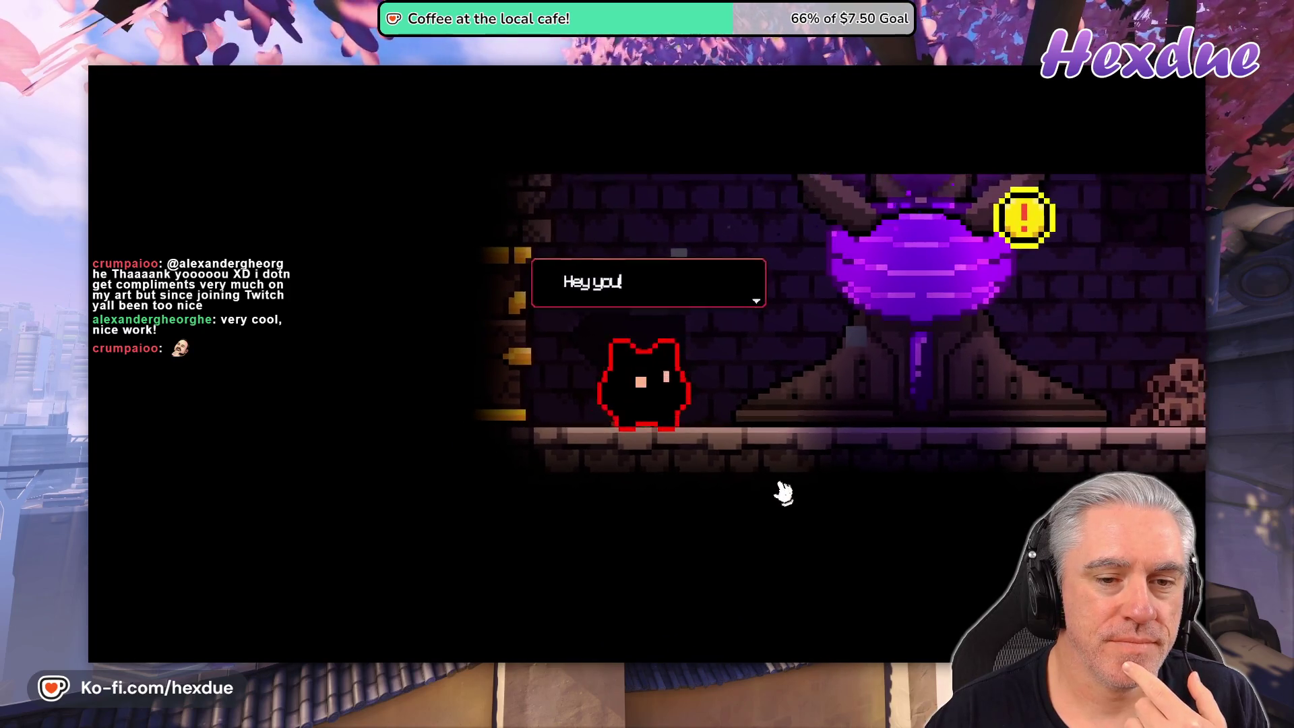
pyautogui.click(704, 308)
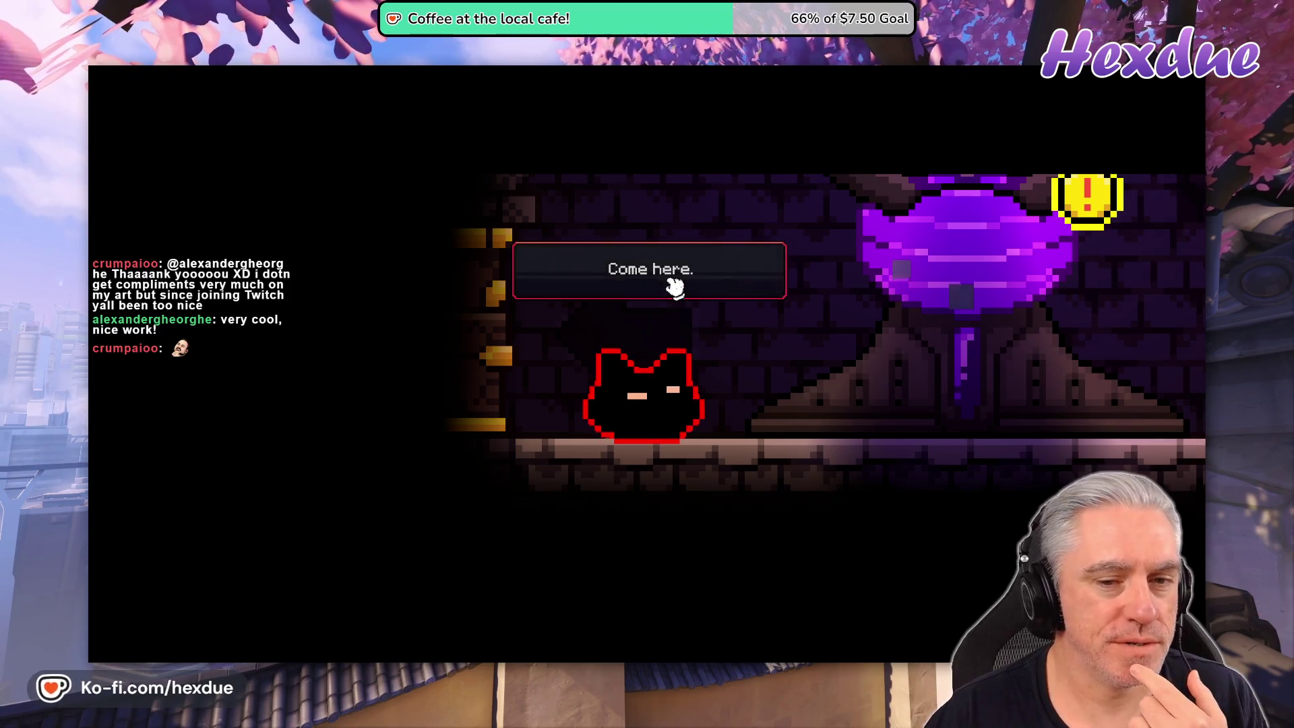
pyautogui.click(674, 282)
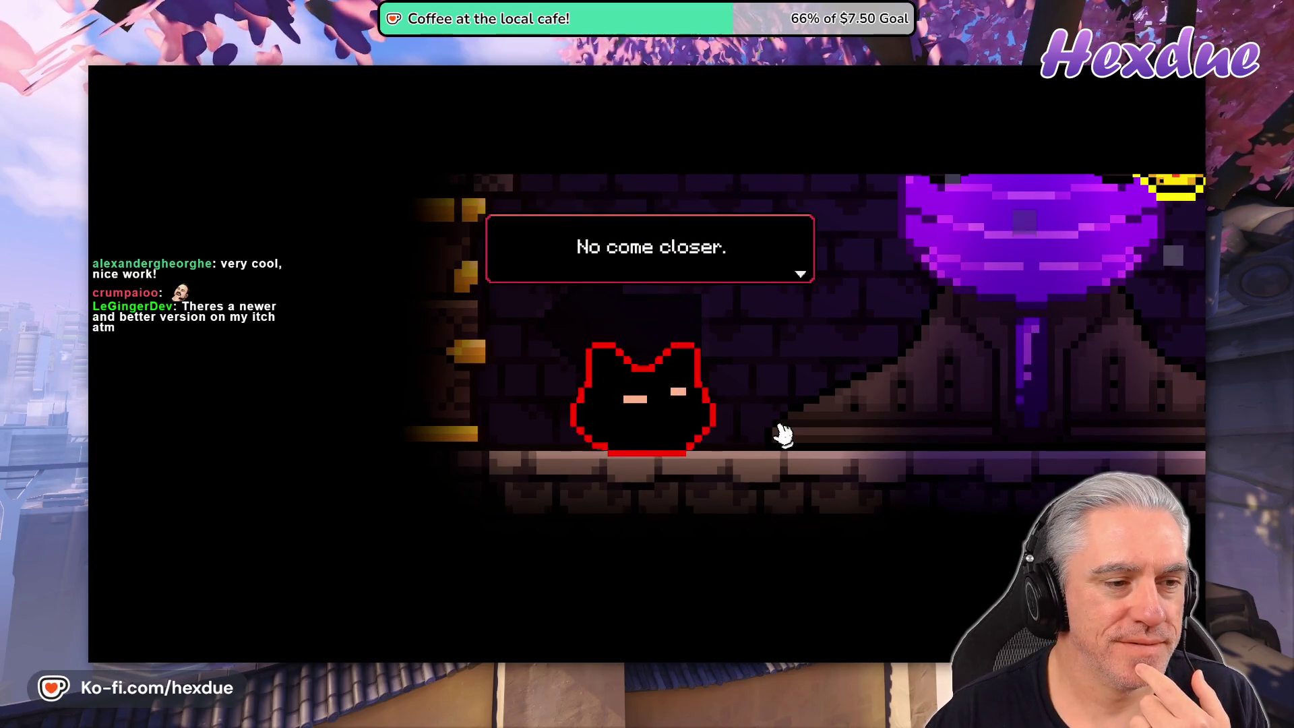
pyautogui.click(637, 248)
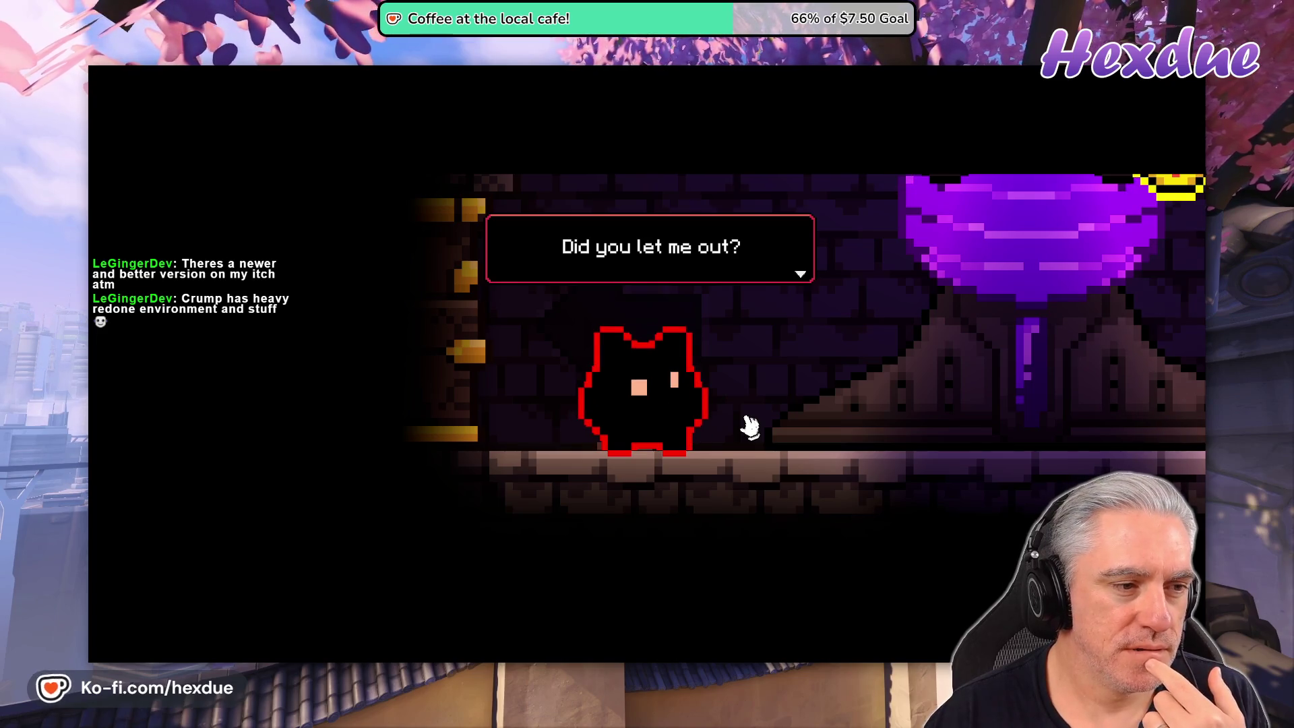
pyautogui.click(635, 259)
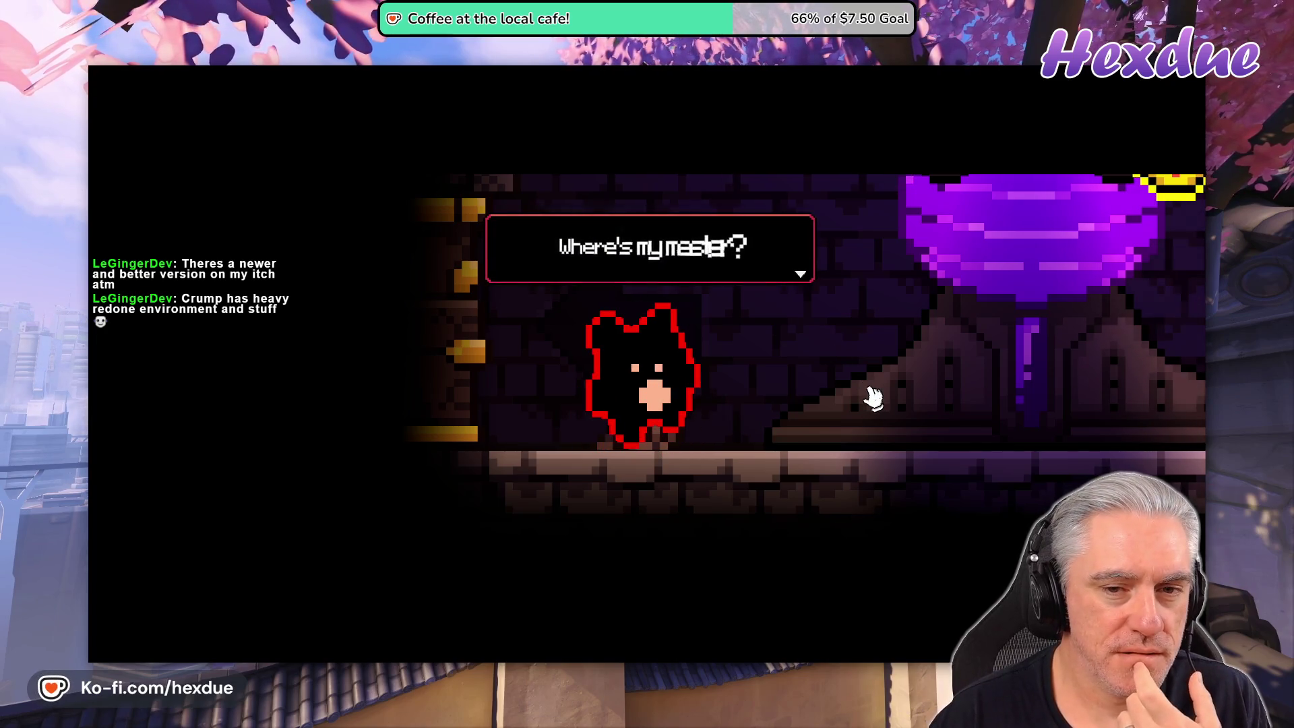
pyautogui.click(669, 257)
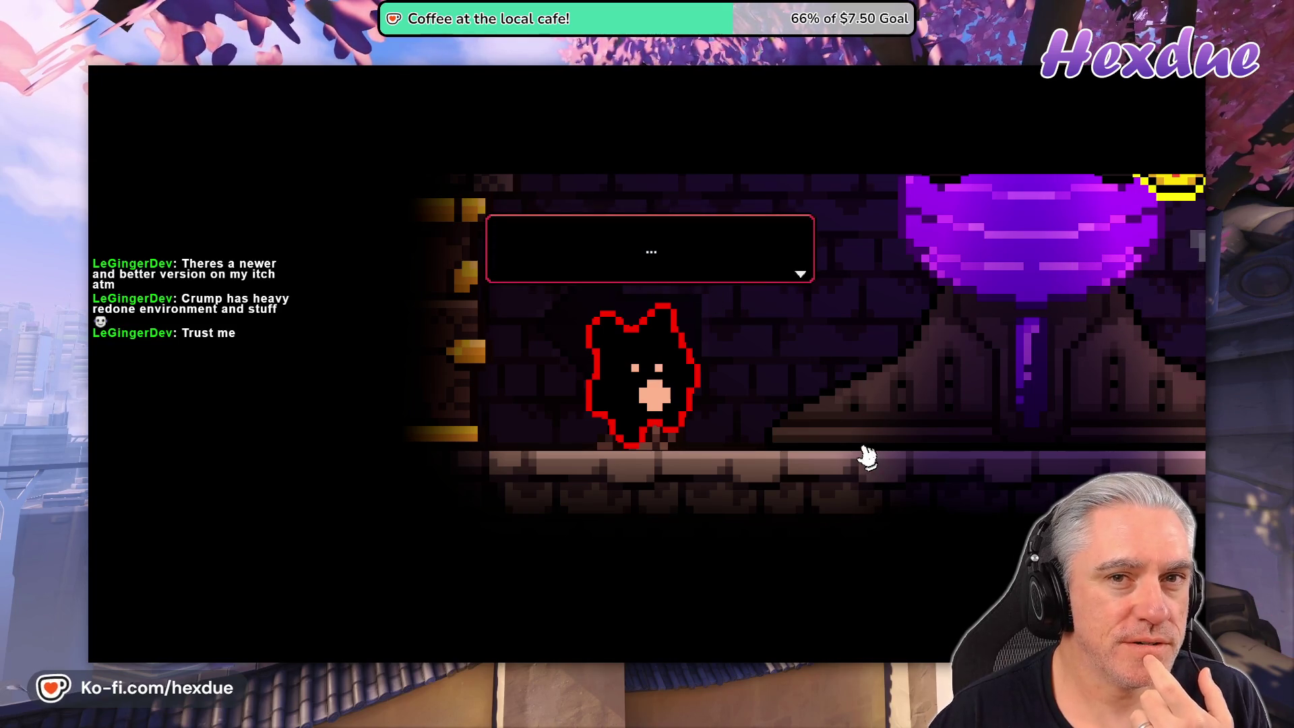
pyautogui.click(679, 269)
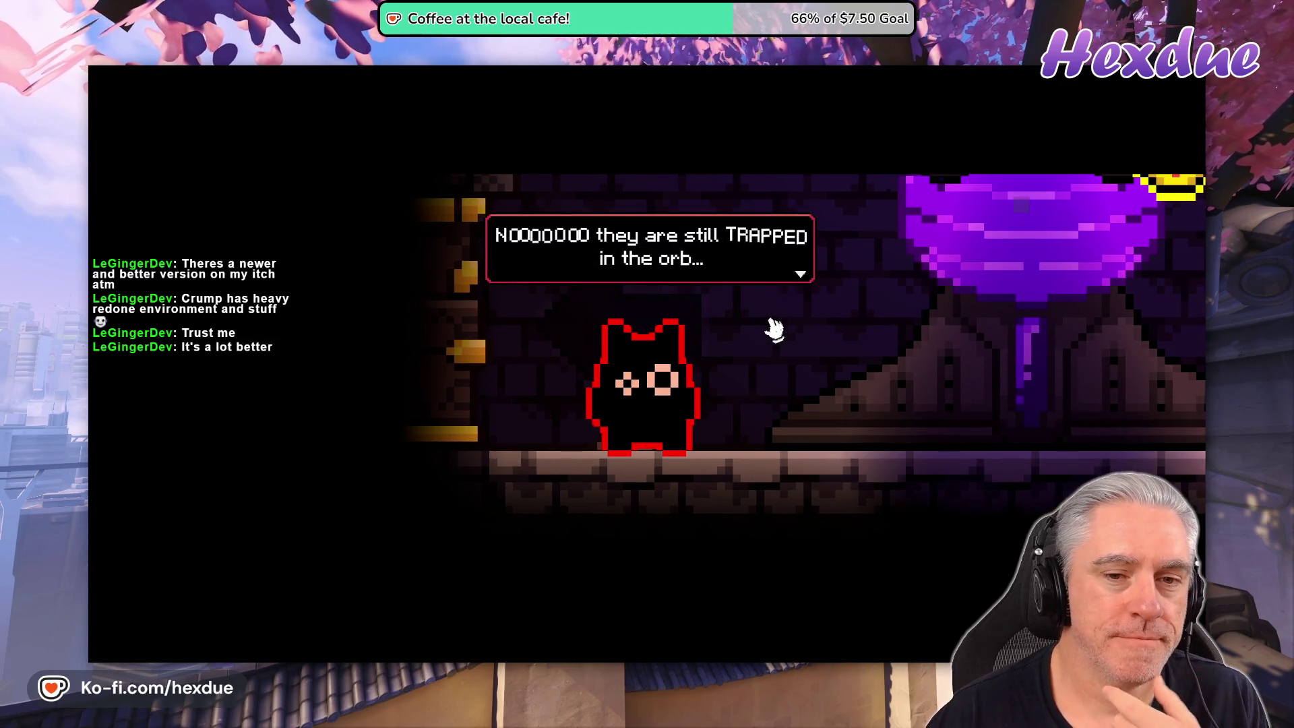
pyautogui.click(673, 260)
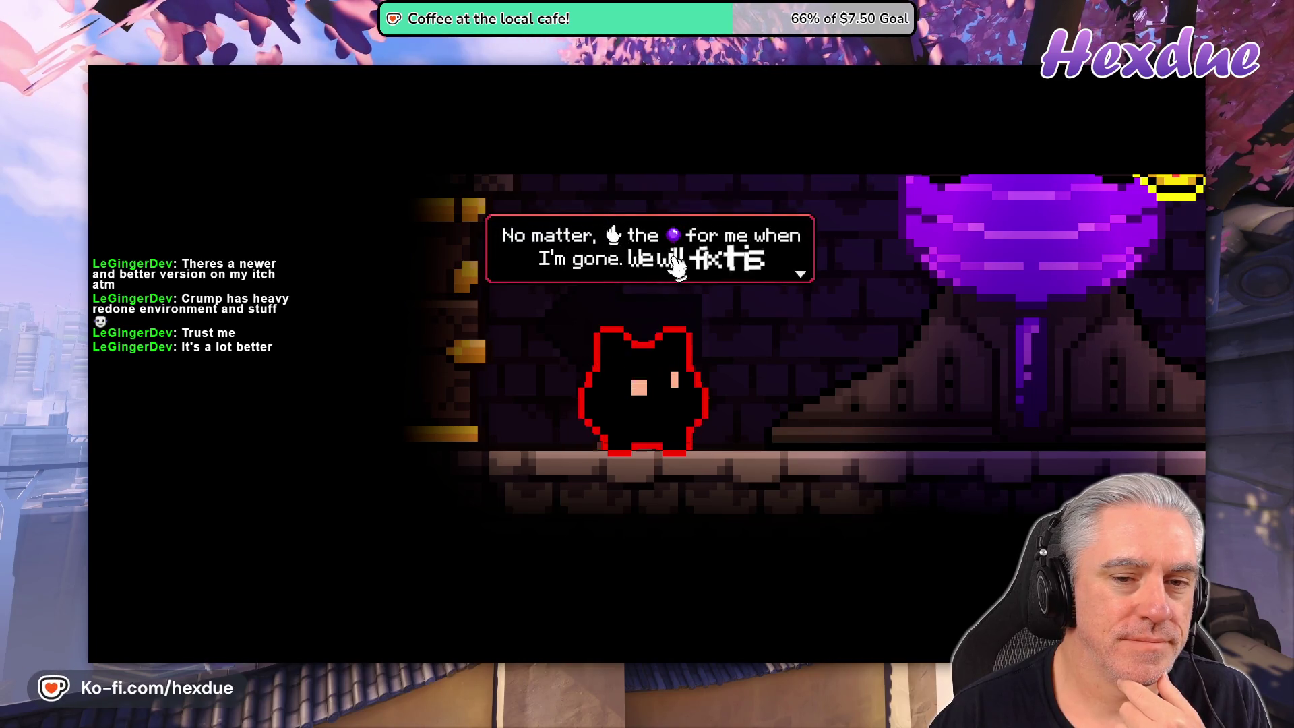
pyautogui.click(669, 254)
# Quit the game via Settings, Back to Main Menu, Exit Game and Yes.
pyautogui.press('Escape')
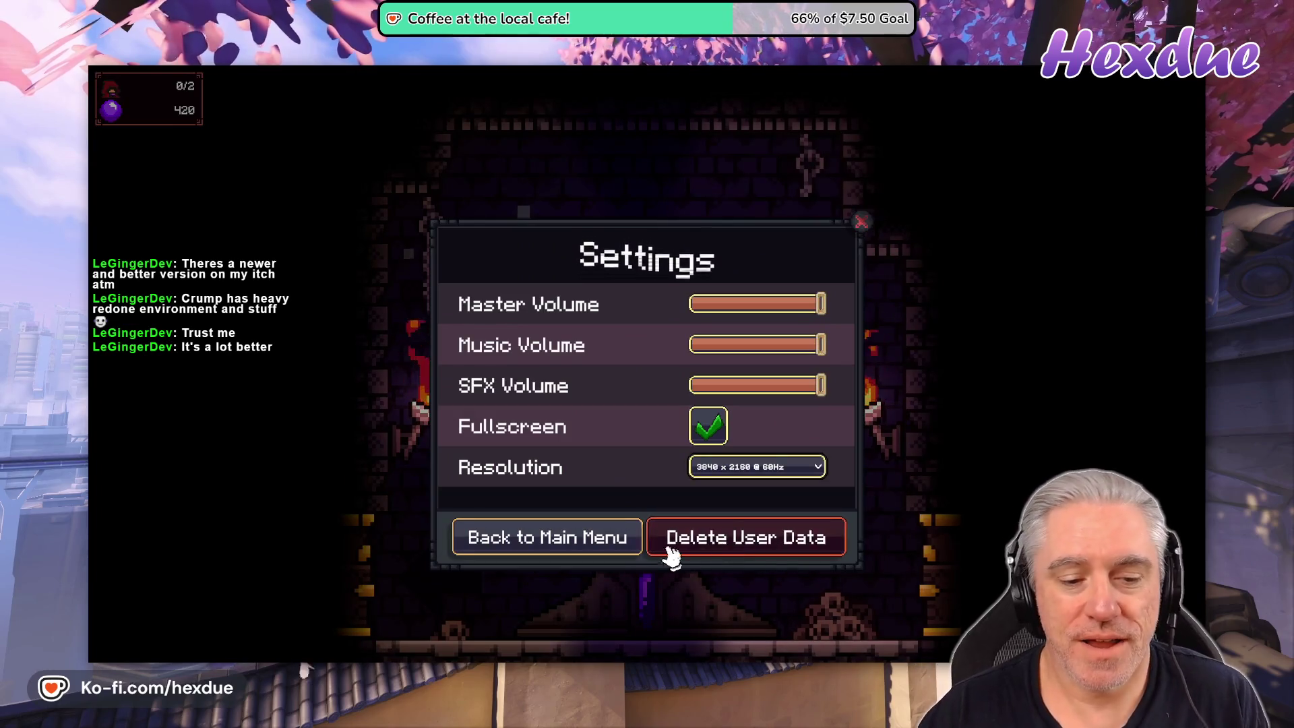
pyautogui.click(630, 543)
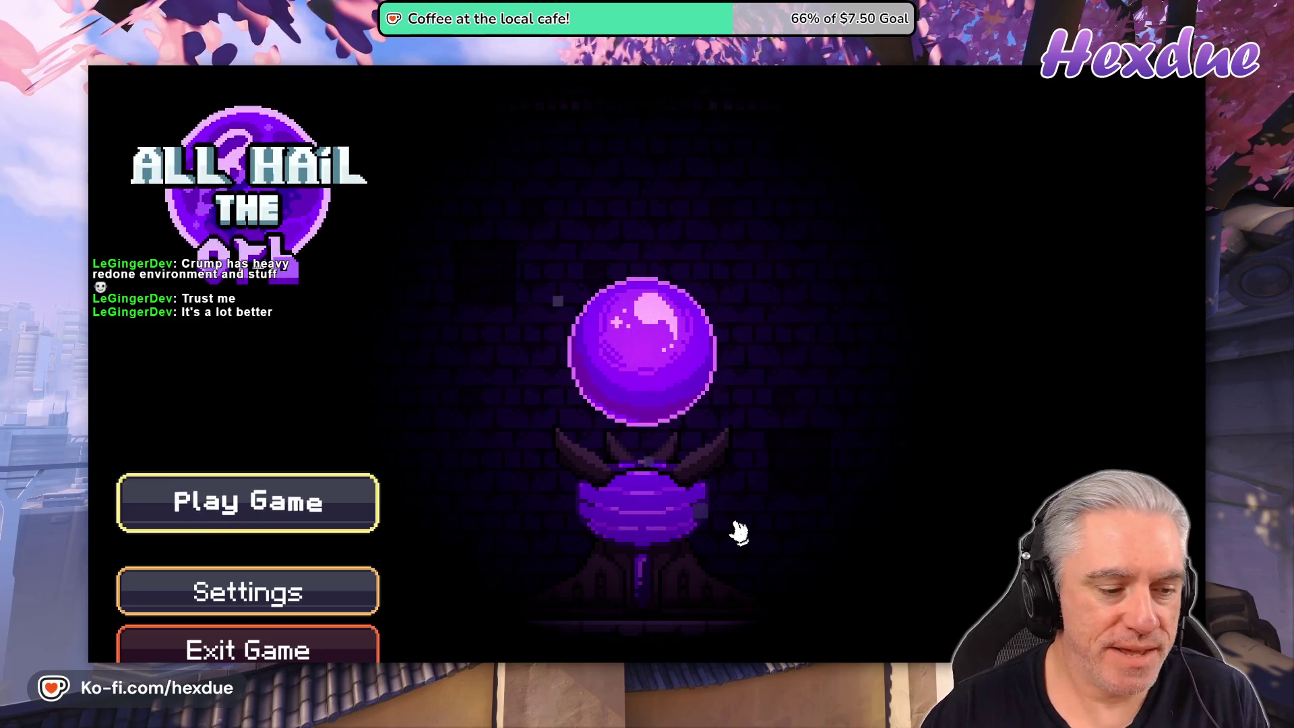
pyautogui.click(248, 647)
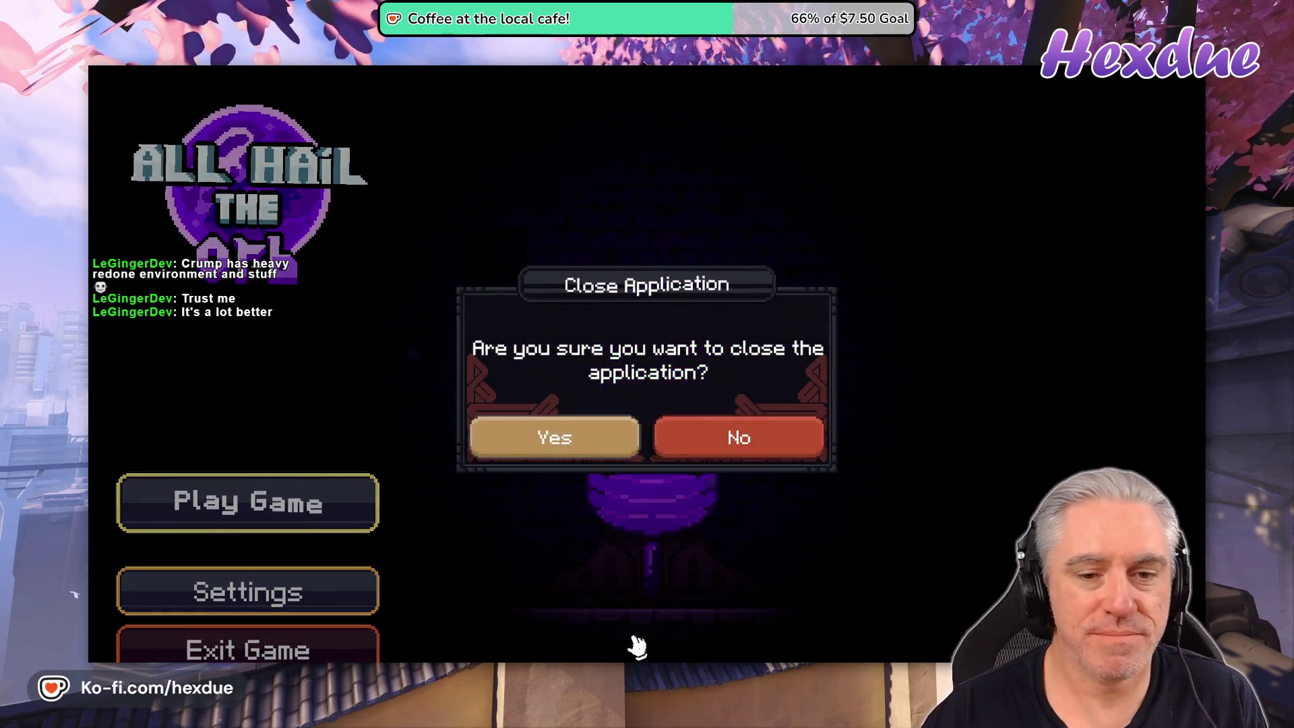
pyautogui.click(573, 458)
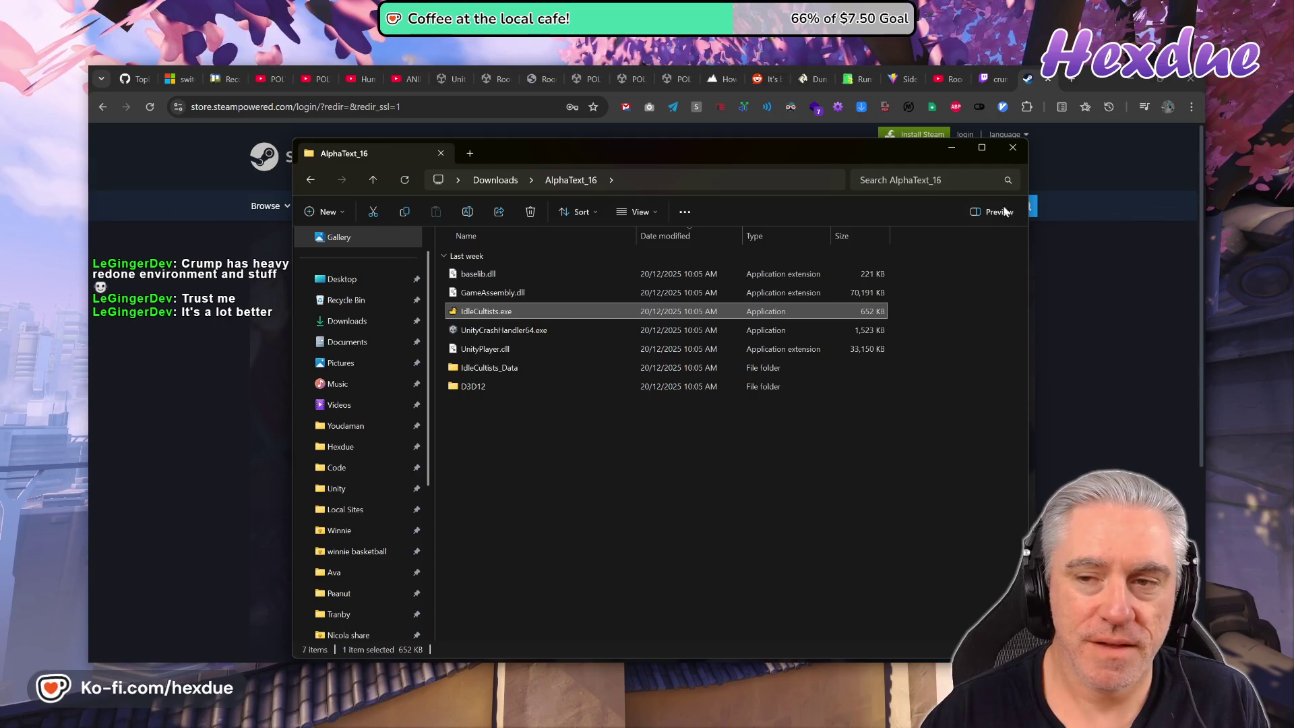
# Download the AlphaTest_18 build free from itch.io, skipping payment, then open File Explorer.
pyautogui.click(1012, 147)
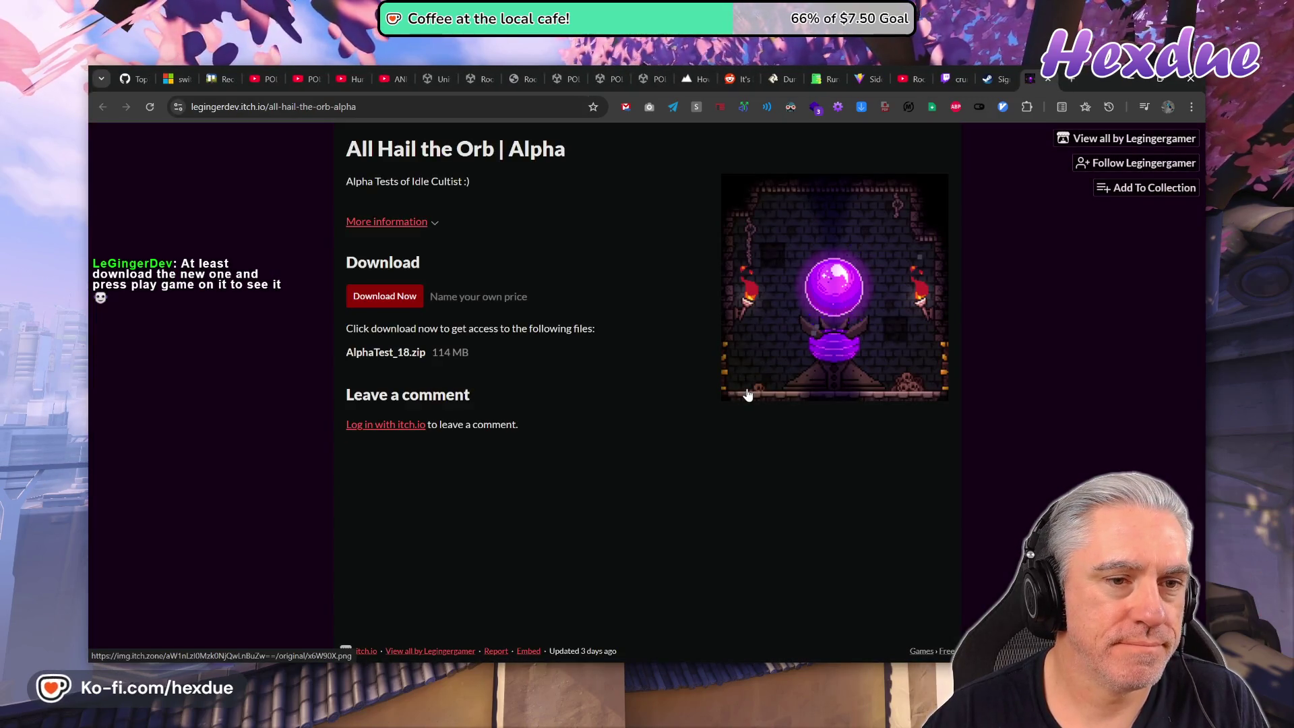
pyautogui.click(364, 302)
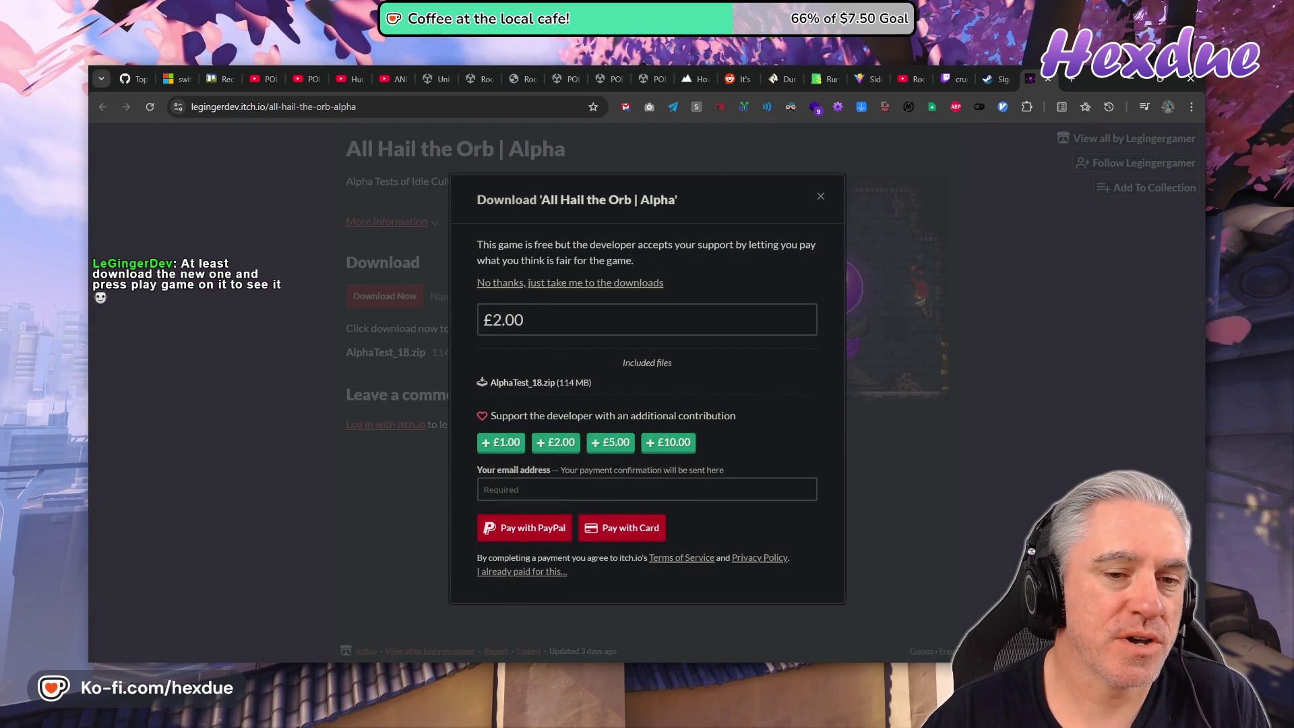
pyautogui.click(540, 284)
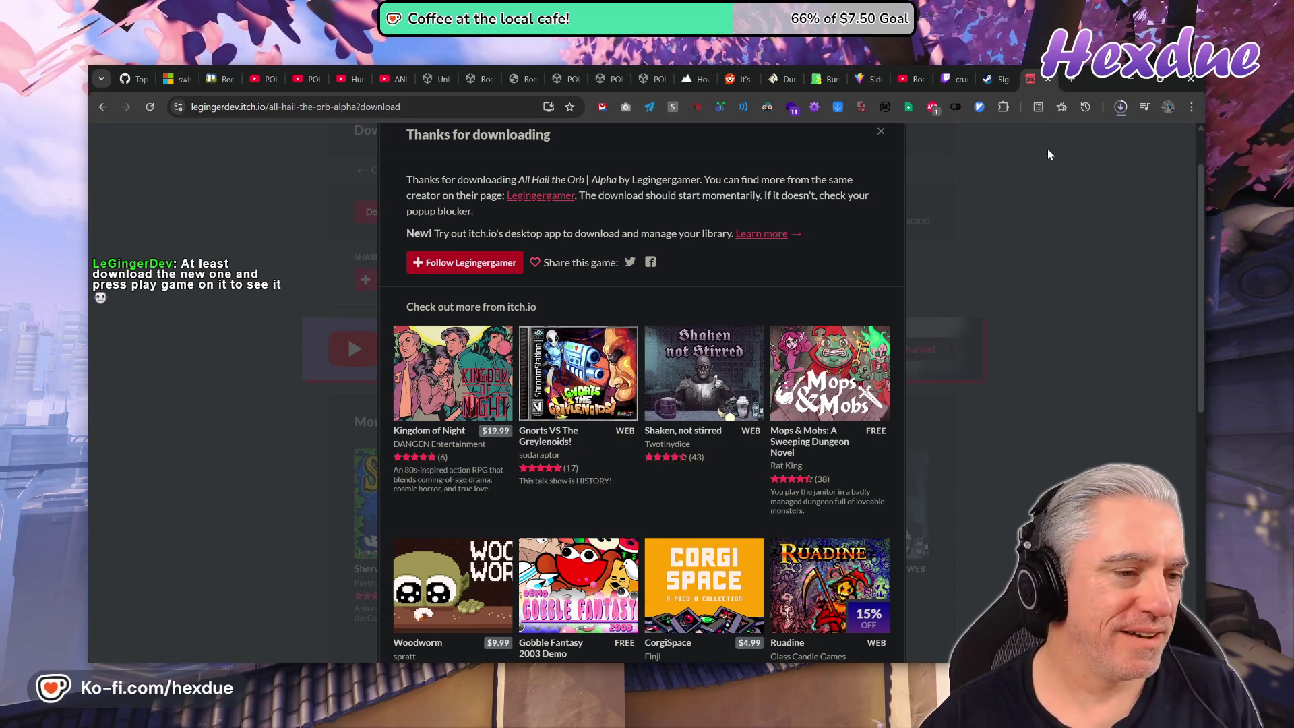
pyautogui.press('super+e')
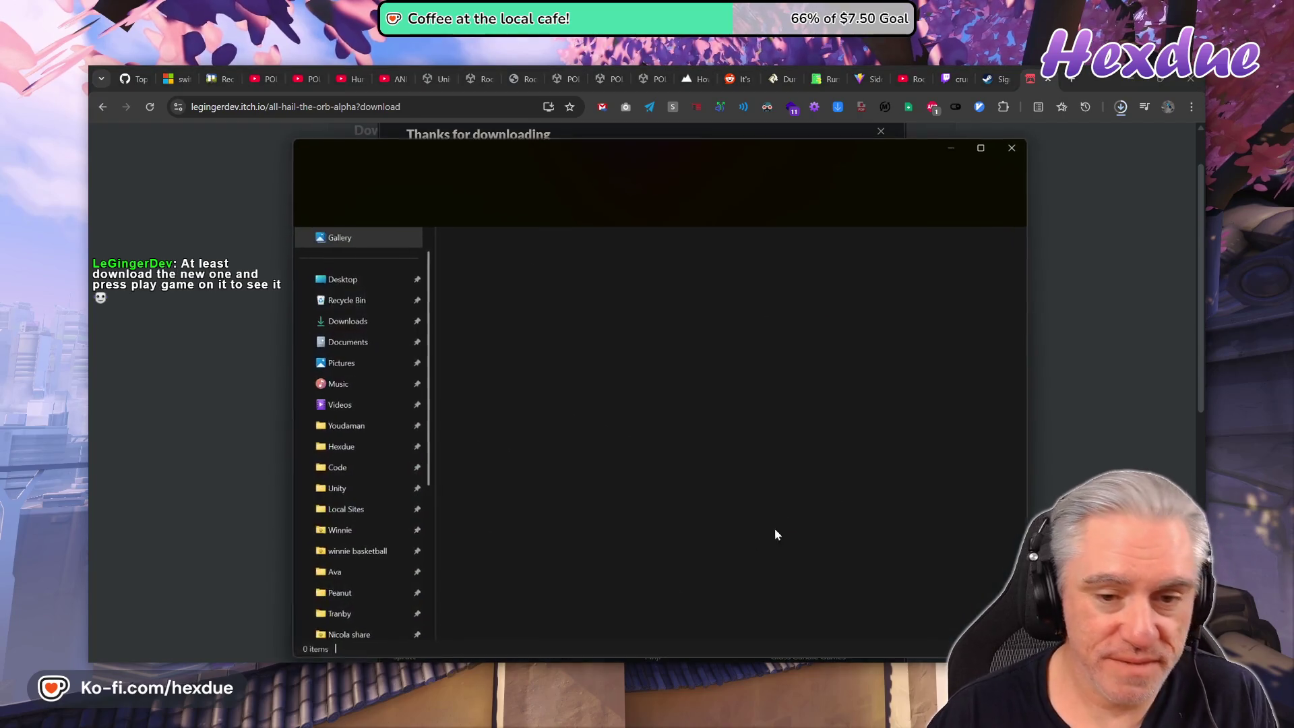
# Extract AlphaTest_18.zip from Downloads into 'New folder'.
pyautogui.doubleClick(918, 280)
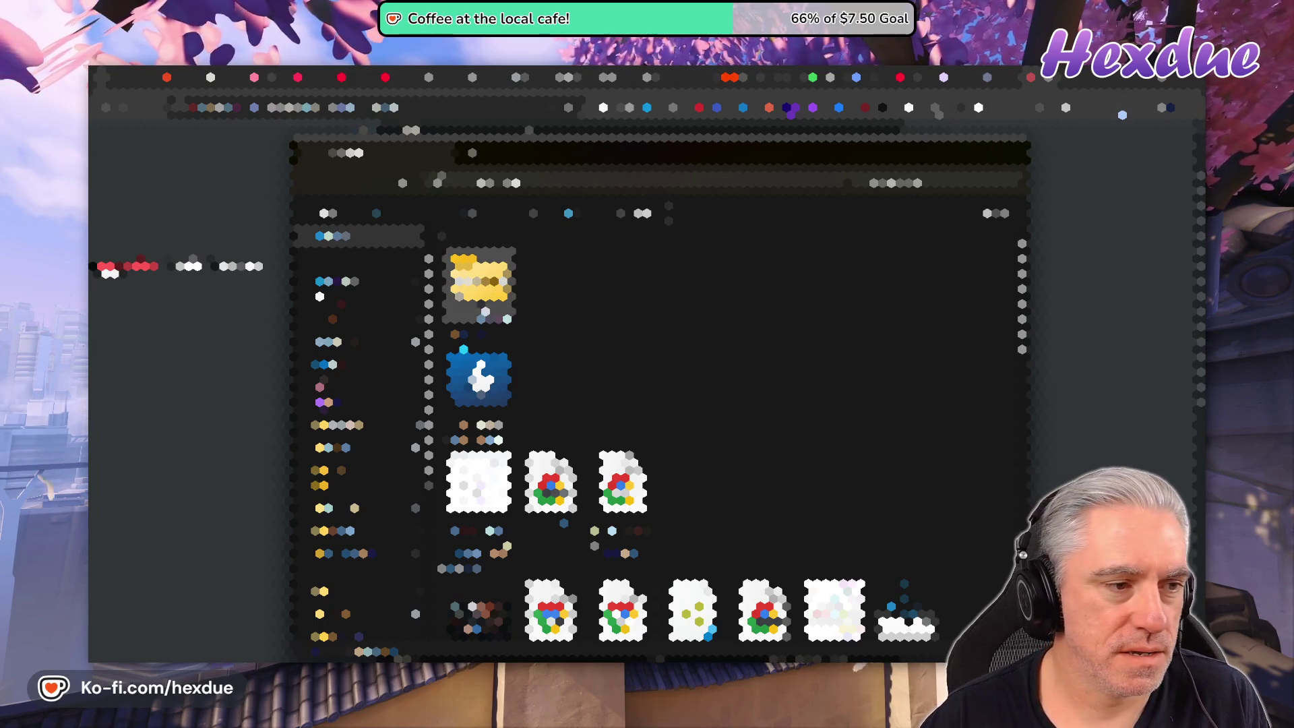
pyautogui.doubleClick(480, 283)
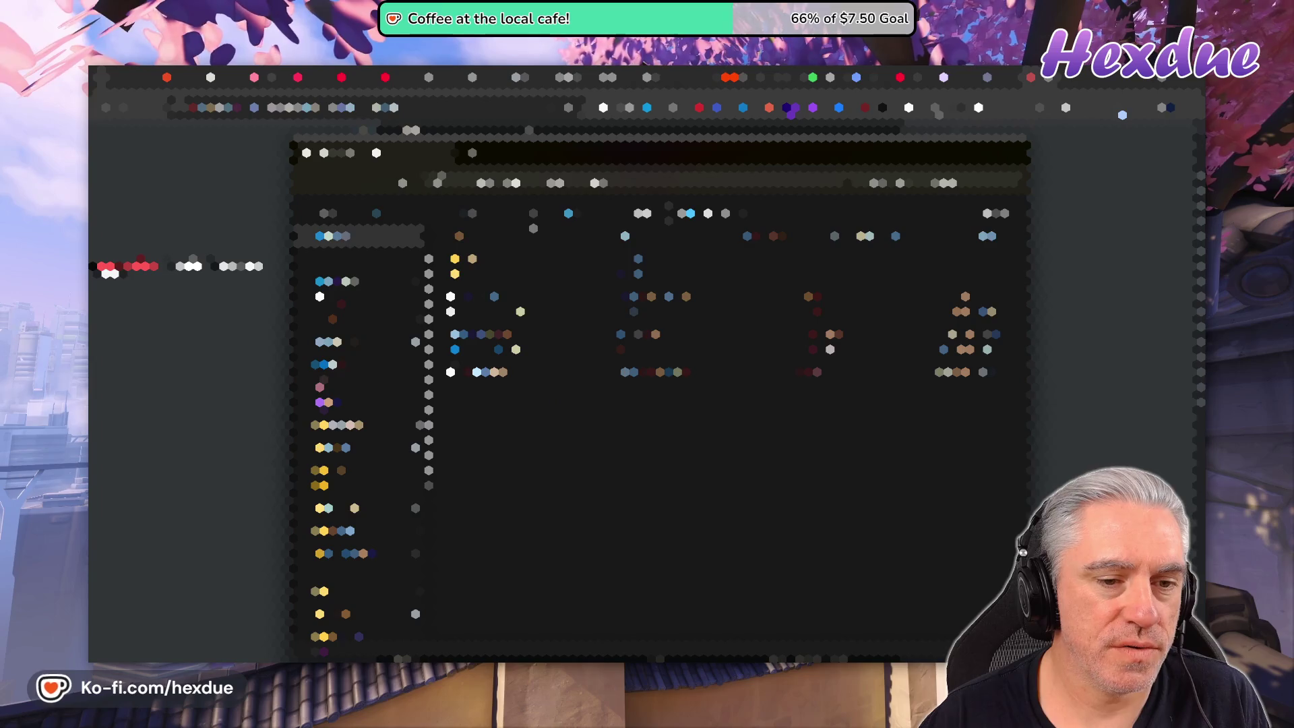
pyautogui.click(674, 235)
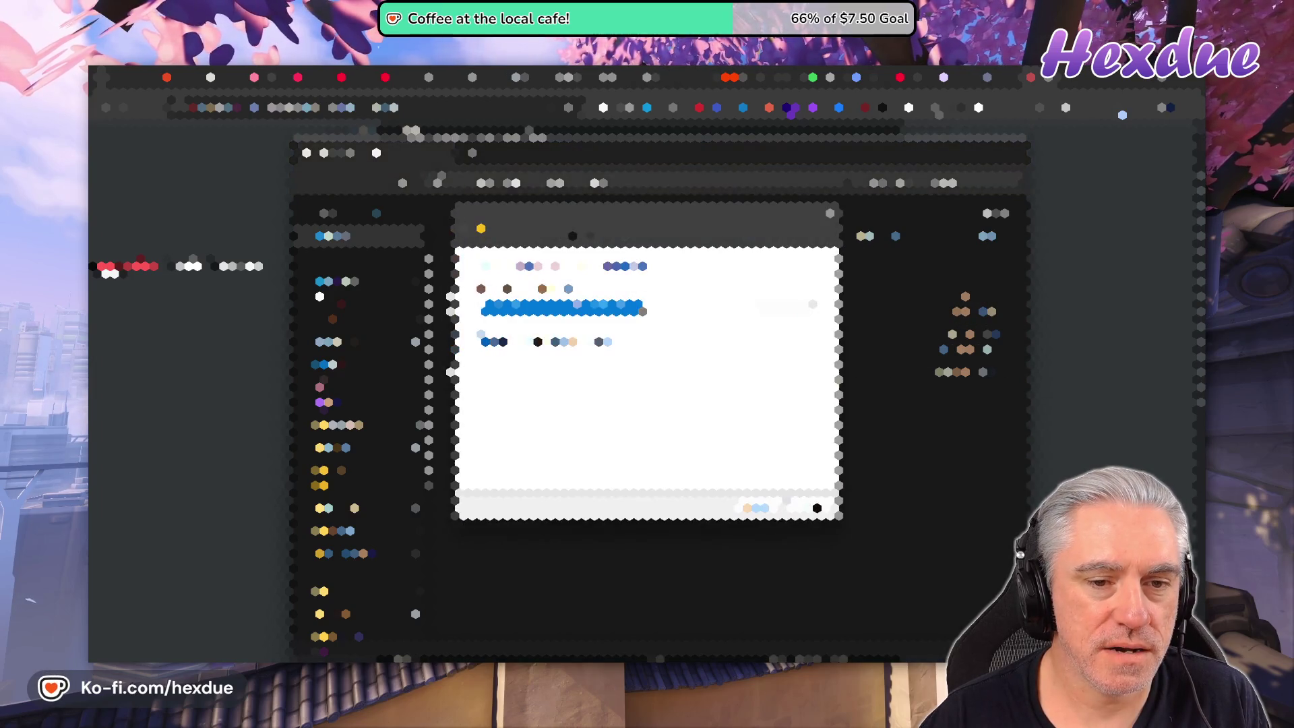
pyautogui.write('New folder')
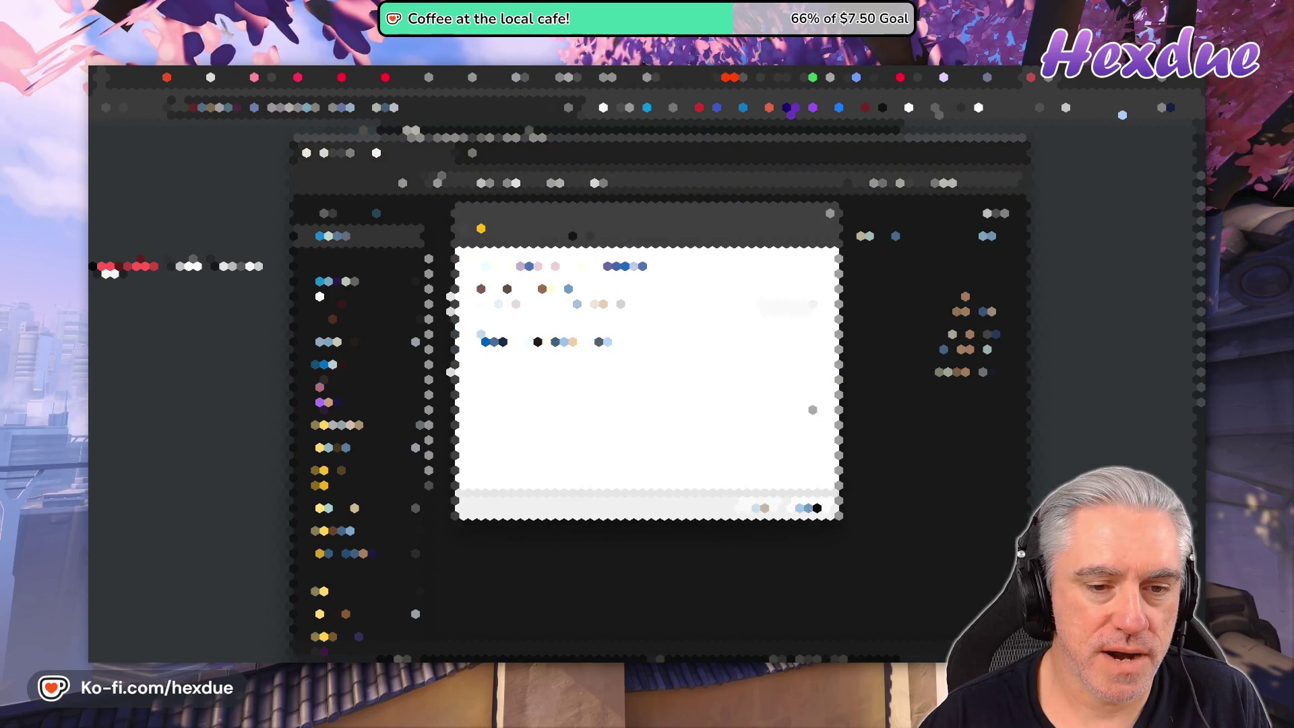
pyautogui.press('Return')
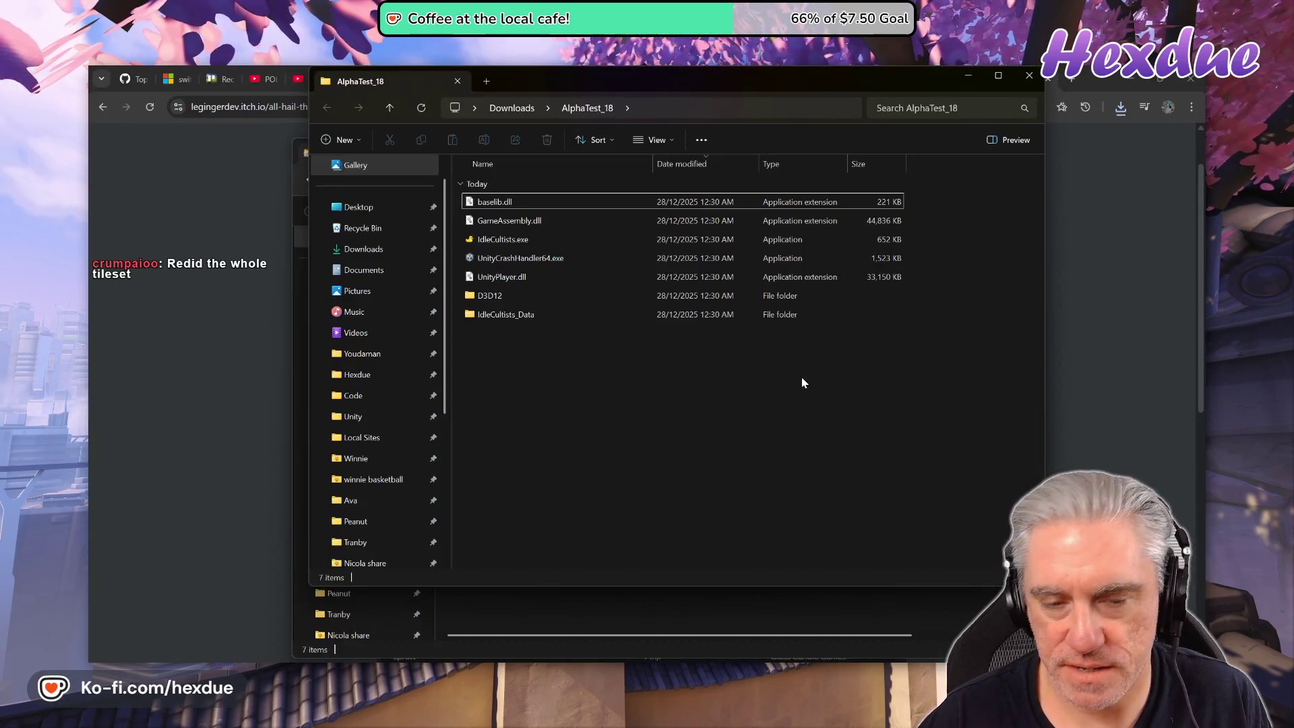
# Launch IdleCultists.exe and run it anyway past the SmartScreen unknown-publisher warning.
pyautogui.doubleClick(519, 245)
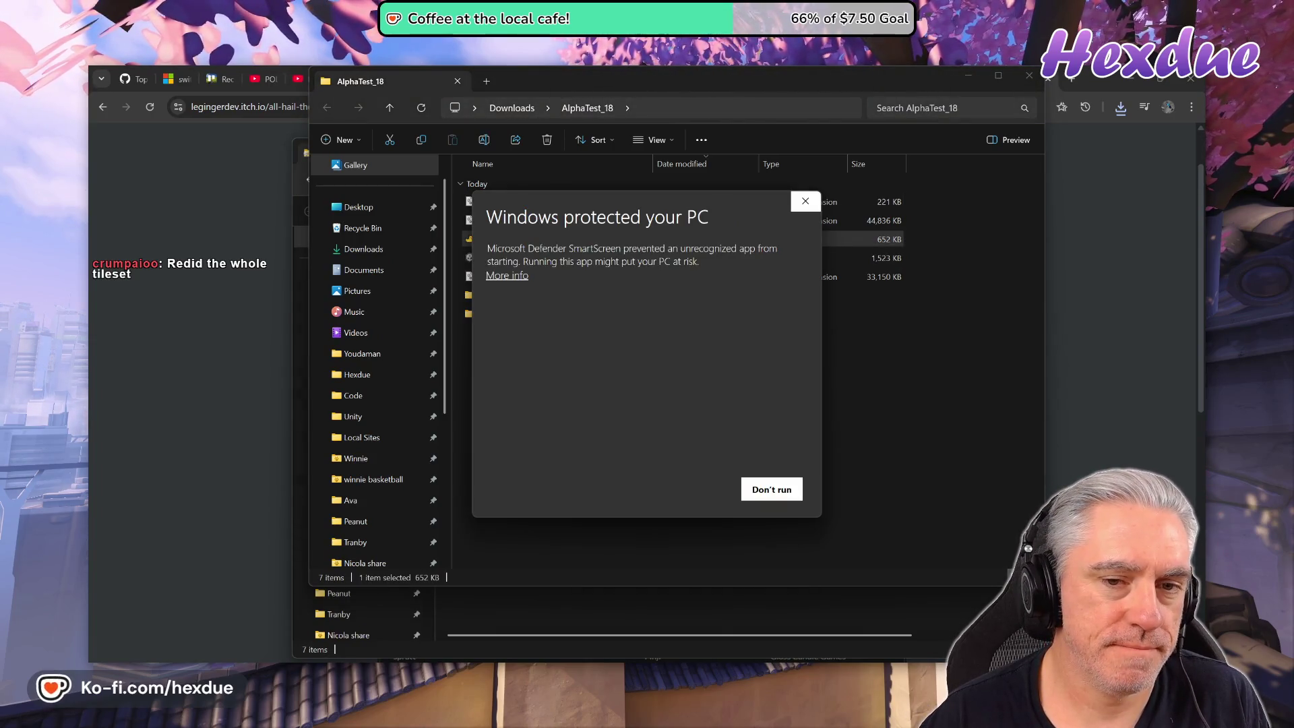
pyautogui.click(517, 278)
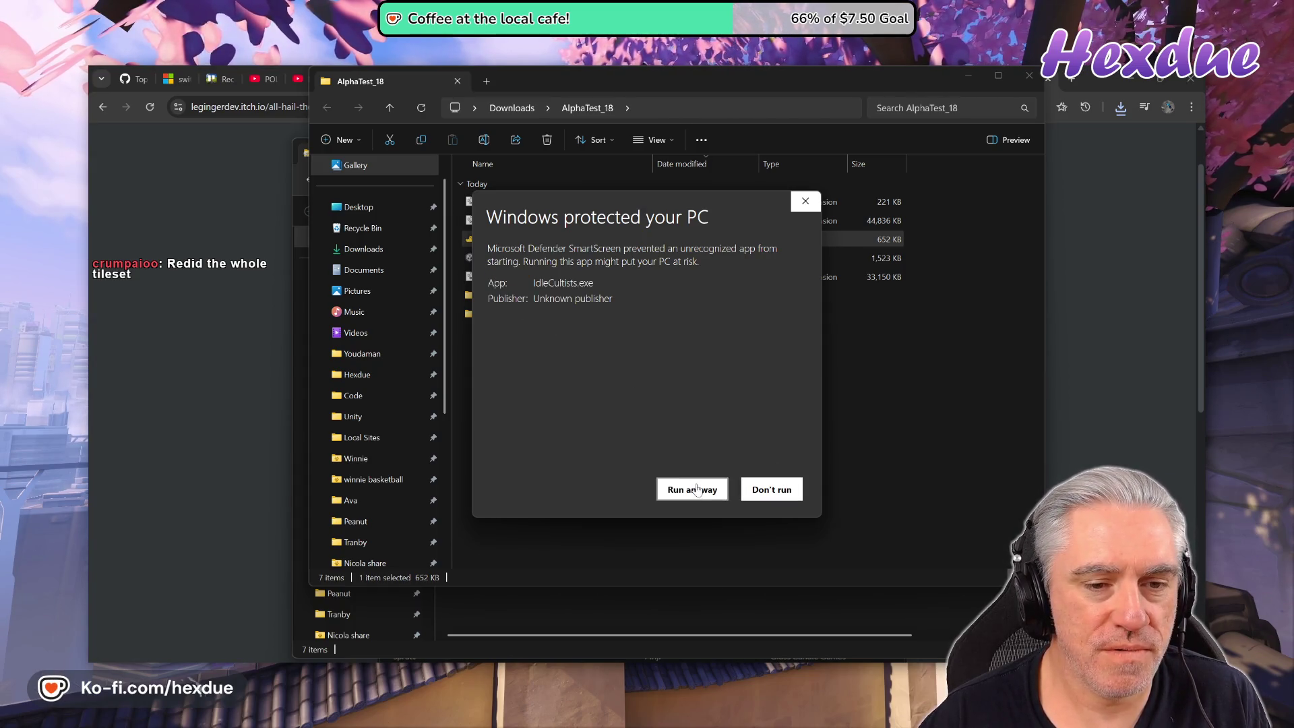
pyautogui.click(697, 488)
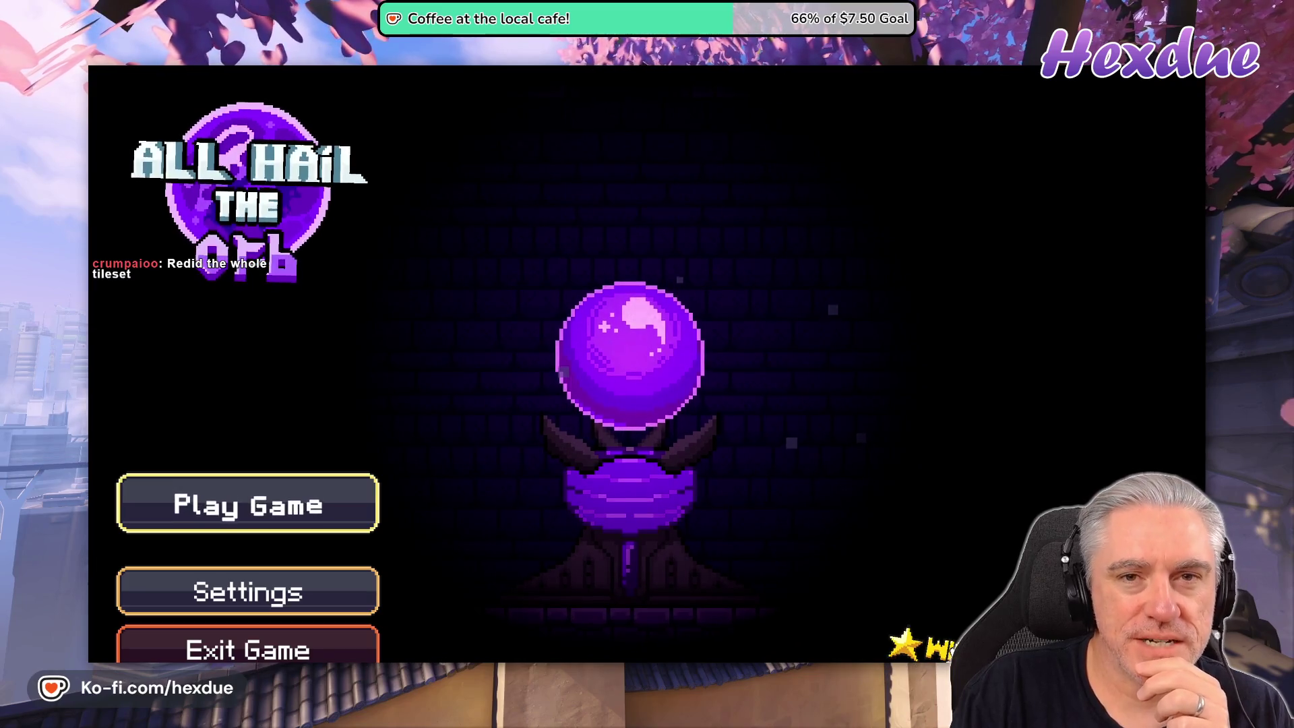
# Open the game's Discord invite link, then switch back to the running game.
pyautogui.click(945, 654)
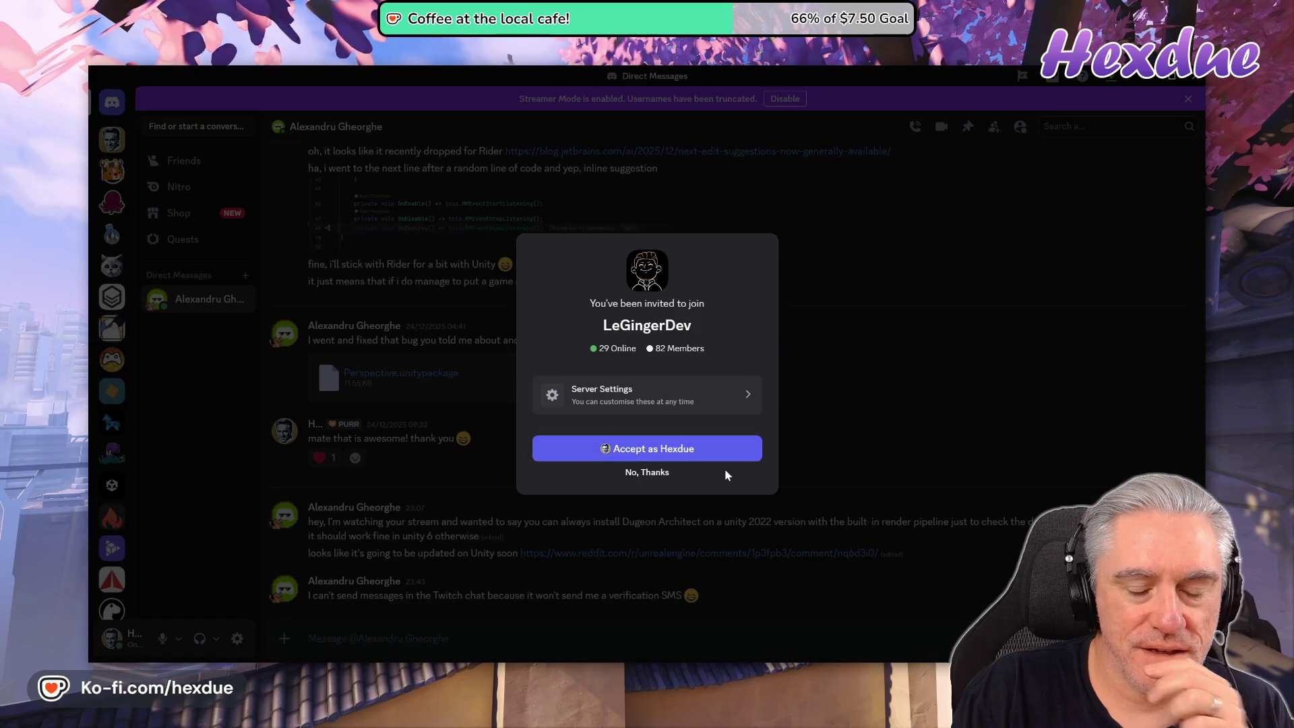
pyautogui.hotkey('alt', 'Tab')
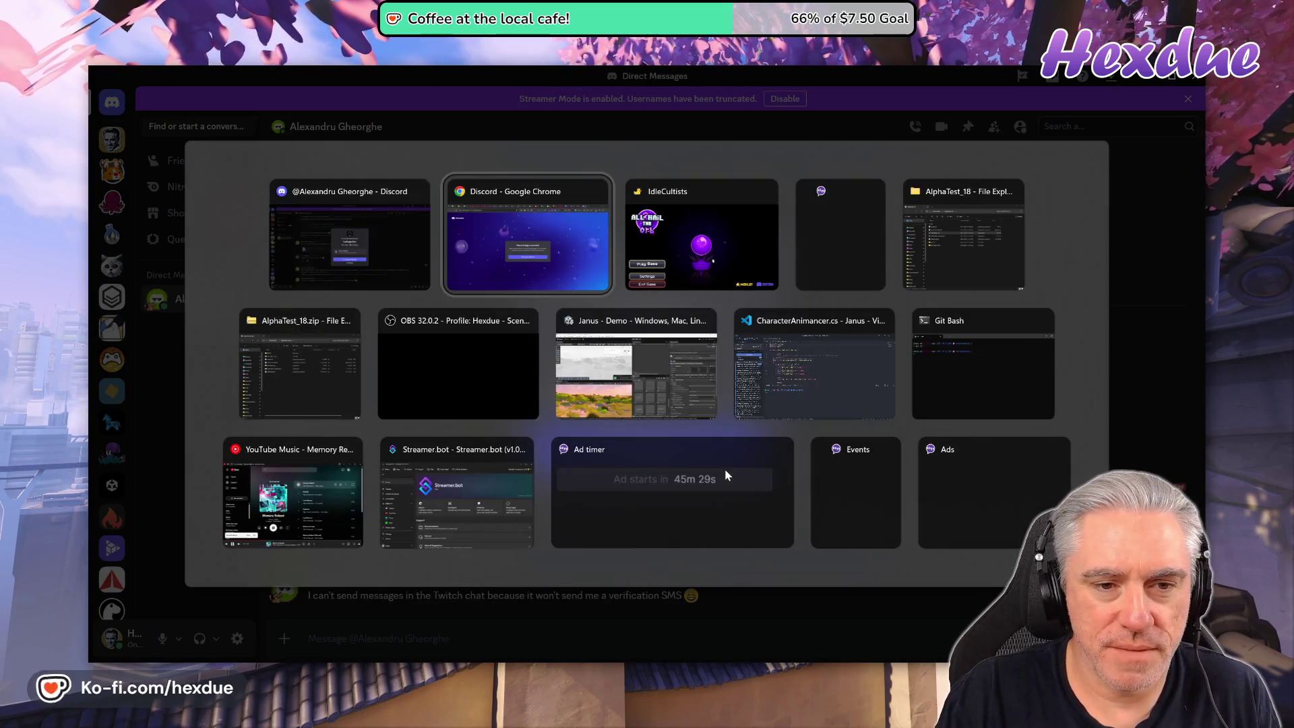
pyautogui.hotkey('alt', 'Tab')
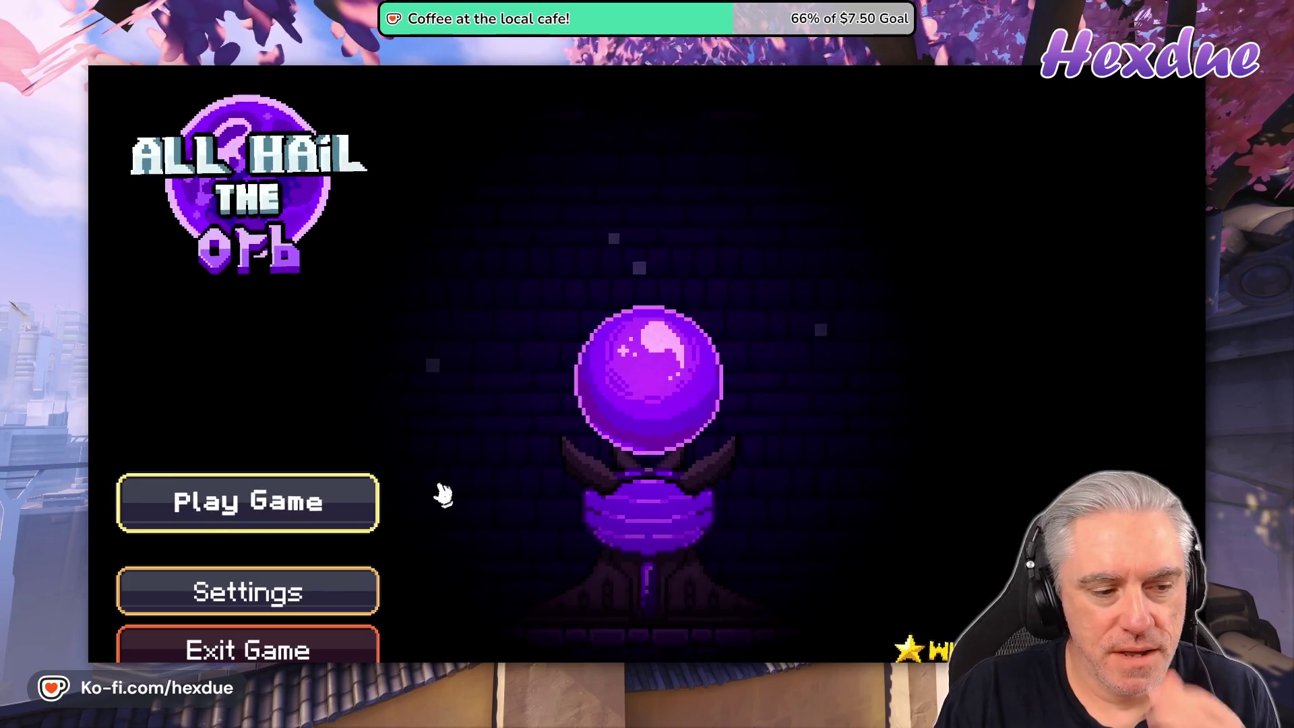
# Start playing and click the orb repeatedly until the counter reaches 446.
pyautogui.click(328, 511)
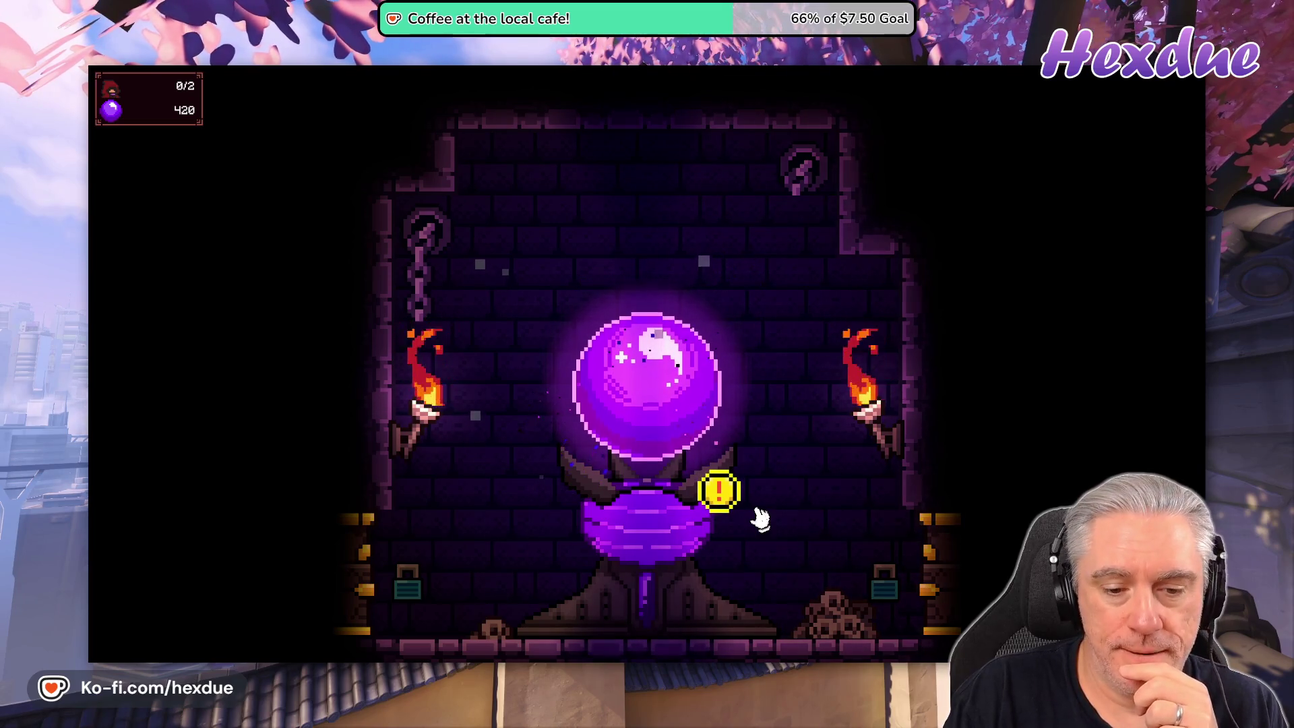
pyautogui.click(680, 424)
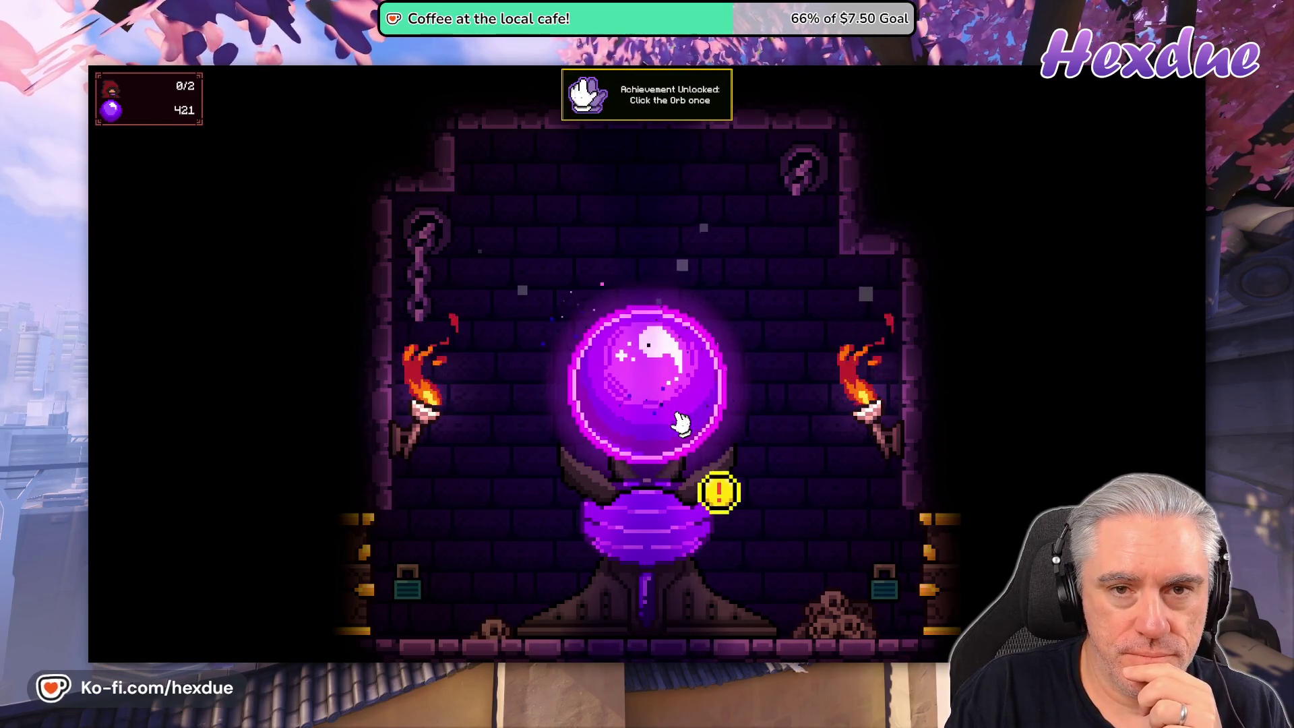
pyautogui.click(680, 423)
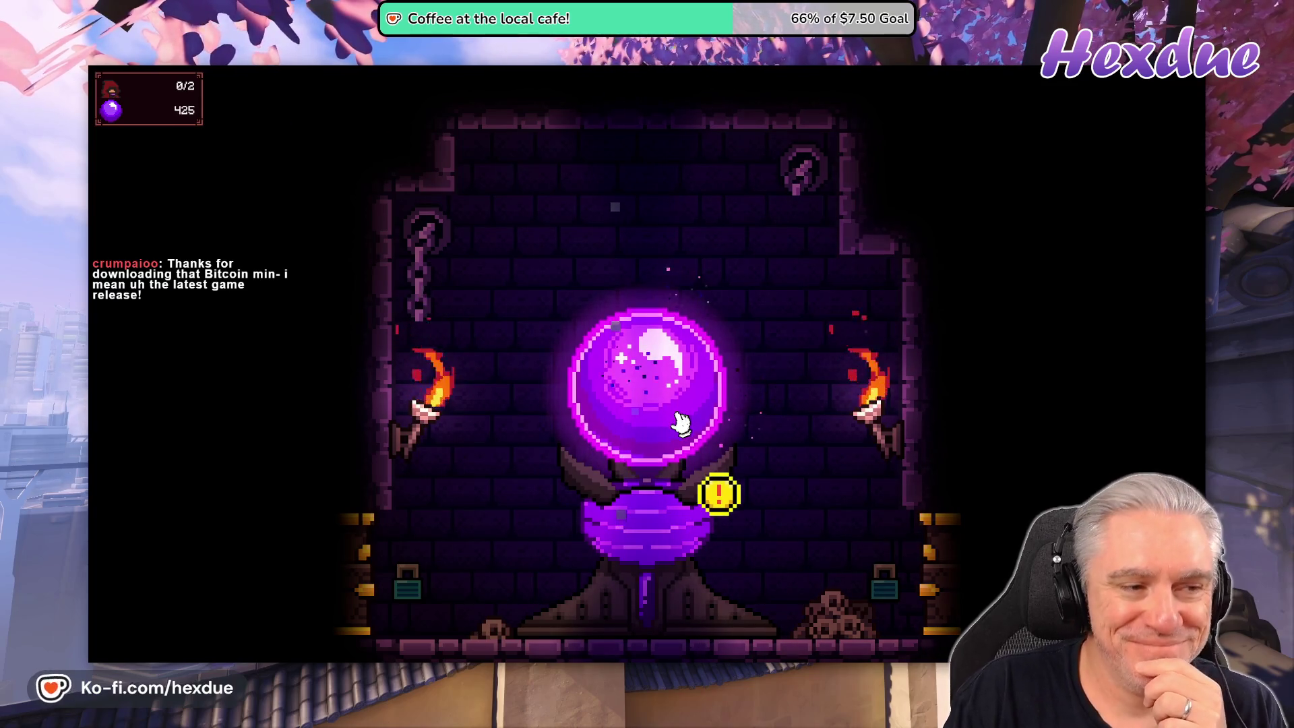
pyautogui.click(681, 424)
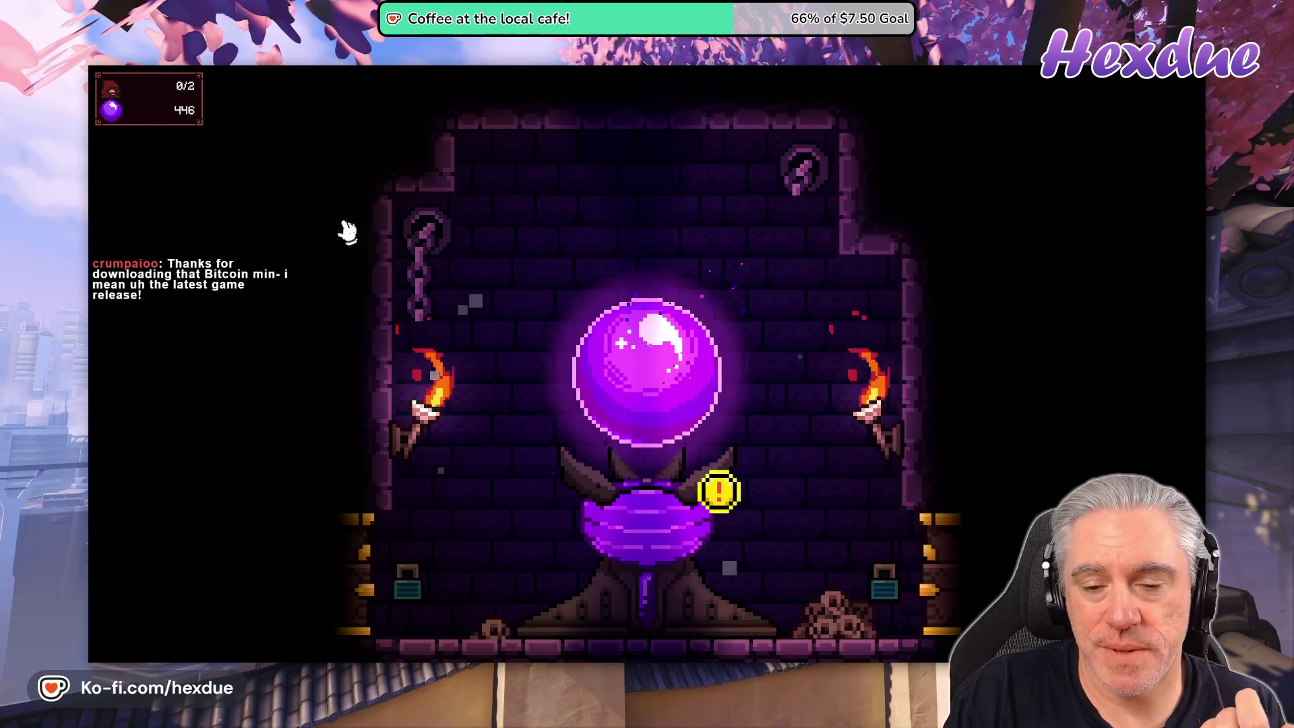
# Buy Devotion Power I and Touch of the Devoted to level 2, plus Resonating Devotion.
pyautogui.click(719, 495)
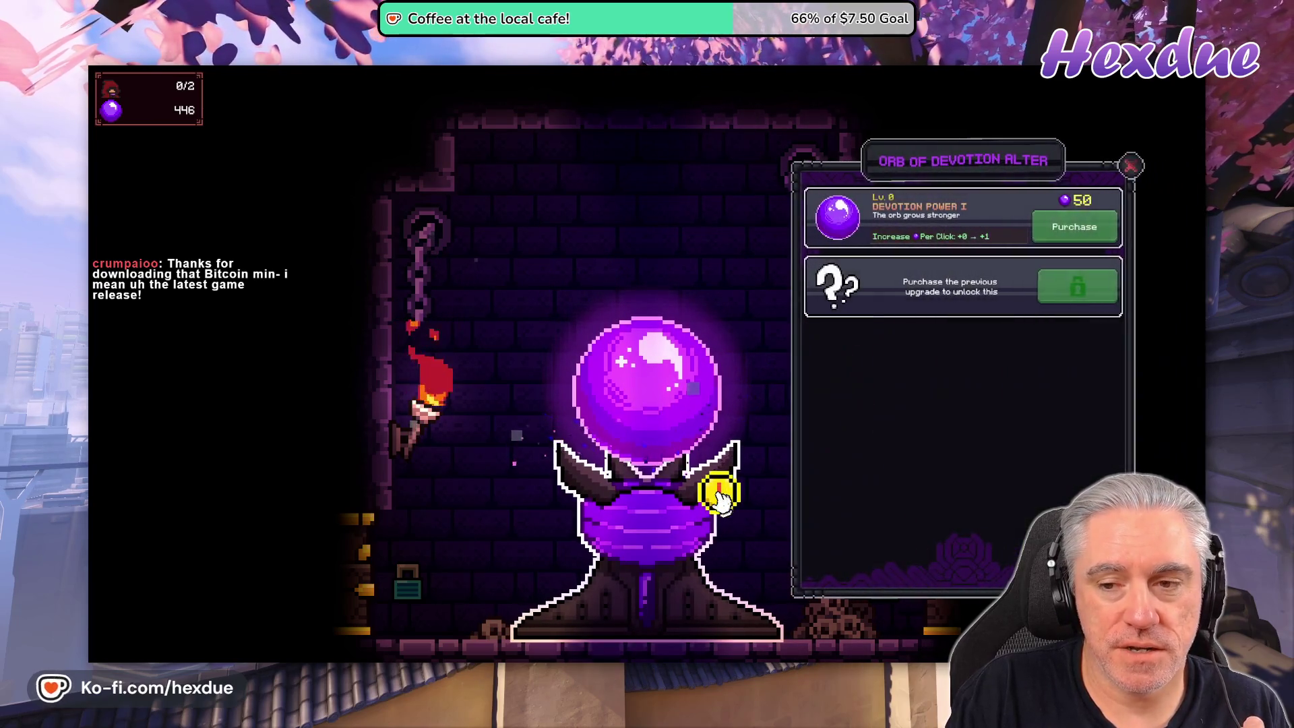
pyautogui.click(1095, 232)
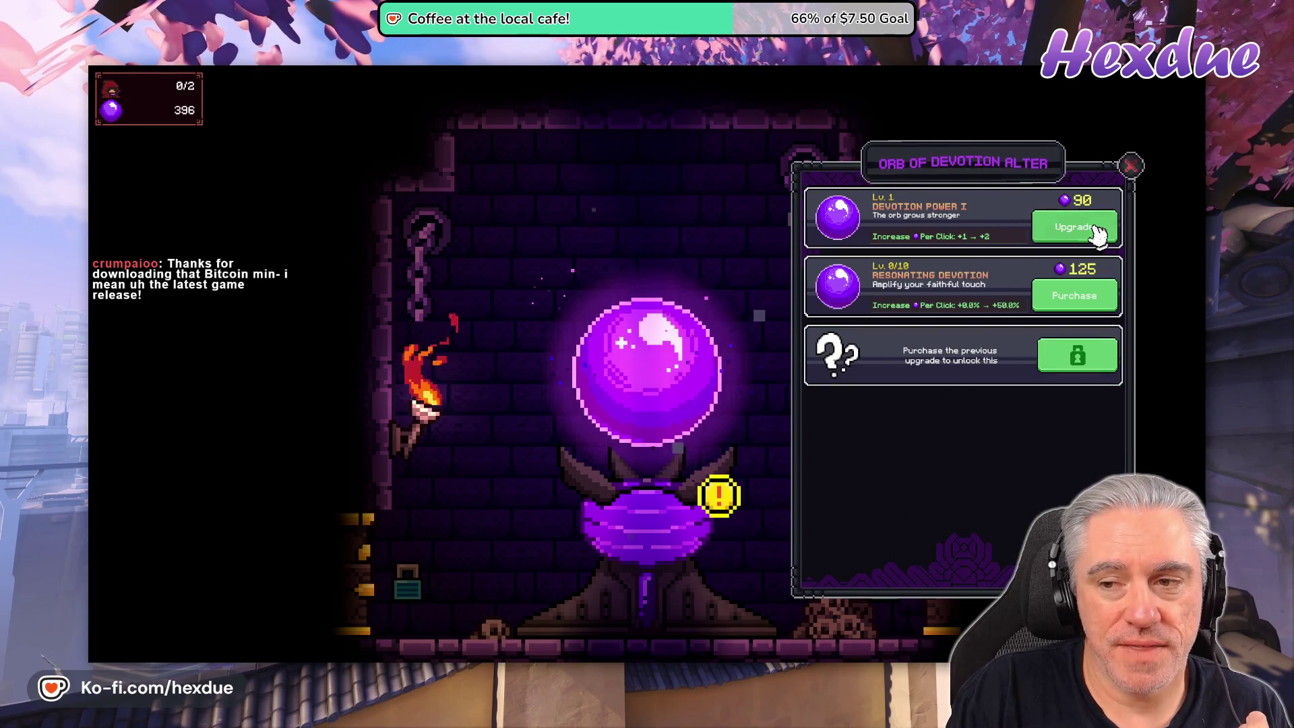
pyautogui.click(1094, 233)
pyautogui.click(1097, 300)
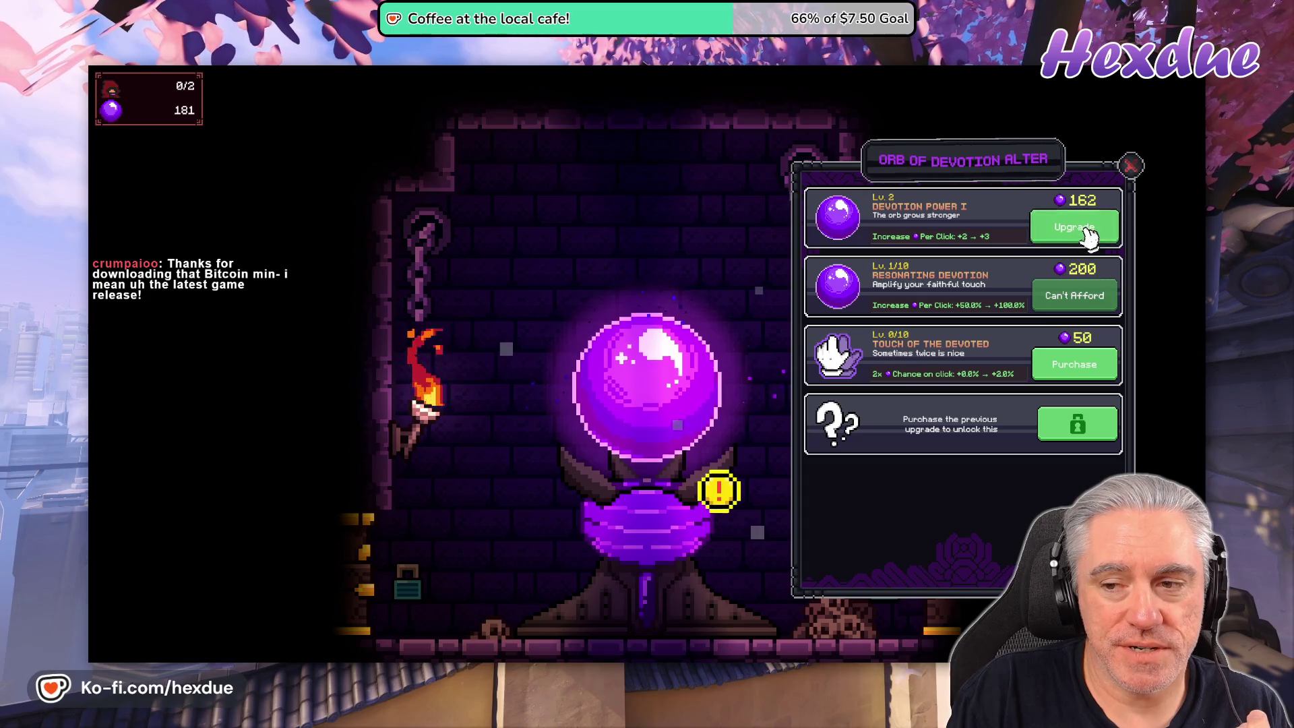
pyautogui.click(1088, 364)
pyautogui.click(1090, 369)
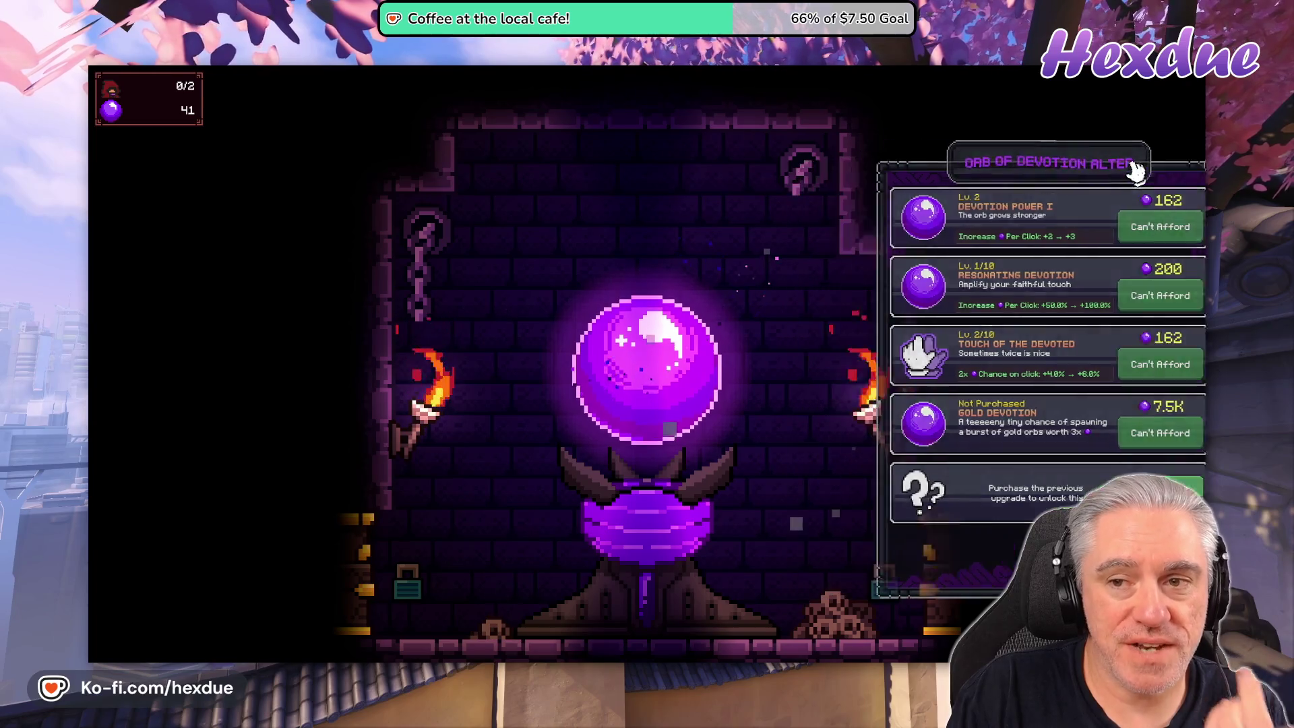
pyautogui.click(1130, 166)
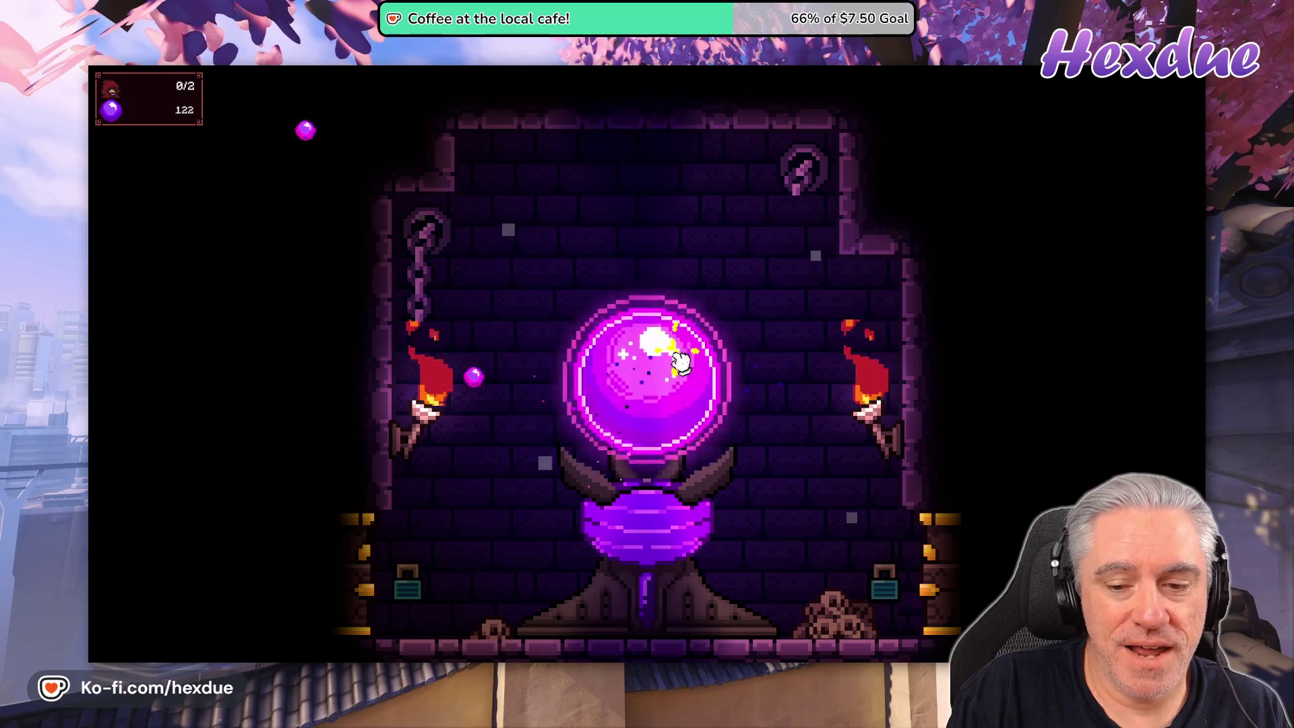
# Click the orb for more orbs and raise Touch of the Devoted to level 3.
pyautogui.click(677, 362)
pyautogui.click(670, 363)
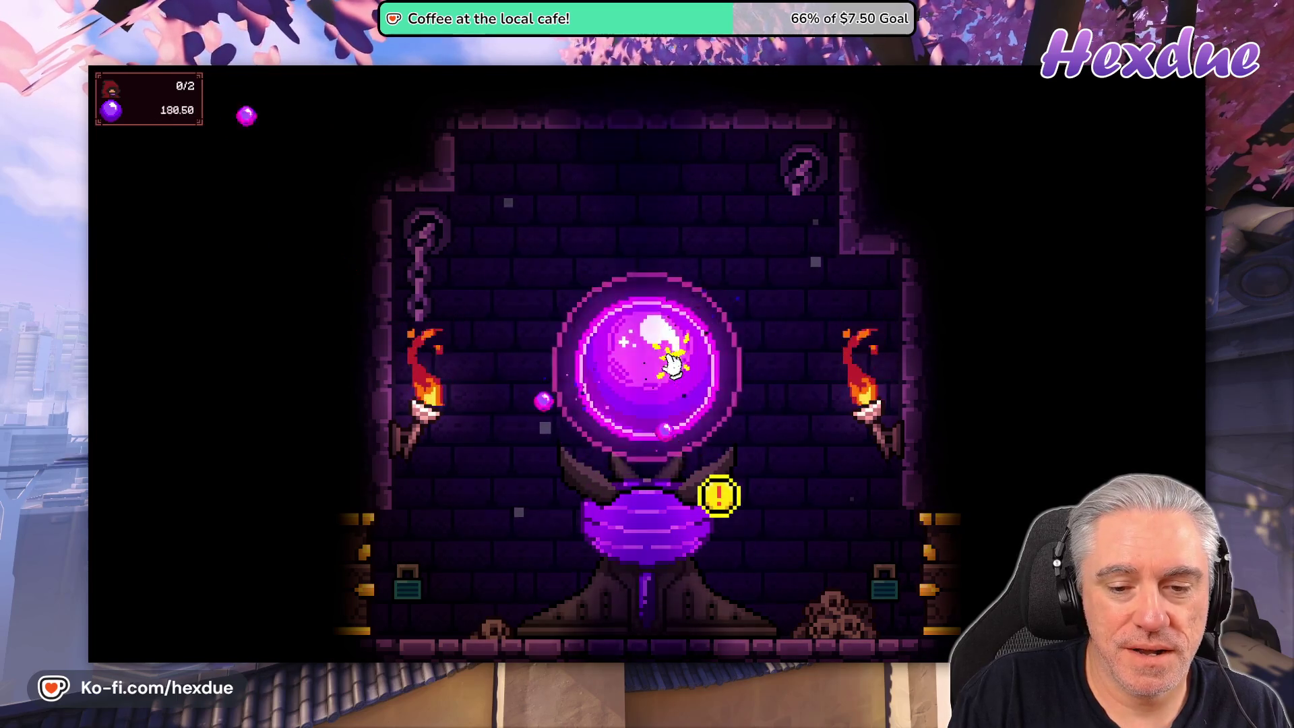
pyautogui.click(719, 492)
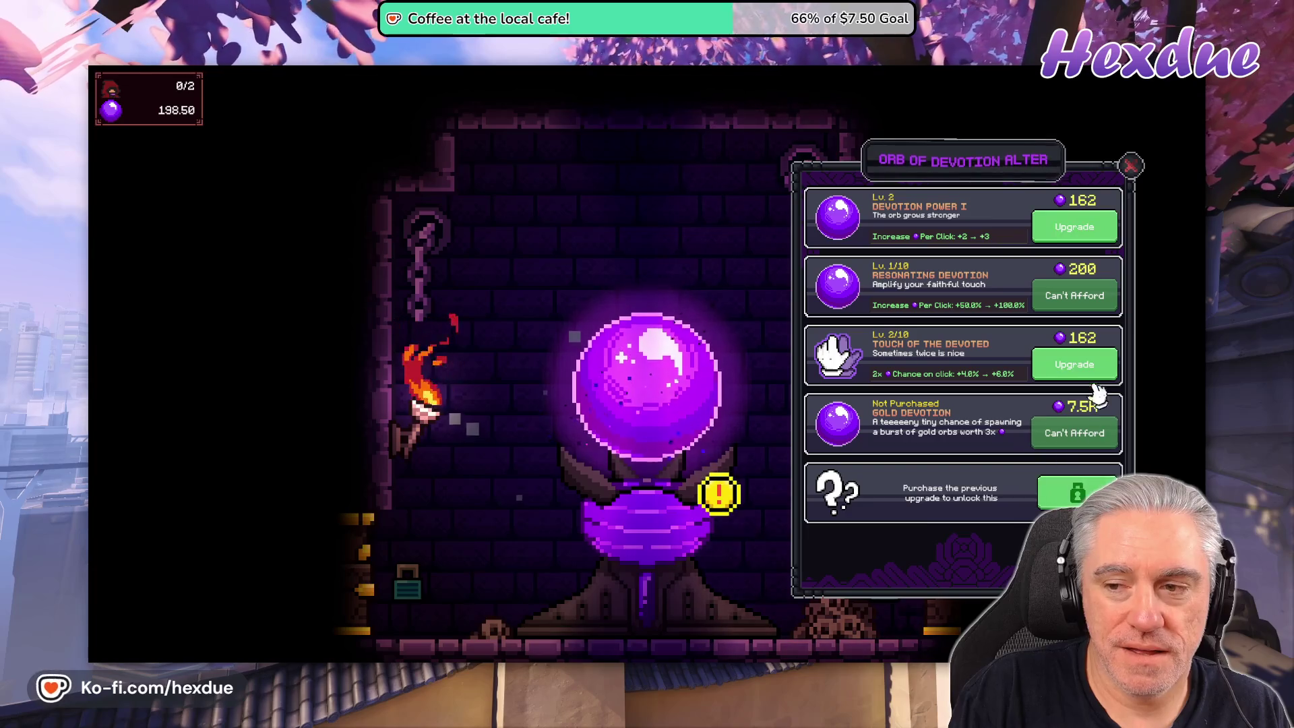
pyautogui.click(1074, 362)
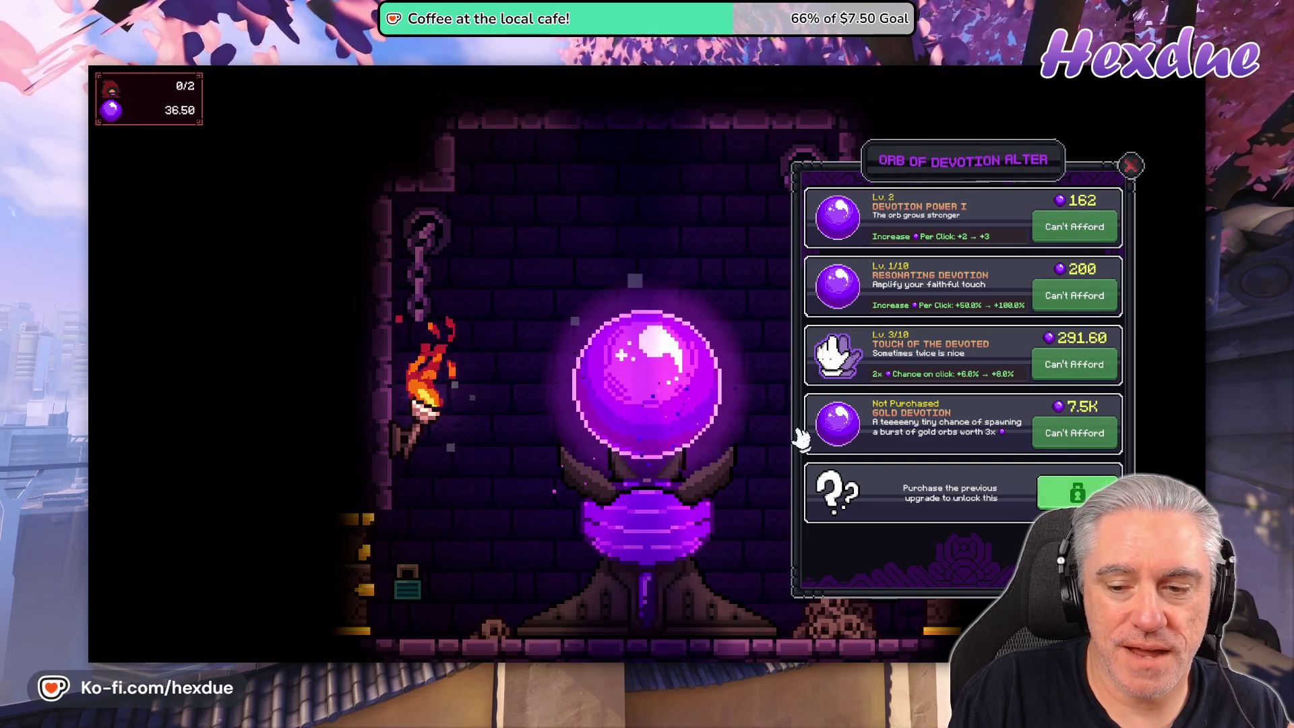
pyautogui.click(660, 367)
pyautogui.click(671, 362)
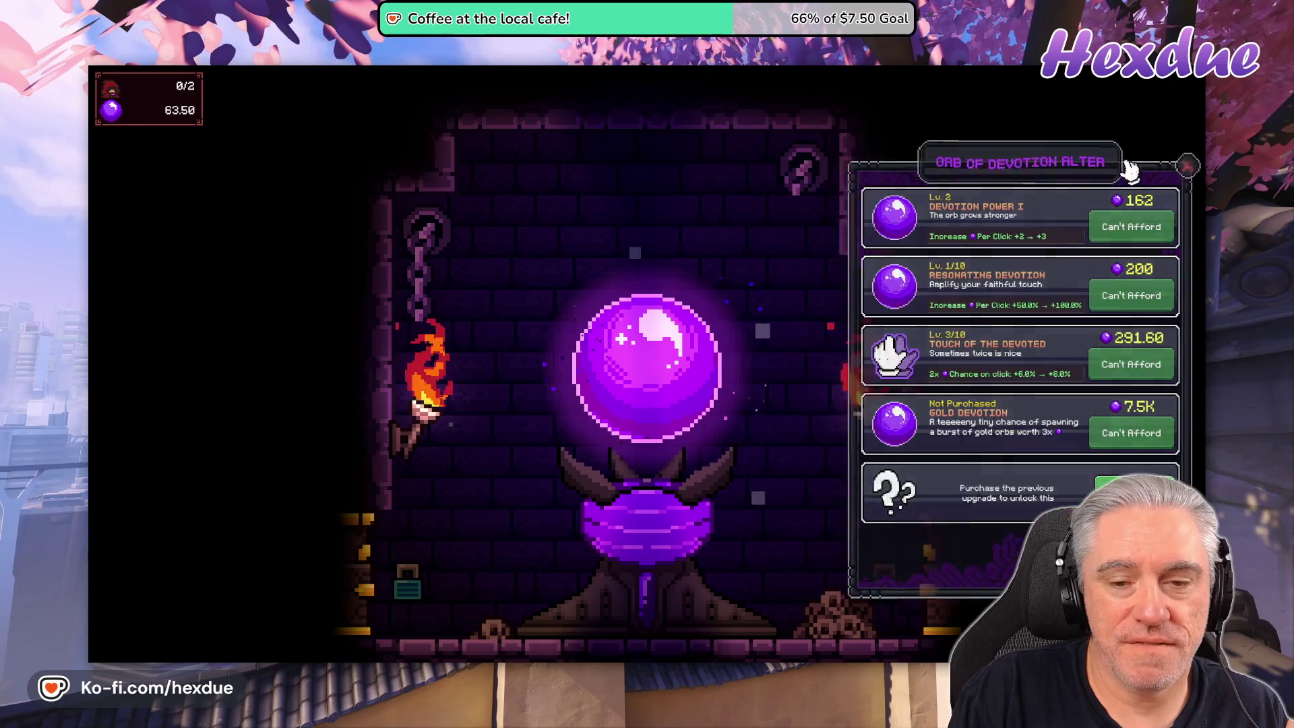
pyautogui.click(1130, 166)
# Quit the game via Settings, Back to Main Menu, Exit Game and Yes.
pyautogui.moveTo(944, 592)
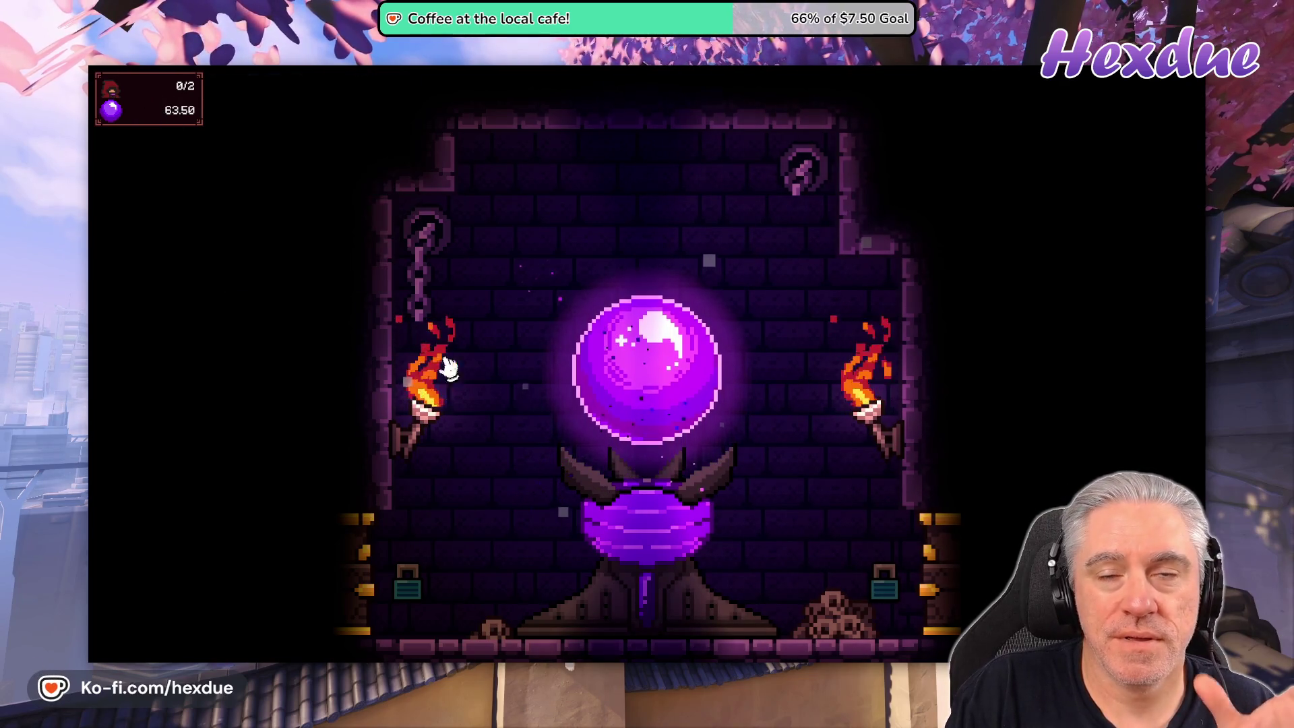
pyautogui.scroll(-3, 779, 497)
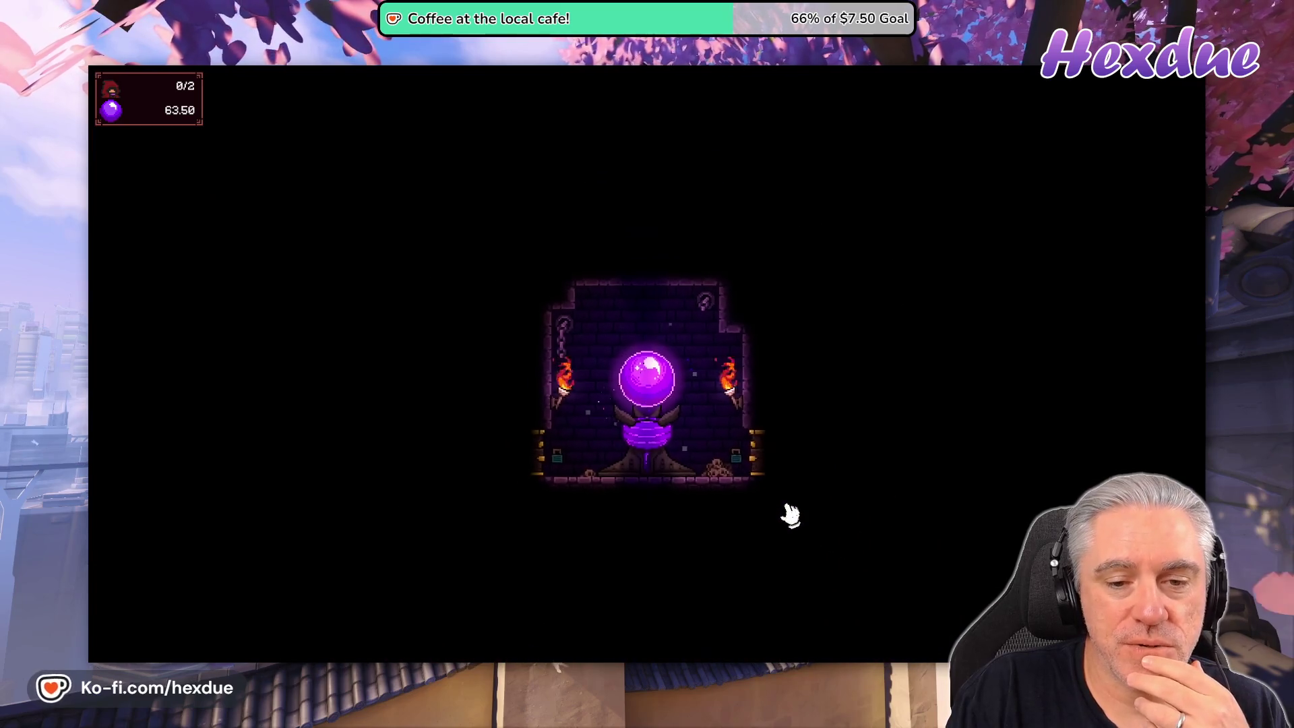
pyautogui.scroll(-2, 768, 517)
pyautogui.scroll(5, 708, 485)
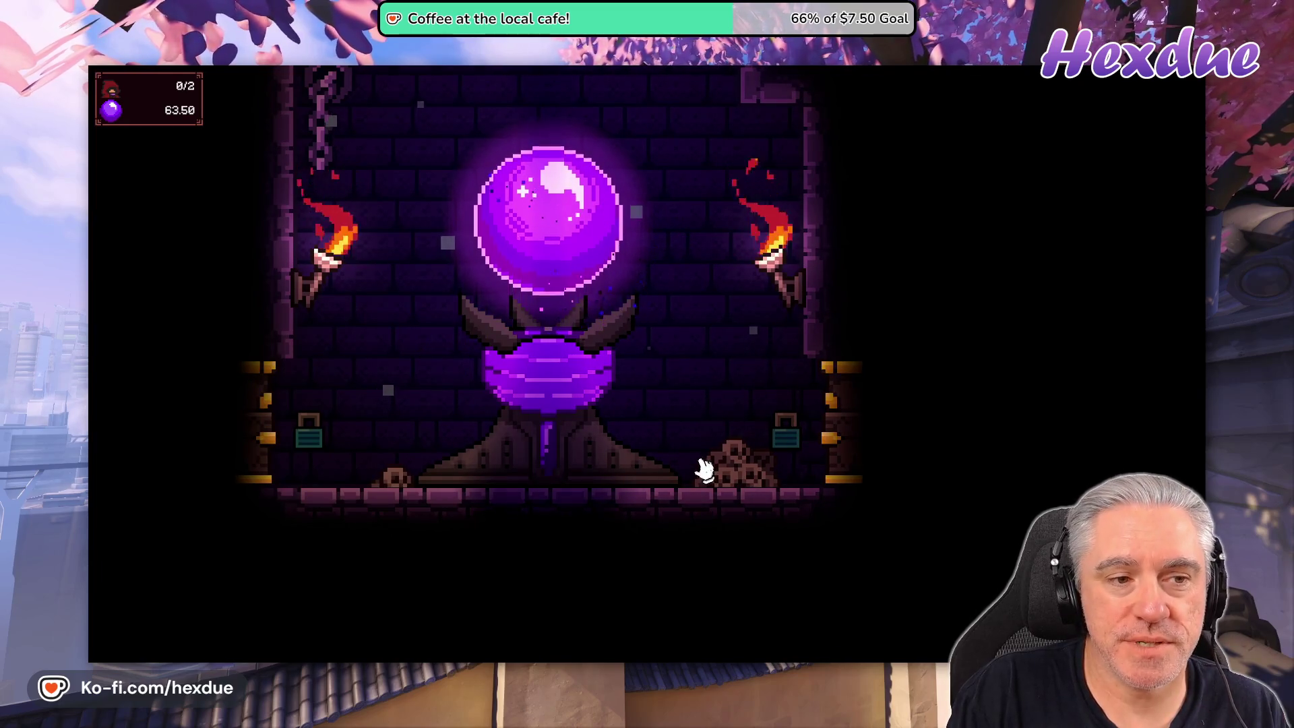
pyautogui.scroll(-2, 667, 458)
pyautogui.scroll(-2, 667, 458)
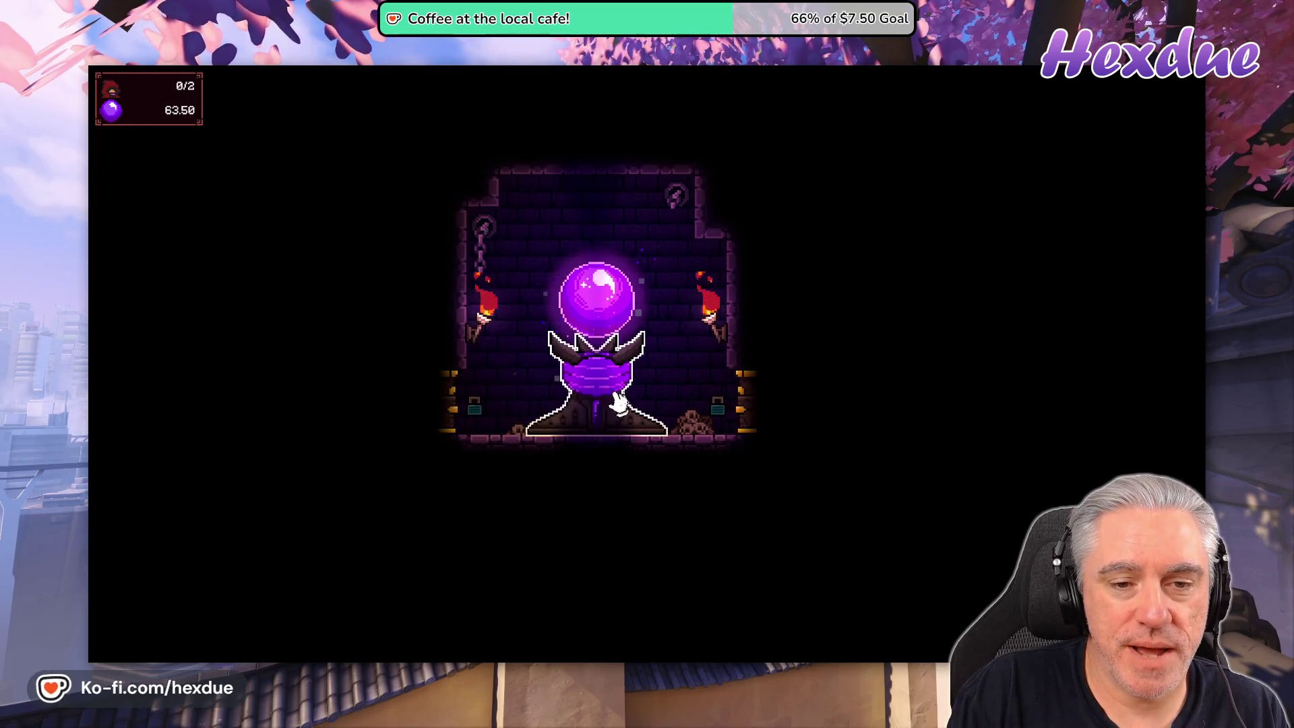
pyautogui.press('Escape')
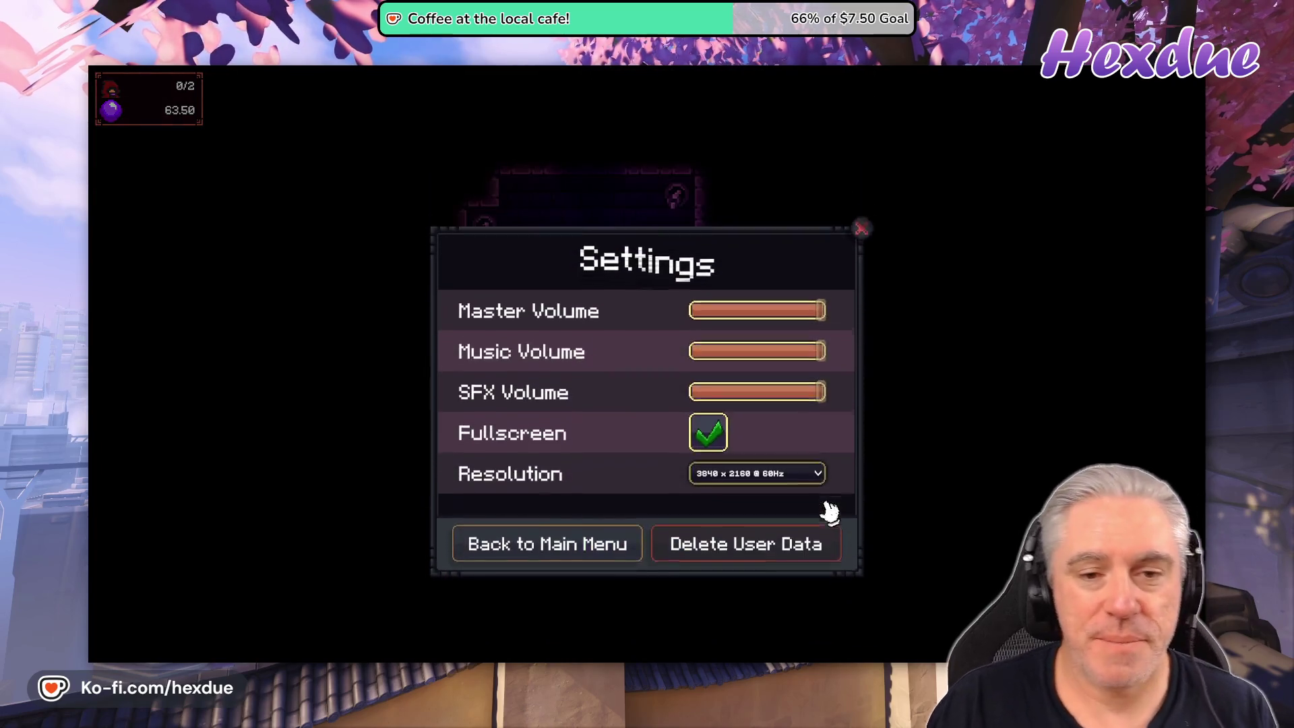
pyautogui.click(616, 543)
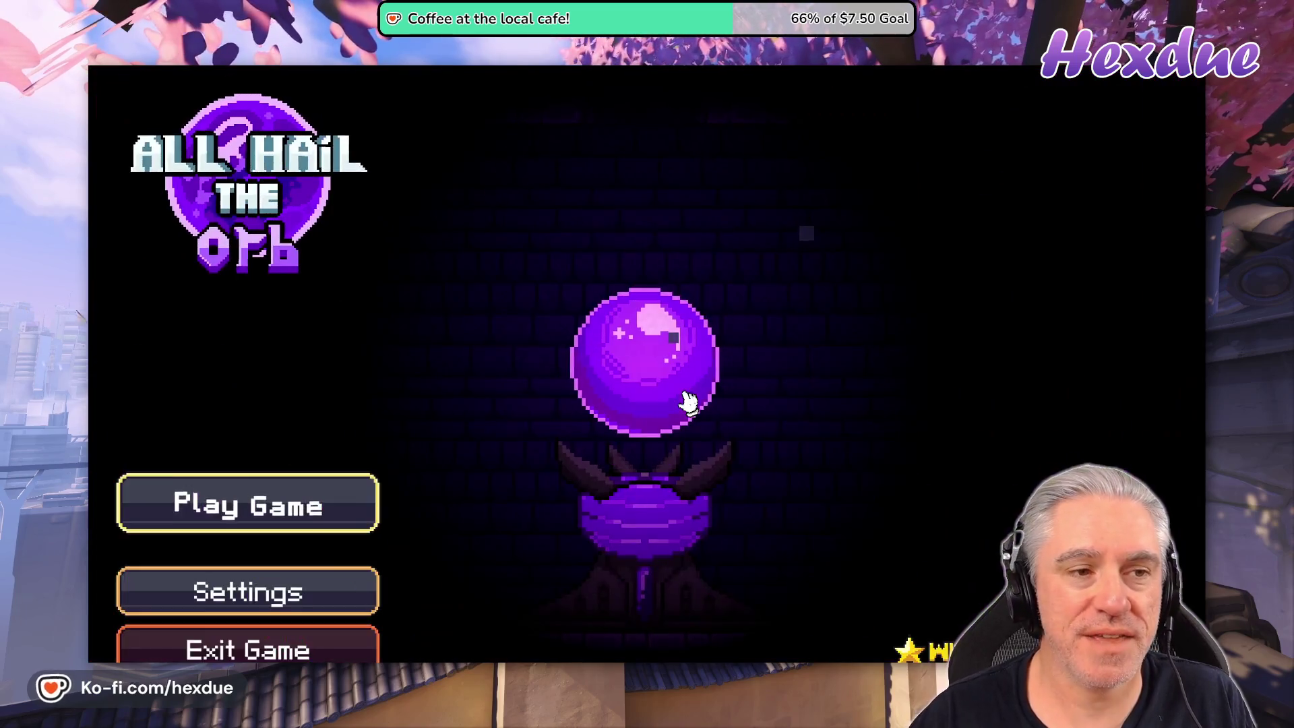
pyautogui.click(297, 641)
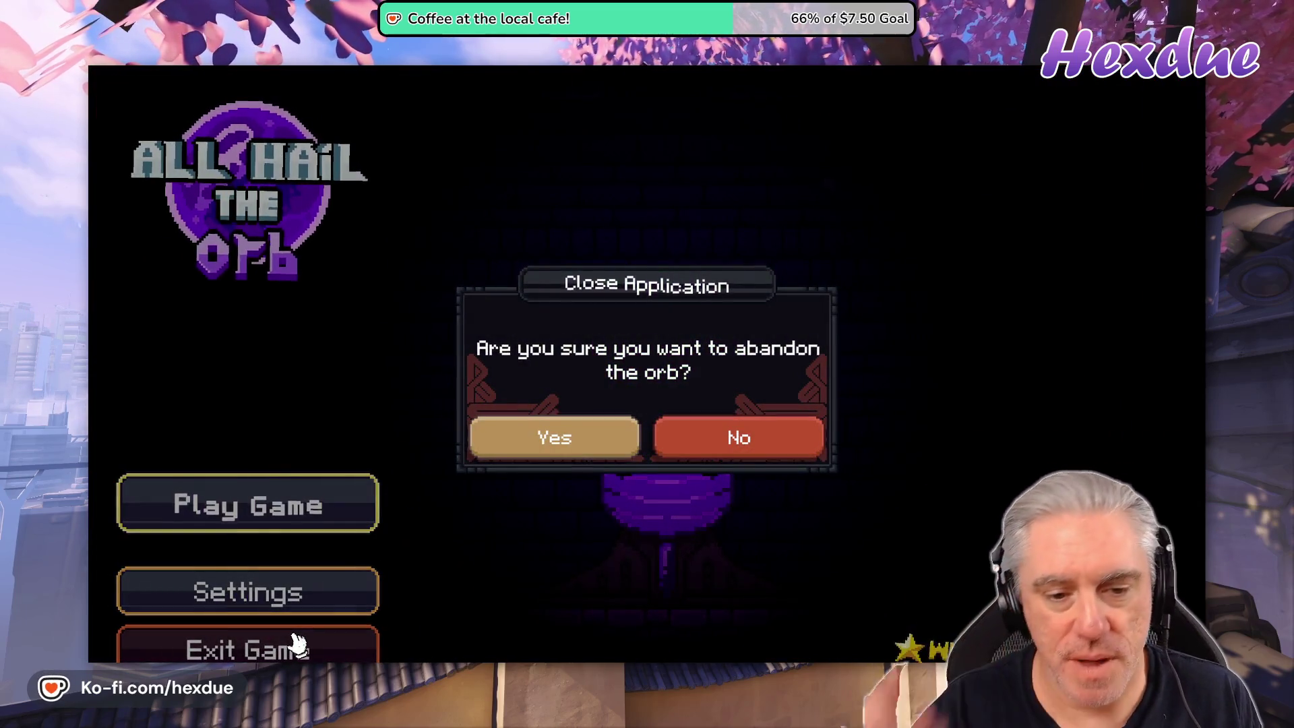
pyautogui.click(537, 448)
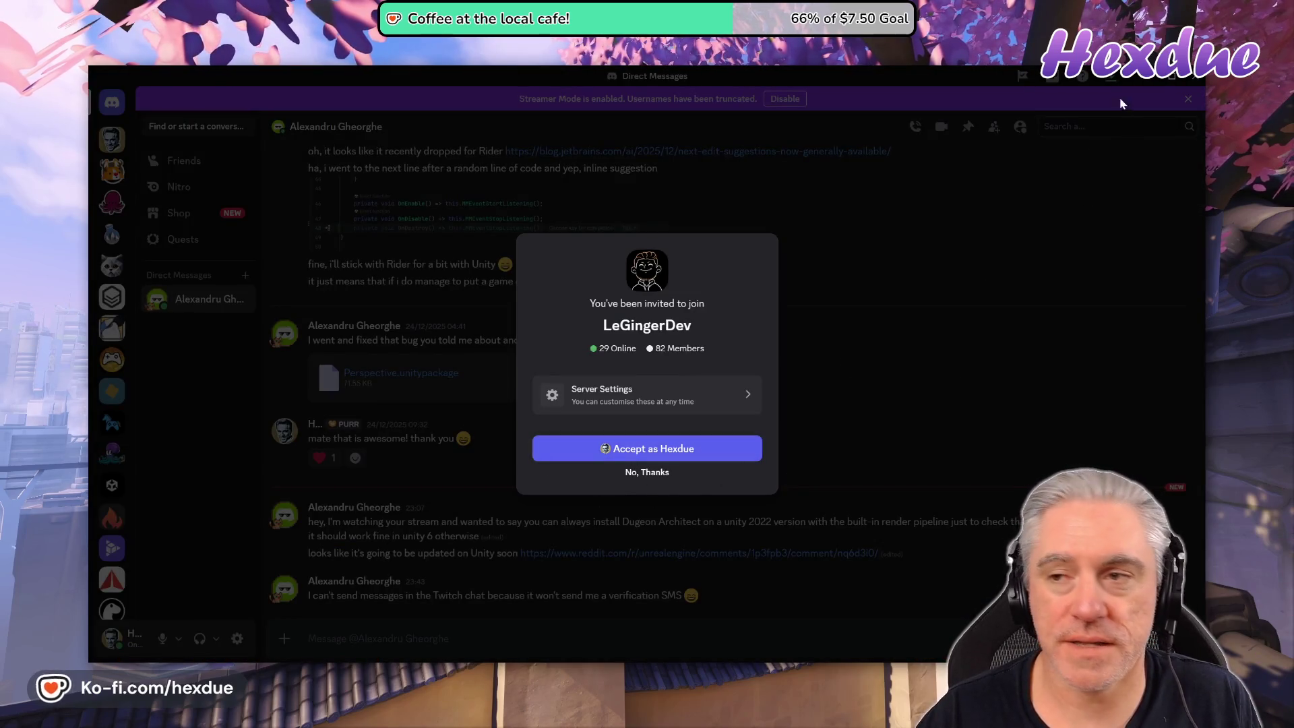
# Close Discord and its invite tab, then read the RoomGen PDF's Landscapes section at page width.
pyautogui.click(1110, 75)
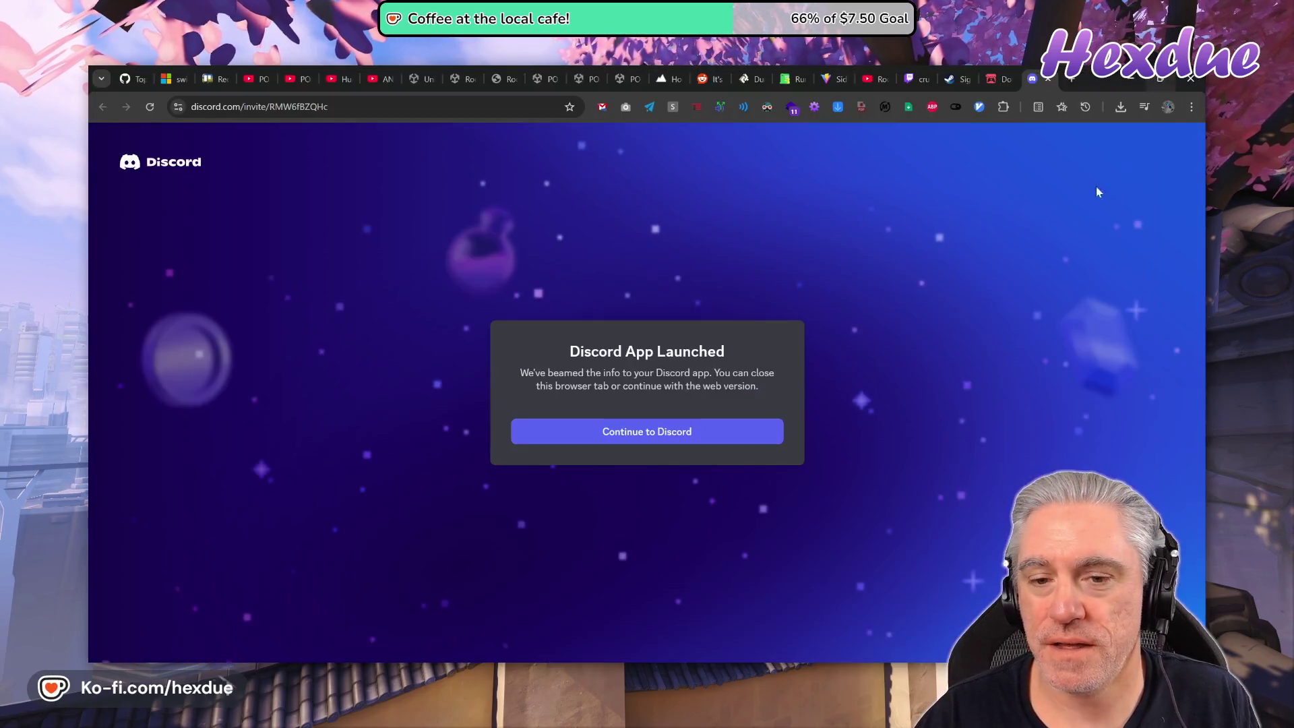
pyautogui.click(1051, 79)
pyautogui.click(519, 79)
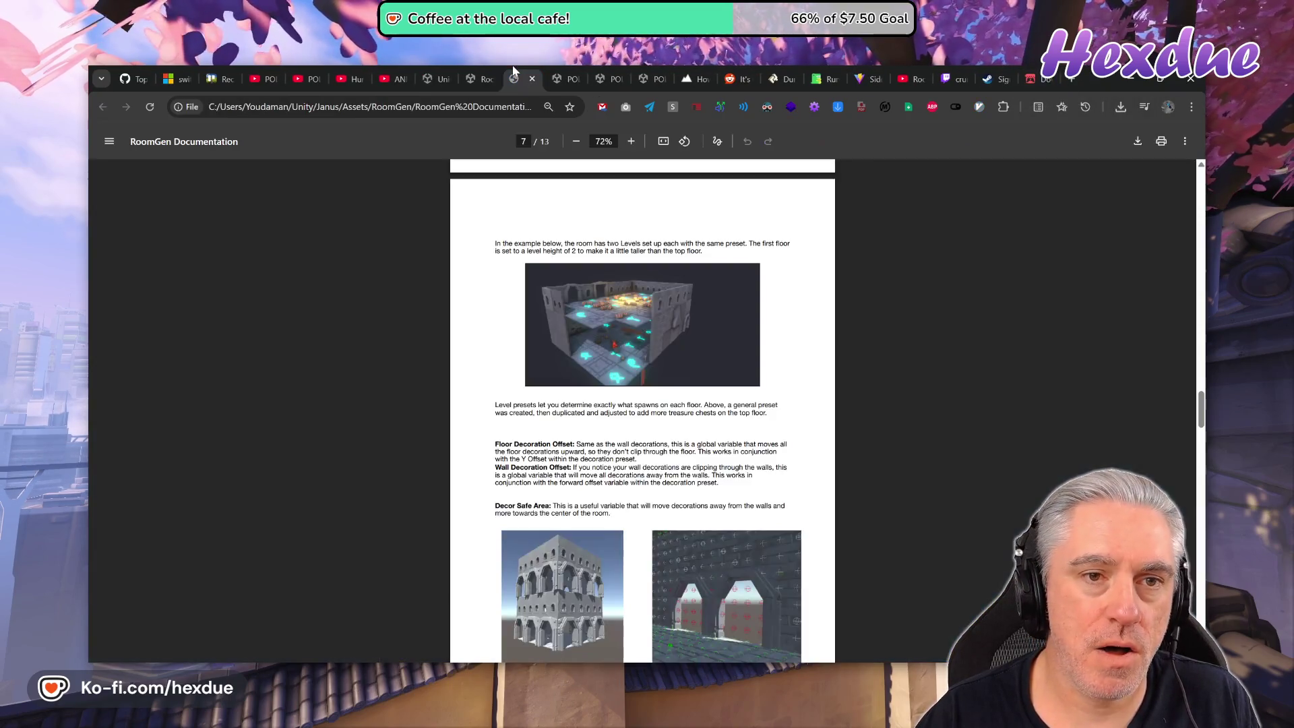
pyautogui.scroll(-10, 621, 349)
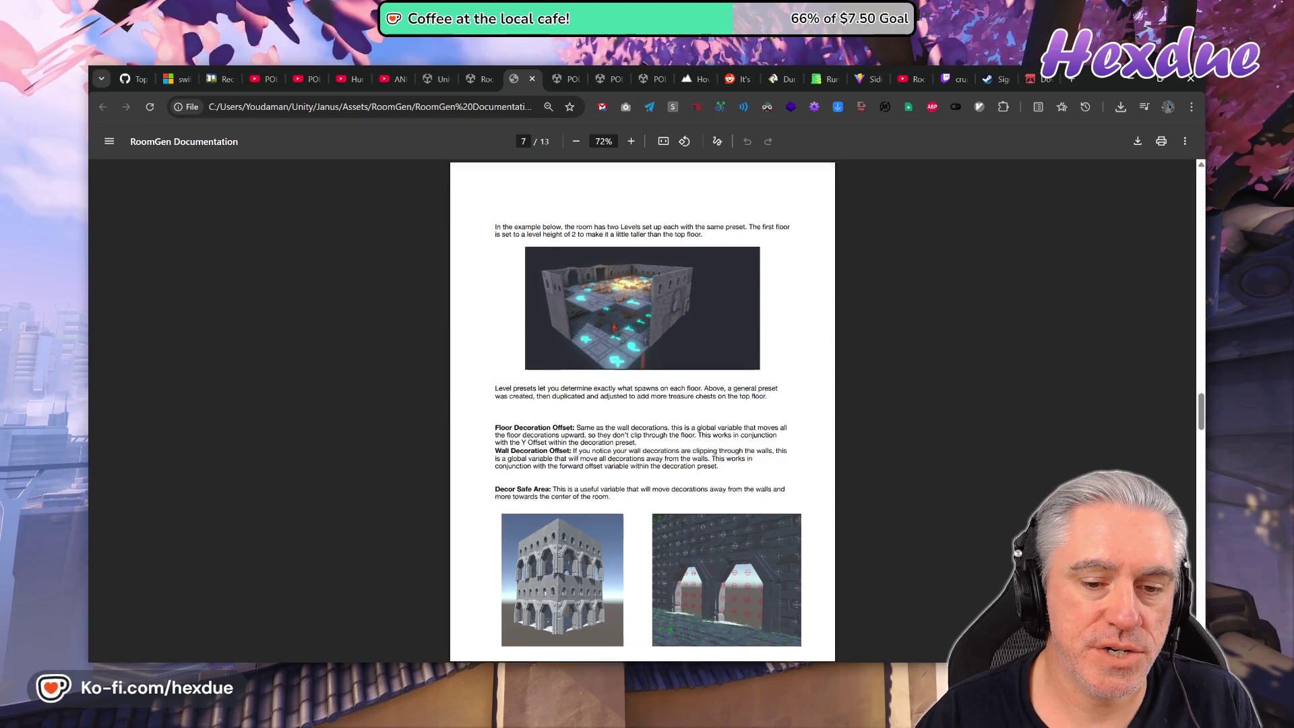
pyautogui.scroll(-15, 642, 411)
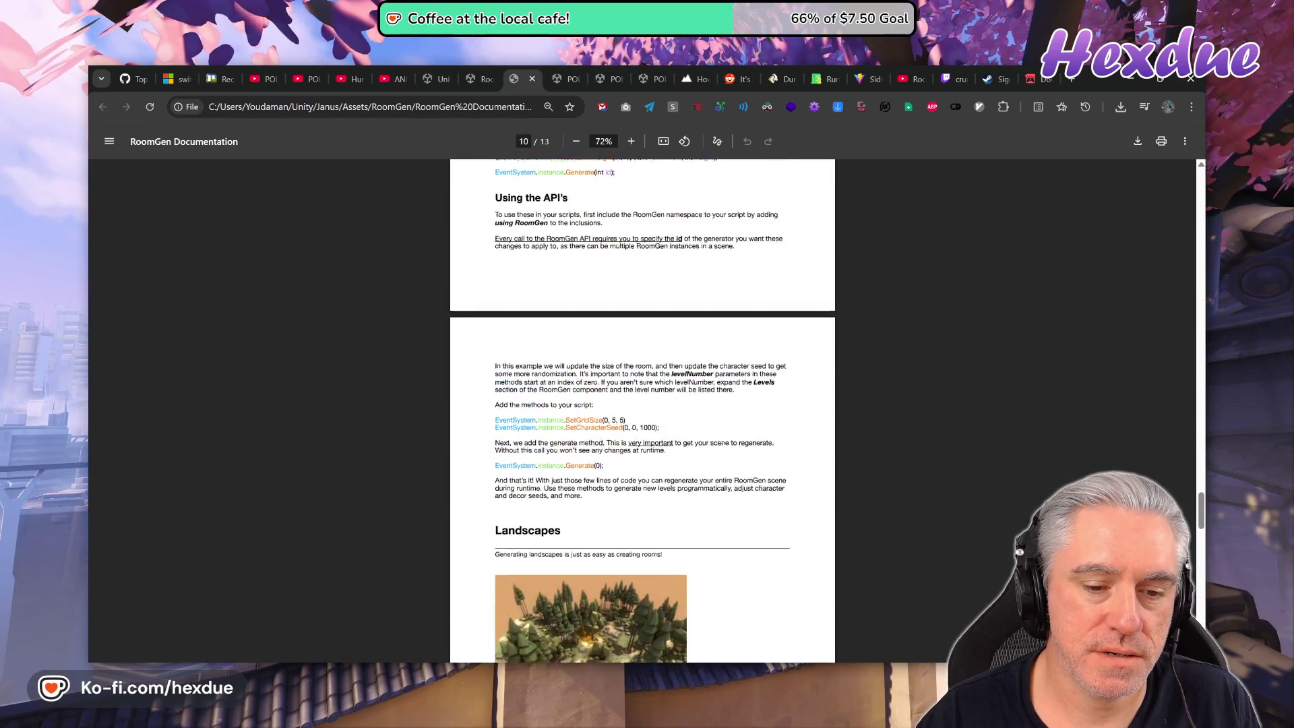
pyautogui.click(663, 141)
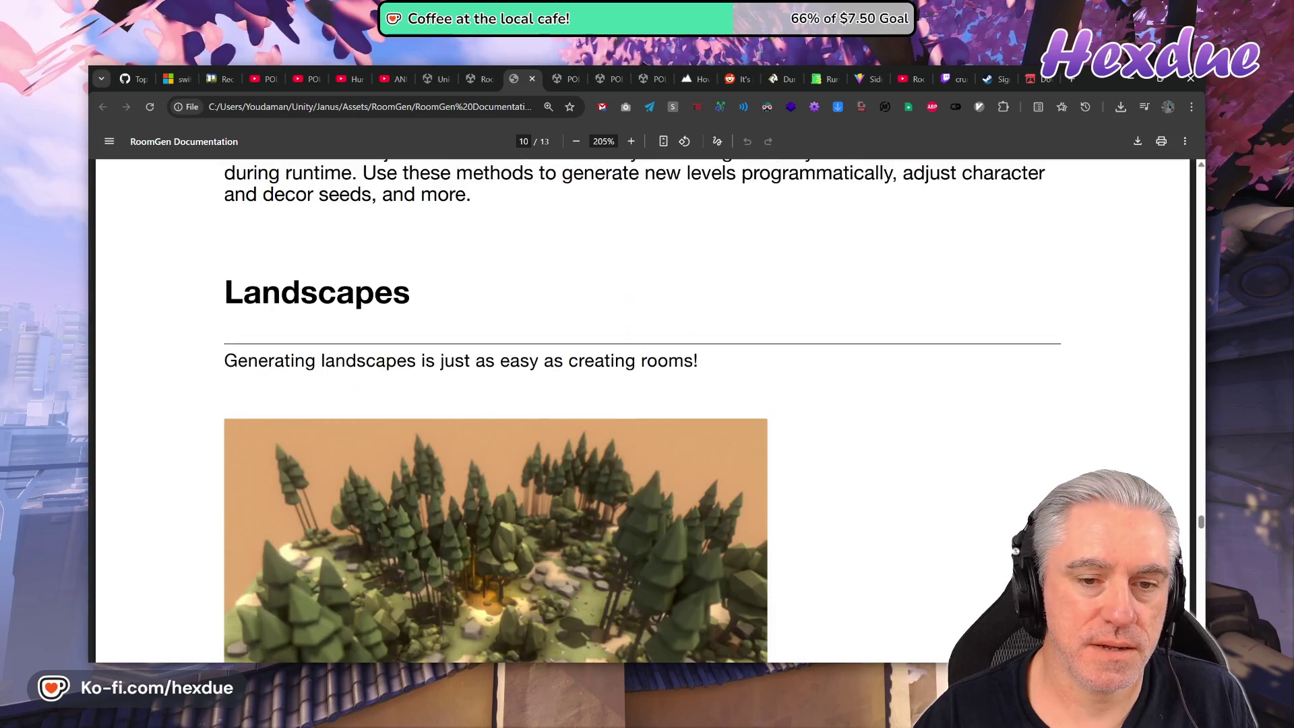
pyautogui.scroll(-5, 676, 455)
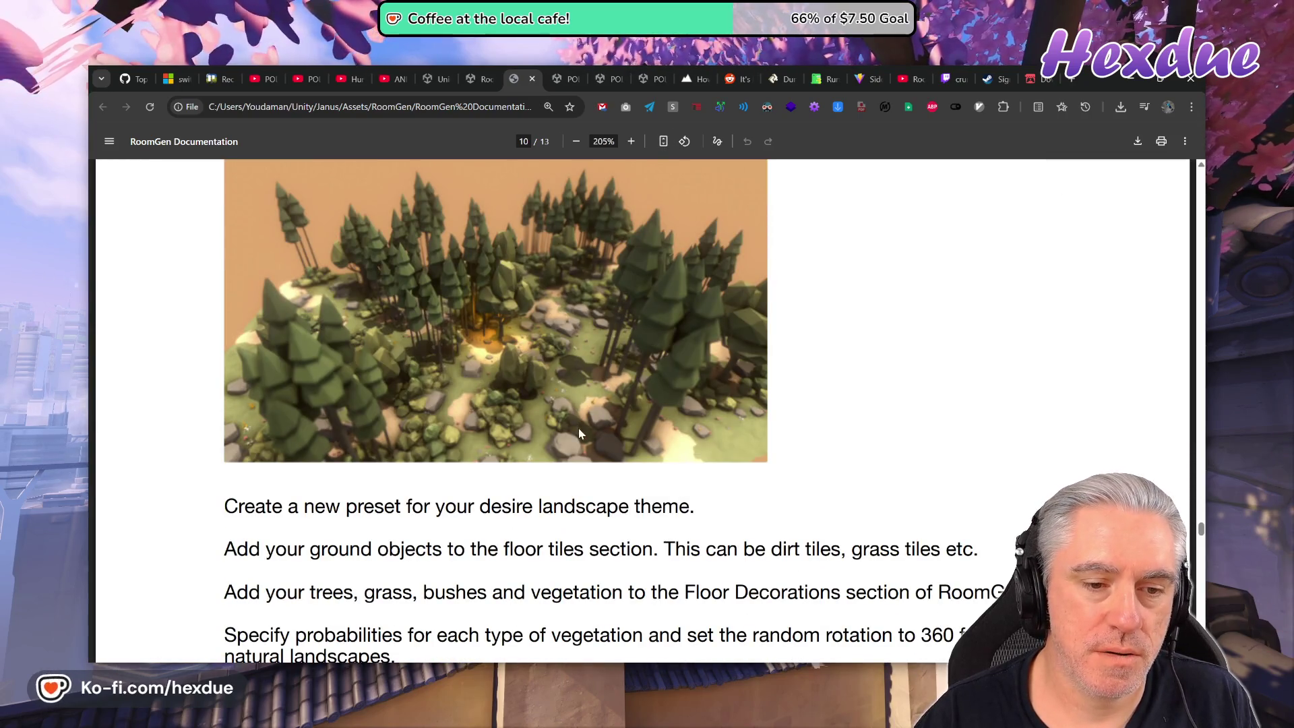
pyautogui.scroll(-1, 578, 427)
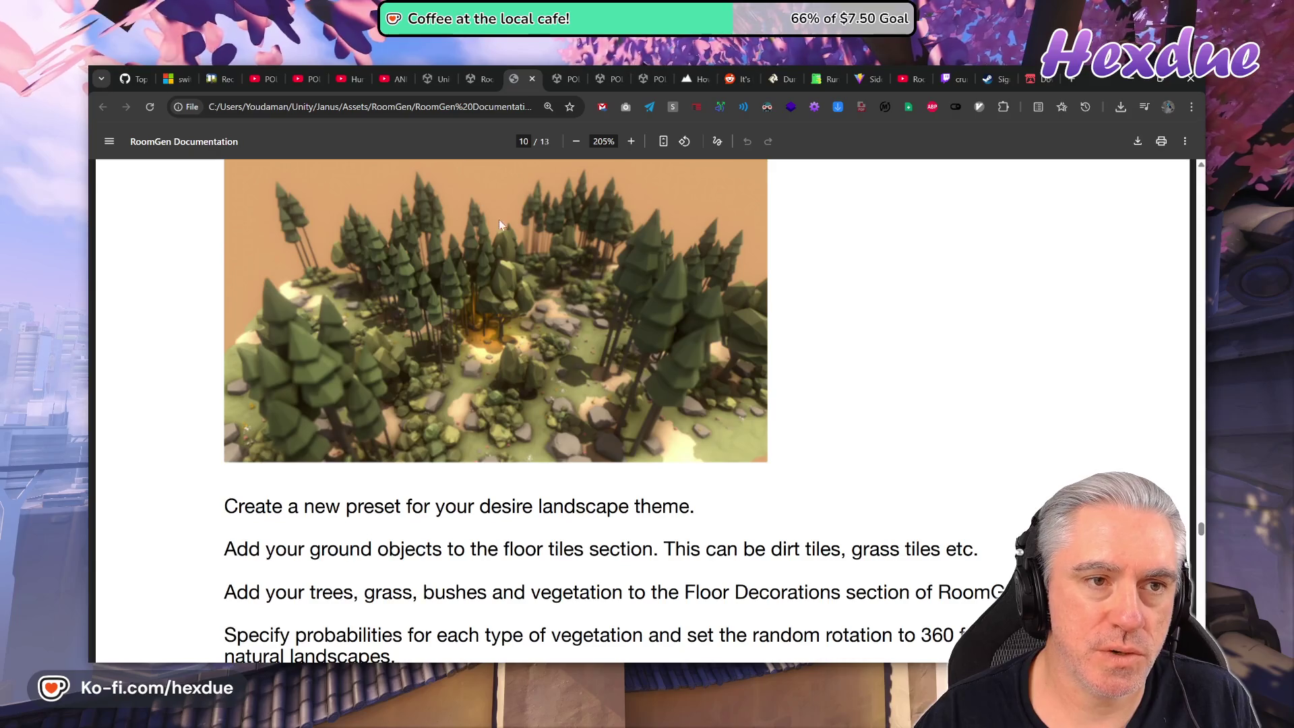
# Flip through the Synty YouTube tabs to the POLYGON Mech trailer.
pyautogui.click(399, 75)
pyautogui.click(354, 75)
pyautogui.click(312, 71)
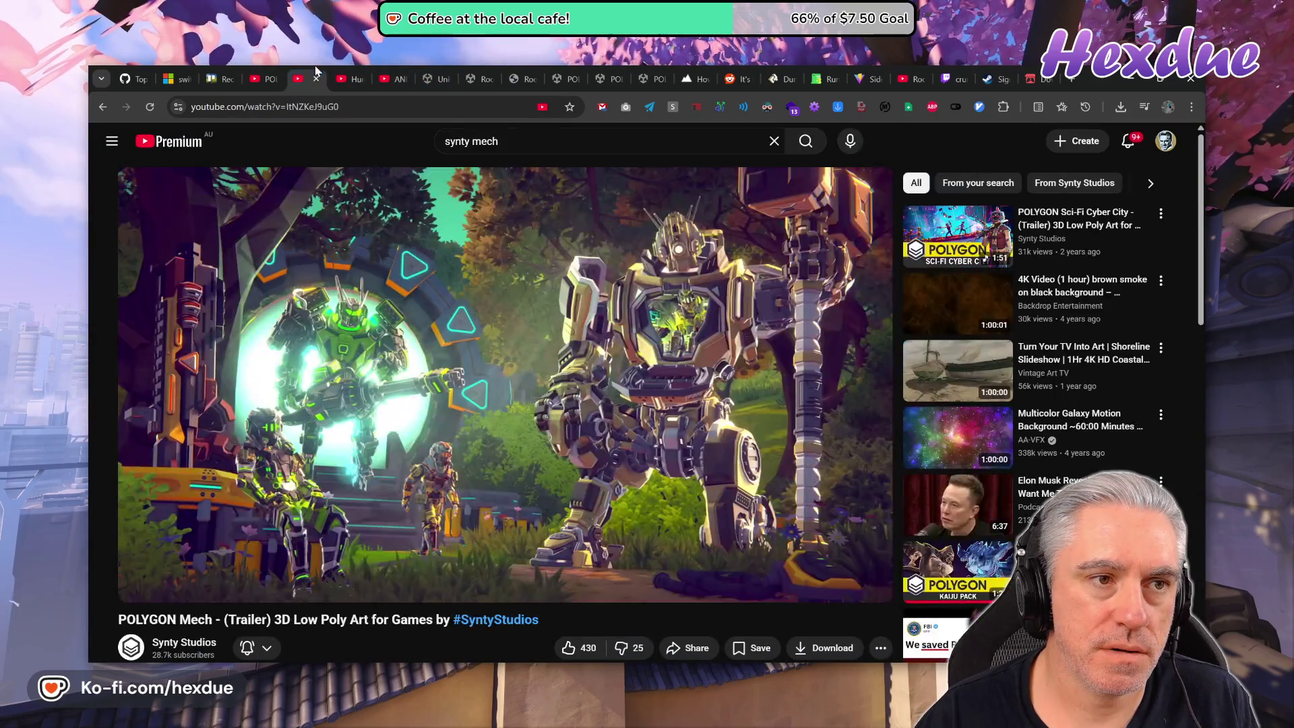
# Flip between the Meadow Forest, Mech and Base Locomotion trailers, seeking the Mech trailer to 0:18.
pyautogui.click(272, 71)
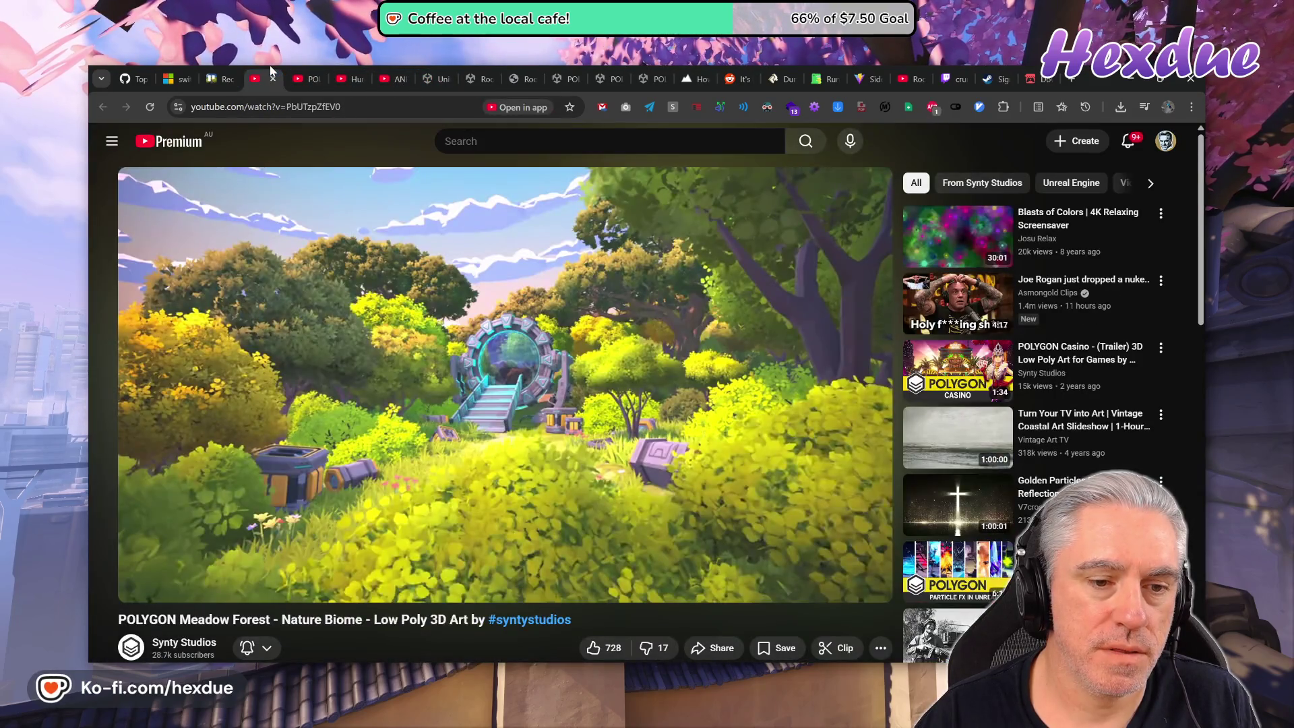
pyautogui.click(306, 73)
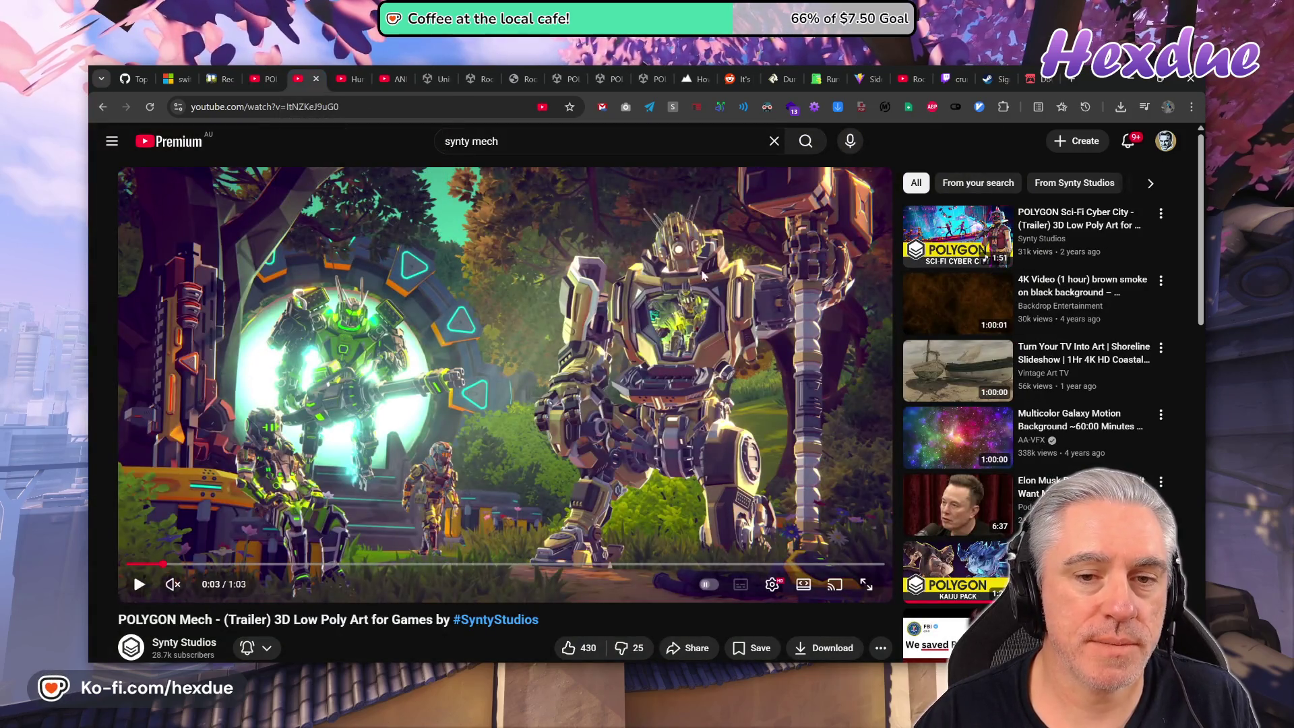
pyautogui.hotkey('ctrl', 'shift', 'Tab')
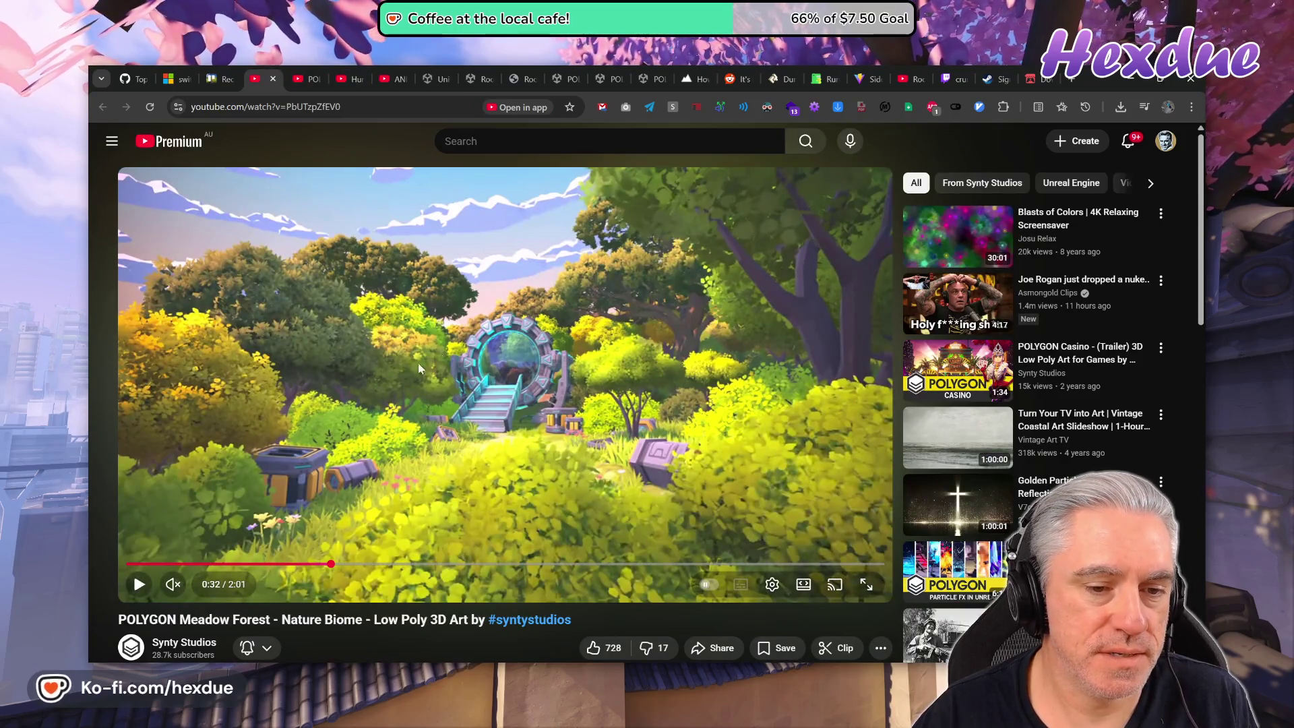
pyautogui.click(307, 77)
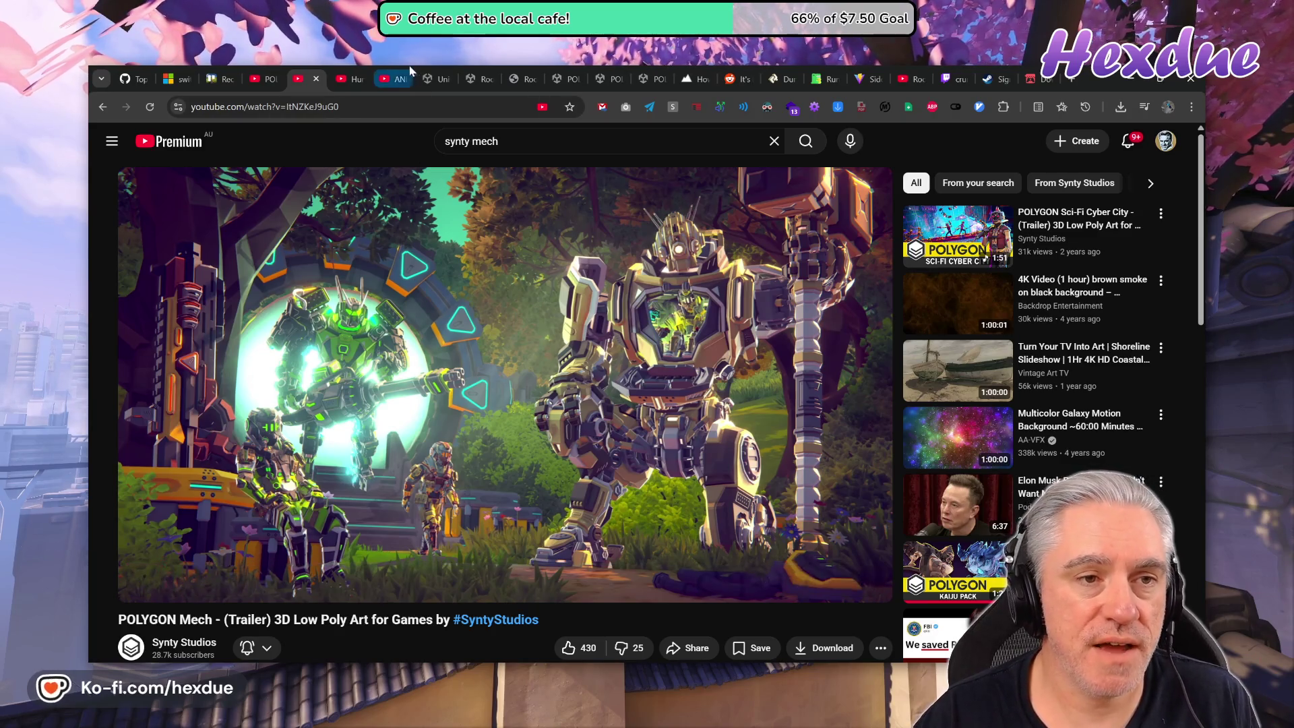
pyautogui.click(388, 79)
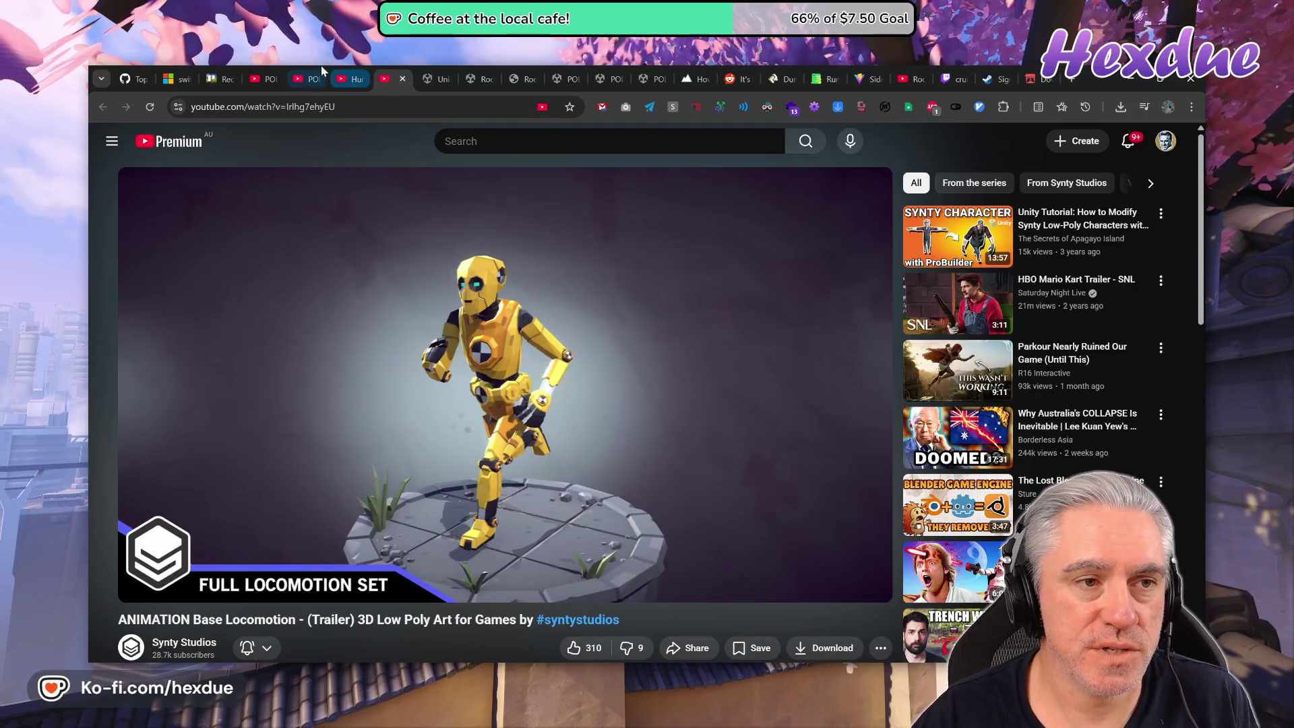
pyautogui.click(303, 79)
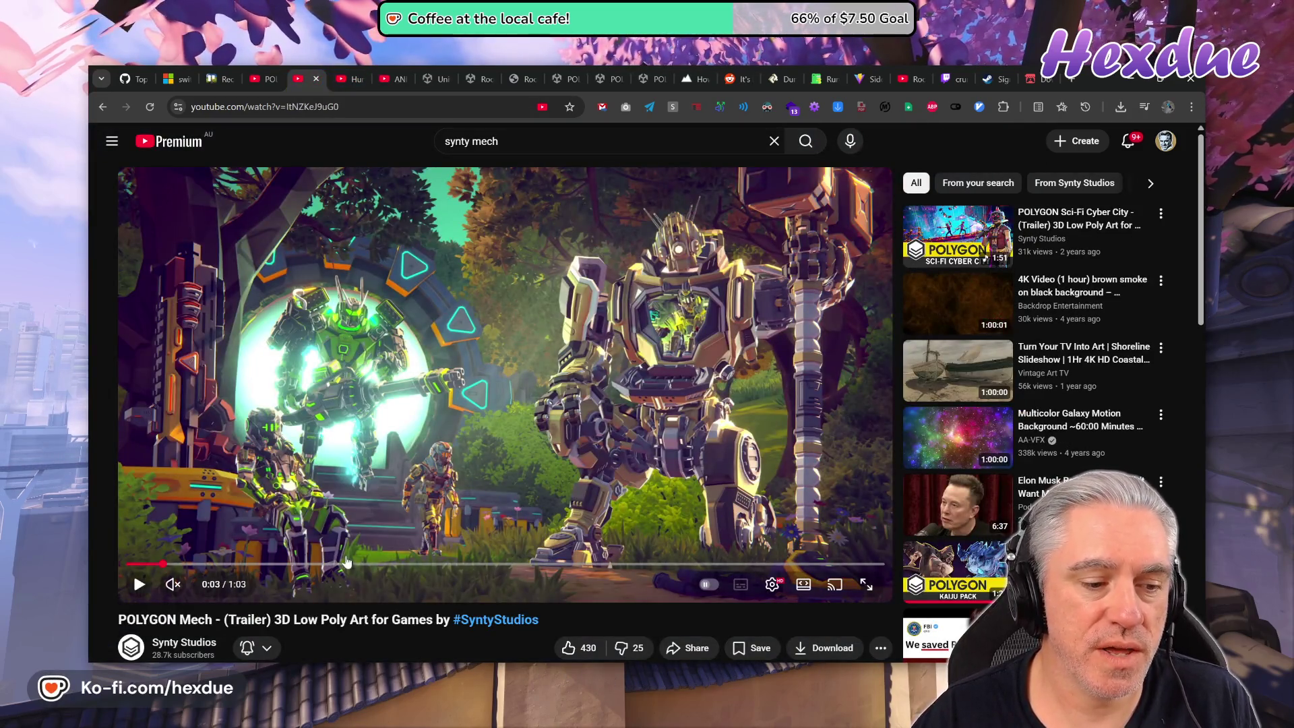
pyautogui.click(346, 563)
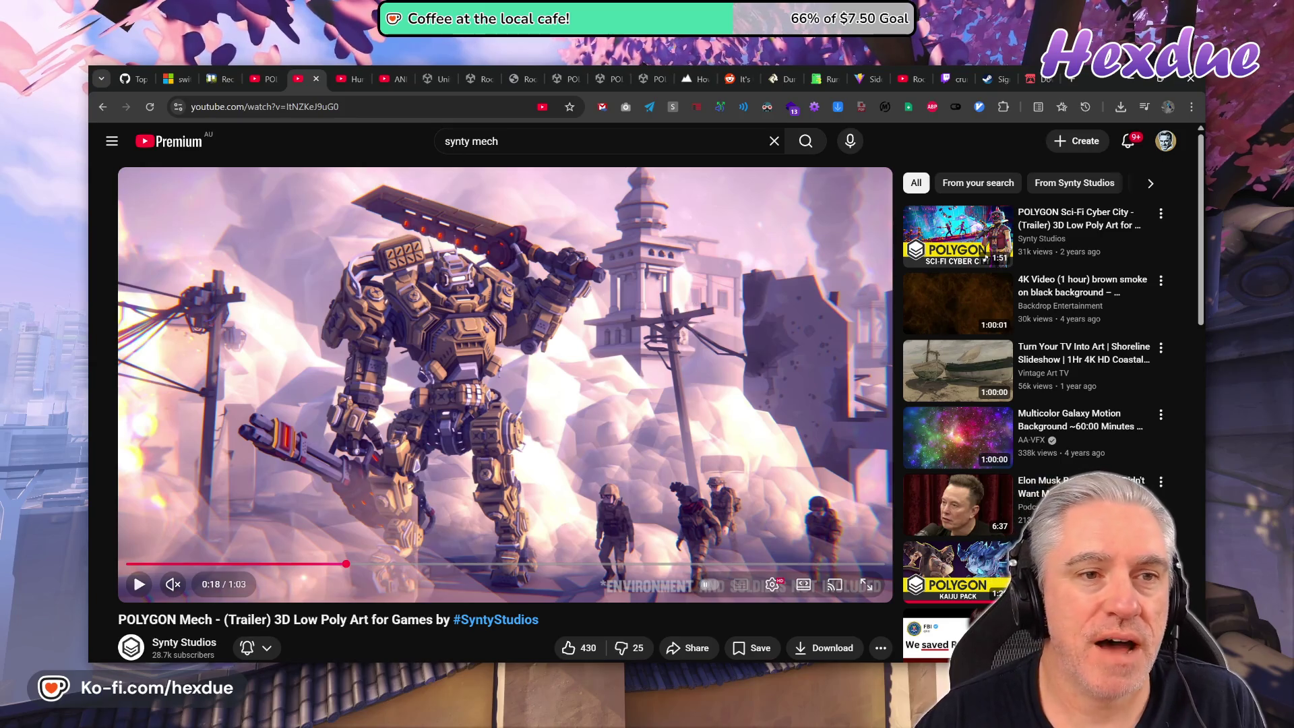
# Move past the Melee Animations video and Swamp Marshland store page back to the RoomGen PDF.
pyautogui.hotkey('ctrl', 'Tab')
pyautogui.hotkey('ctrl', 'Tab')
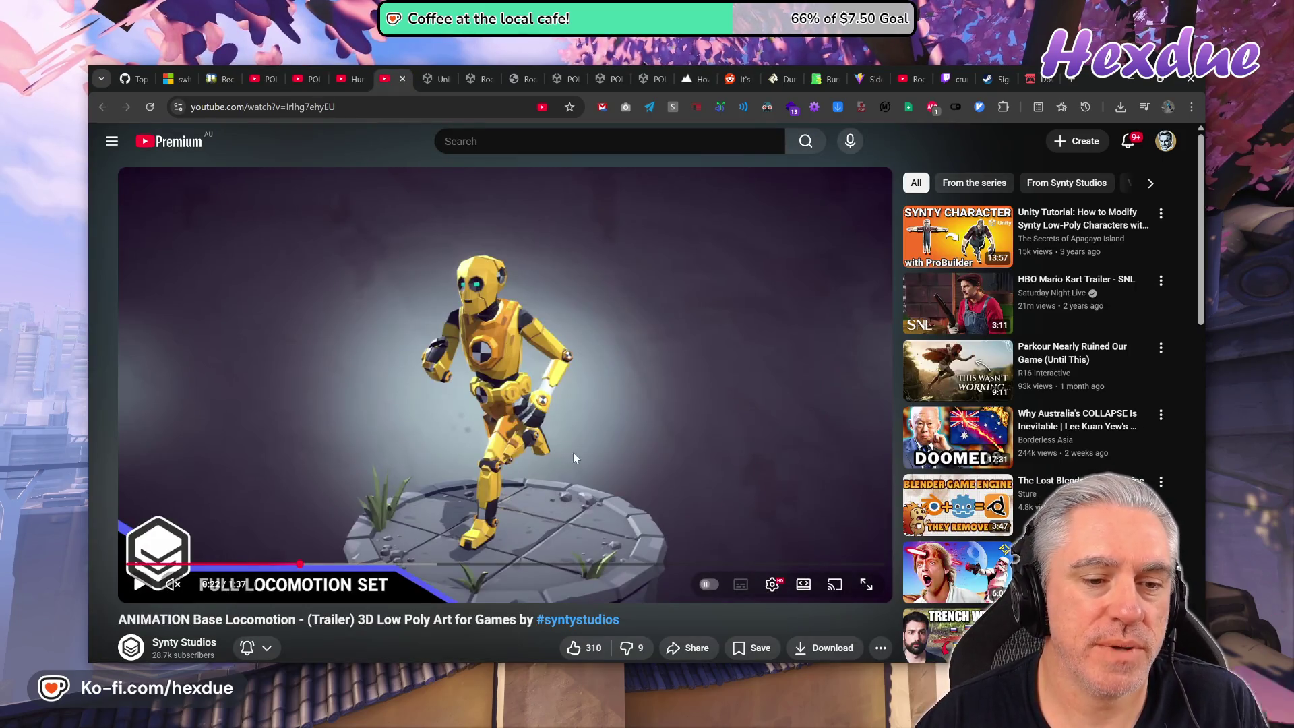
pyautogui.click(351, 72)
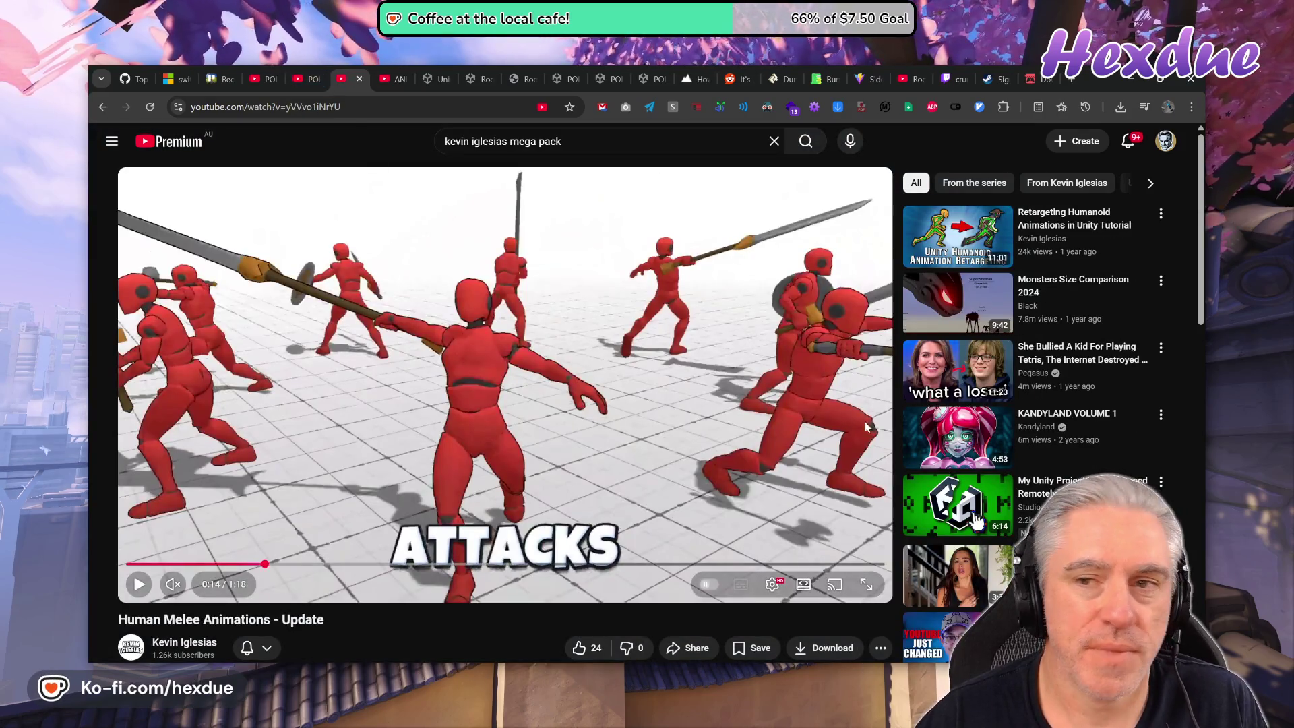
pyautogui.click(666, 70)
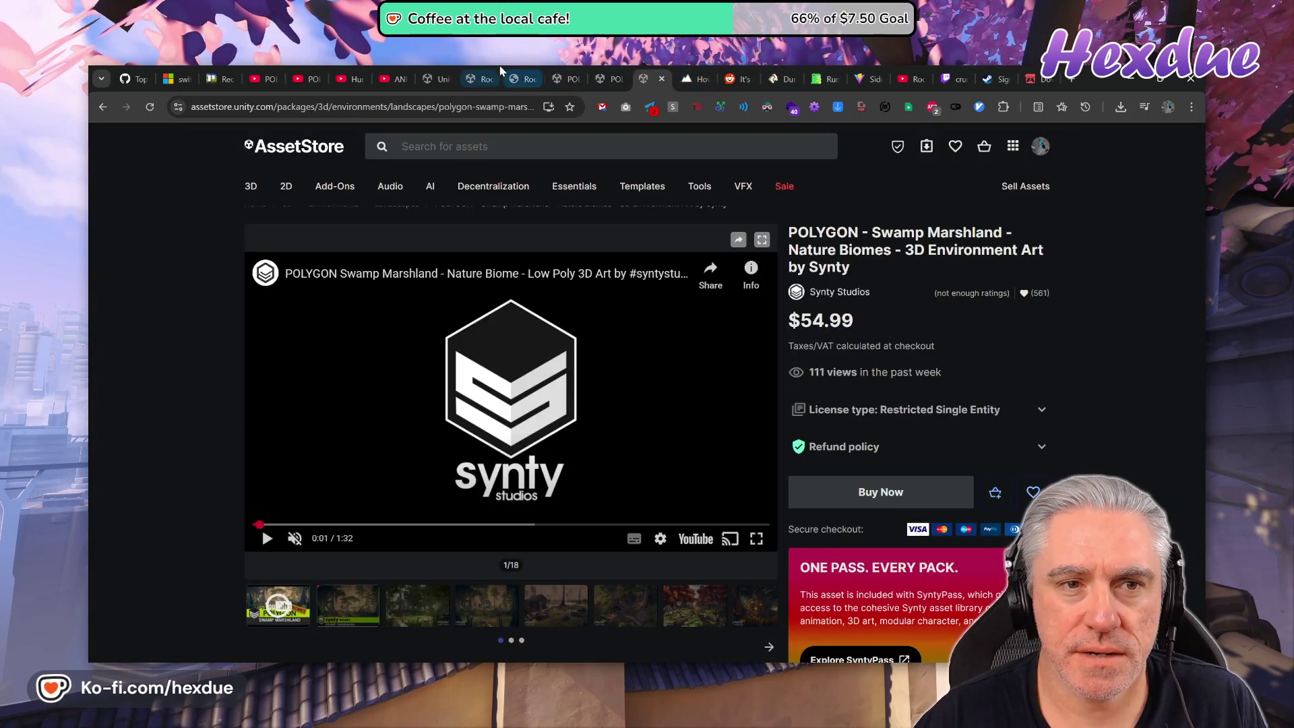
pyautogui.click(524, 74)
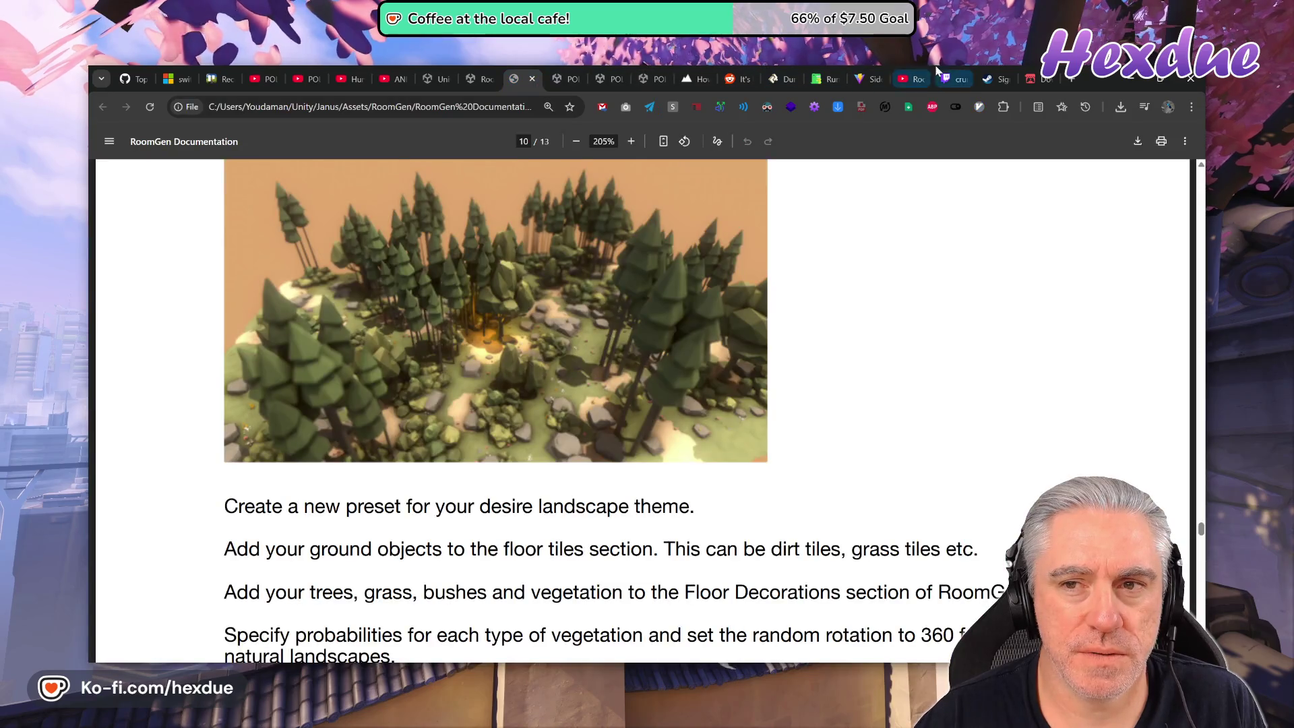
# Rewind the RoomGen demo video to about 0:45 and pause on the forest island scene.
pyautogui.click(933, 73)
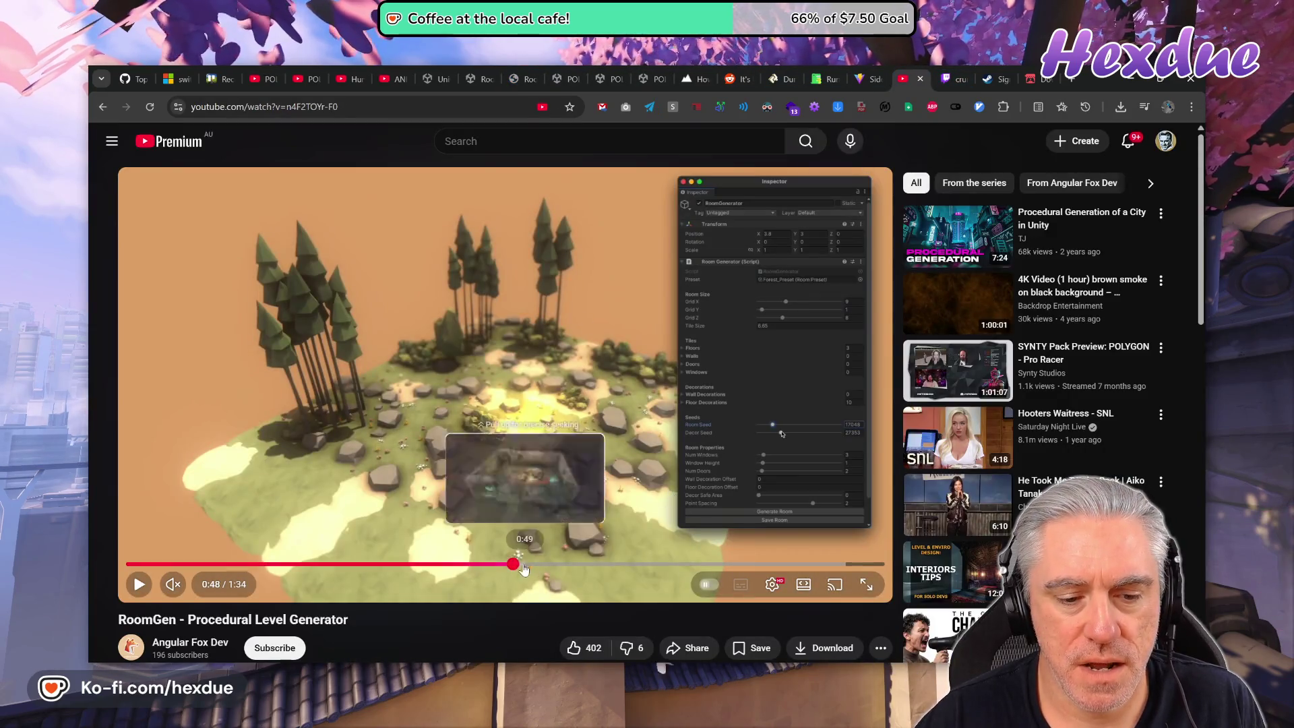
pyautogui.click(507, 564)
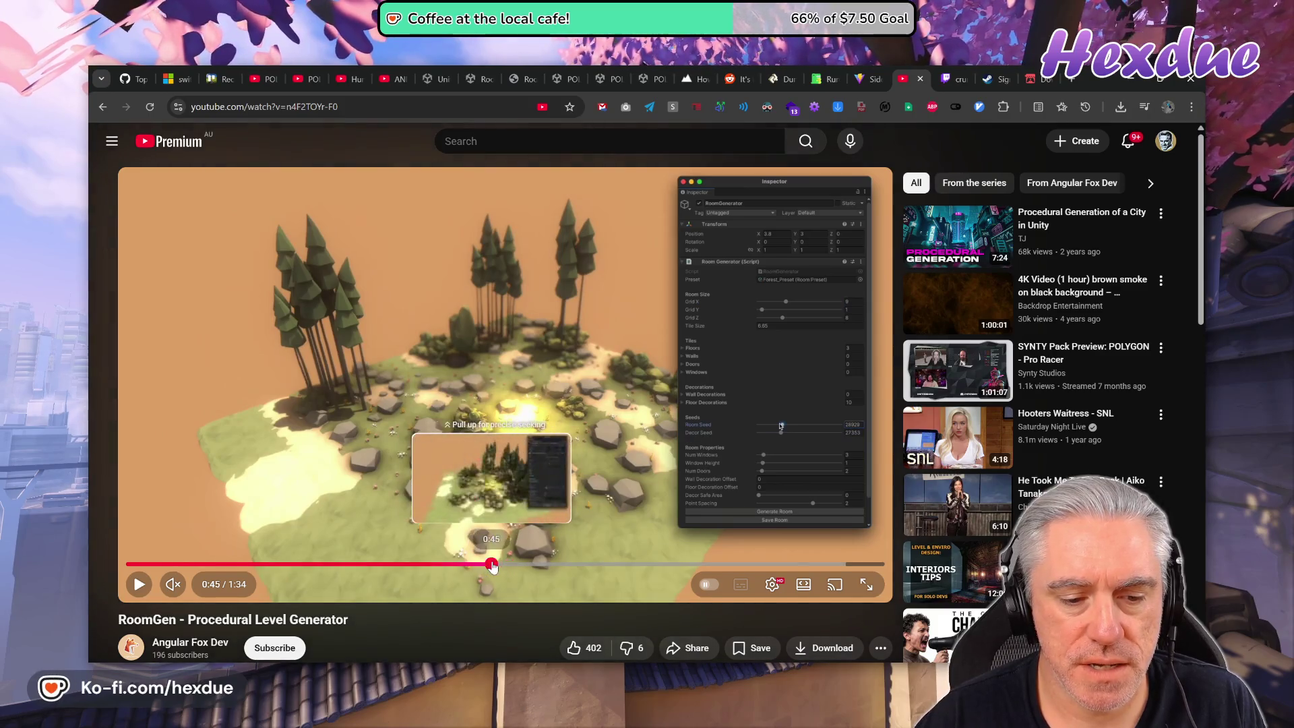
pyautogui.click(491, 565)
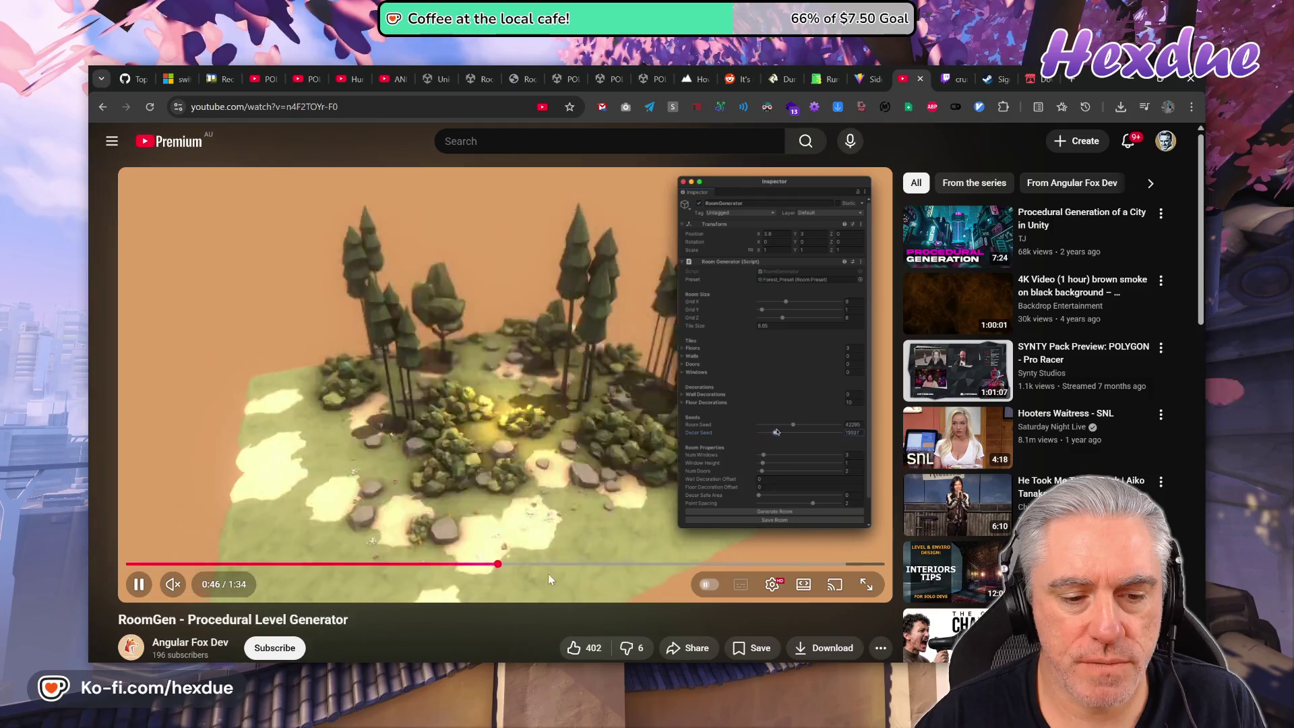
pyautogui.click(587, 456)
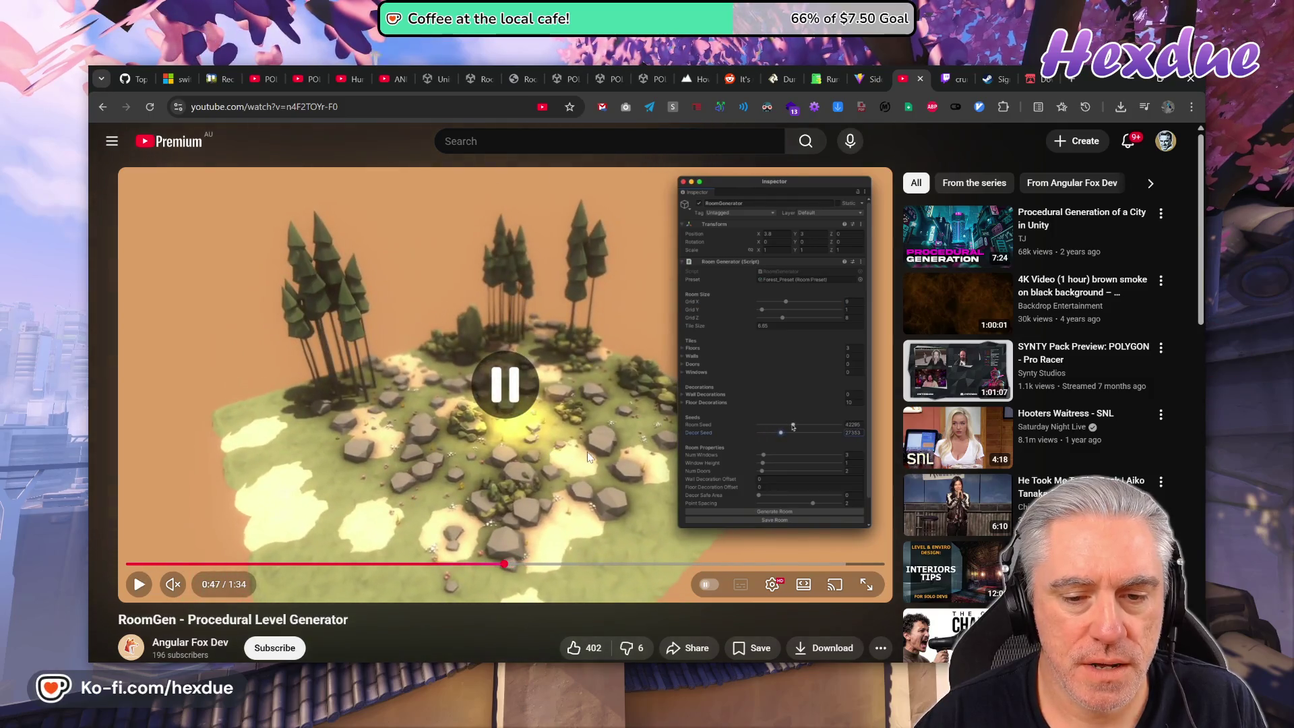
pyautogui.click(549, 483)
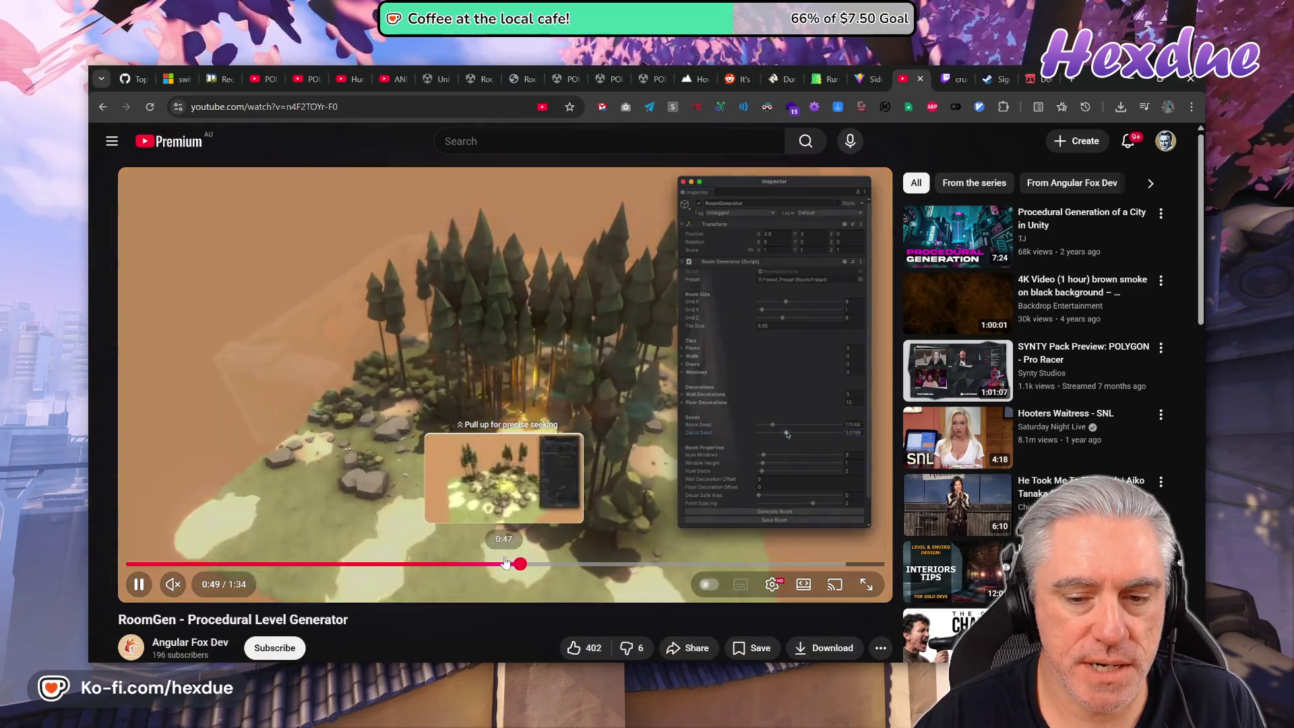
pyautogui.click(506, 563)
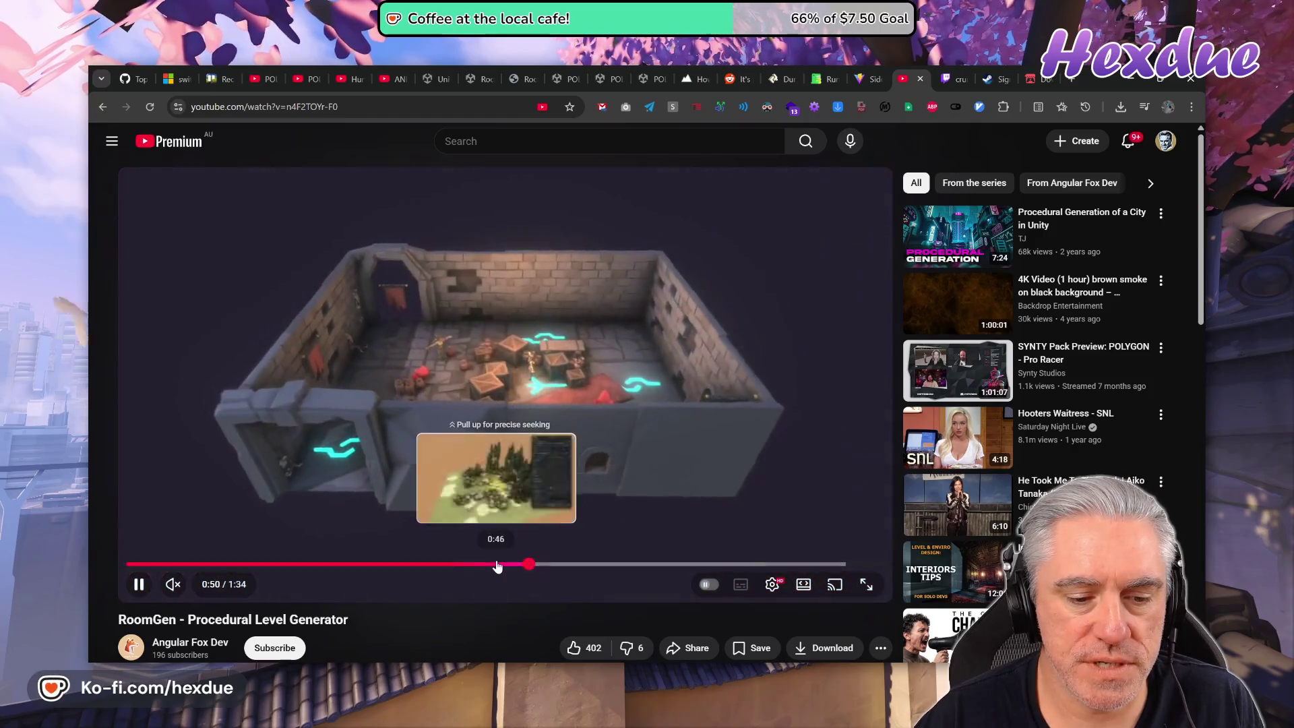
pyautogui.click(497, 563)
pyautogui.click(746, 553)
# Slow the RoomGen video playback to 0.25 speed and resume it.
pyautogui.click(772, 583)
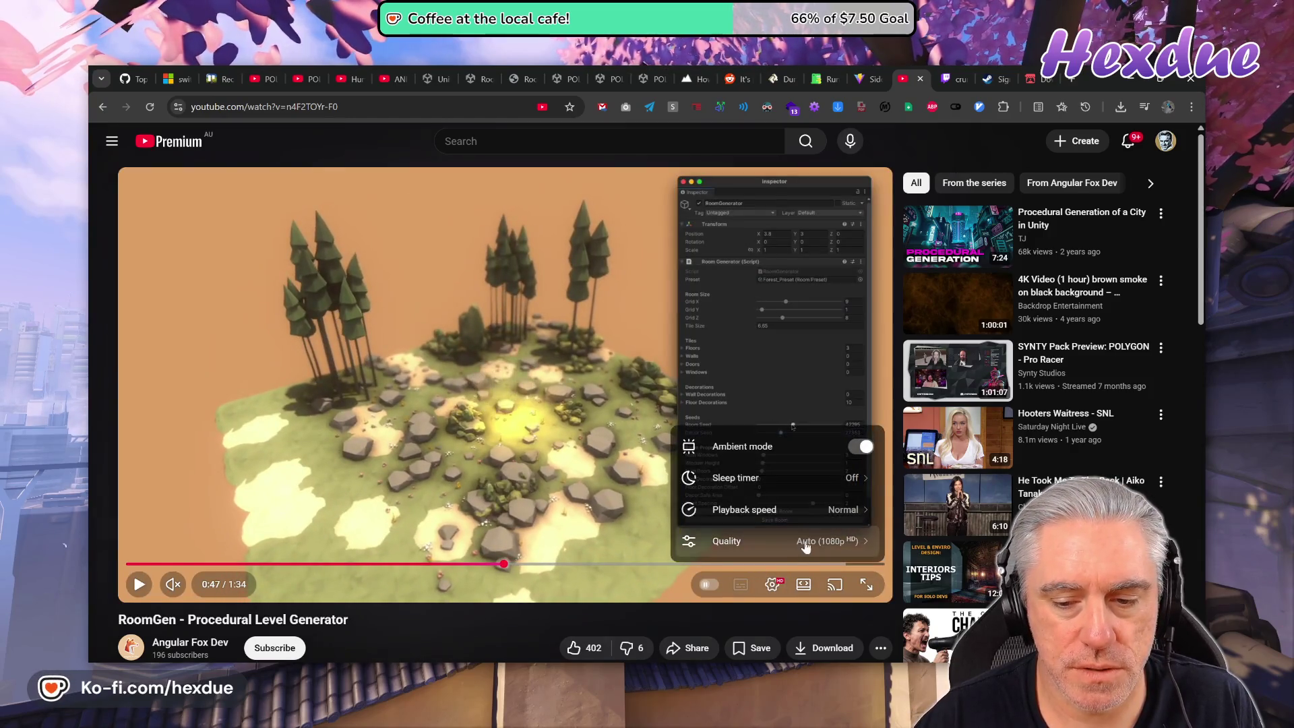
pyautogui.click(823, 511)
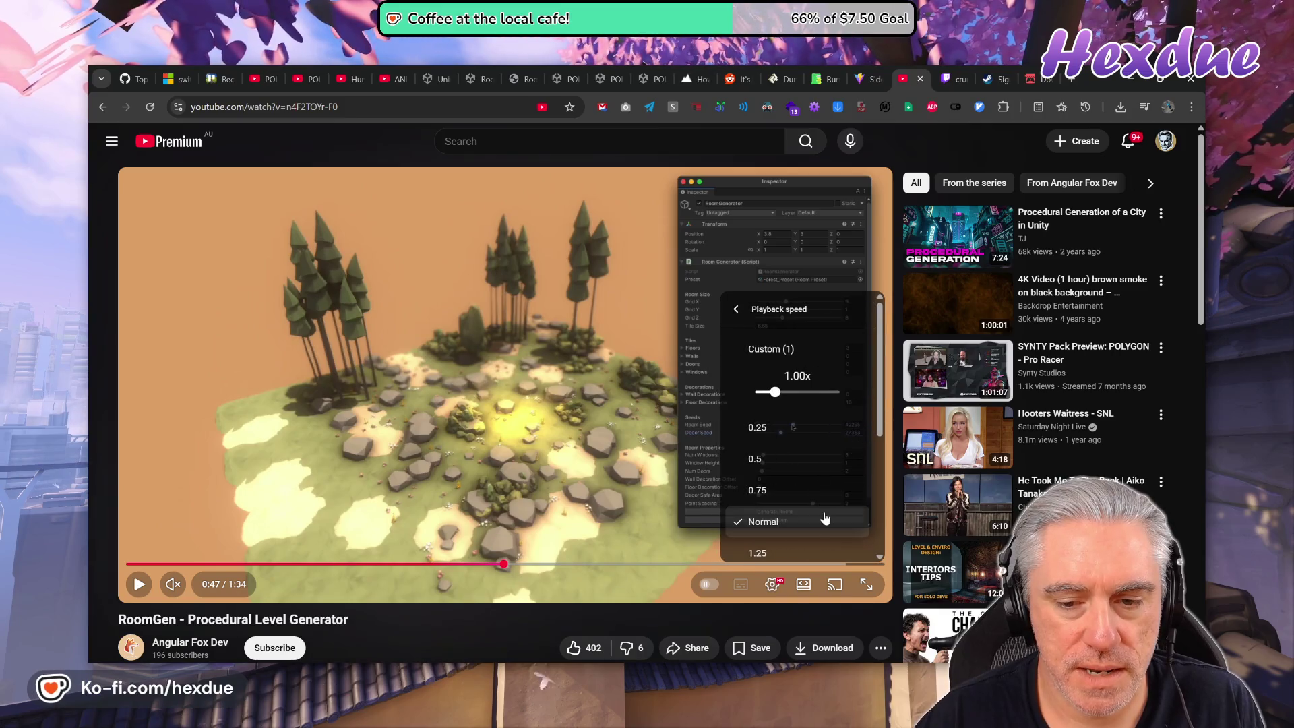
pyautogui.click(783, 435)
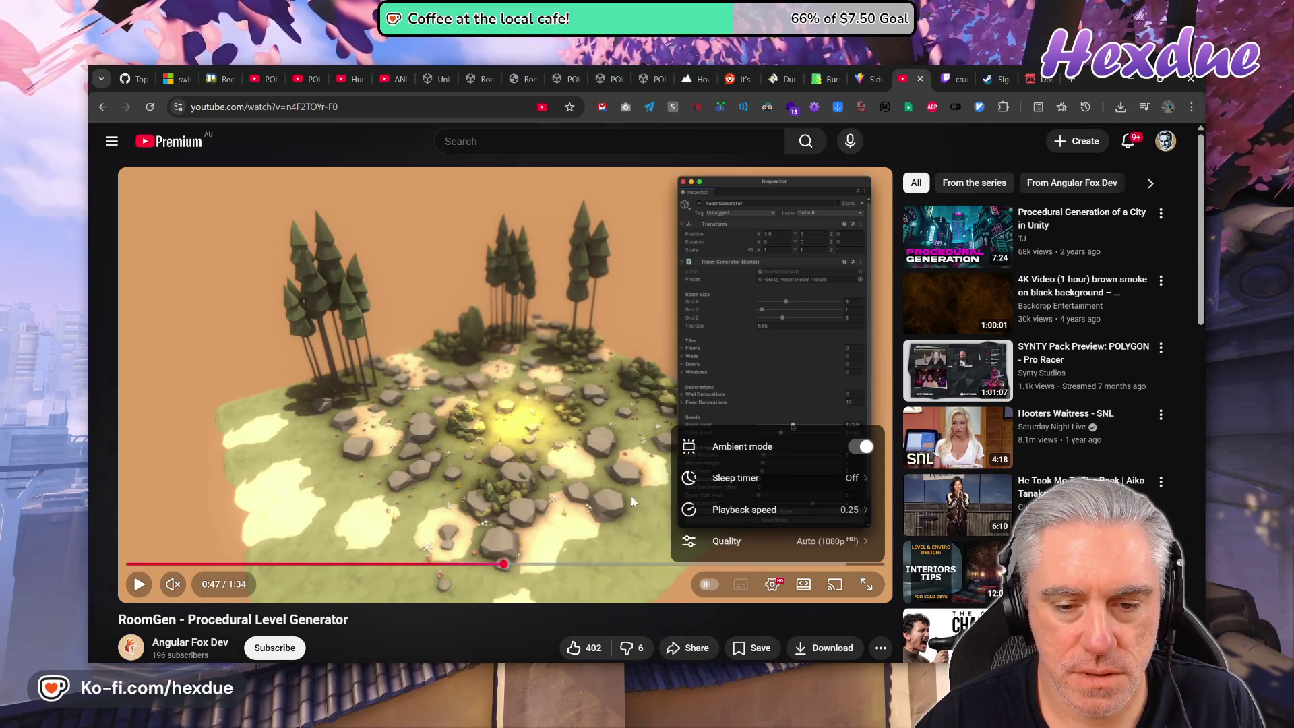
pyautogui.click(541, 450)
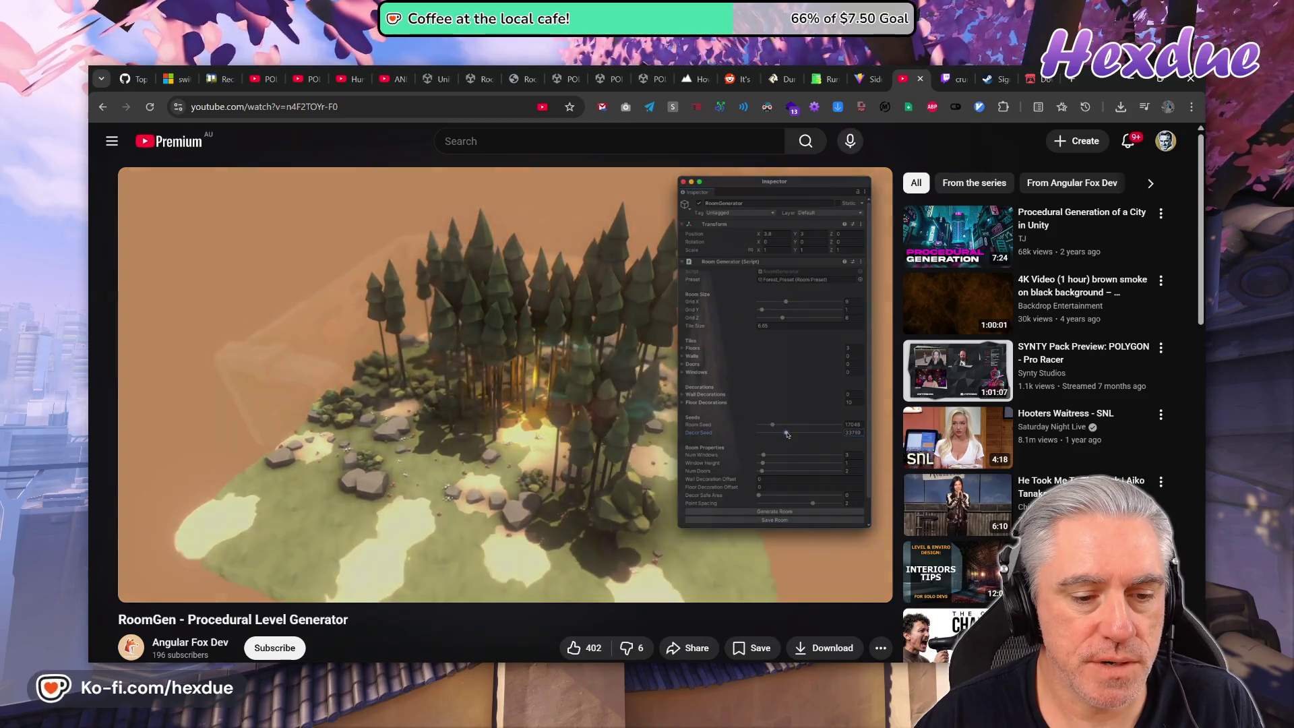
# Replay the demo from 0:48, pause on the forest shot, then show the Alpine Mountain page.
pyautogui.click(541, 527)
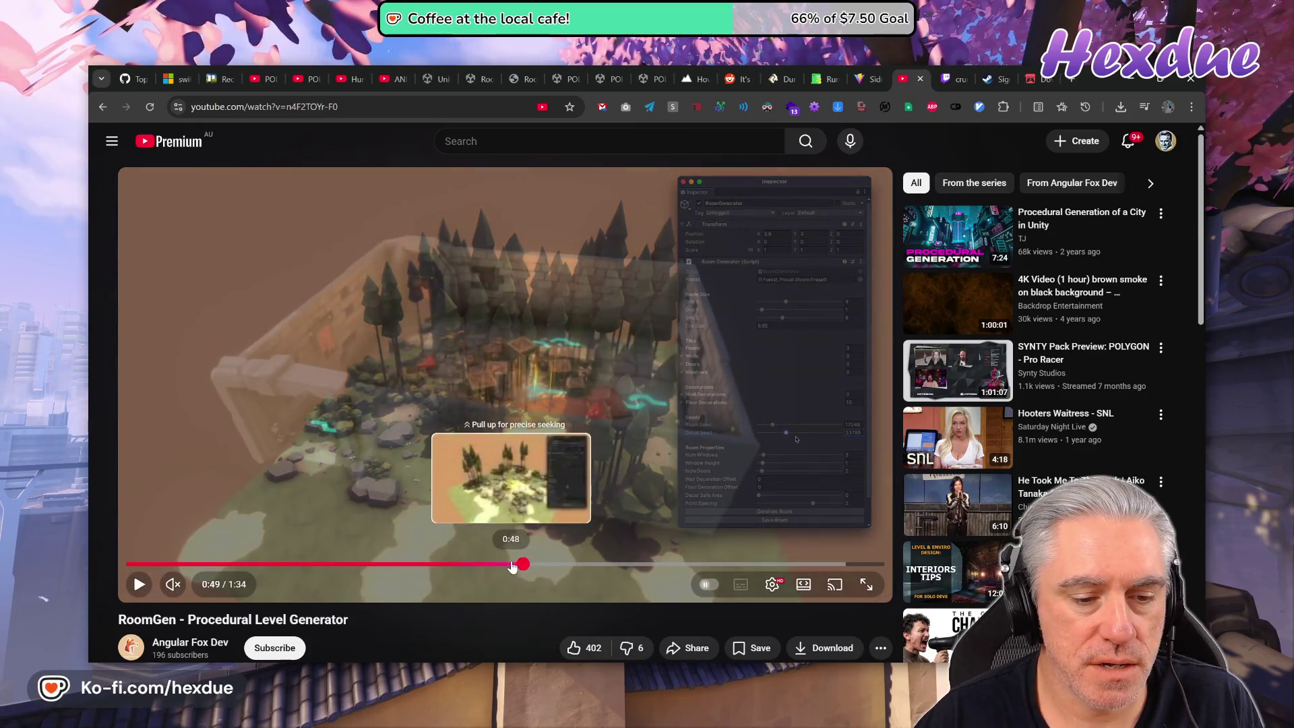
pyautogui.click(510, 563)
pyautogui.click(496, 446)
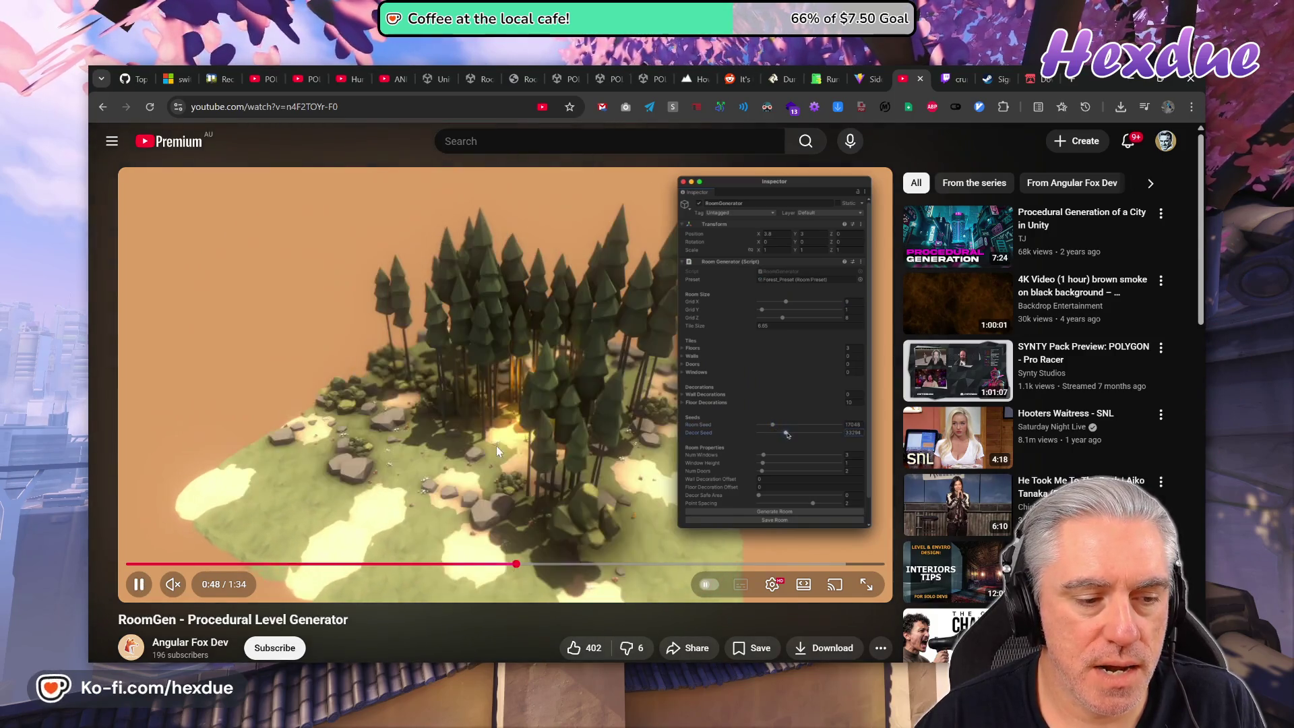
pyautogui.click(495, 447)
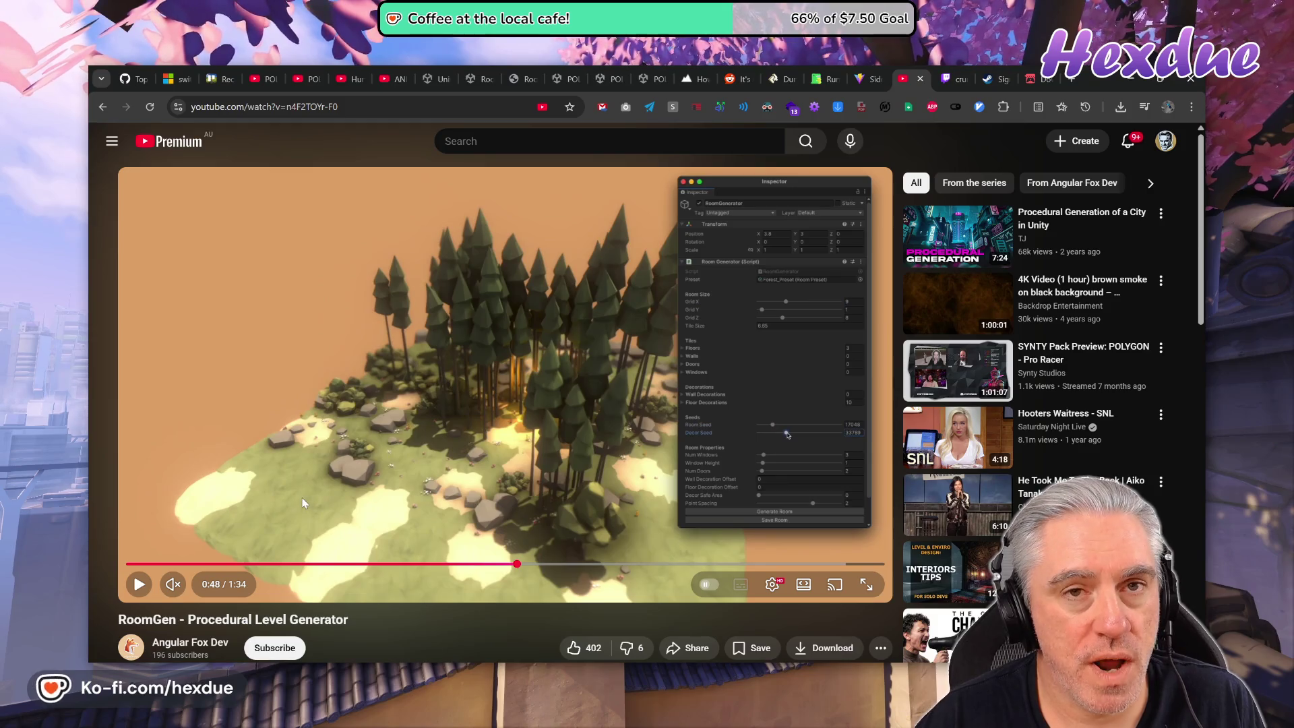
pyautogui.click(616, 74)
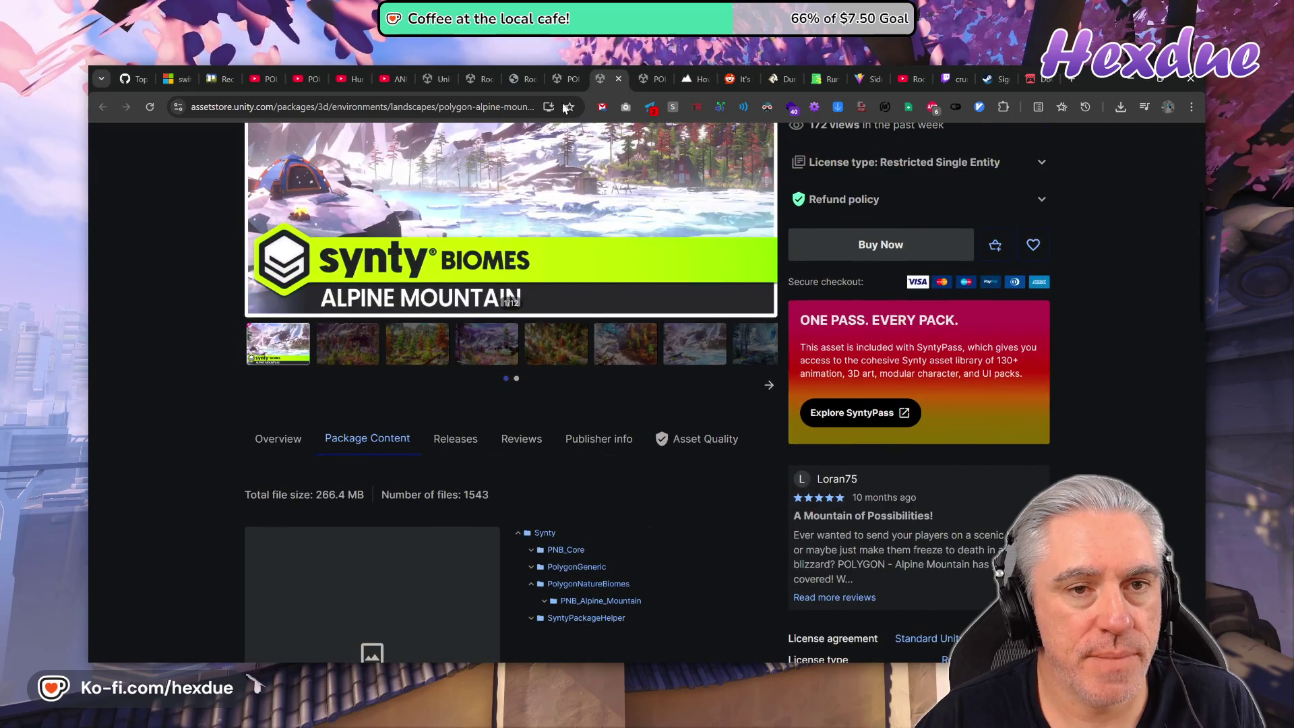
# Compare the Fantasy Kingdom, RoomGen store and RoomGen documentation PDF pages.
pyautogui.click(563, 79)
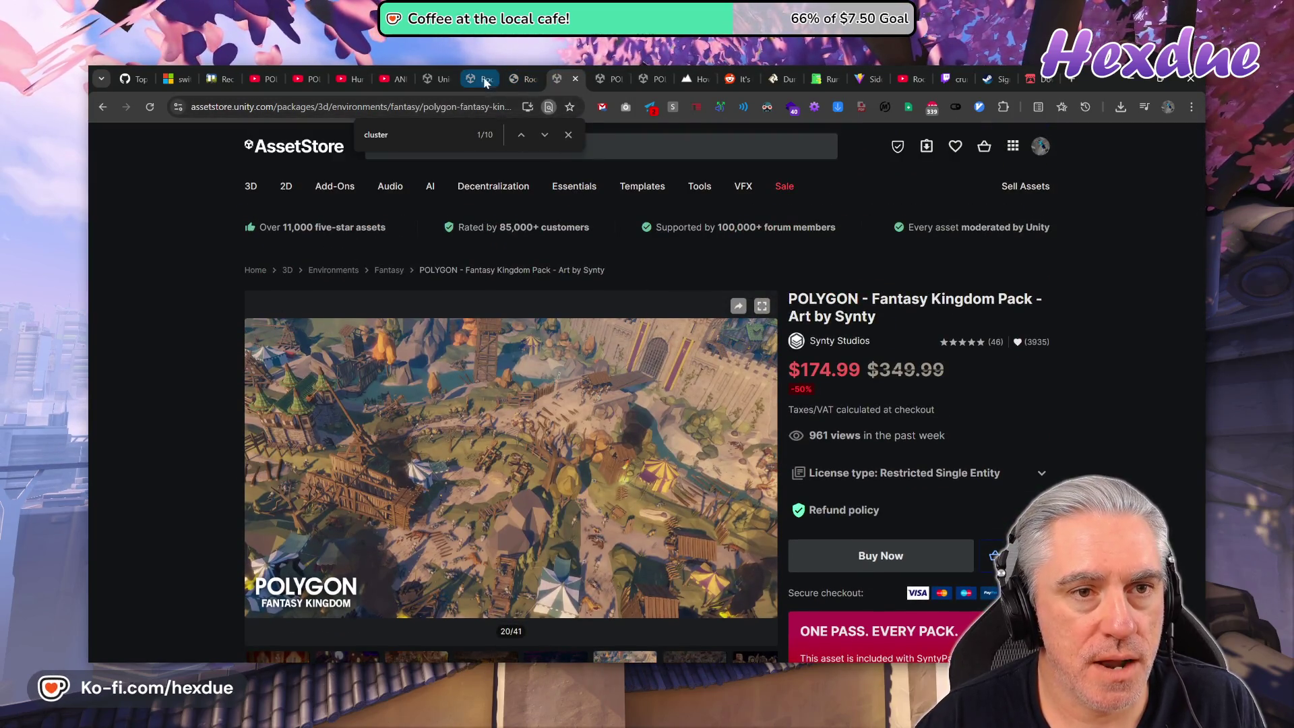
pyautogui.click(472, 77)
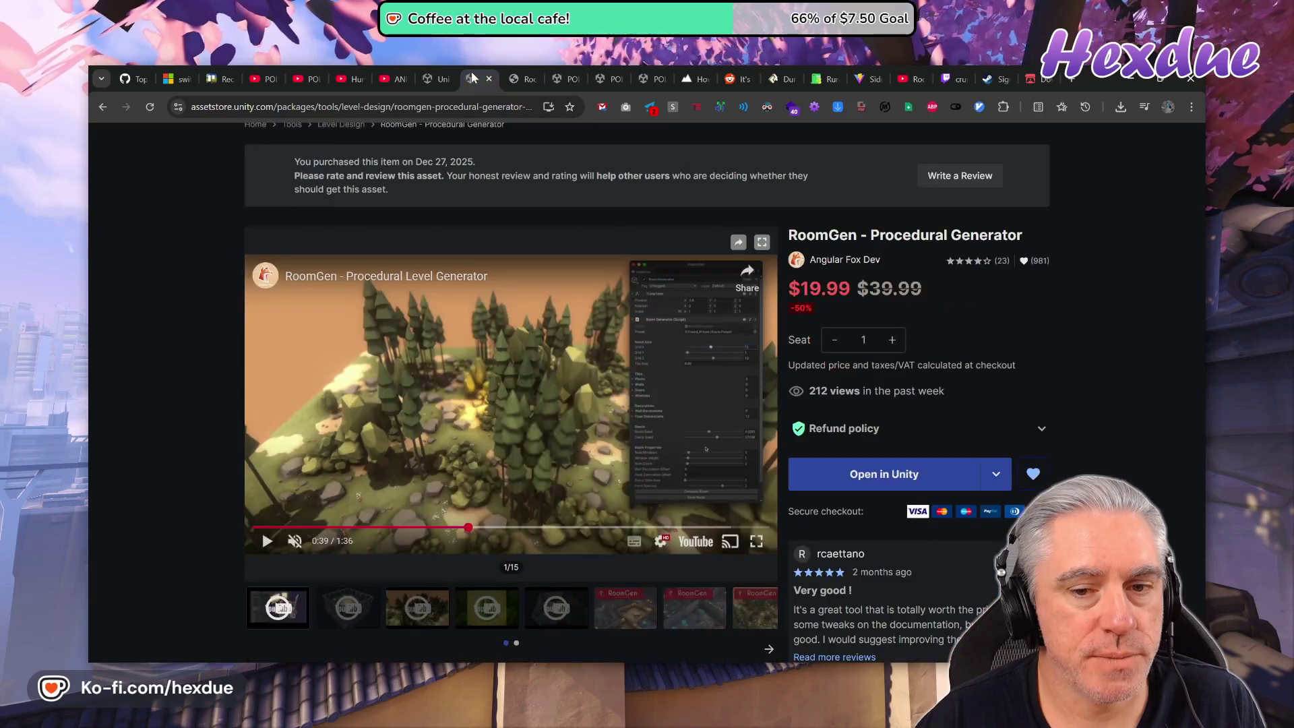
pyautogui.click(514, 71)
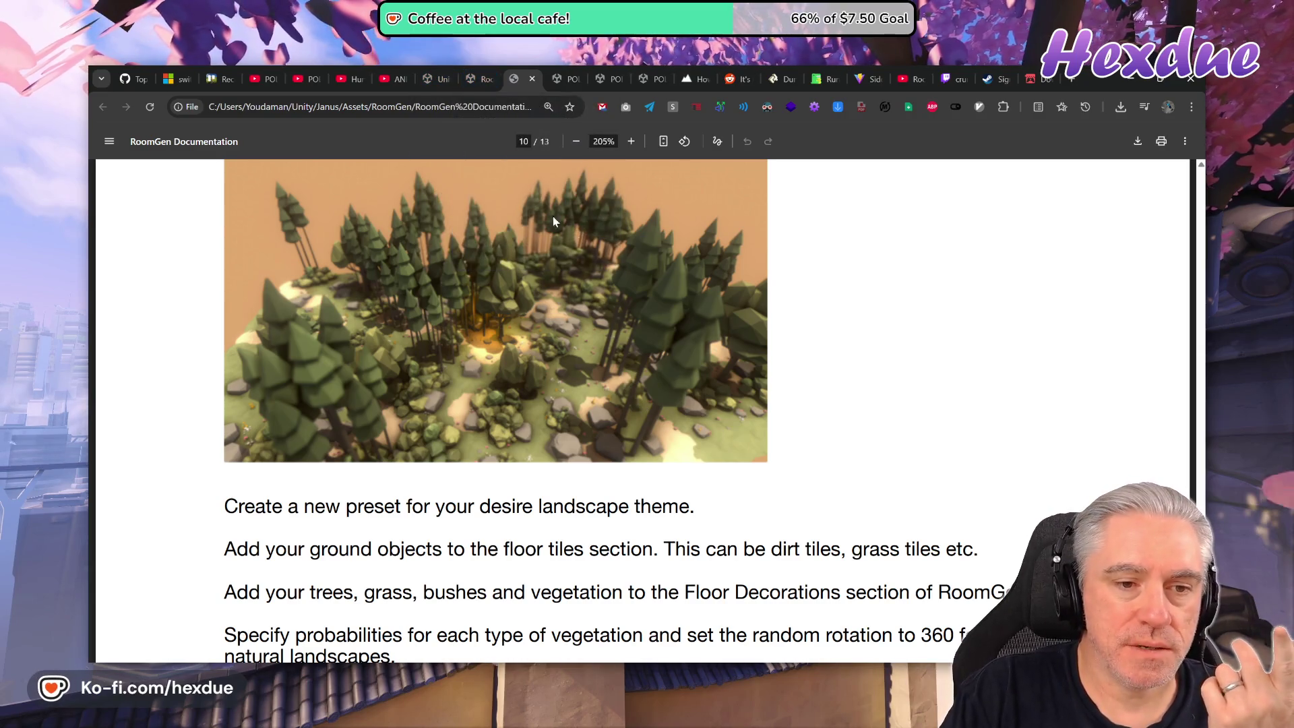
pyautogui.scroll(1, 552, 221)
pyautogui.click(583, 79)
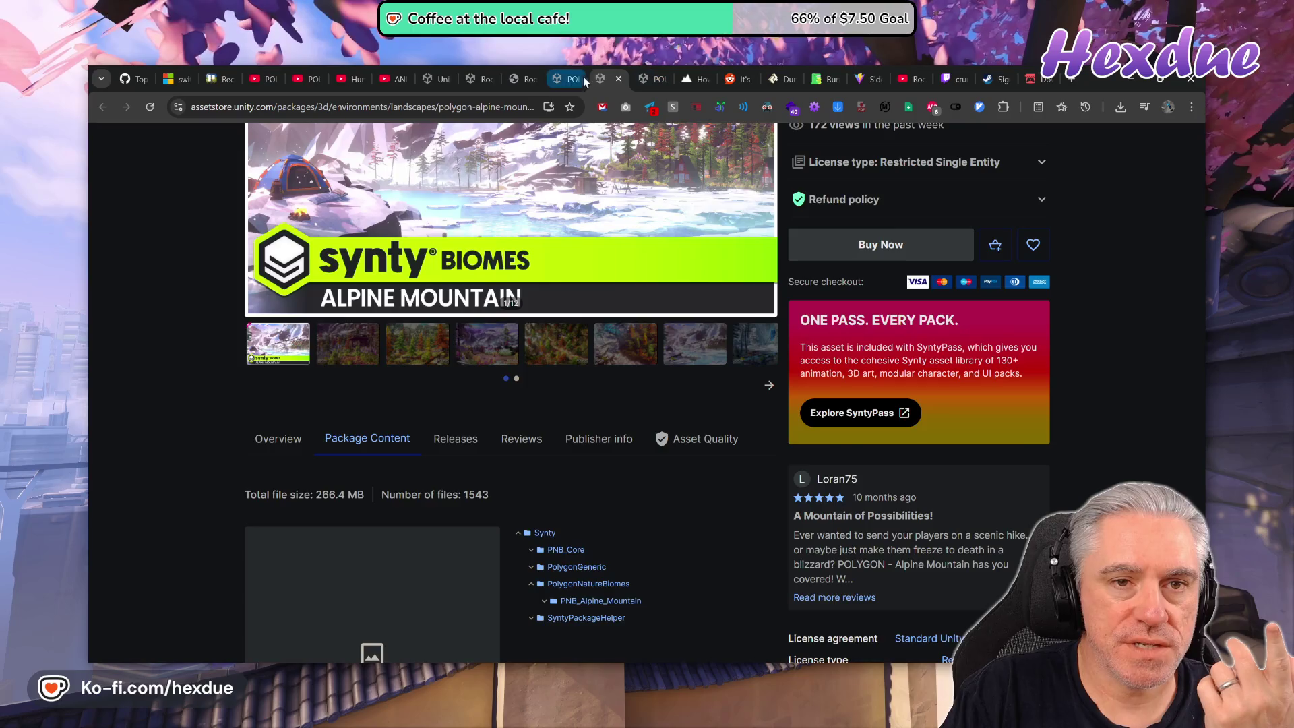
pyautogui.click(572, 79)
pyautogui.click(480, 72)
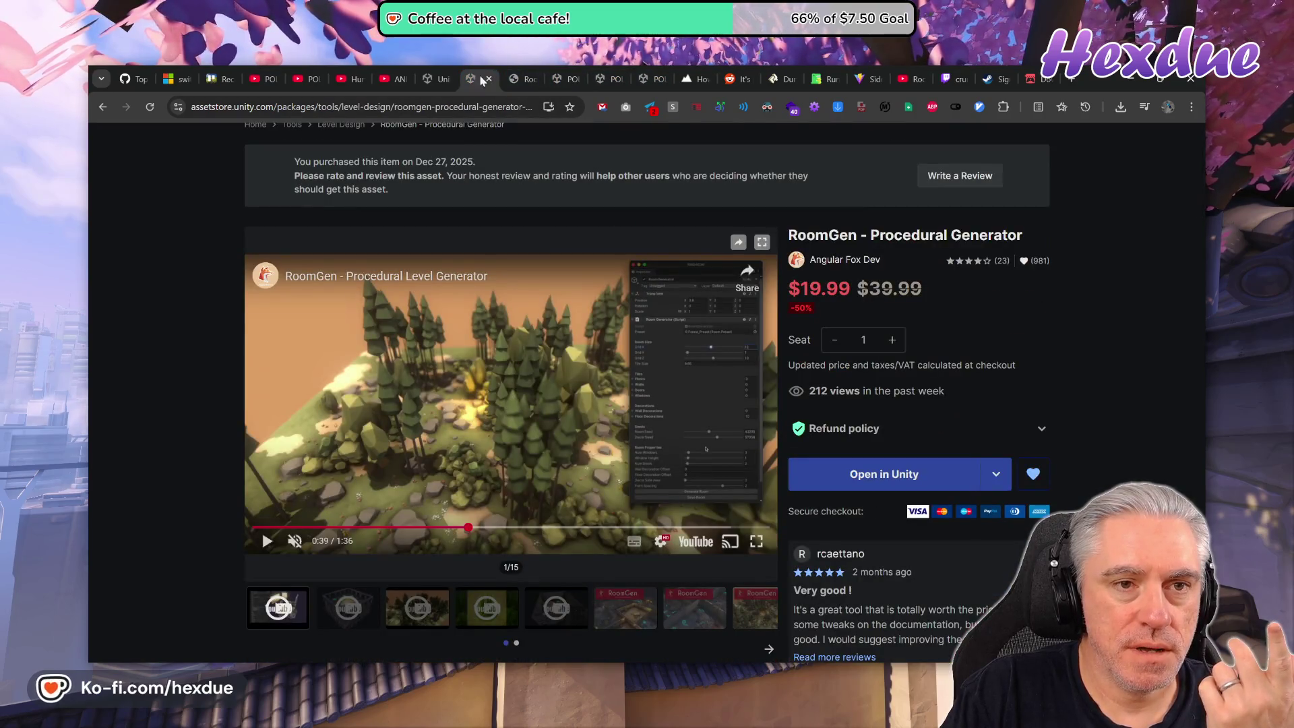
pyautogui.click(528, 73)
pyautogui.click(435, 70)
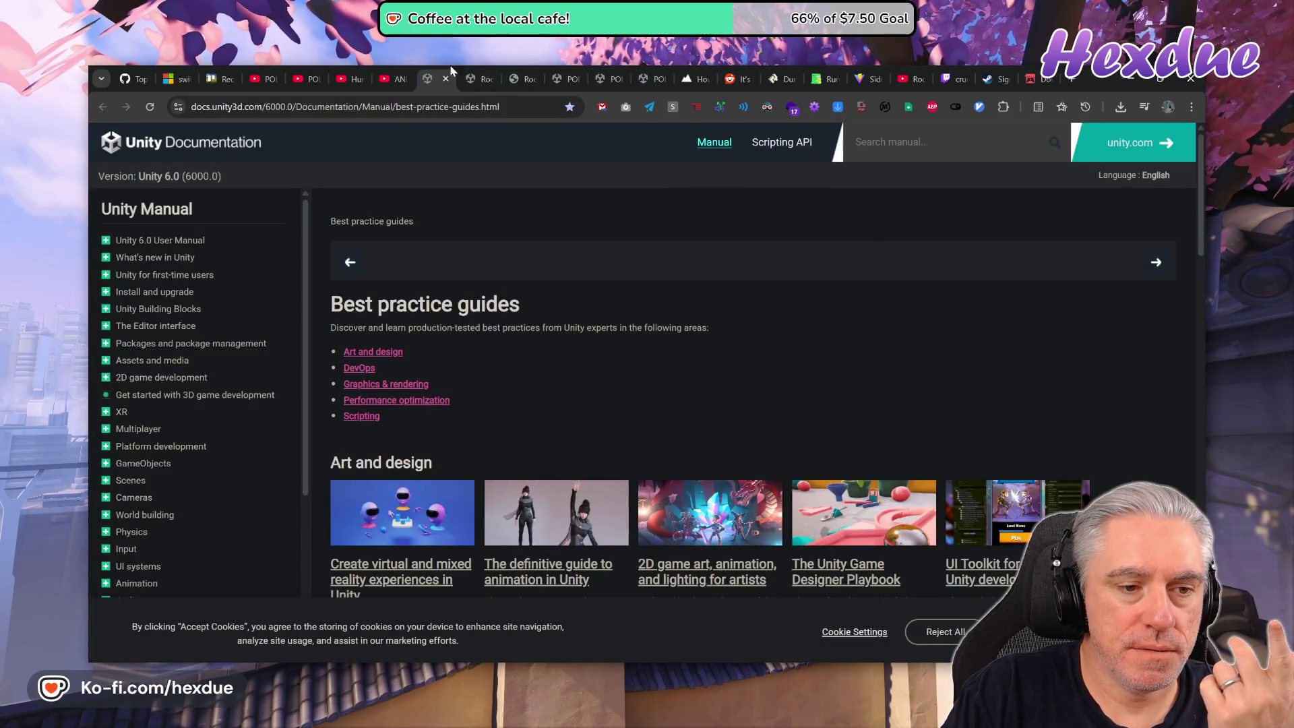
pyautogui.click(480, 73)
pyautogui.click(518, 70)
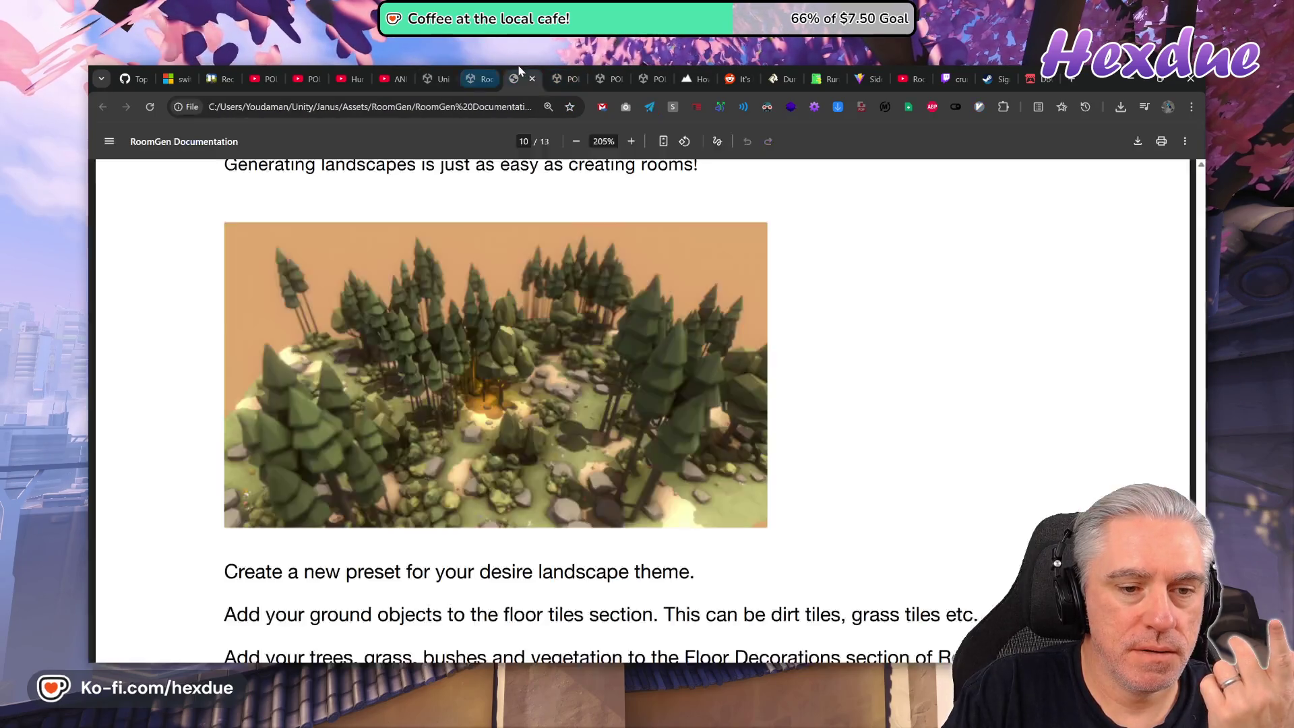
pyautogui.click(484, 67)
pyautogui.click(518, 70)
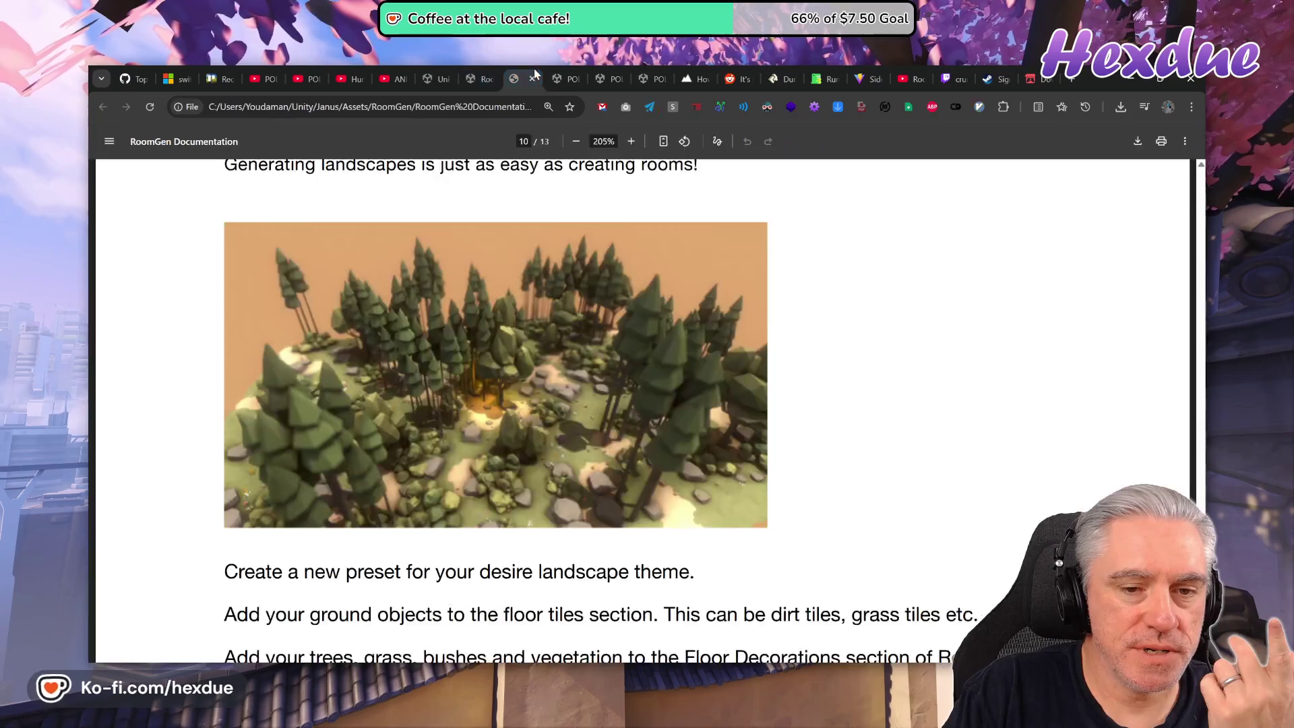
# Browse the Fantasy Kingdom gallery's awards, castle and village images.
pyautogui.click(559, 77)
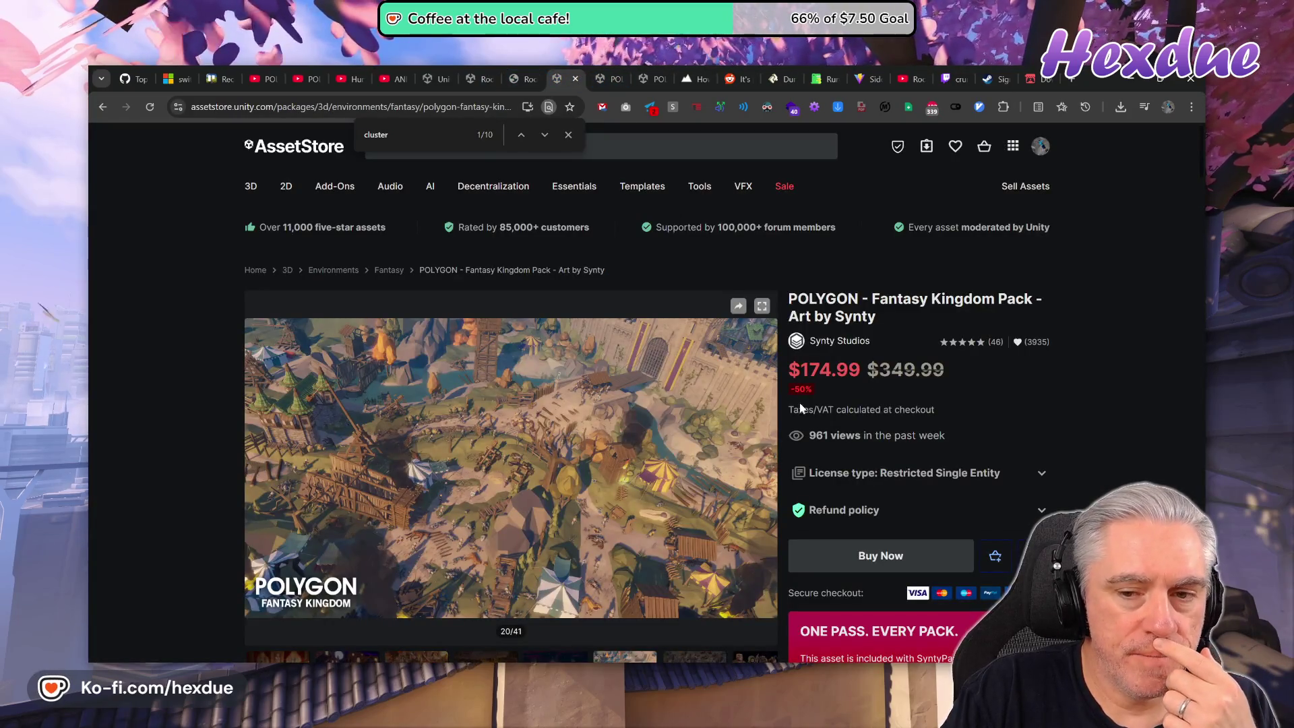
pyautogui.scroll(-2, 476, 545)
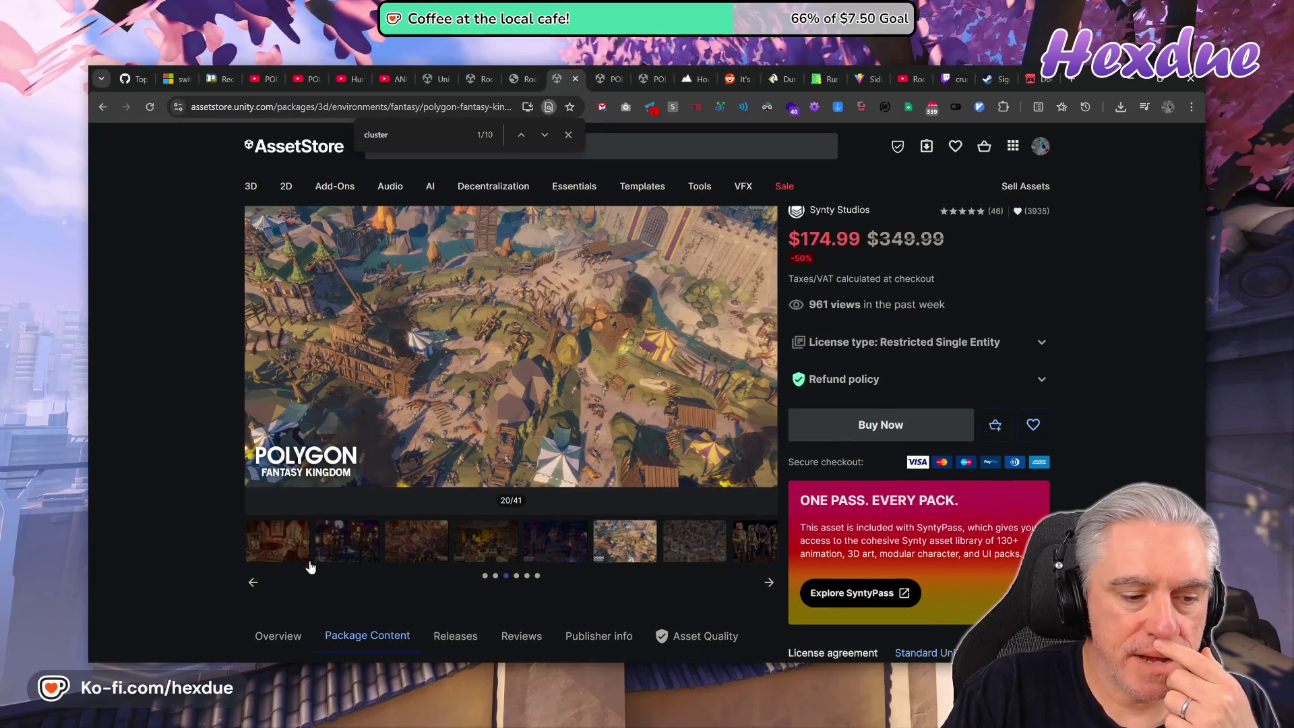
pyautogui.click(484, 577)
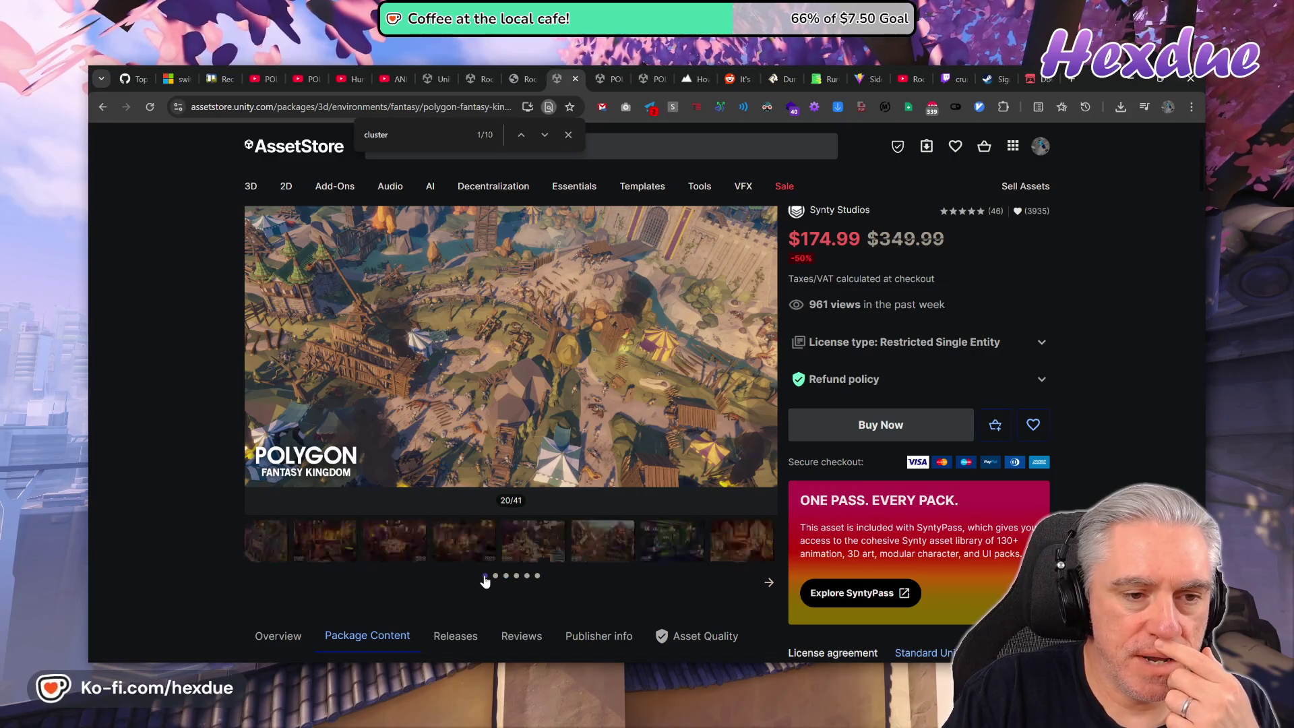
pyautogui.click(376, 544)
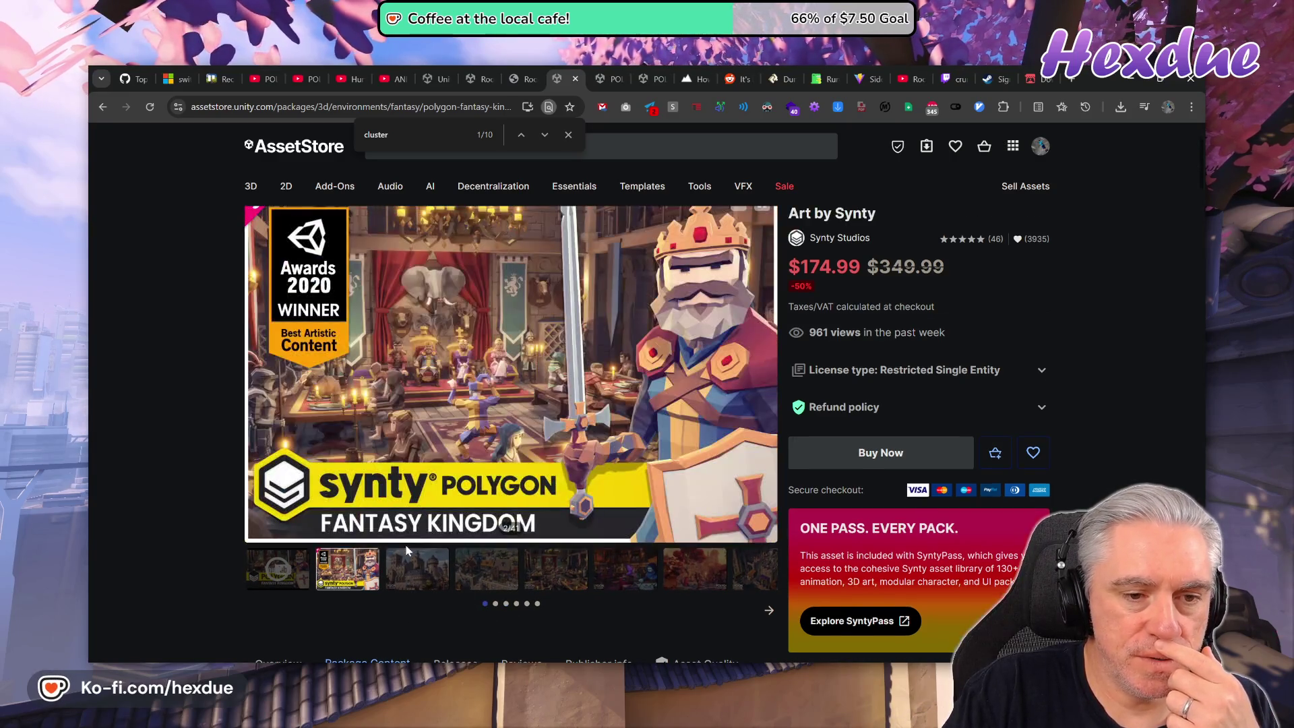
pyautogui.click(412, 563)
pyautogui.click(485, 567)
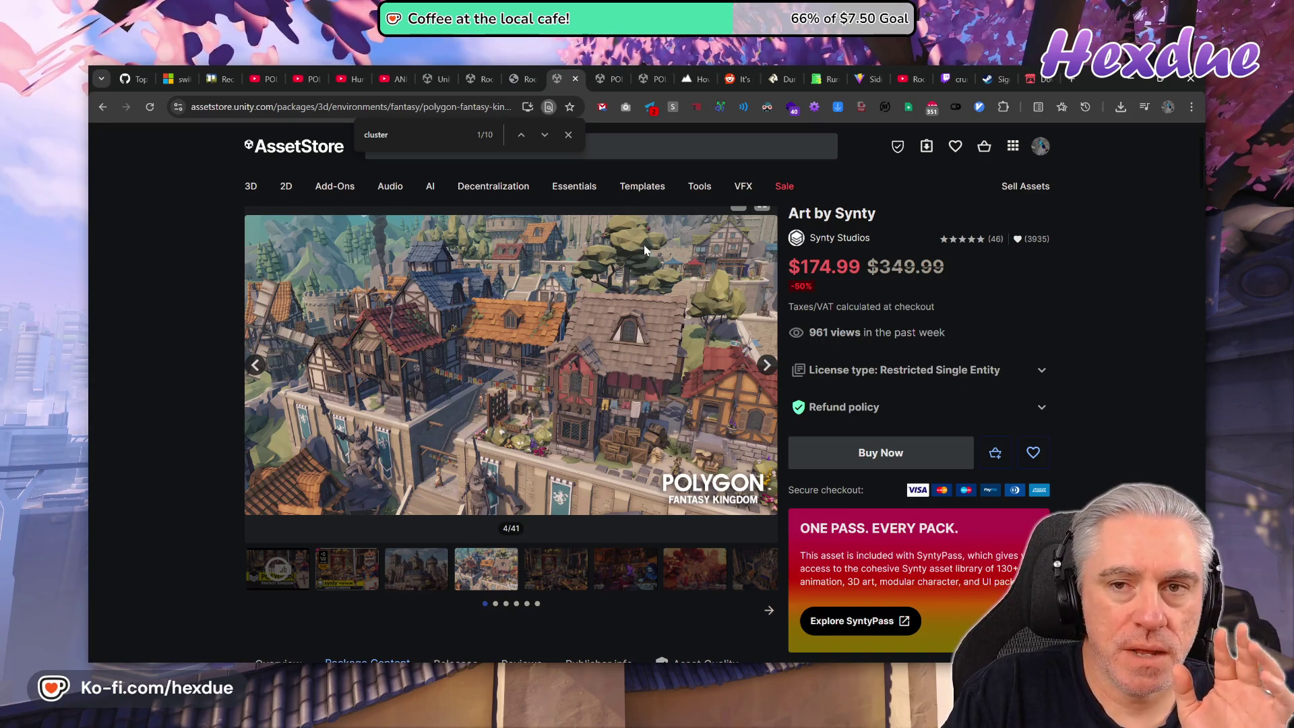
# Close the Alpine Mountain store page.
pyautogui.hotkey('ctrl', 'Tab')
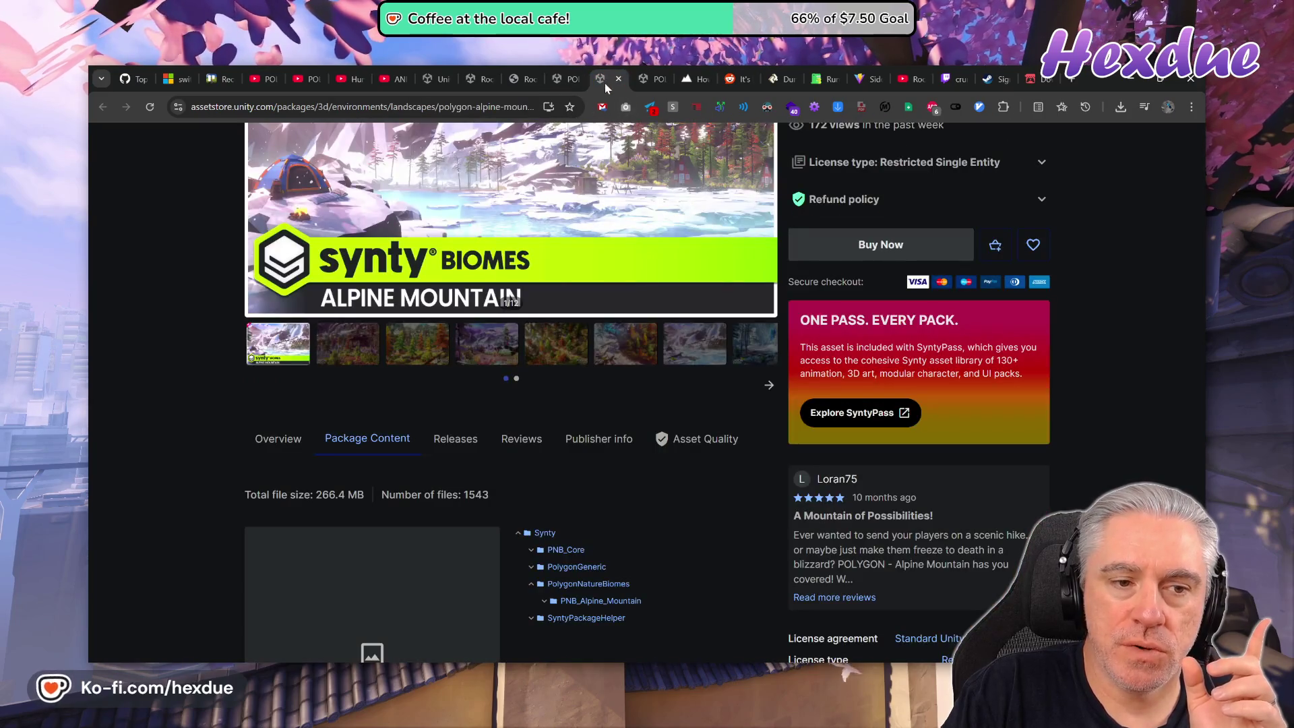
pyautogui.scroll(3, 482, 299)
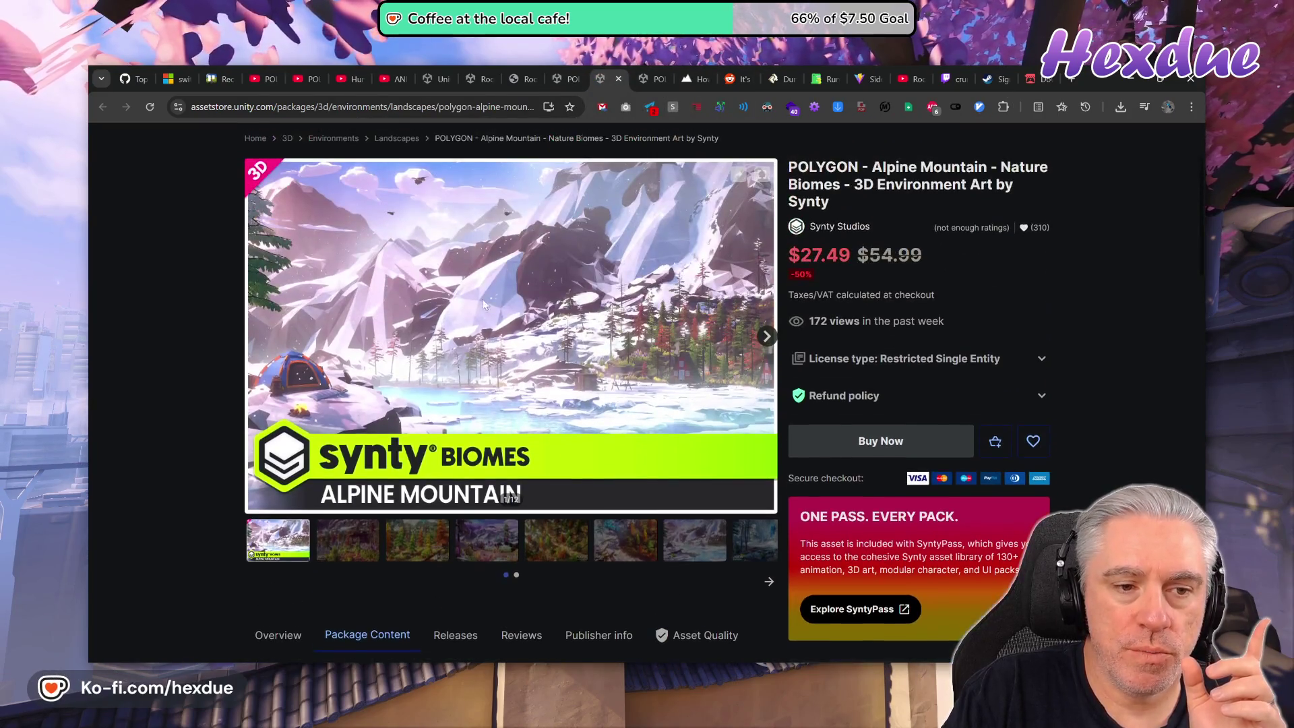
pyautogui.click(618, 79)
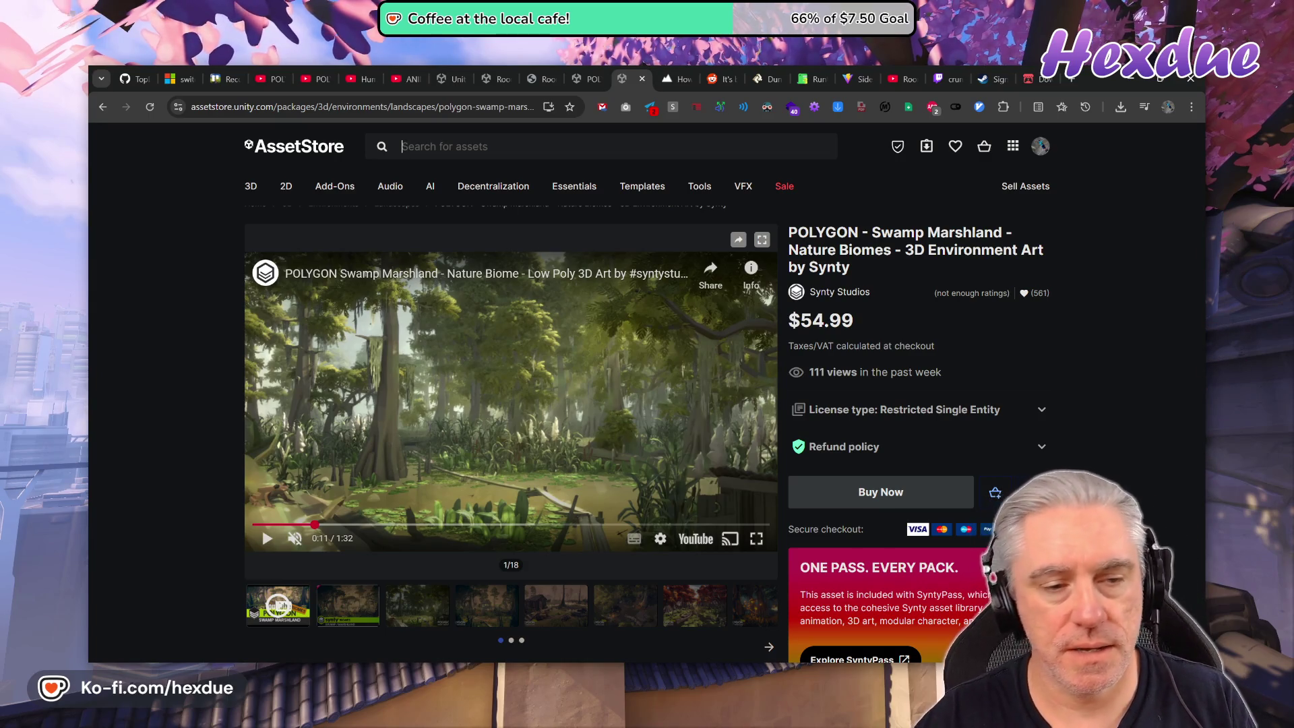
# Search the Asset Store for 'meadow biome' and look through the results.
pyautogui.write('meadow%20biome')
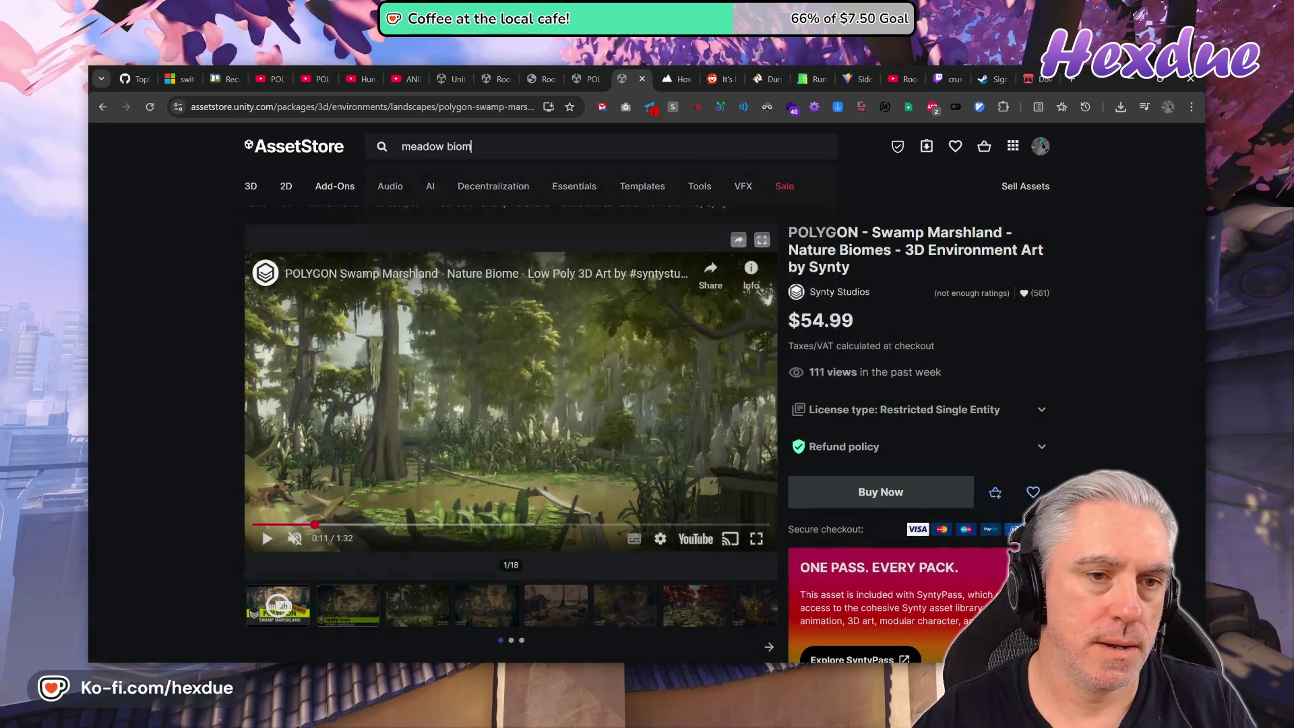
pyautogui.press('Return')
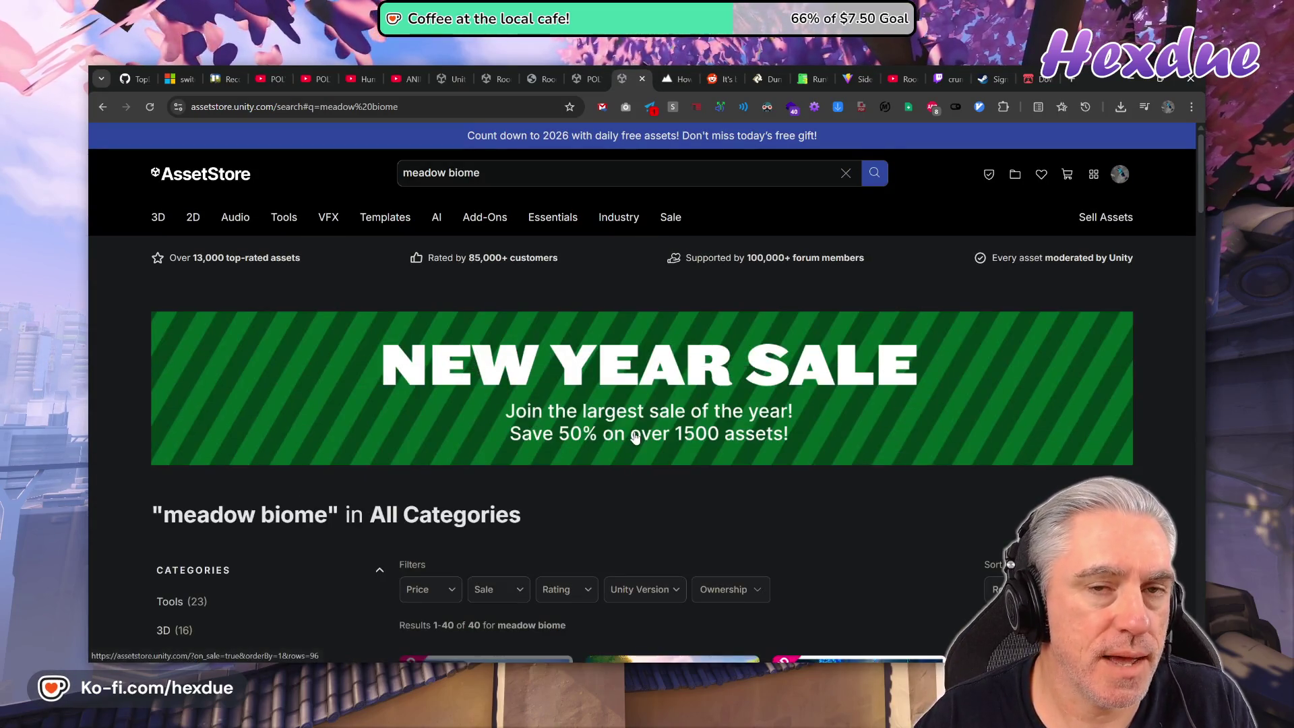
pyautogui.scroll(-4, 699, 379)
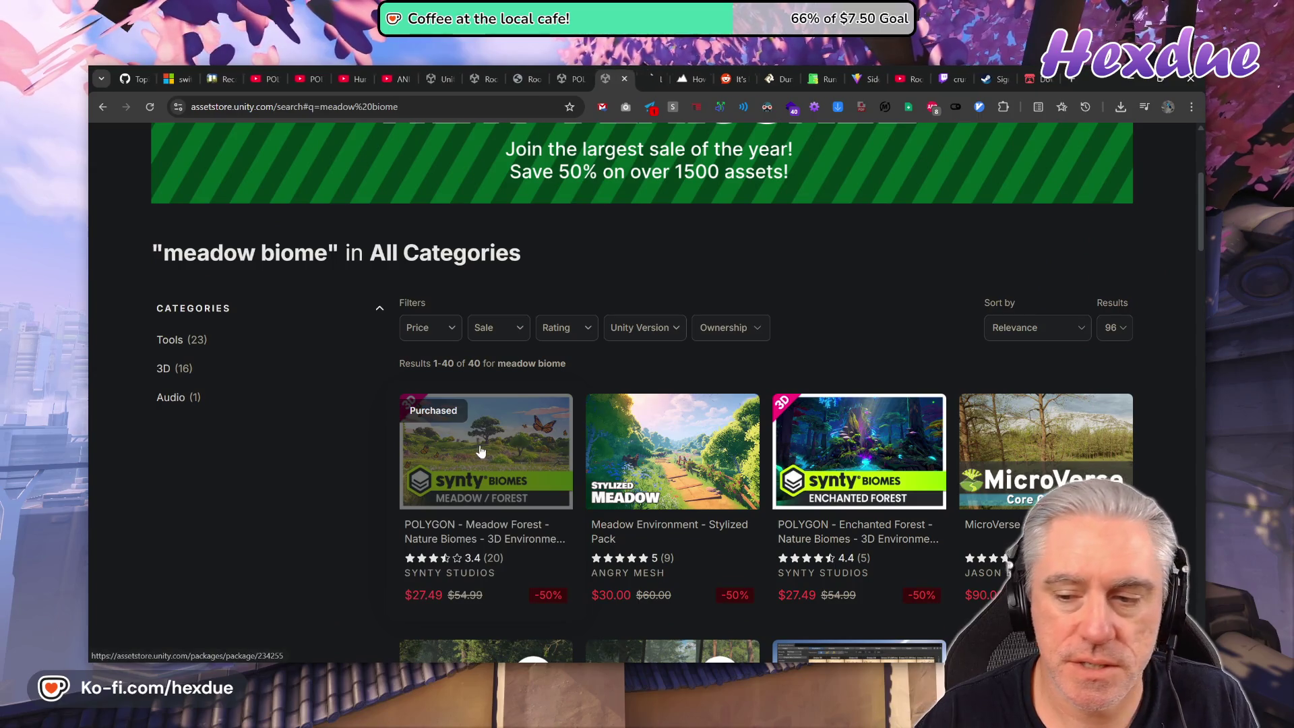
pyautogui.scroll(-3, 742, 419)
pyautogui.scroll(-10, 742, 419)
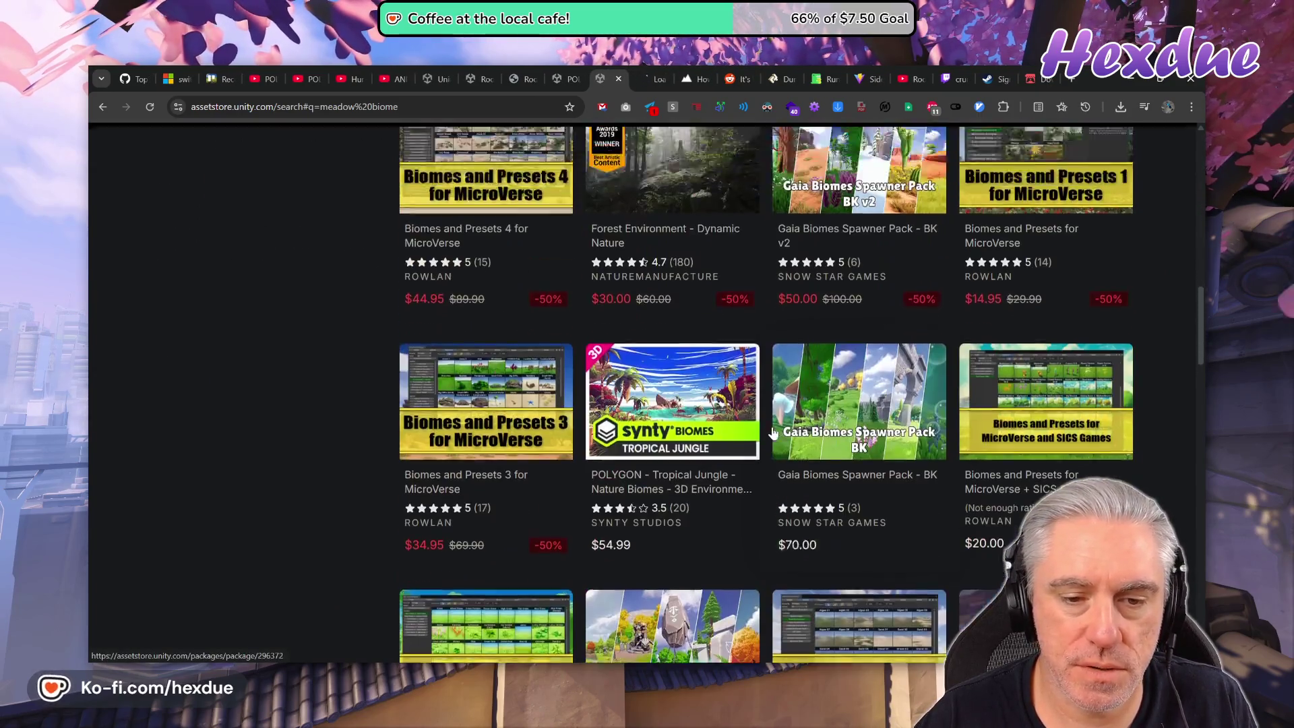
pyautogui.scroll(11, 759, 430)
# Search for 'synty nature' and open the POLYGON Nature Pack product page.
pyautogui.click(449, 146)
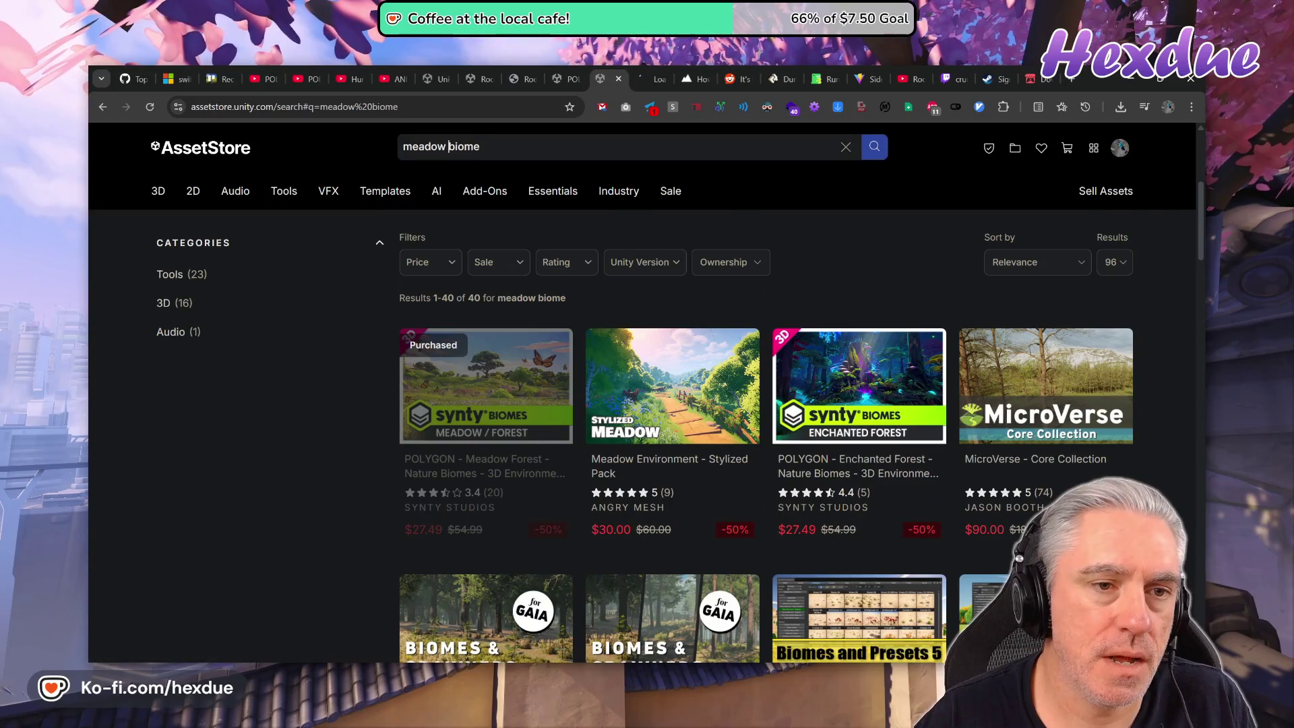
pyautogui.write('nty nature')
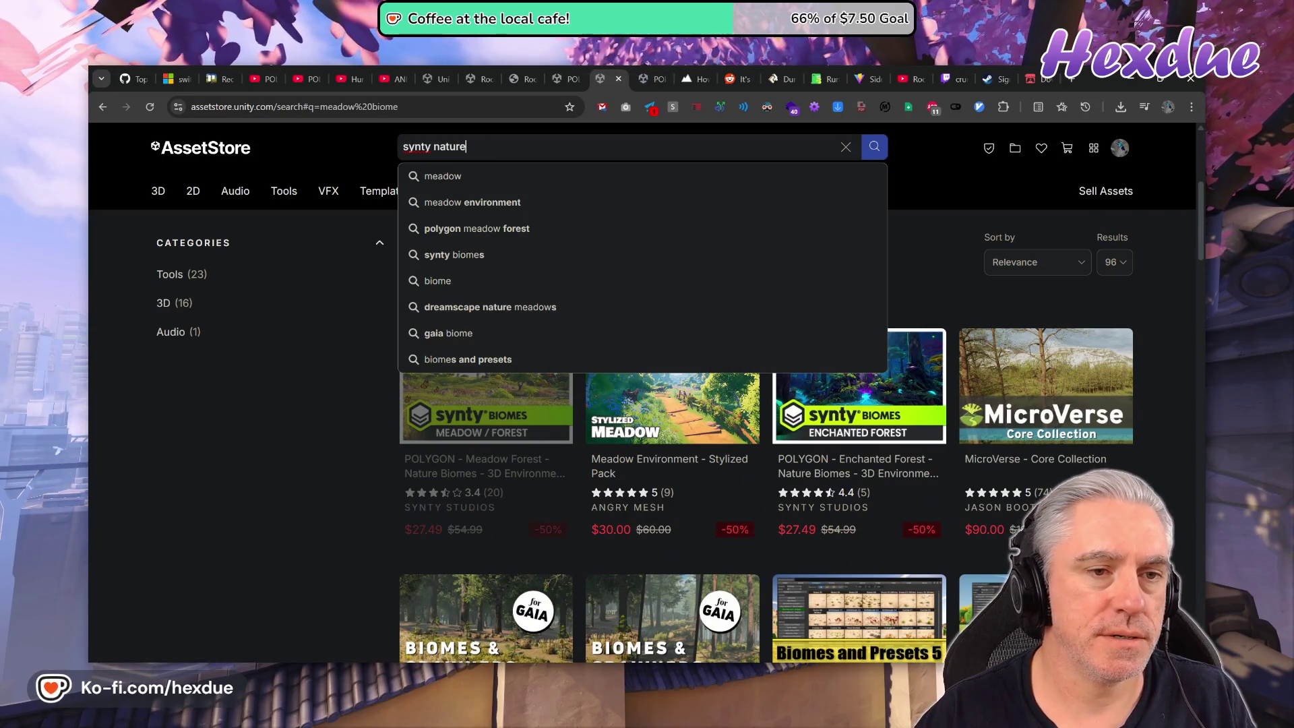
pyautogui.press('Return')
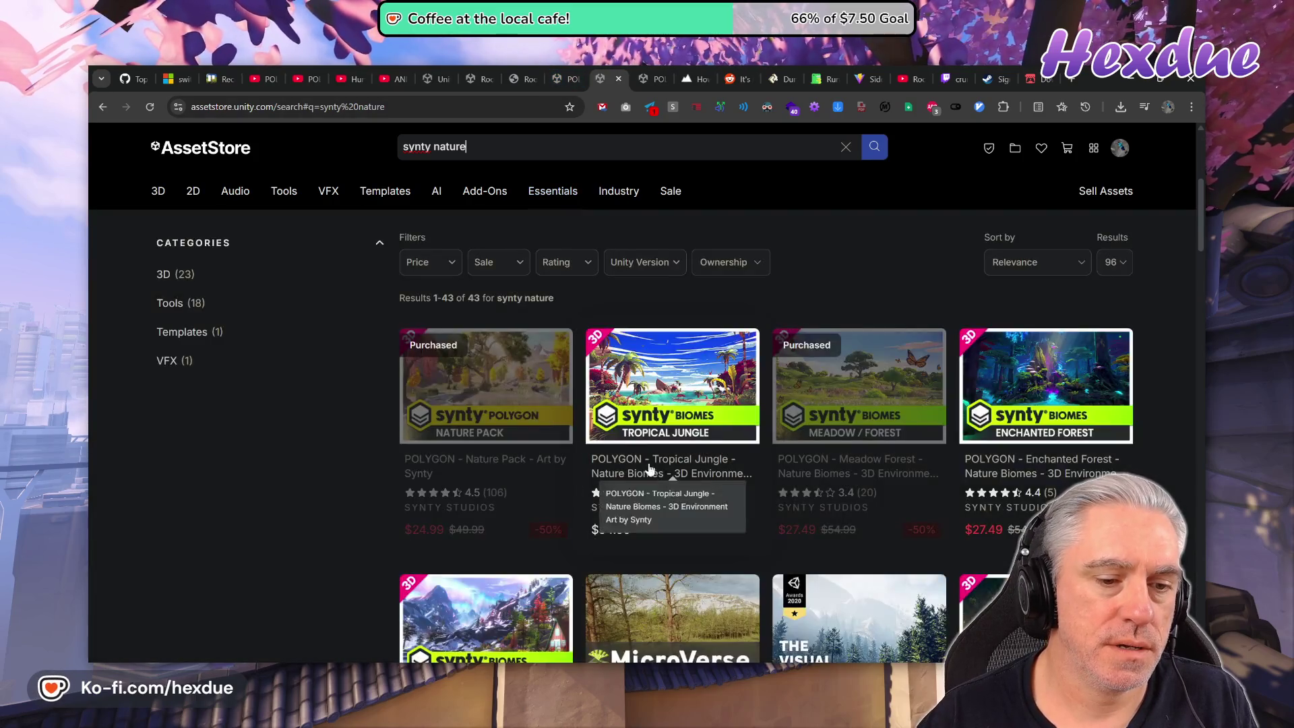
pyautogui.click(649, 469)
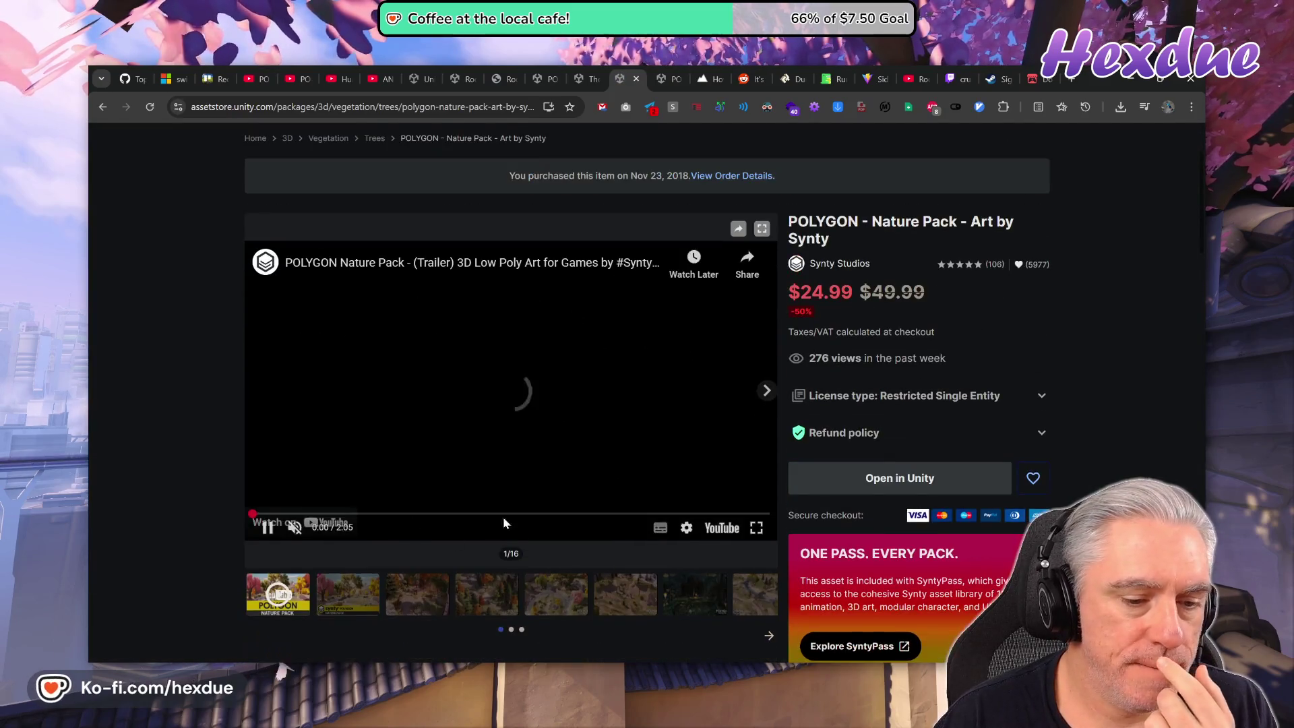
# Scrub the Nature Pack trailer through its autumn forest and river scenes, ending near 0:29.
pyautogui.click(708, 513)
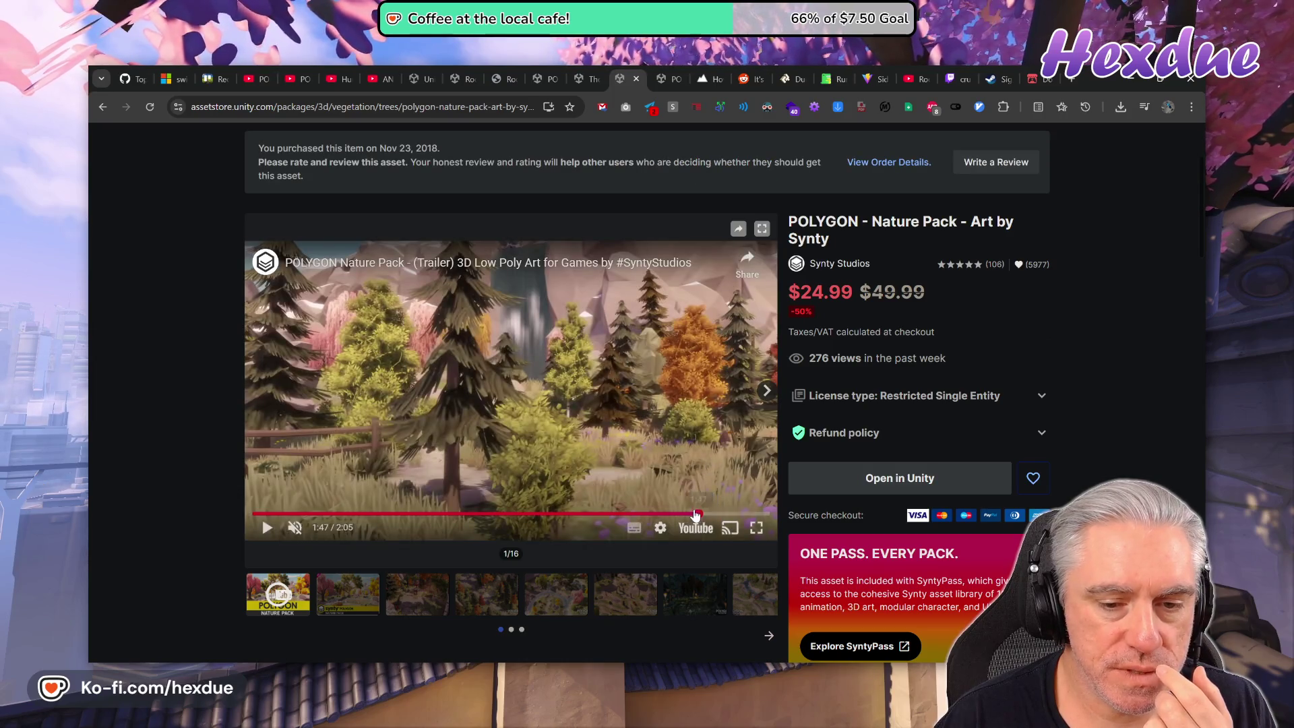
pyautogui.moveTo(696, 513); pyautogui.dragTo(629, 509)
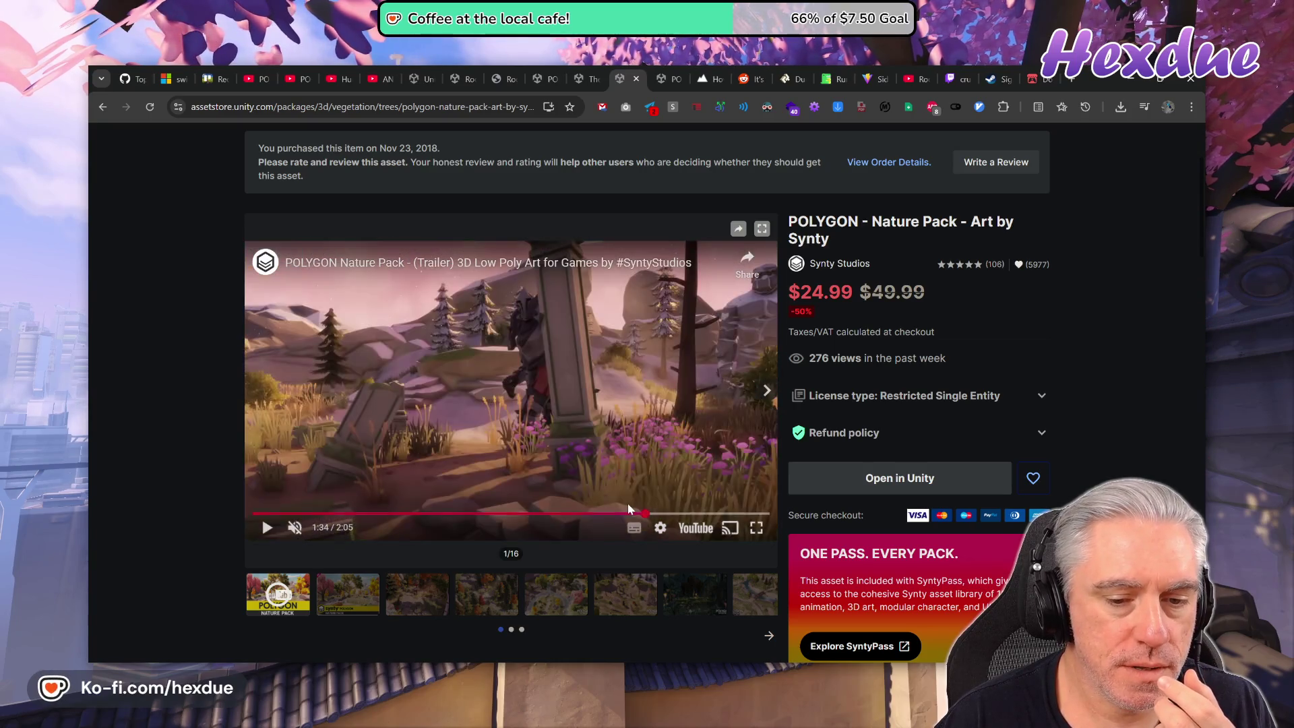
pyautogui.click(737, 491)
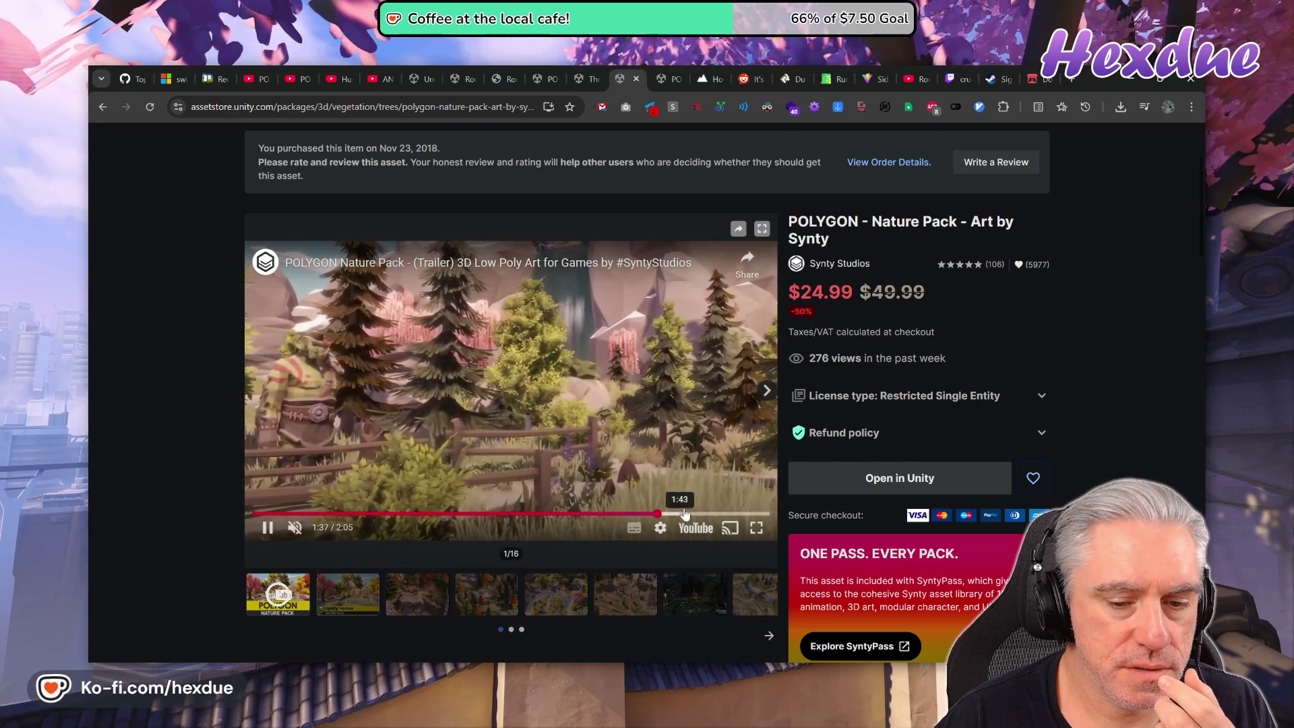
pyautogui.click(728, 514)
pyautogui.click(751, 514)
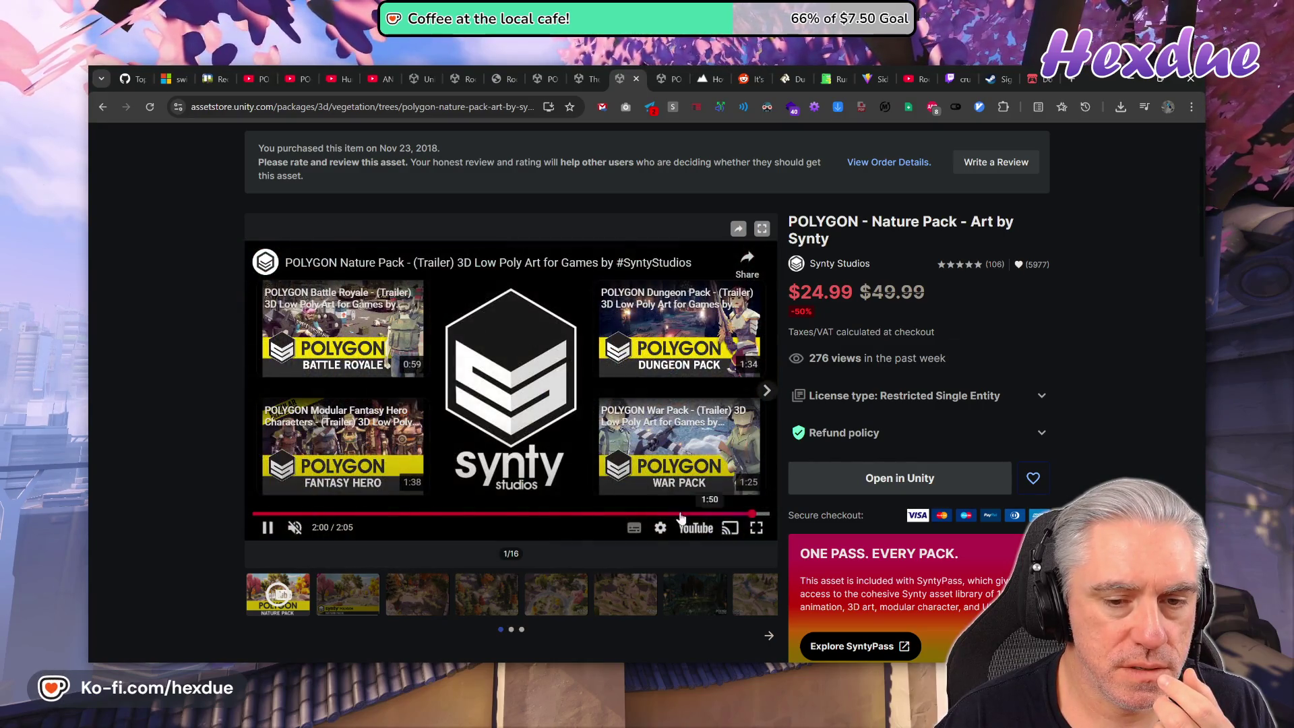
pyautogui.click(566, 515)
pyautogui.click(504, 514)
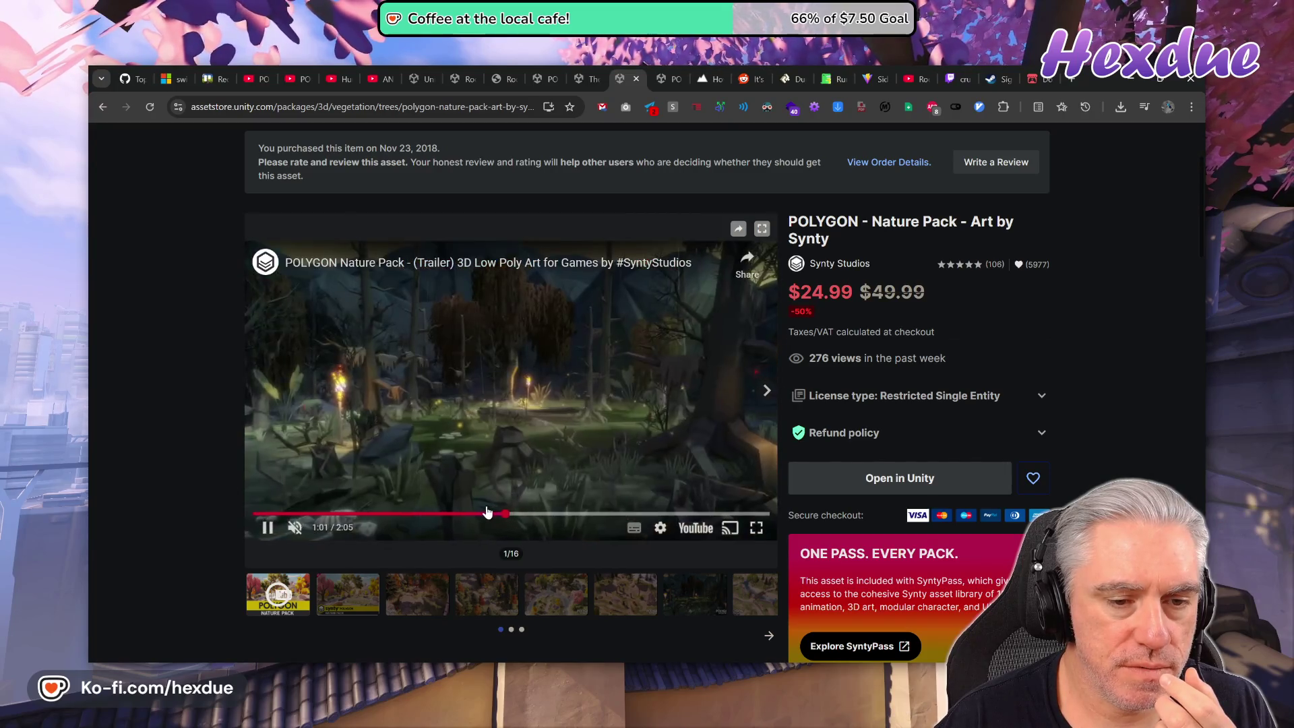
pyautogui.click(529, 514)
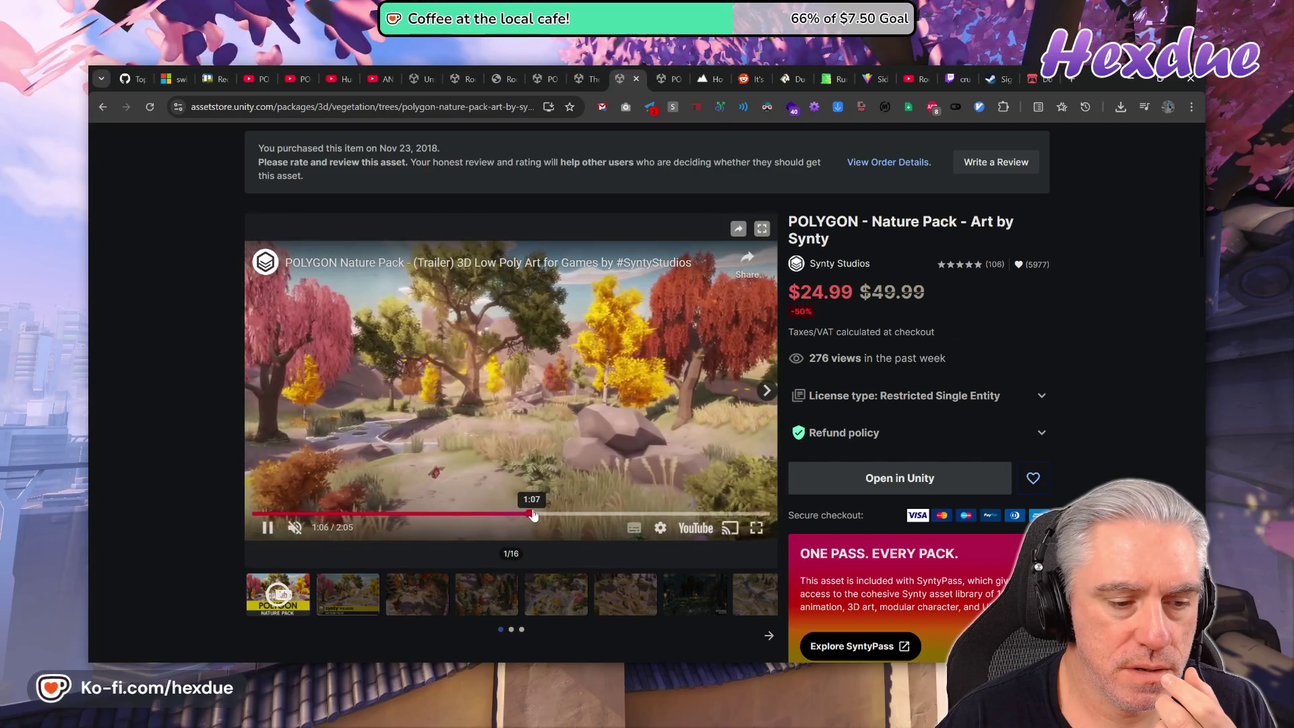
pyautogui.click(435, 514)
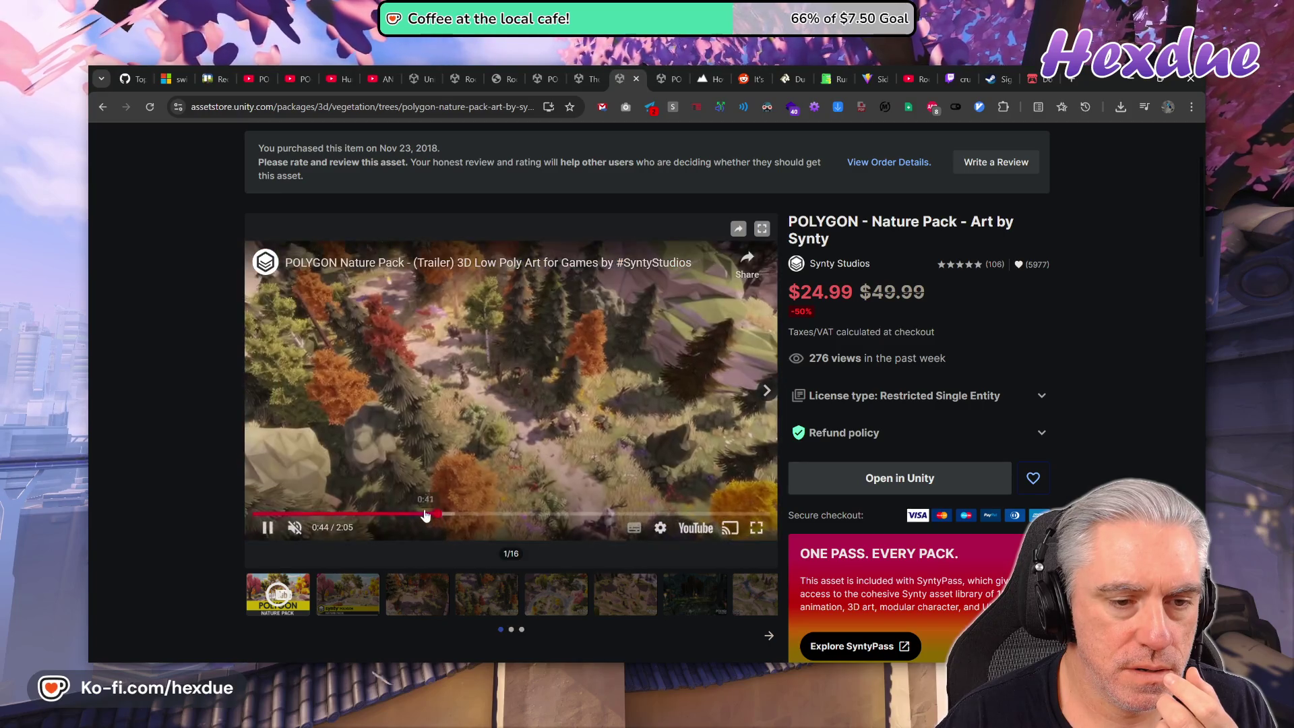
pyautogui.click(382, 514)
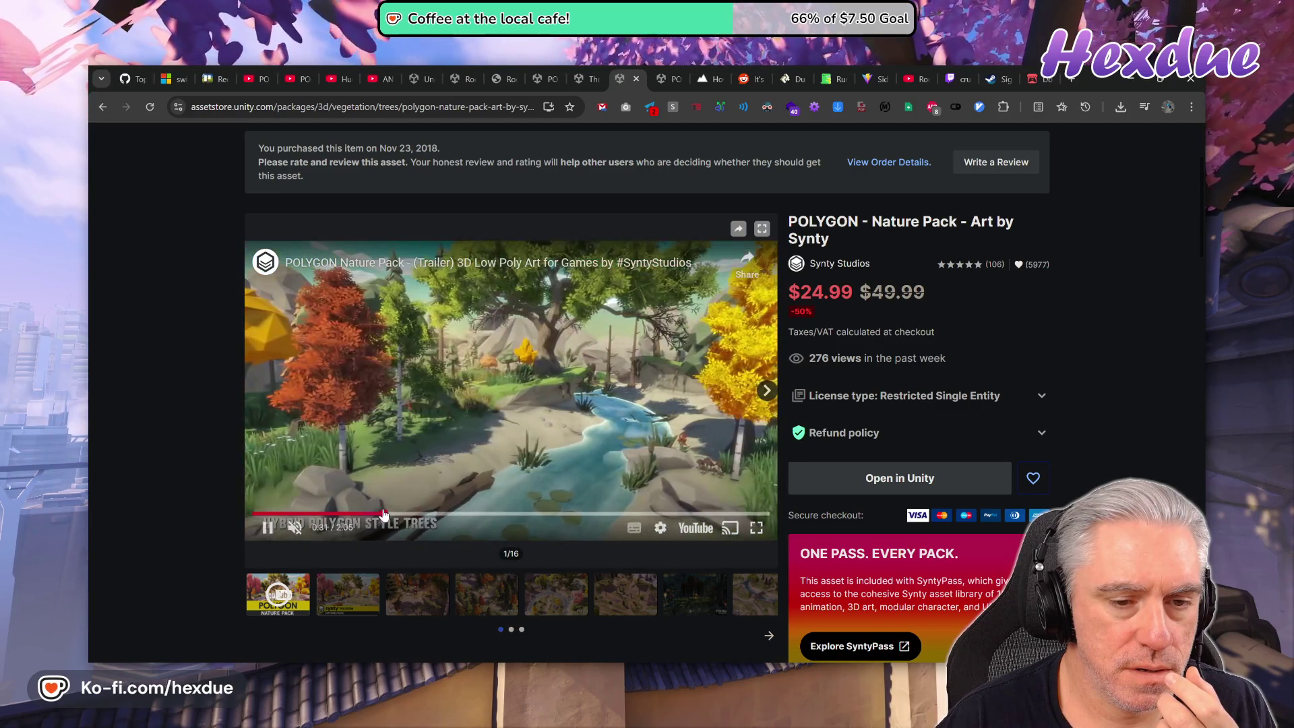
pyautogui.click(374, 514)
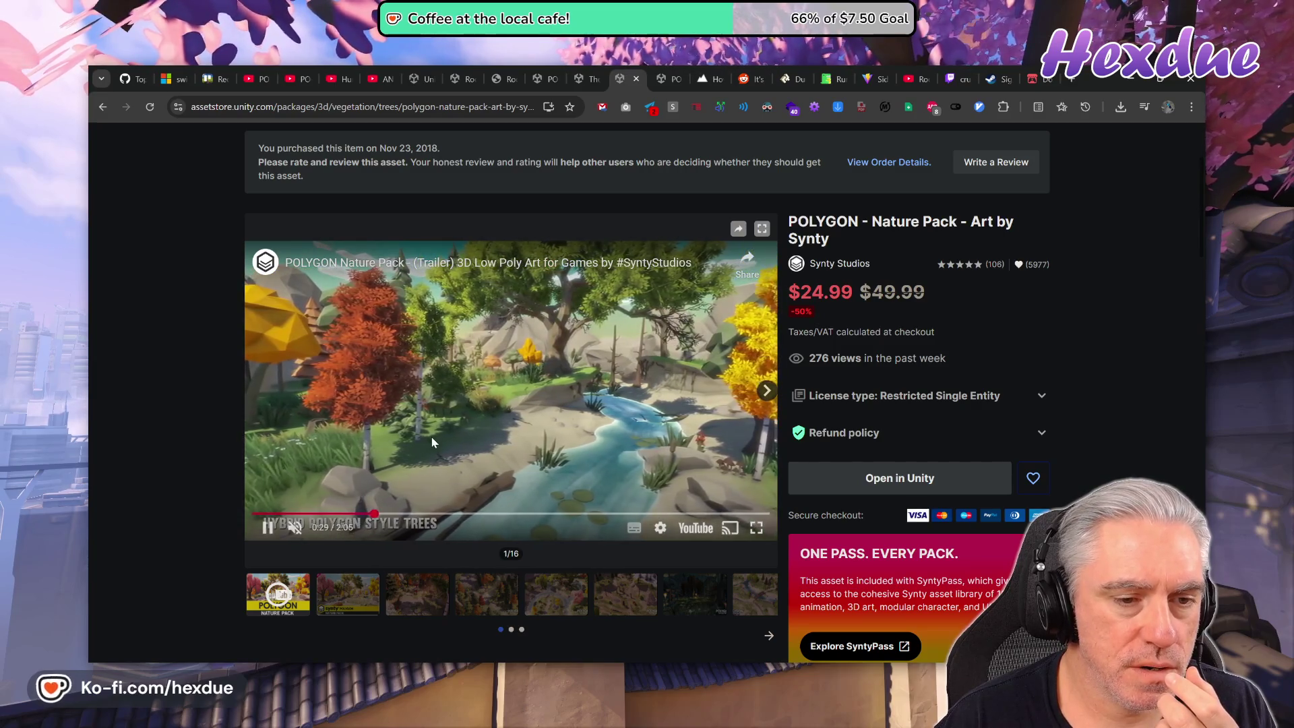
# Watch the trailer full screen, pause and exit it, then show the RoomGen documentation PDF.
pyautogui.doubleClick(431, 436)
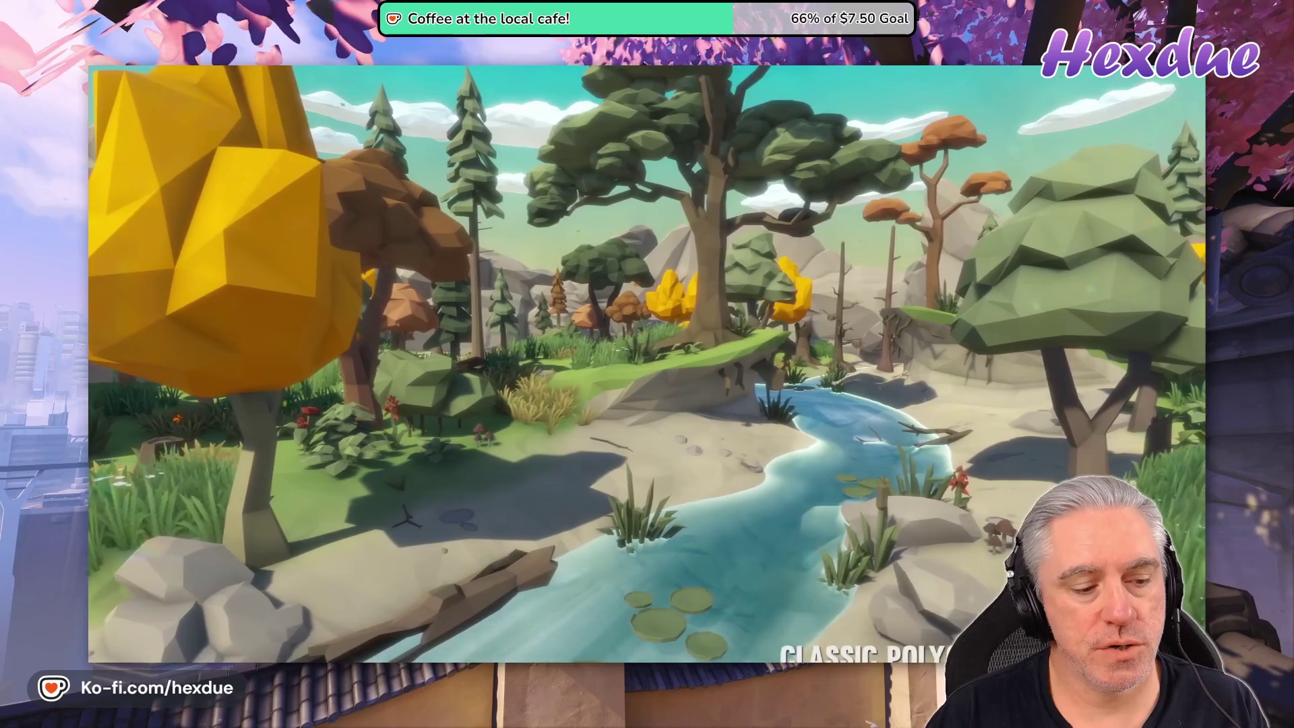
pyautogui.moveTo(688, 296)
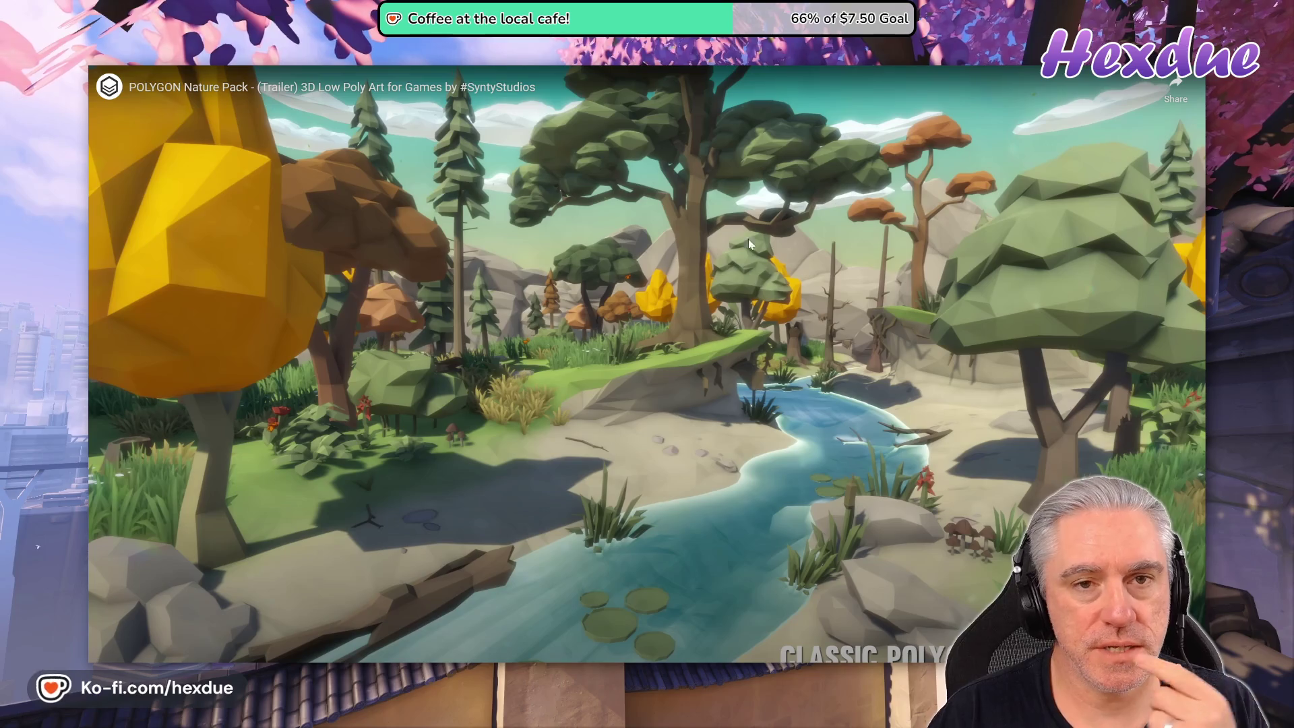
pyautogui.click(668, 317)
pyautogui.press('Escape')
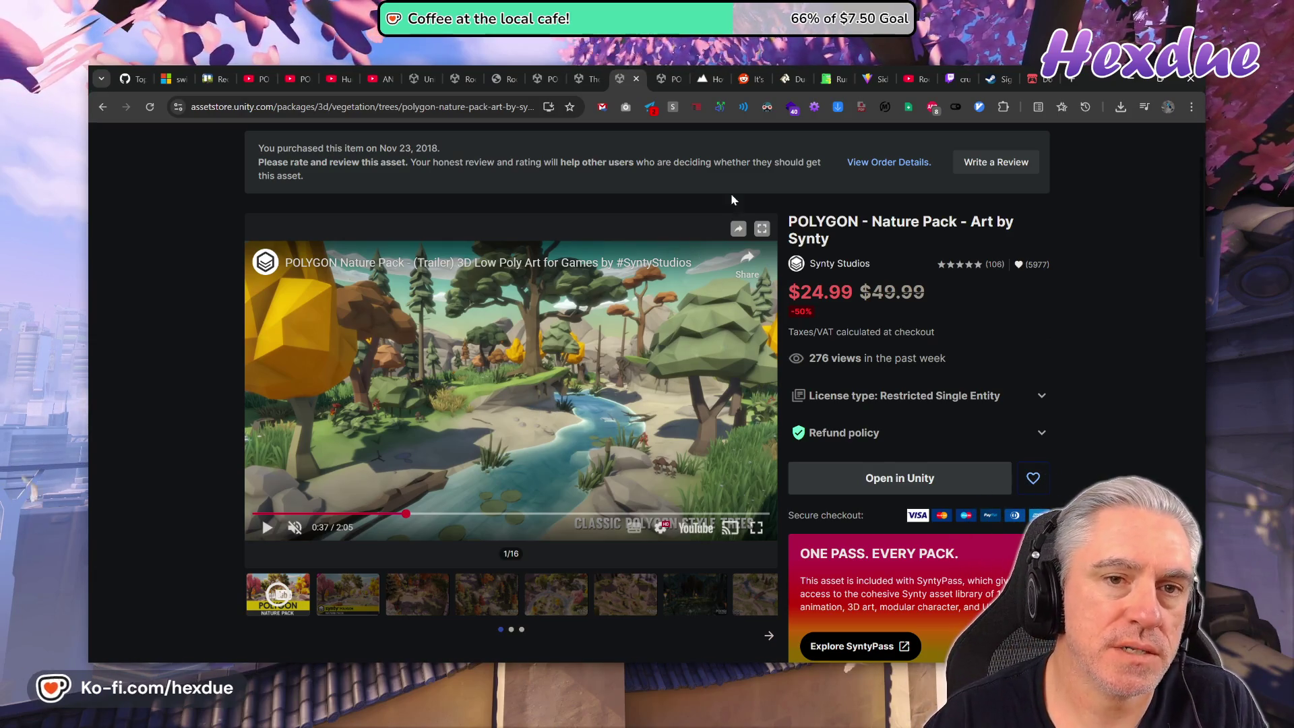
pyautogui.click(504, 80)
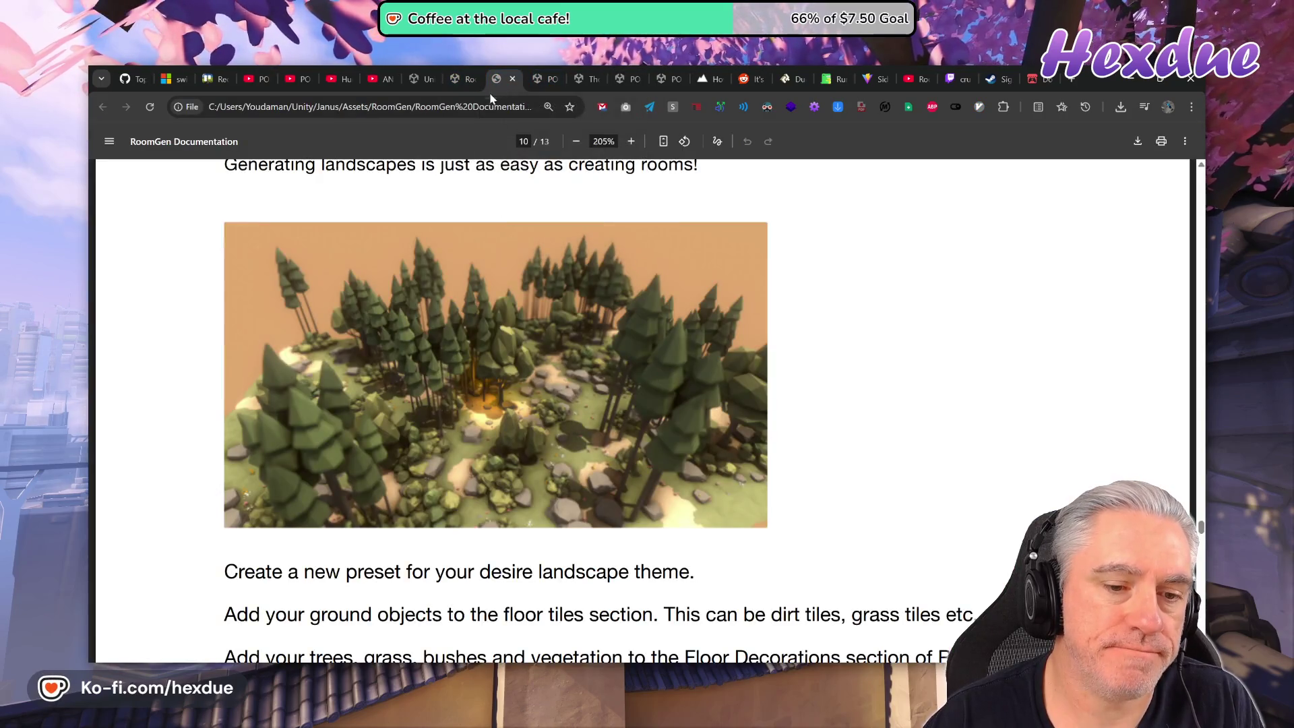
# Flip between the RoomGen documentation PDF and store page, finishing on the POLYGON Fantasy Kingdom page.
pyautogui.click(456, 87)
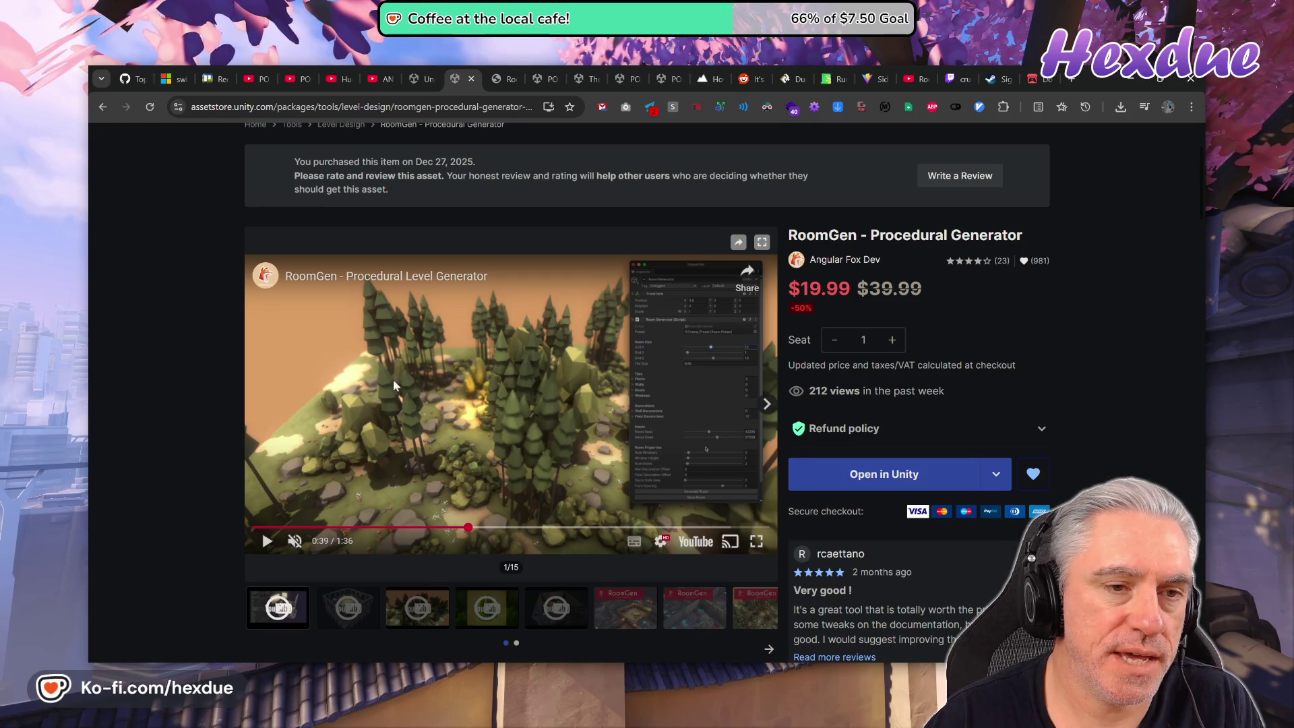
pyautogui.click(495, 86)
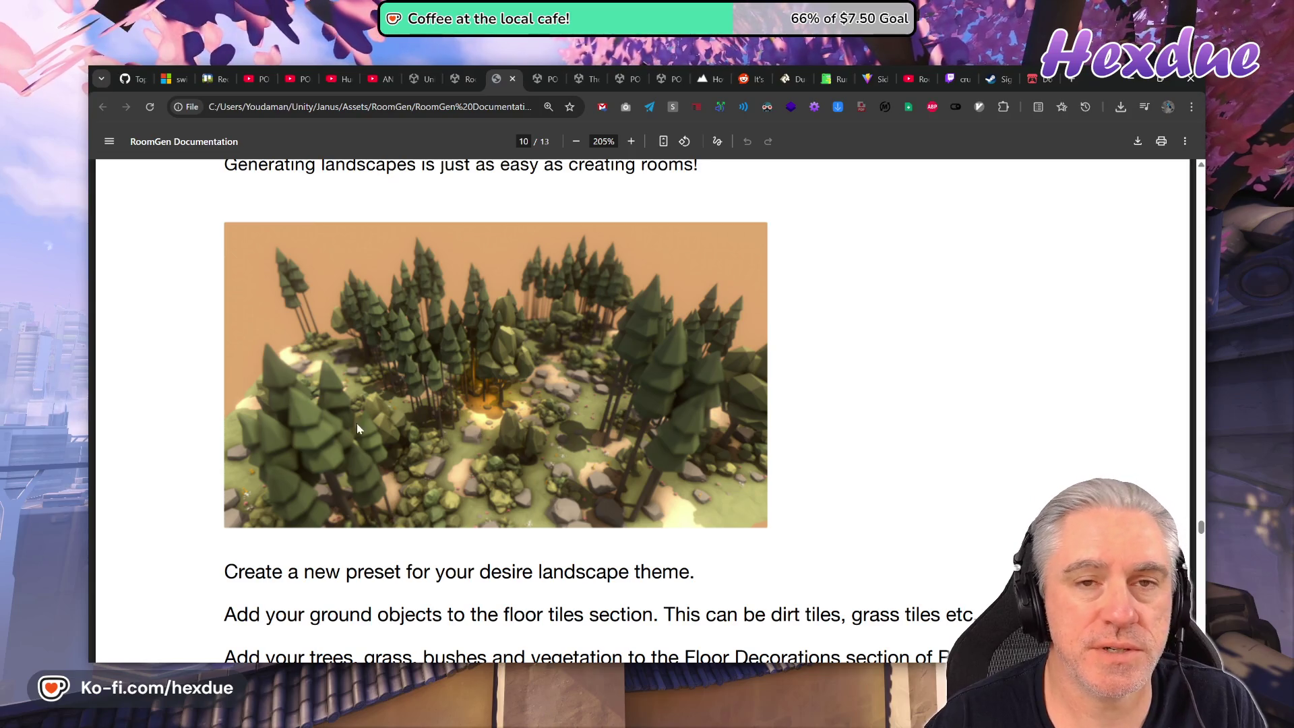
pyautogui.click(470, 80)
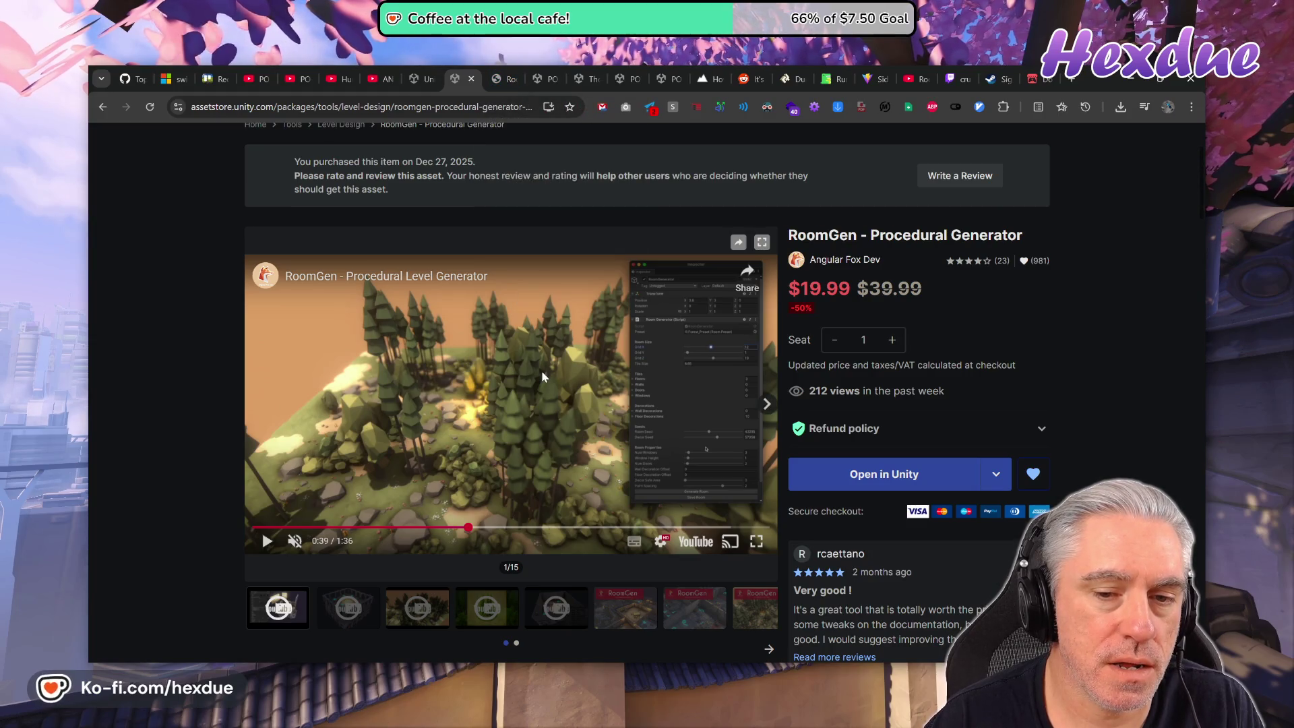
pyautogui.click(508, 68)
pyautogui.click(469, 70)
pyautogui.click(434, 68)
pyautogui.click(507, 67)
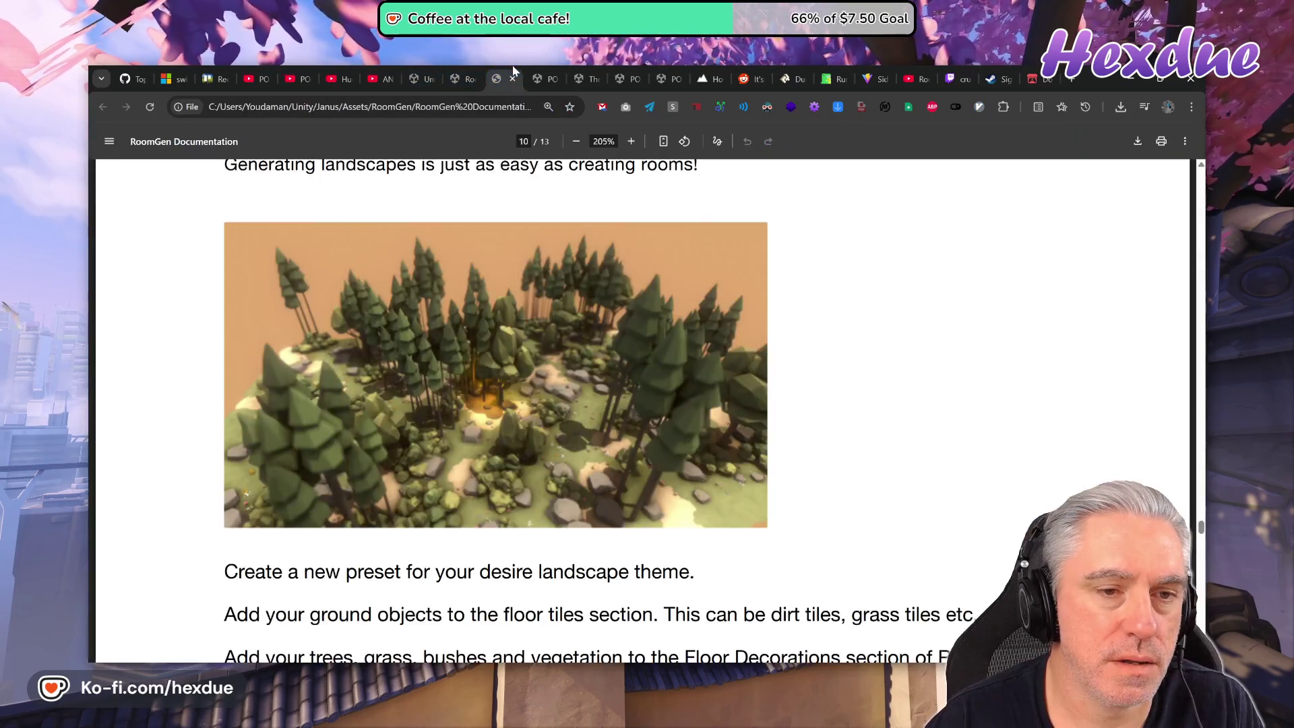
pyautogui.click(547, 68)
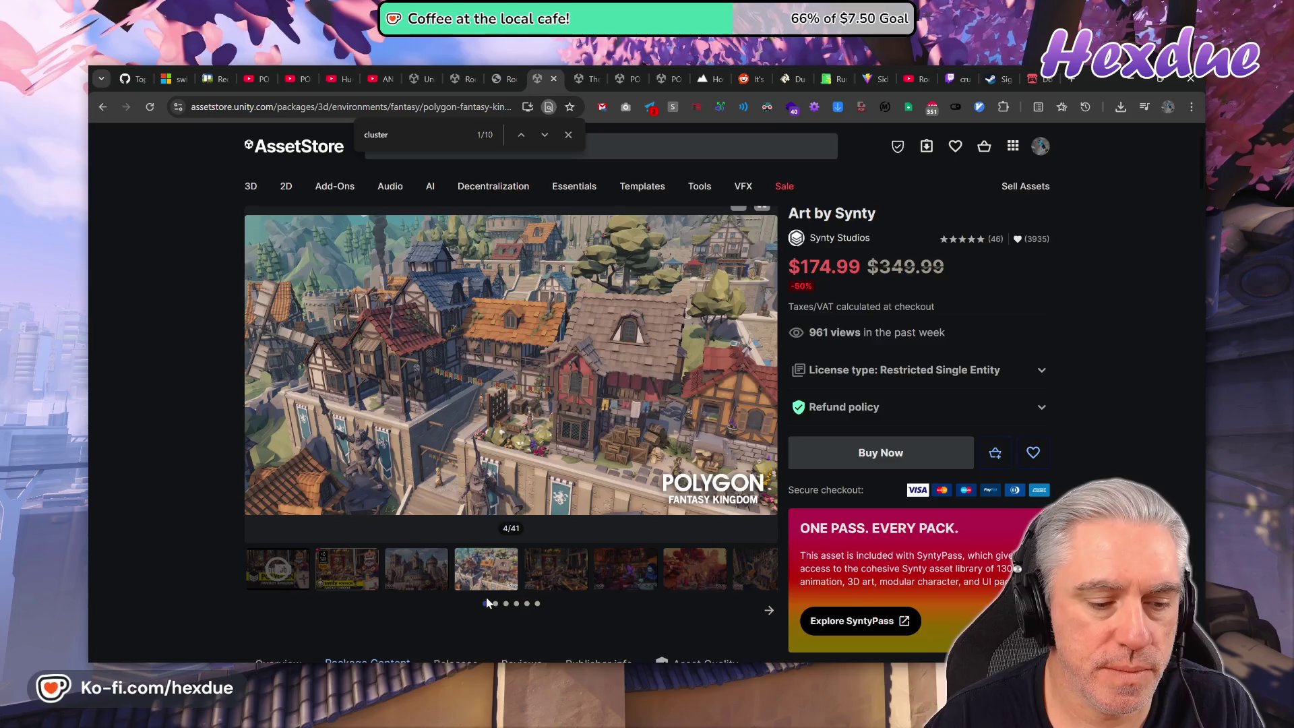
# Search the Fantasy Kingdom package contents for 'ground', then return to the Unity editor.
pyautogui.scroll(-3, 399, 473)
pyautogui.scroll(-6, 557, 514)
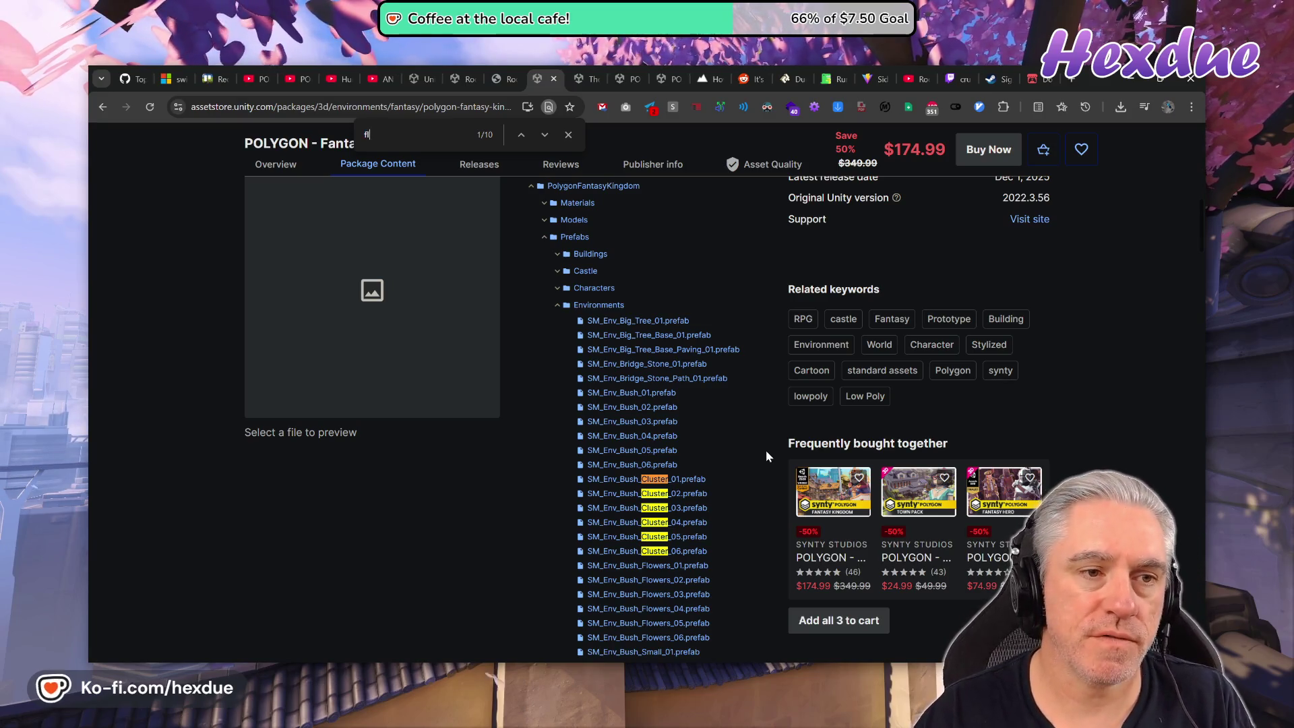
pyautogui.write('floo')
pyautogui.press('BackSpace')
pyautogui.write('ground')
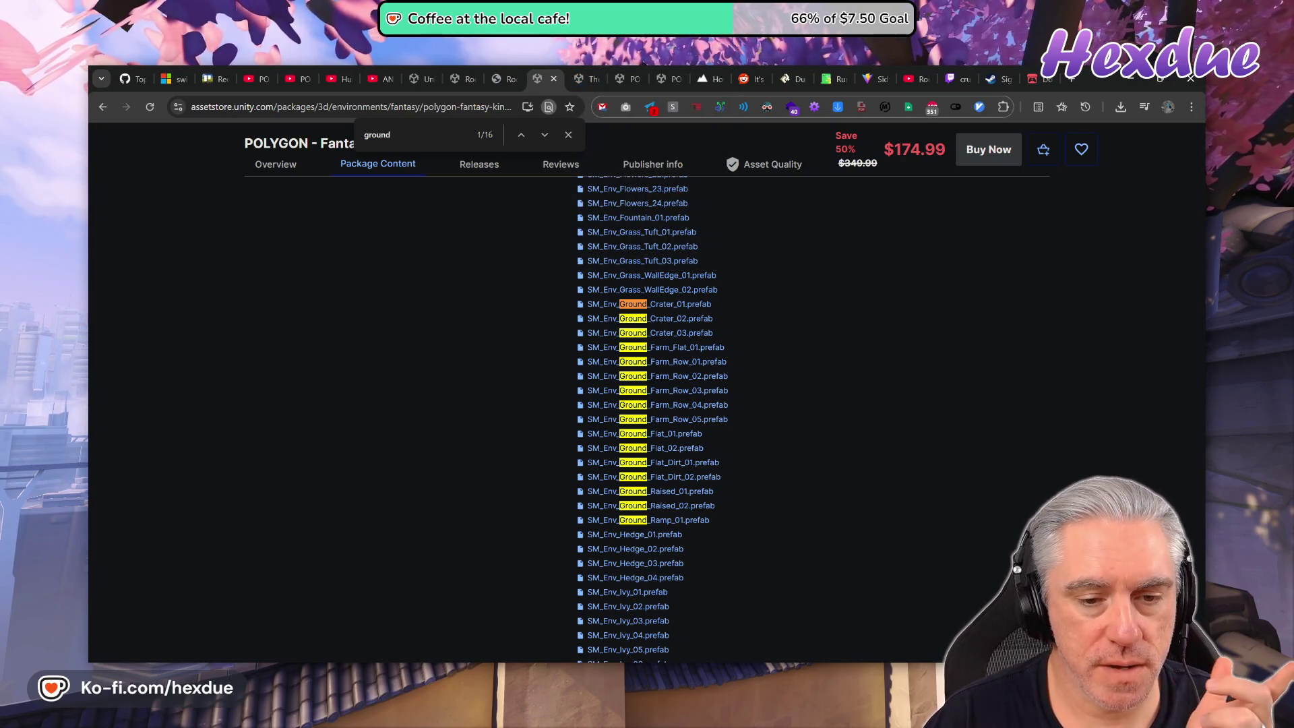
pyautogui.click(768, 610)
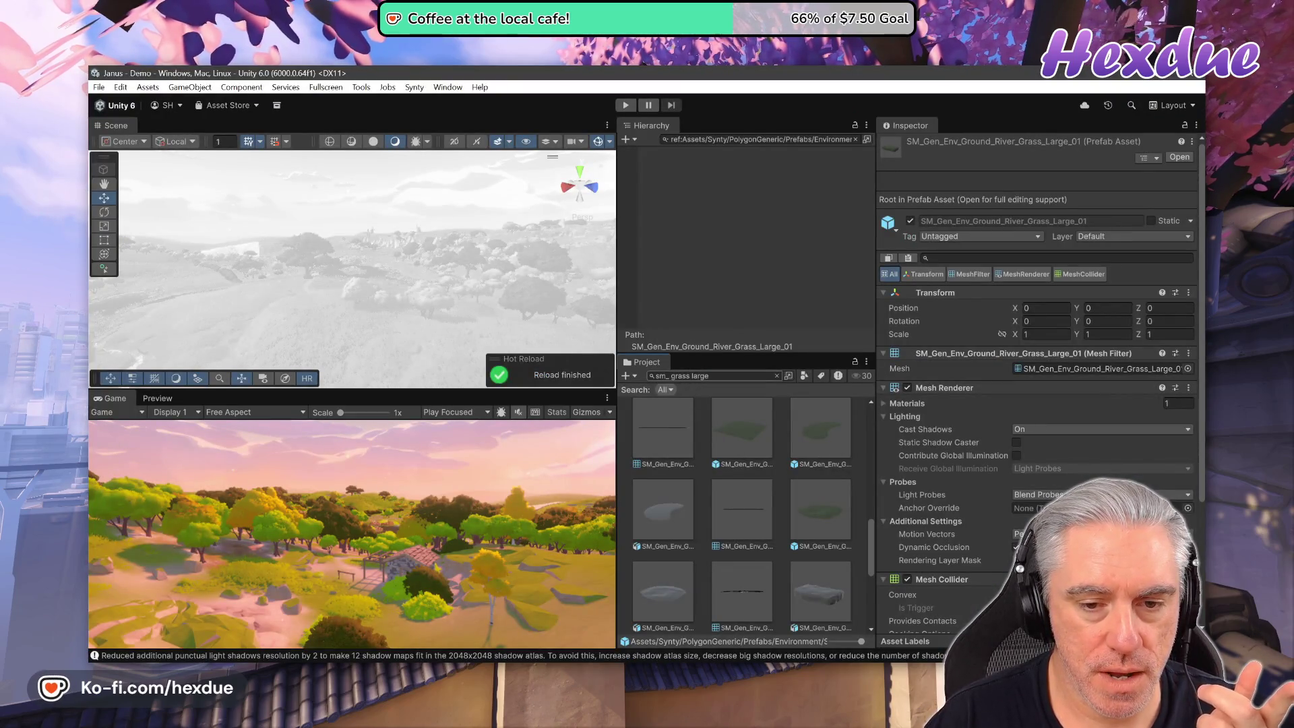
# Change the Project search to 'sm_env ground' and scroll through the matching assets.
pyautogui.moveTo(671, 376); pyautogui.dragTo(728, 376)
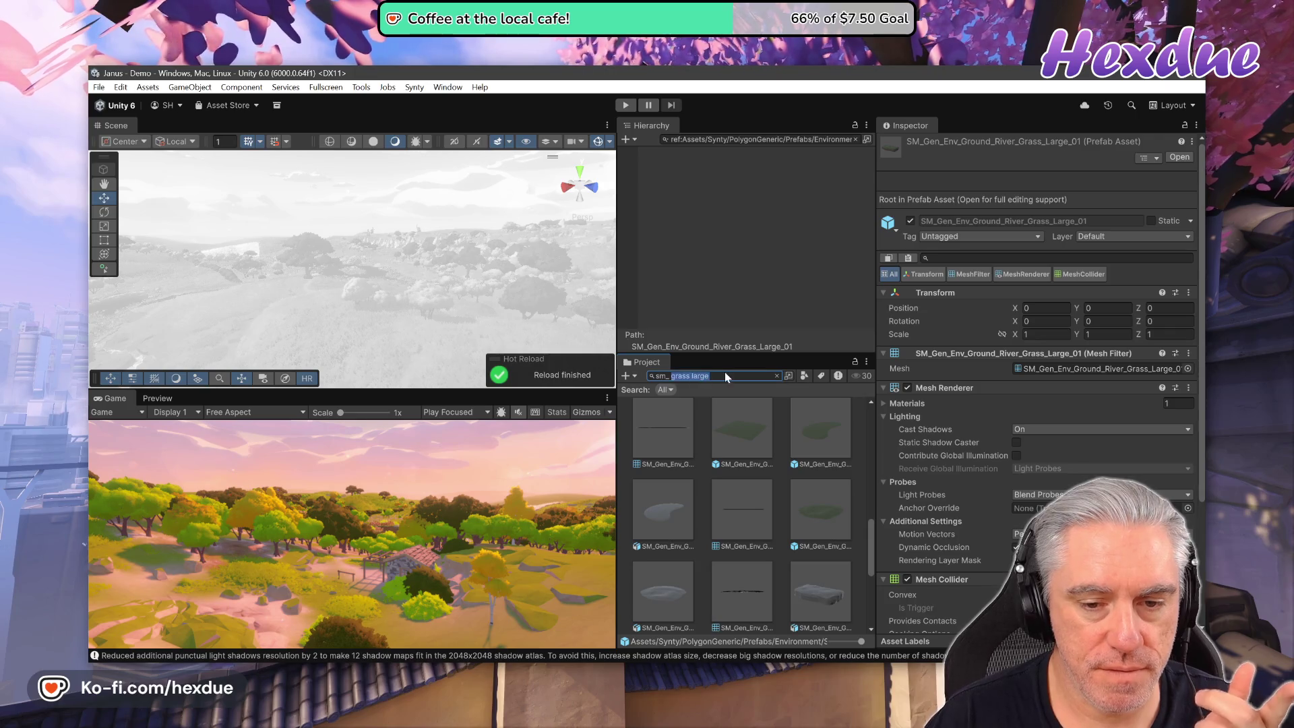
pyautogui.write('env')
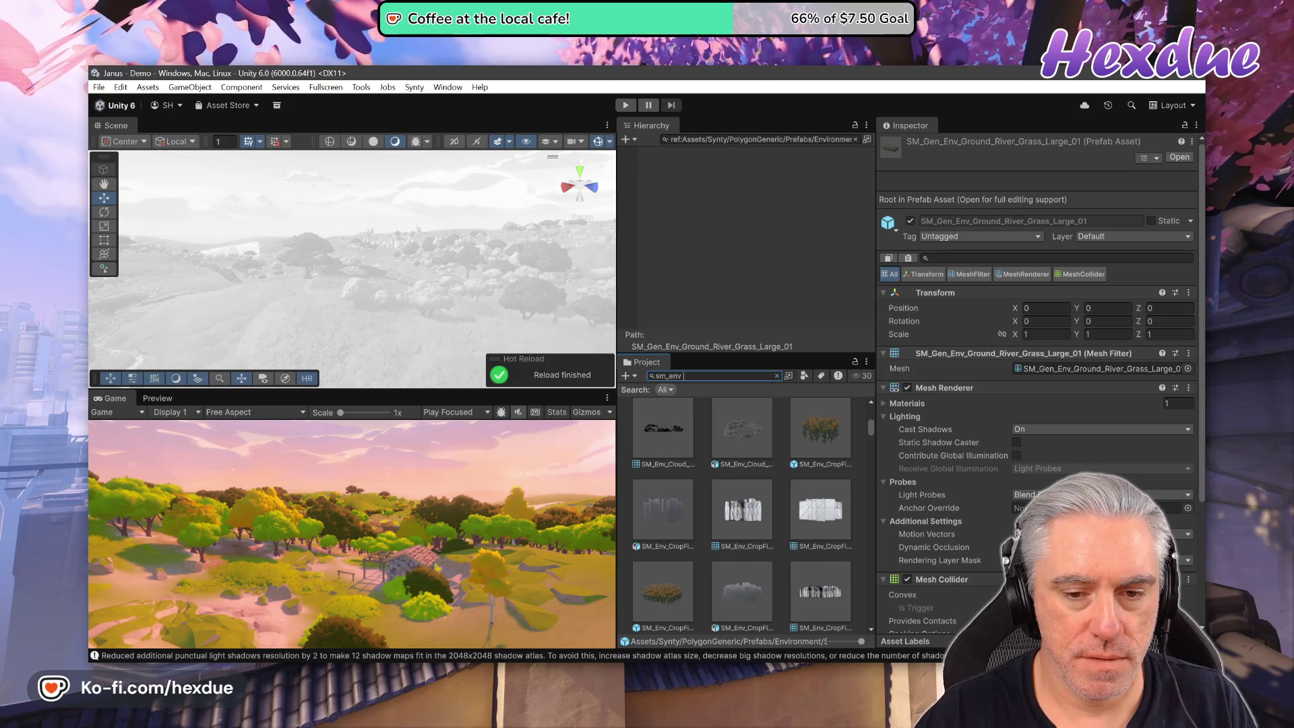
pyautogui.write(' ground')
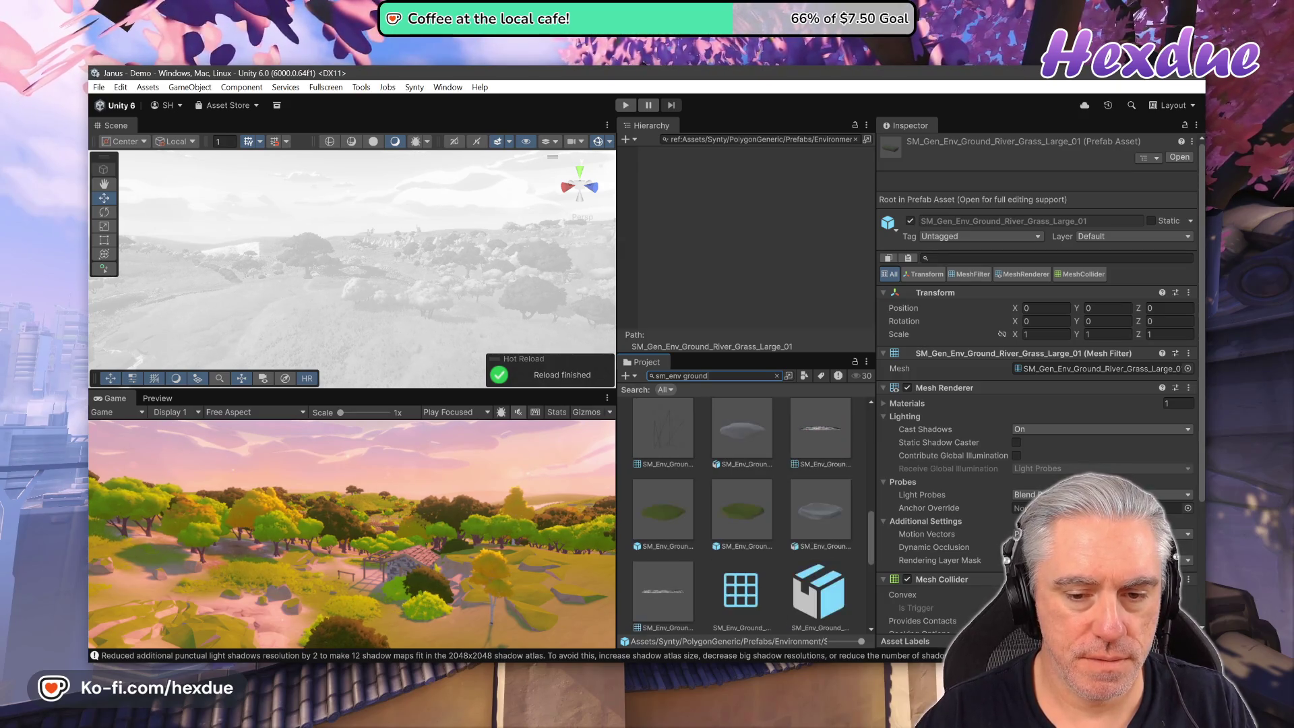
pyautogui.scroll(-5, 739, 549)
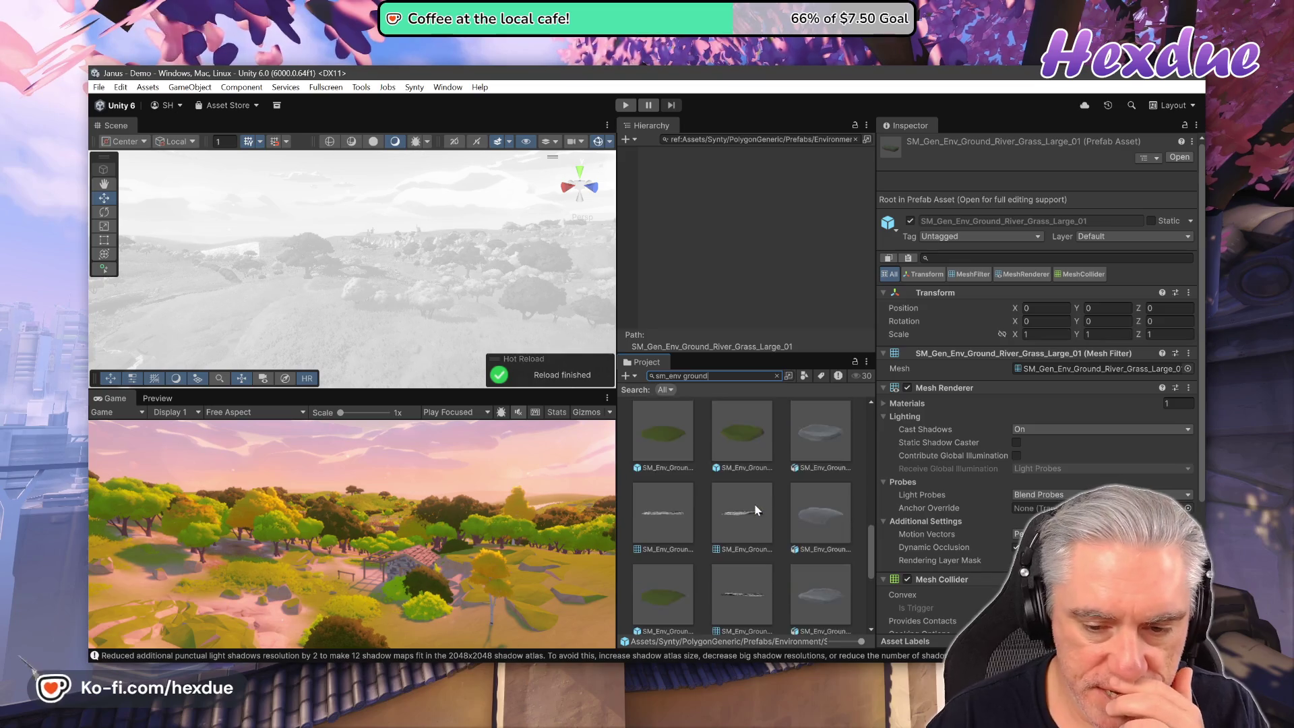
pyautogui.scroll(2, 750, 531)
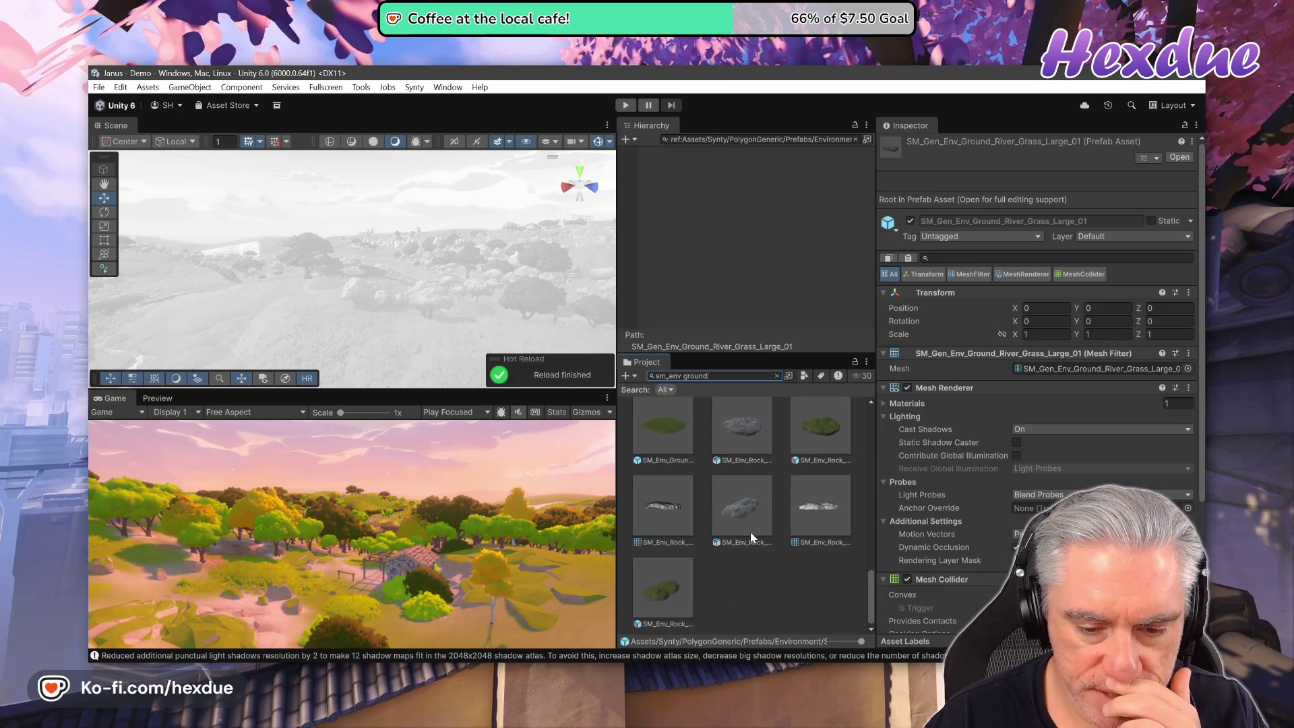
pyautogui.scroll(2, 750, 532)
pyautogui.scroll(4, 750, 531)
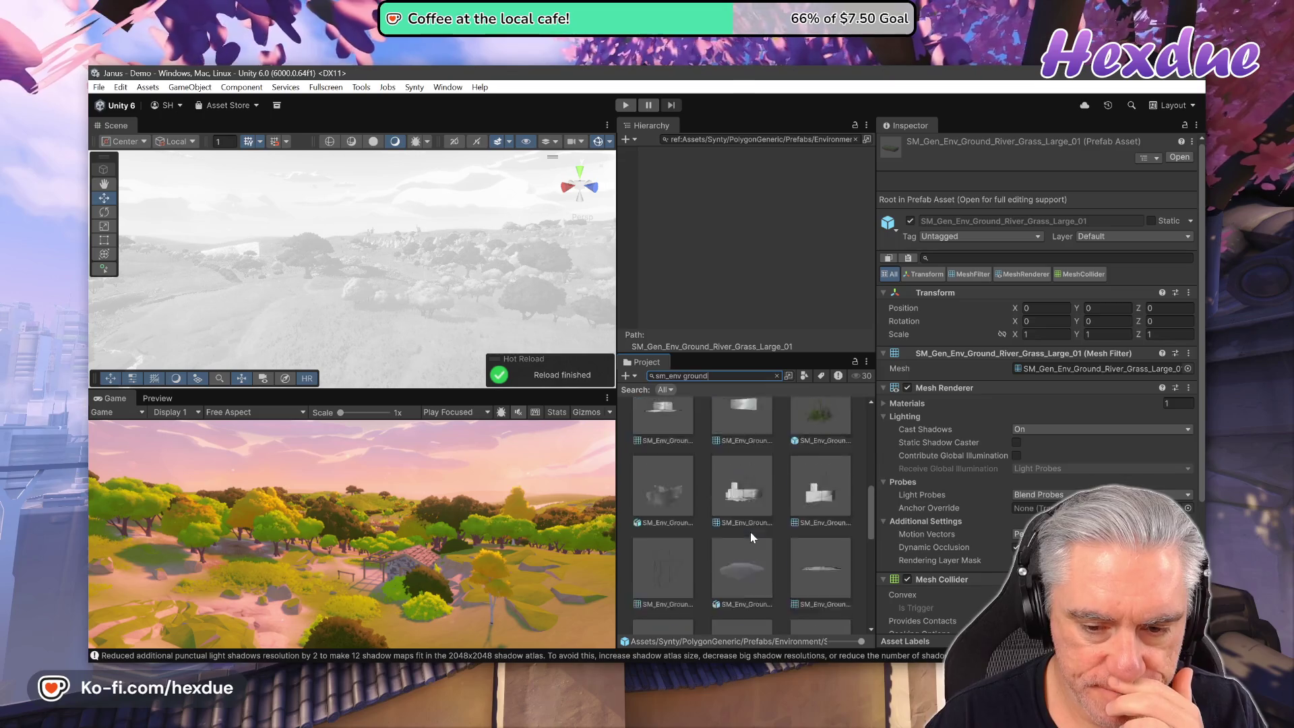
pyautogui.scroll(3, 750, 532)
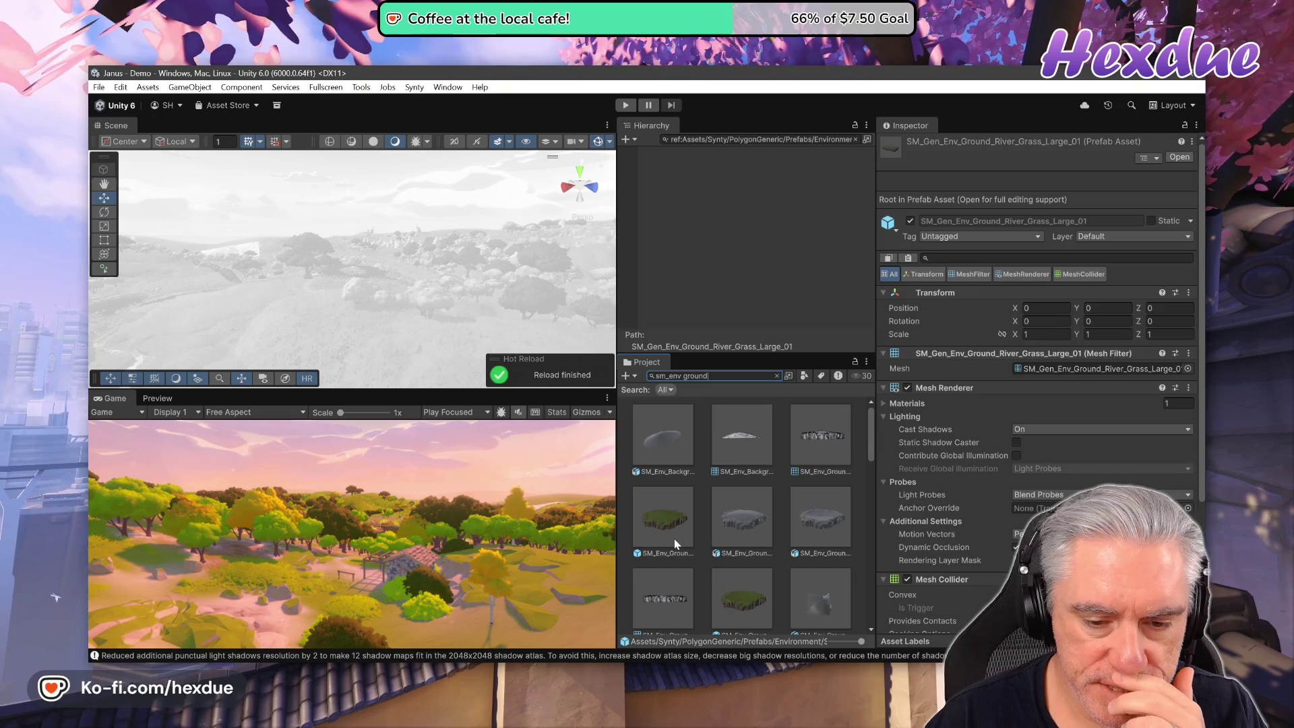
# Preview the SM_Env_Ground_Cliff_Large_01 and Cliff_Large_02 tiles in 3D.
pyautogui.click(681, 513)
pyautogui.click(174, 399)
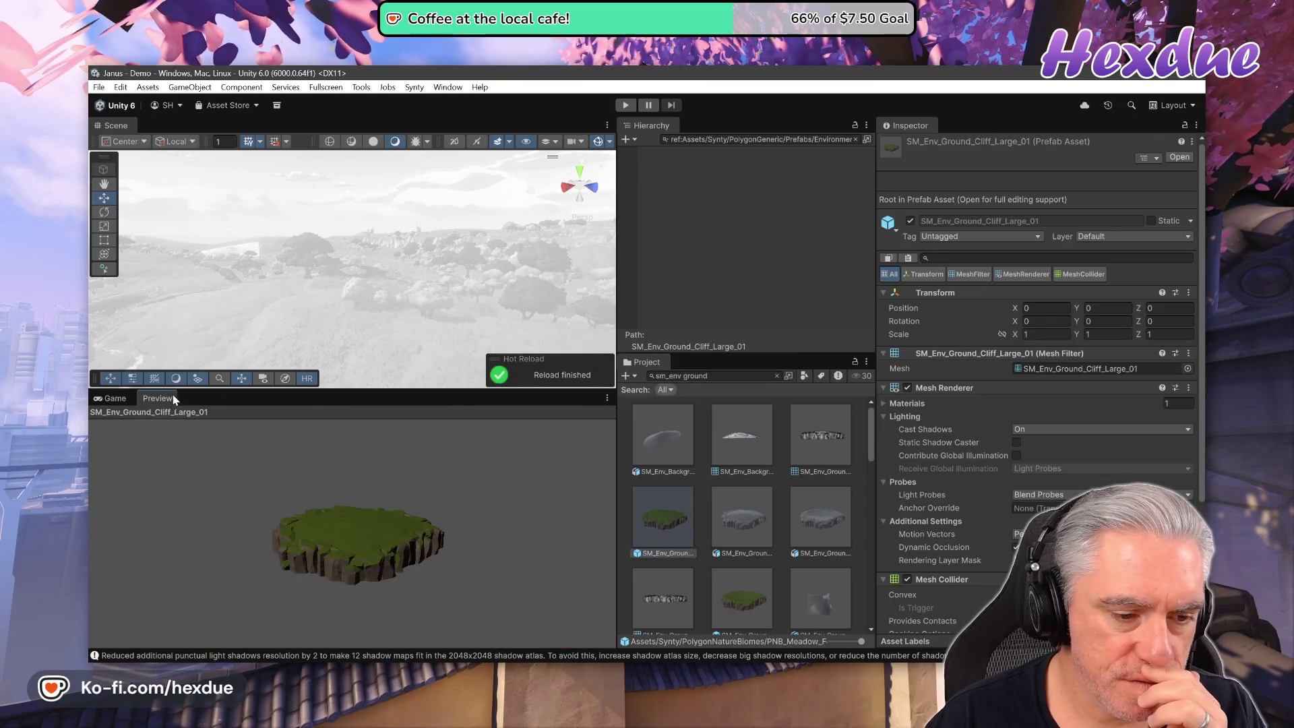
pyautogui.scroll(-1, 741, 573)
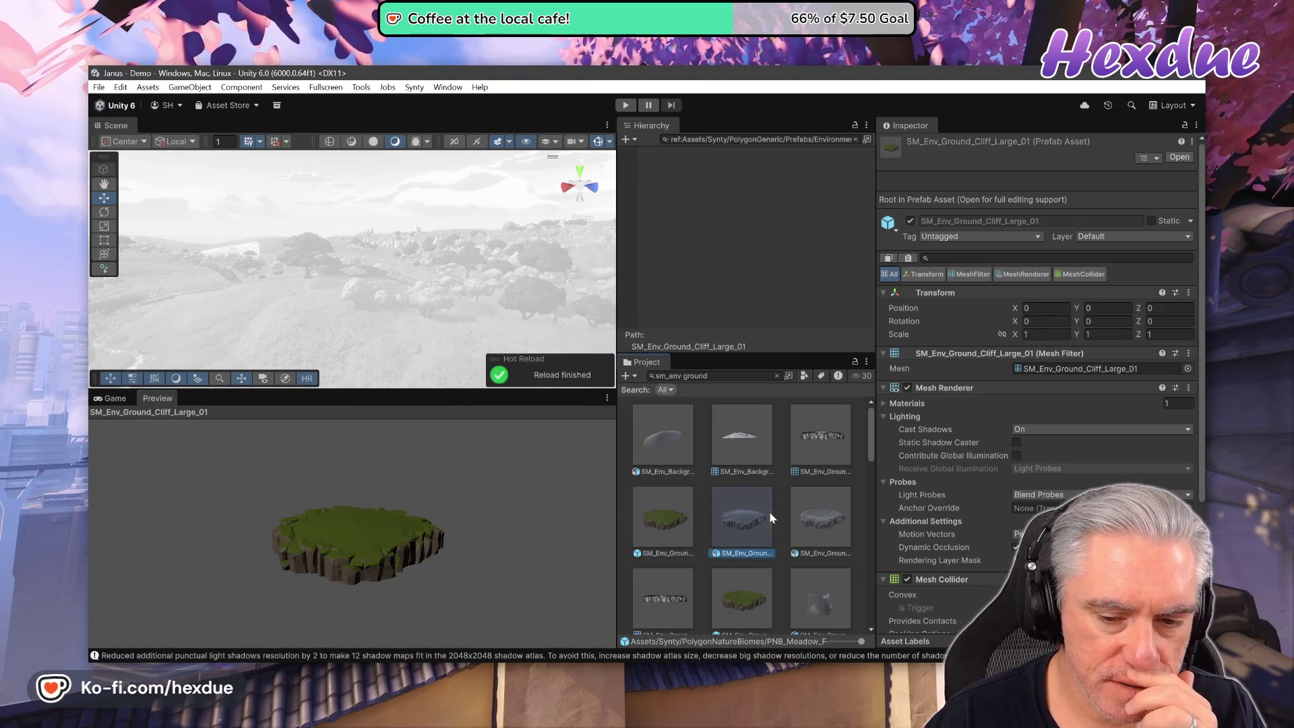
pyautogui.click(739, 601)
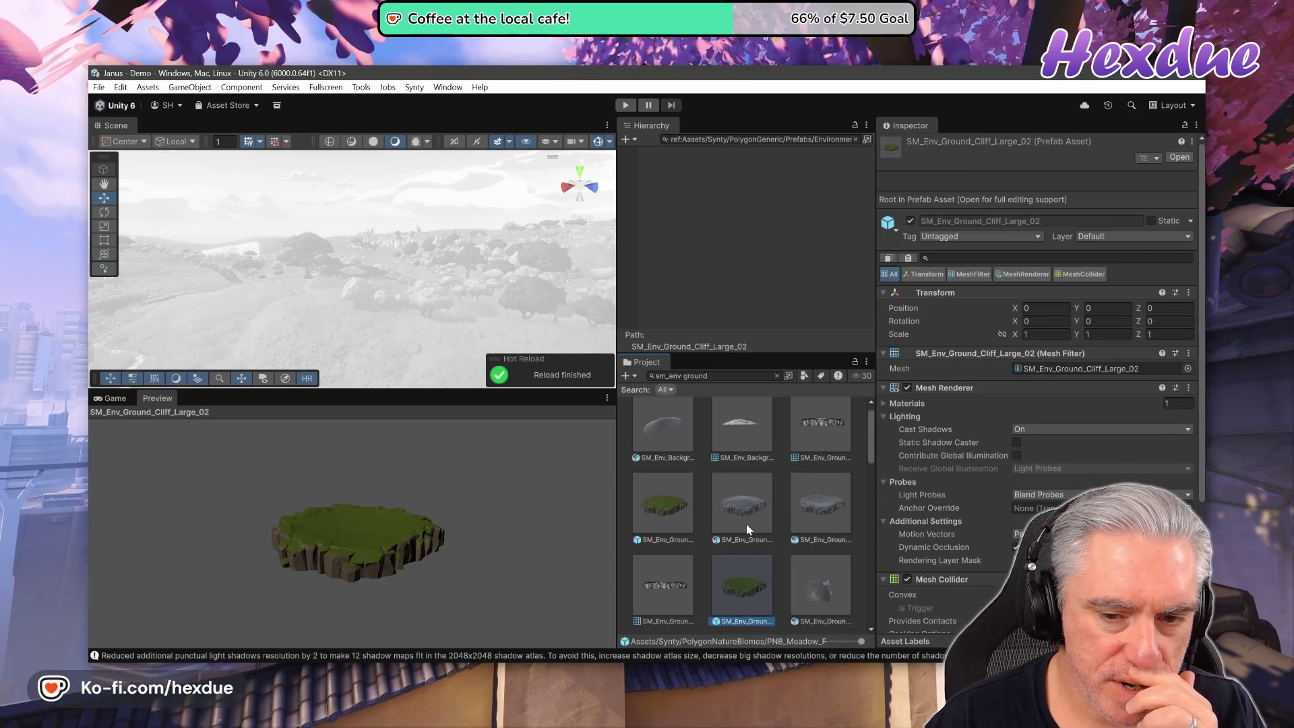
pyautogui.click(803, 376)
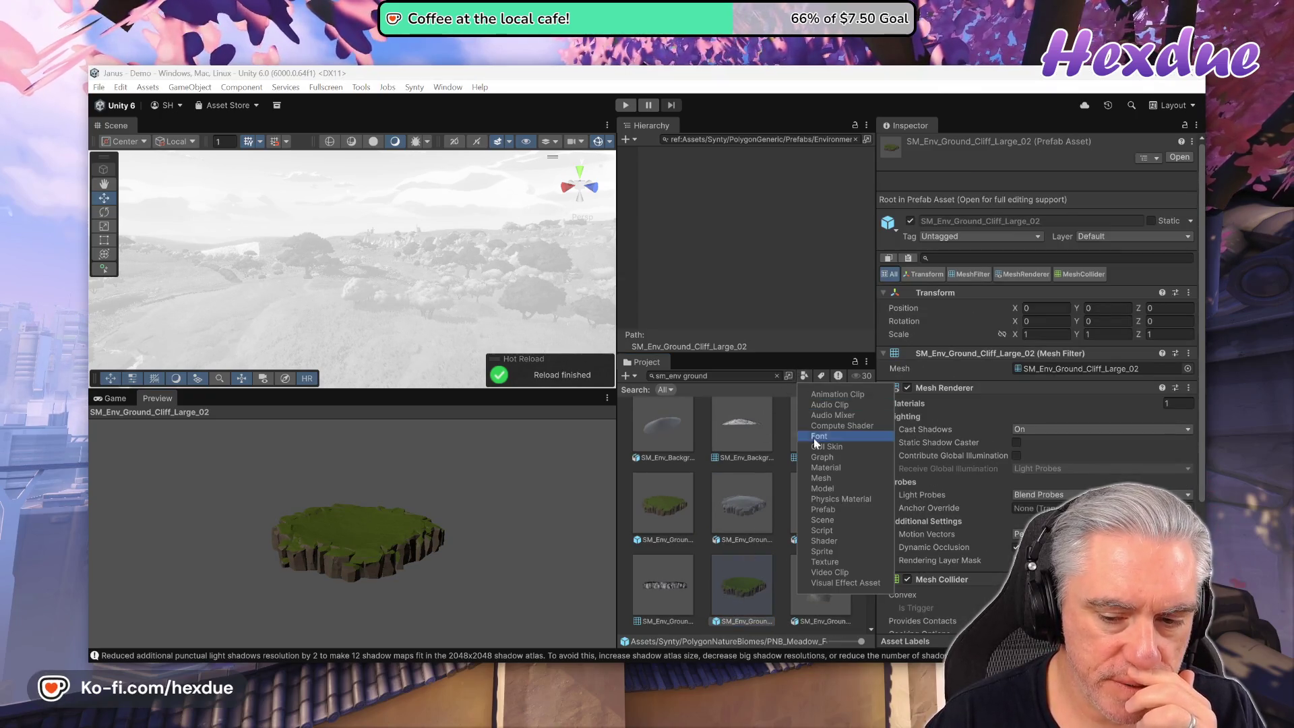
# Filter the 'sm_env ground' search results to prefabs only.
pyautogui.click(833, 510)
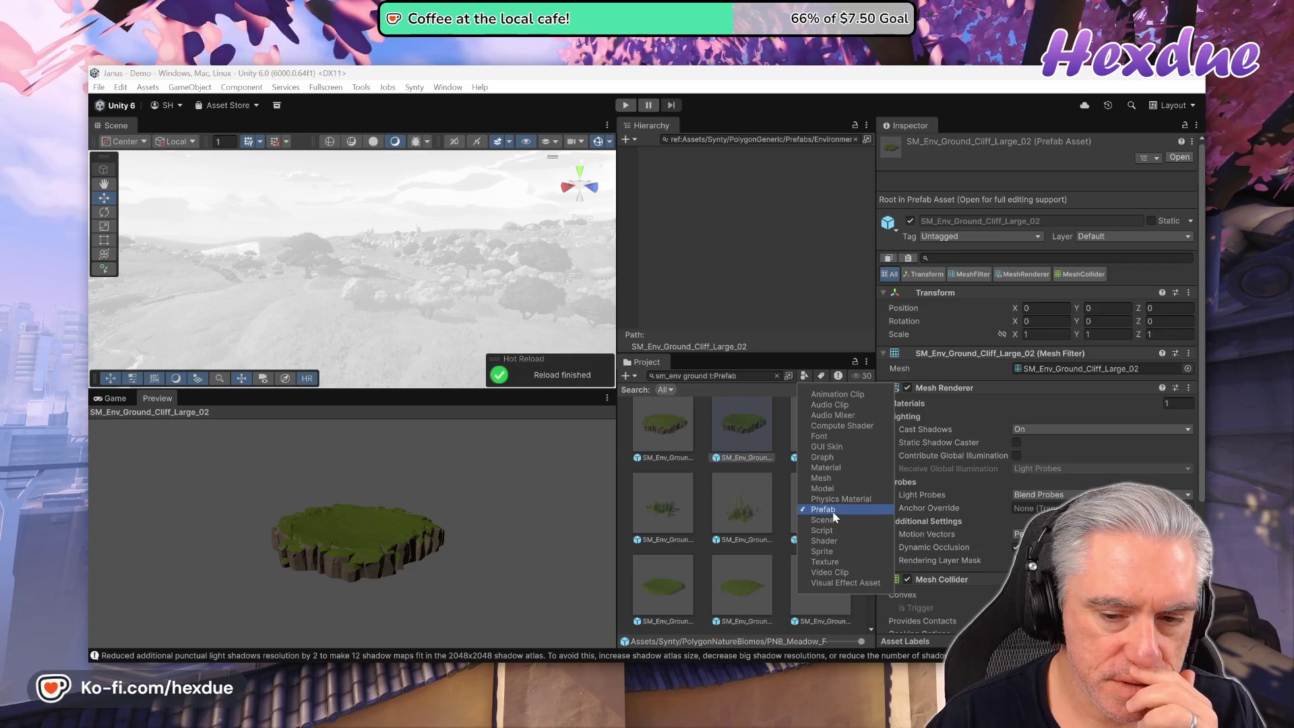
pyautogui.click(674, 361)
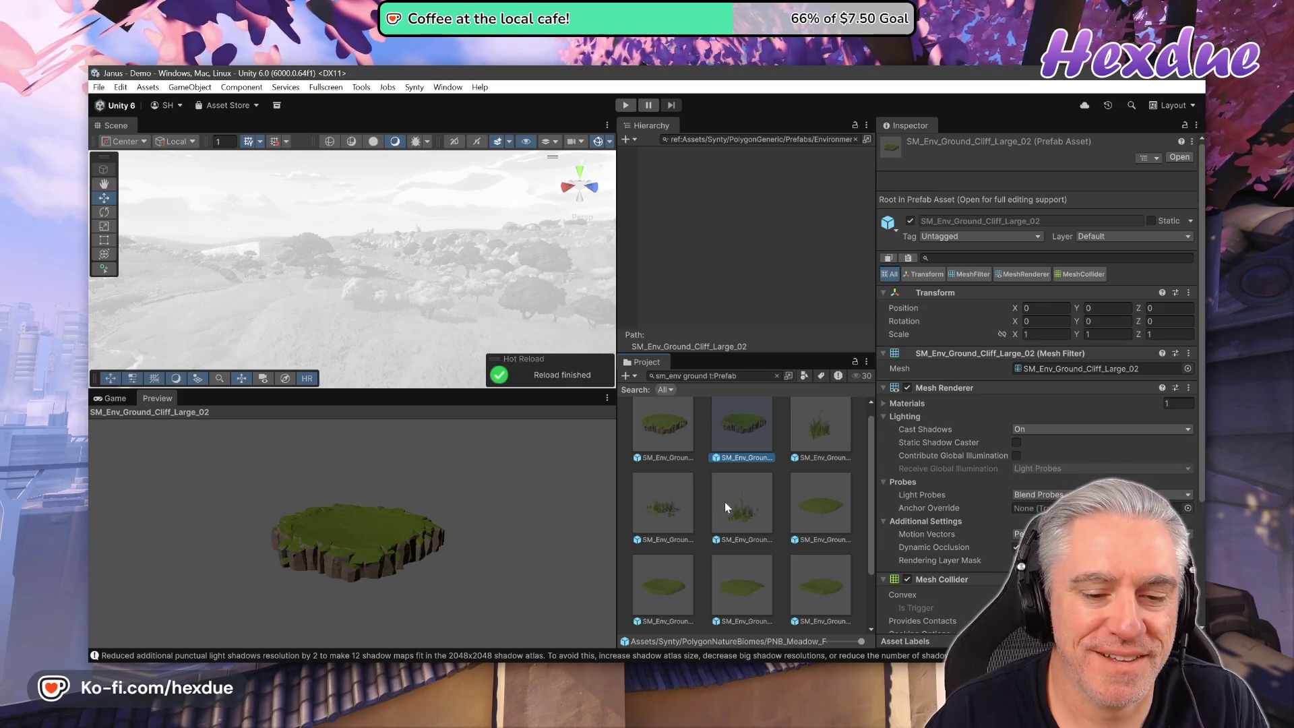
pyautogui.scroll(1, 680, 424)
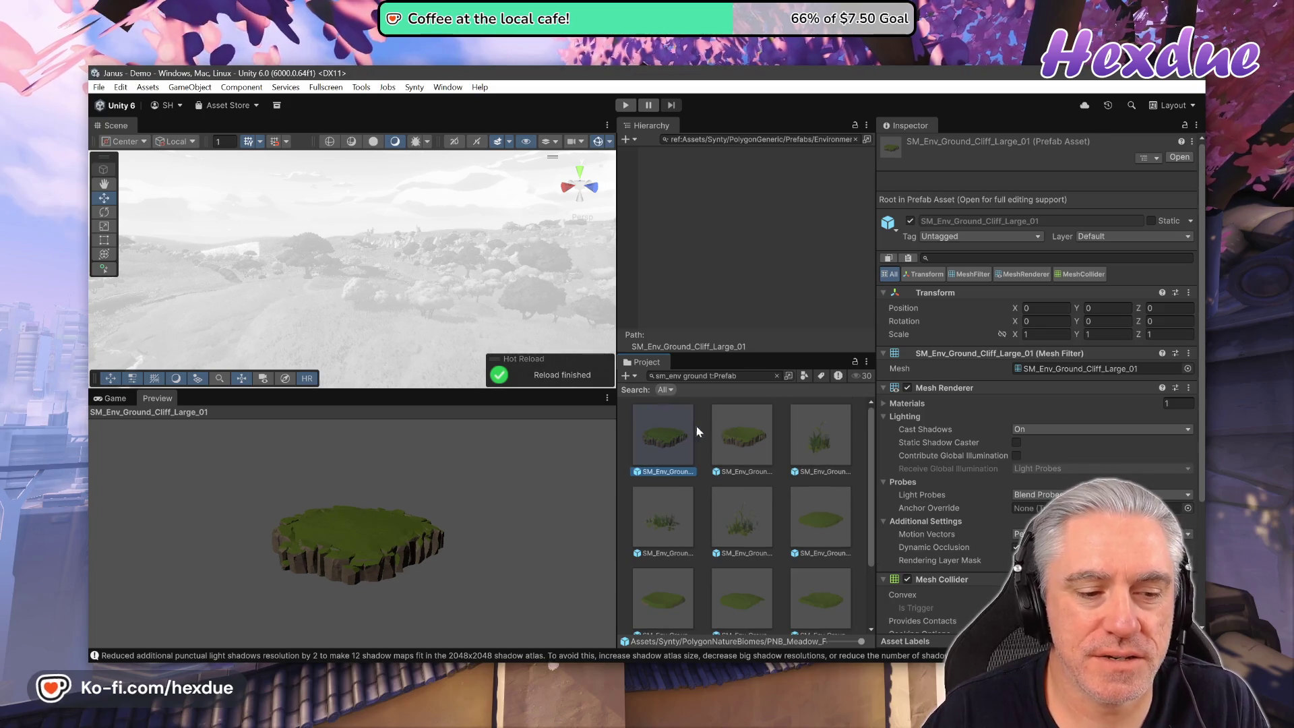
pyautogui.scroll(-1, 710, 474)
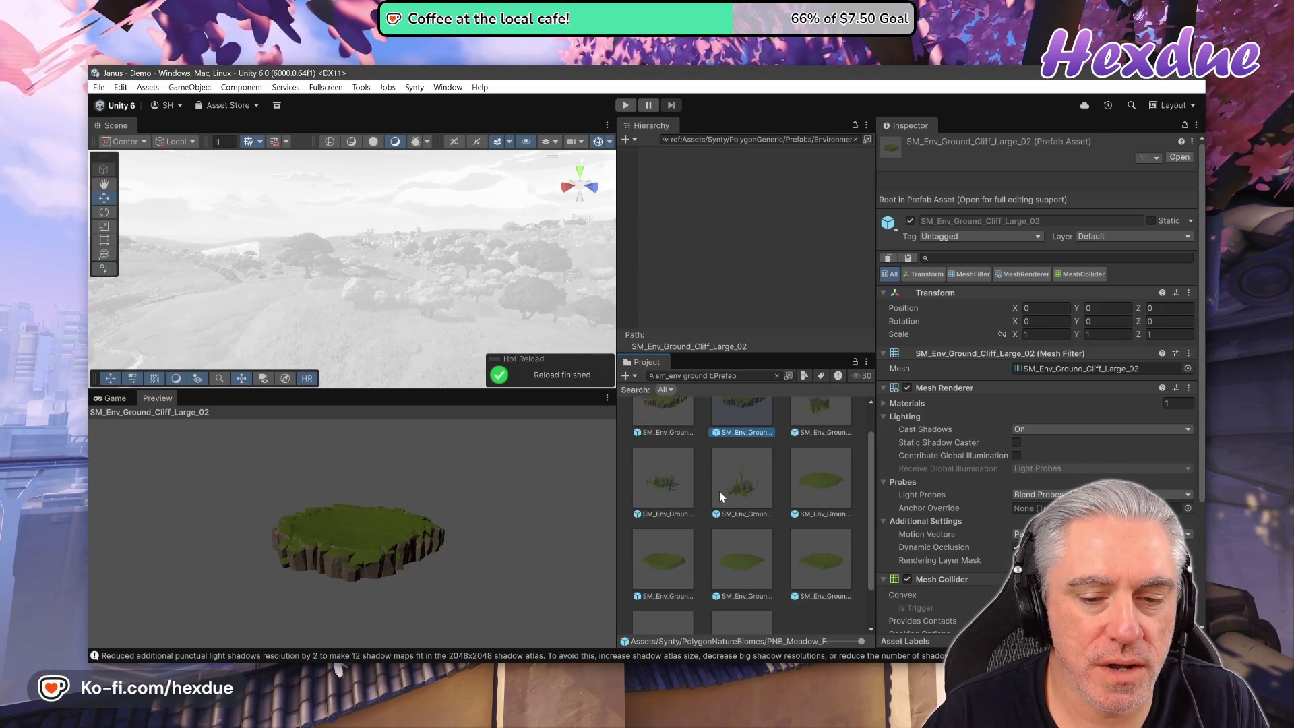
# Preview the large mound, rock and Mound_Large_03 ground prefabs in the Inspector.
pyautogui.click(682, 551)
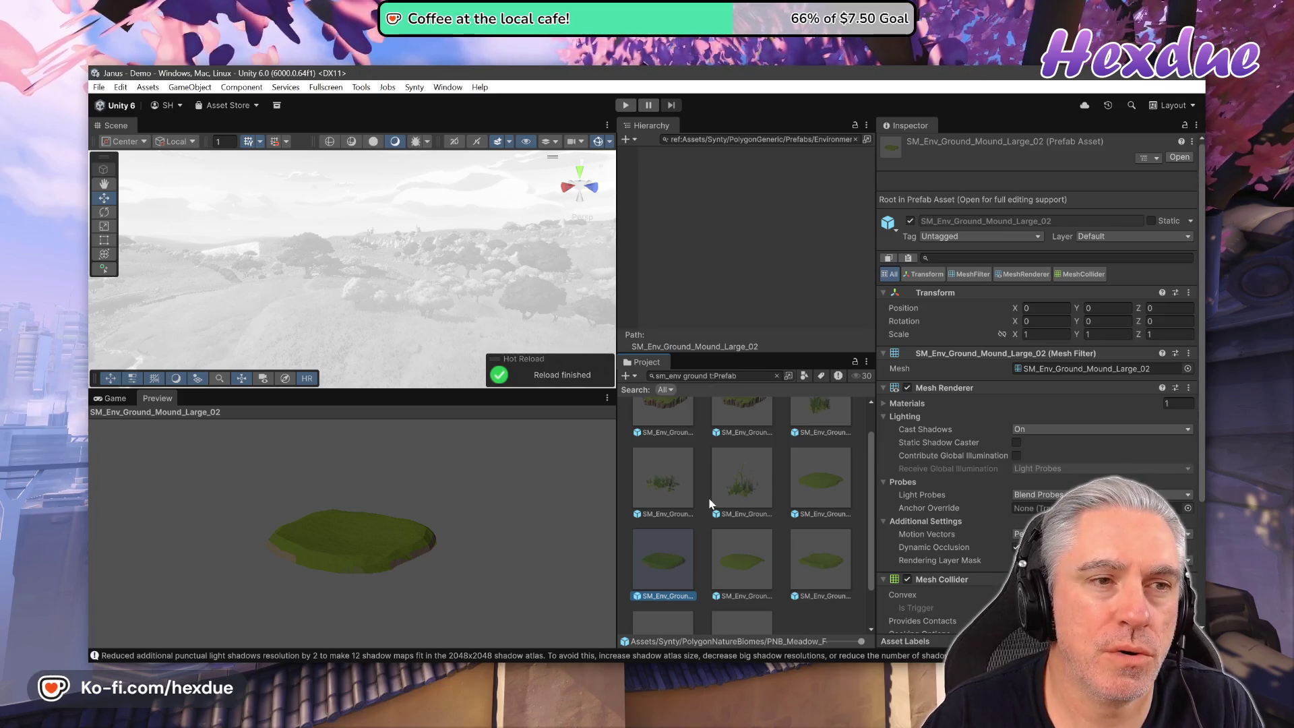
pyautogui.click(731, 564)
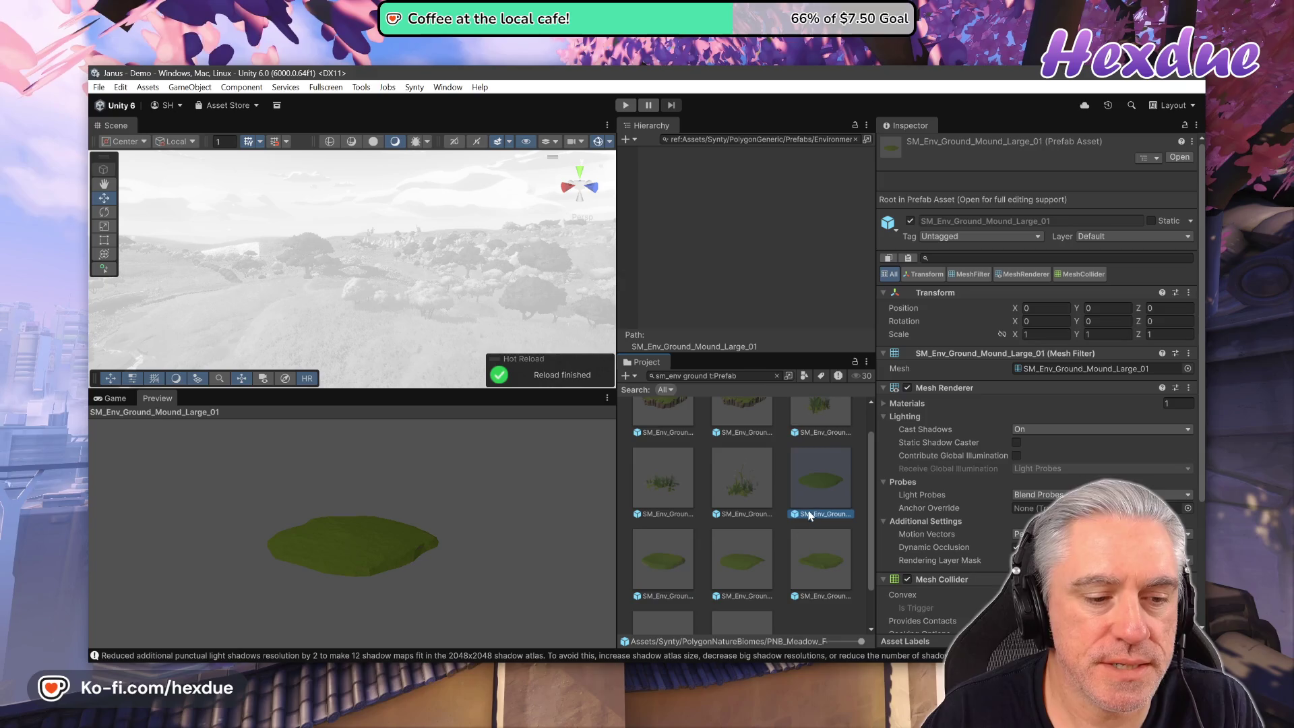
pyautogui.scroll(-2, 728, 567)
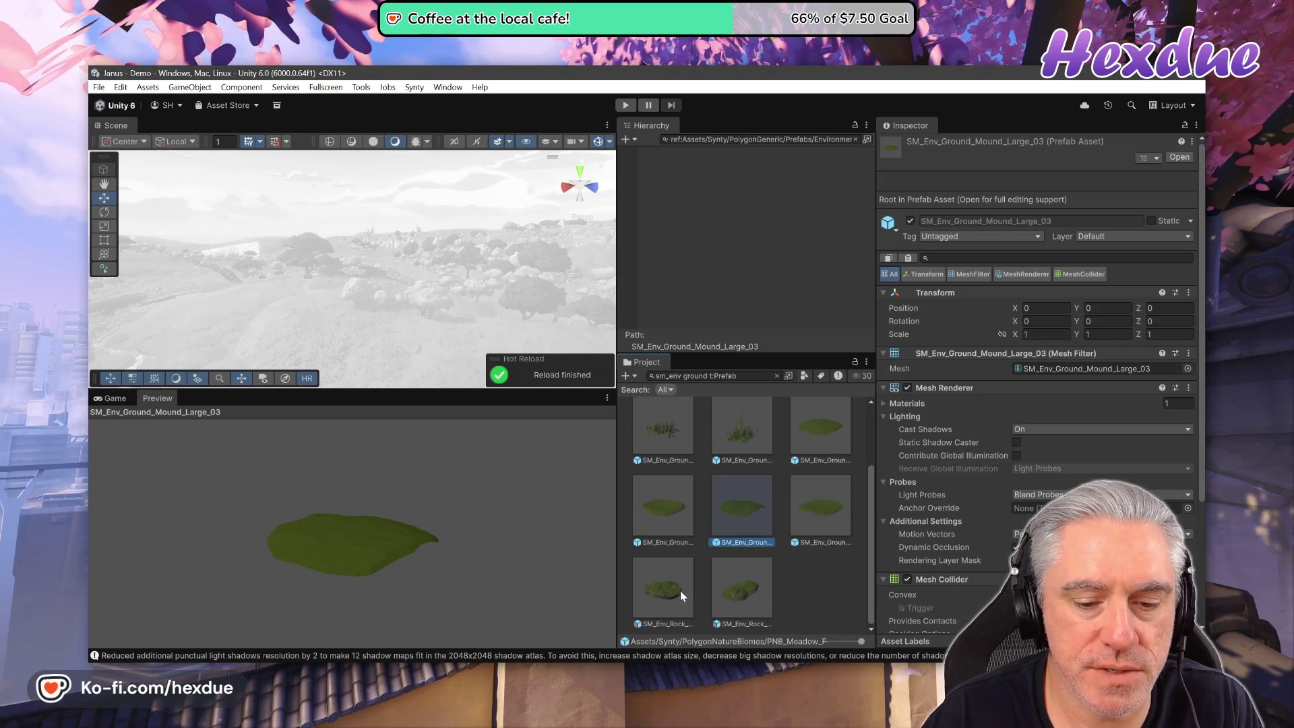
pyautogui.click(727, 583)
pyautogui.click(711, 511)
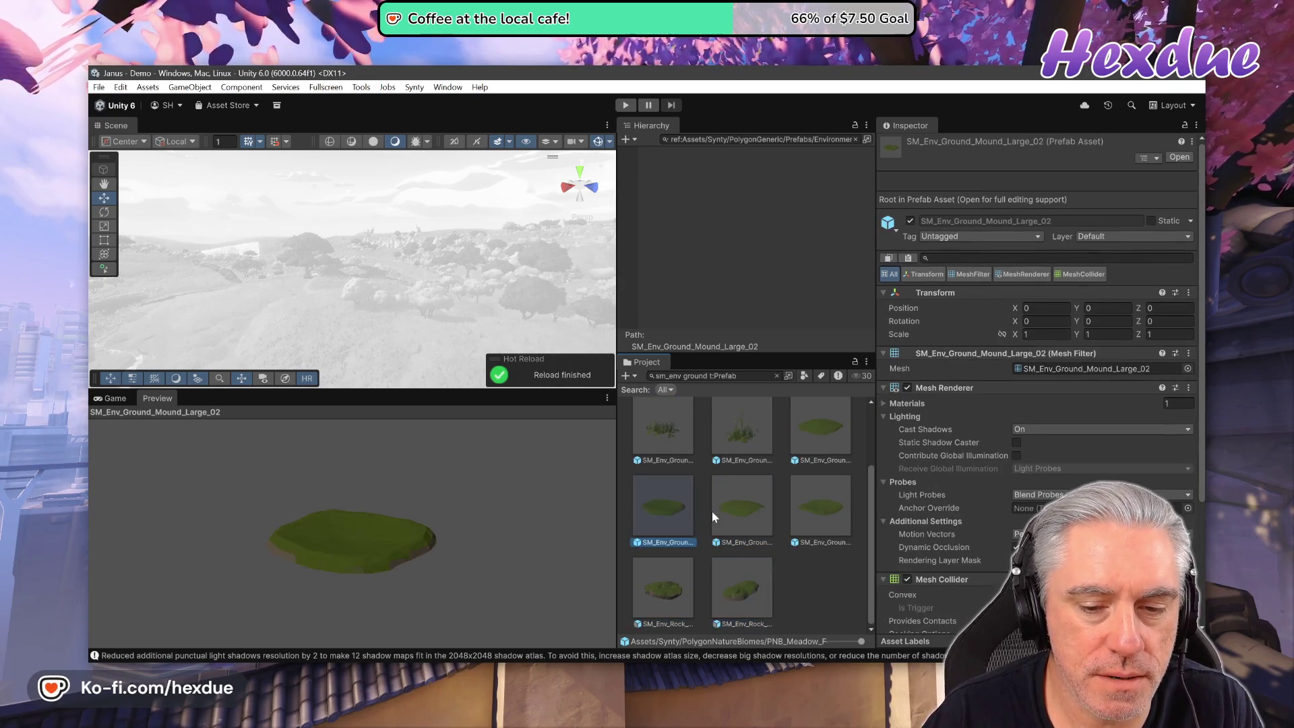
pyautogui.scroll(2, 741, 507)
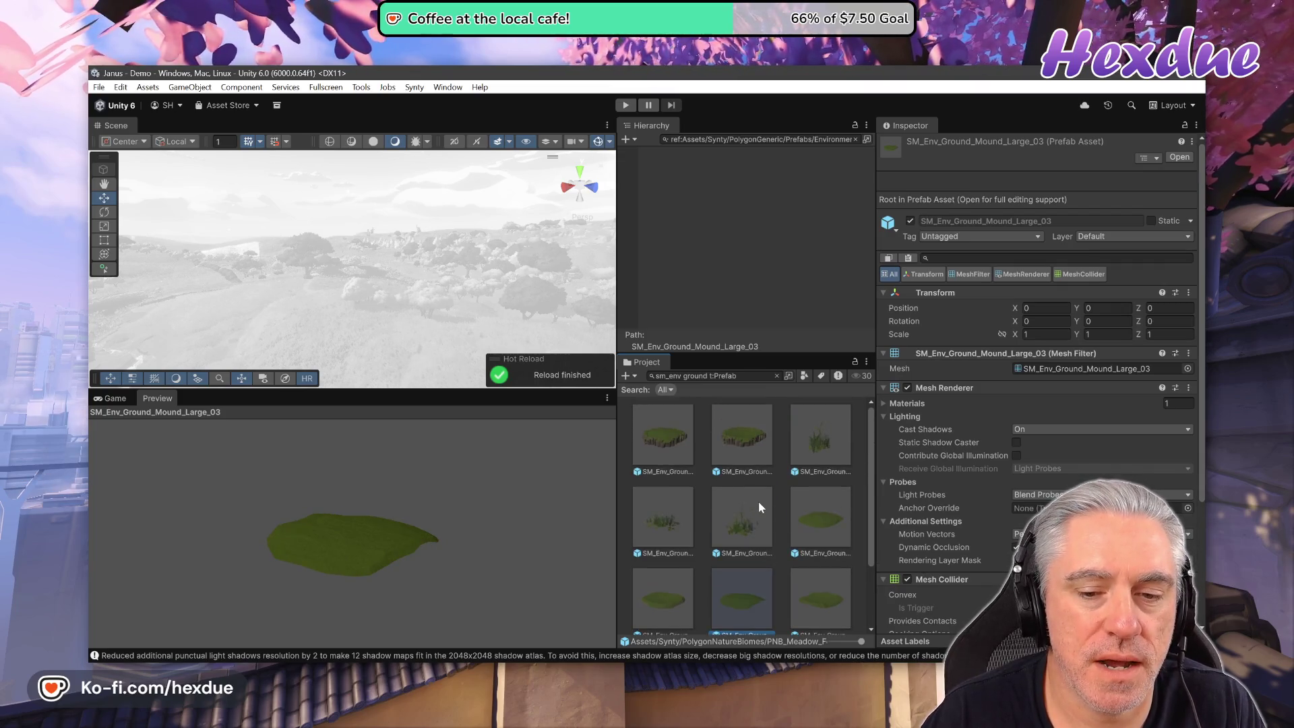
pyautogui.click(758, 444)
pyautogui.click(810, 507)
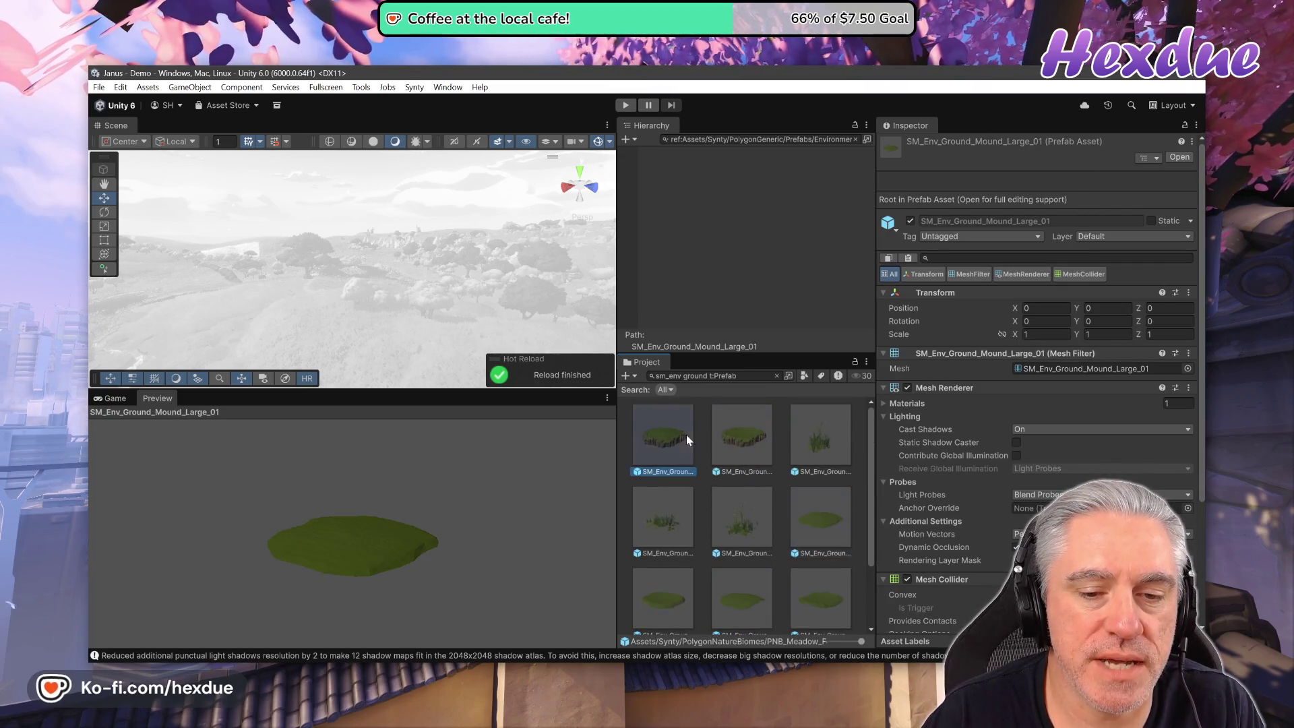
pyautogui.click(709, 434)
# Compare Mound_Large_01, Cliff_Large_01 and Mound_Large_02, ending on SM_Env_Ground_Mound_Large_04.
pyautogui.click(720, 438)
pyautogui.click(815, 506)
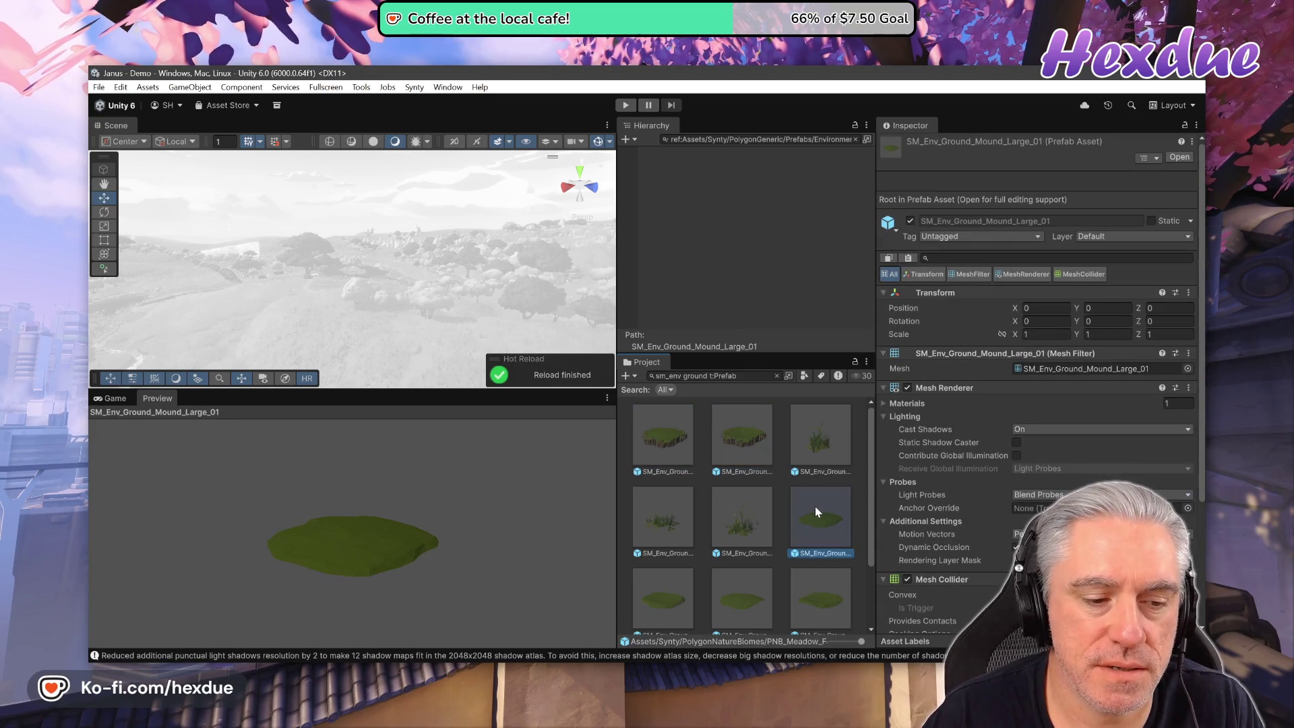
pyautogui.click(729, 437)
pyautogui.scroll(-1, 686, 532)
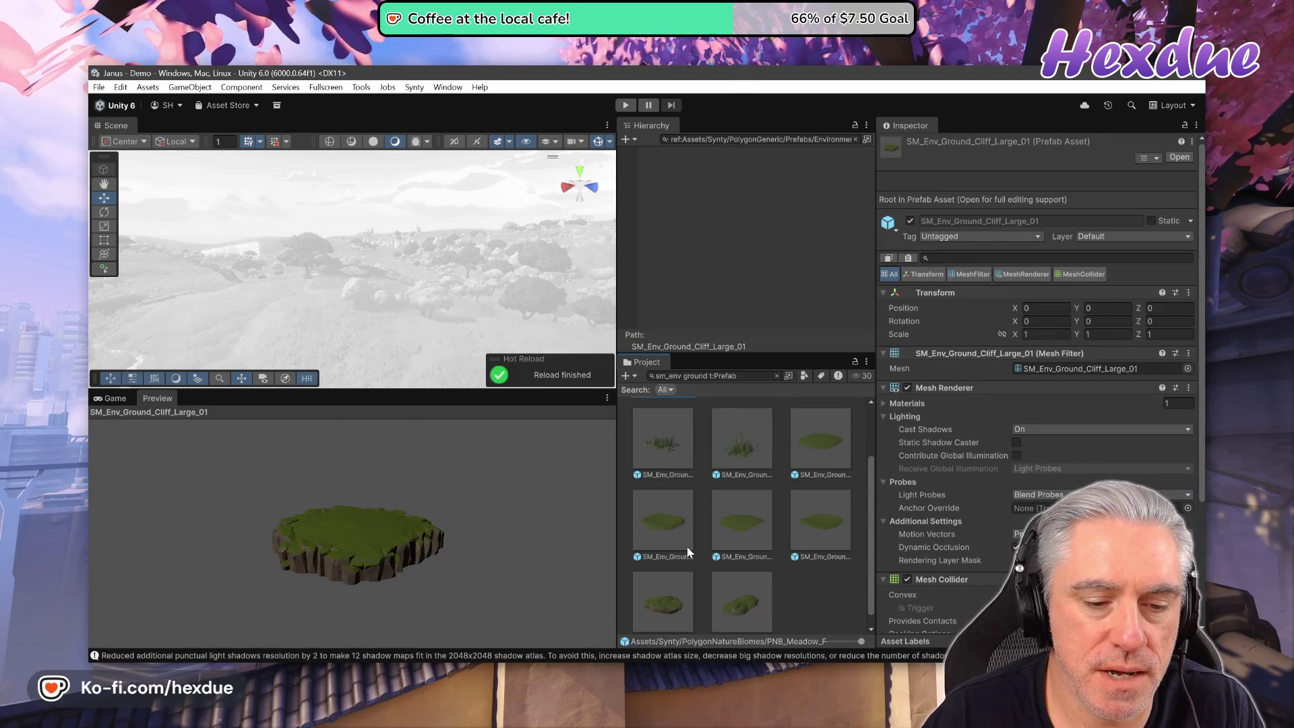
pyautogui.click(741, 528)
pyautogui.click(814, 524)
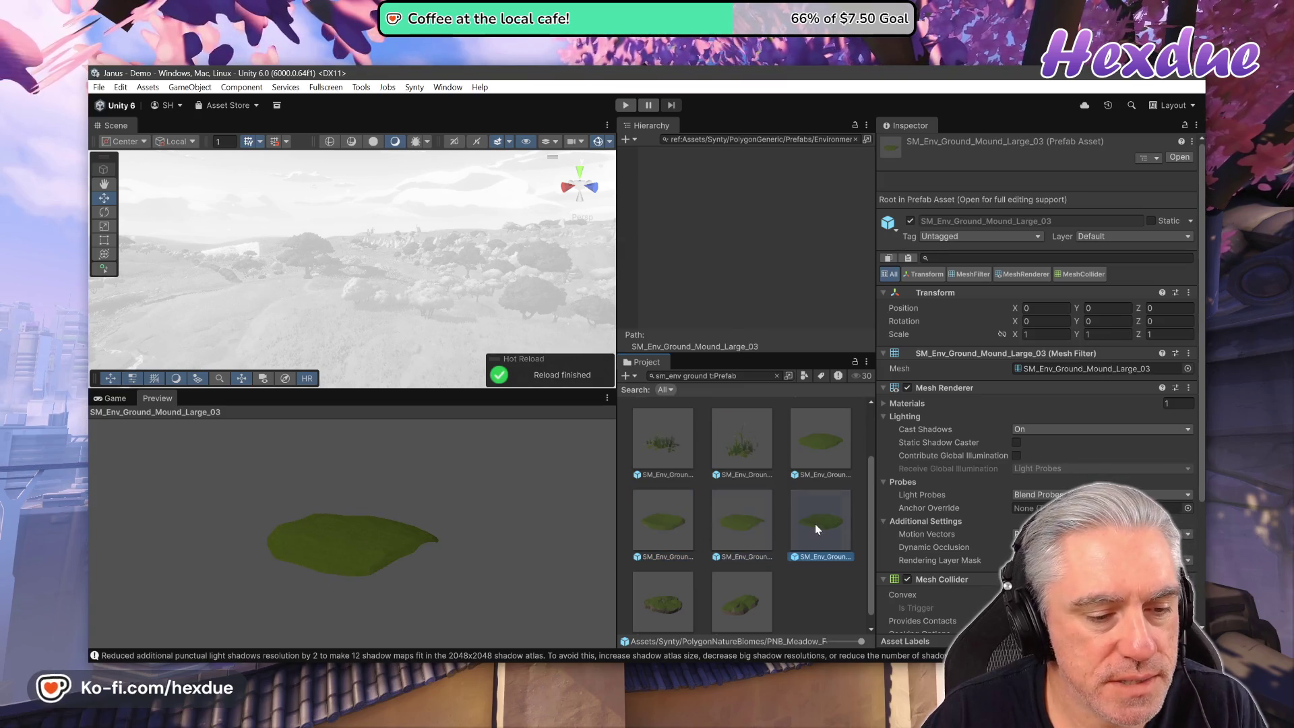
pyautogui.click(736, 526)
pyautogui.click(673, 523)
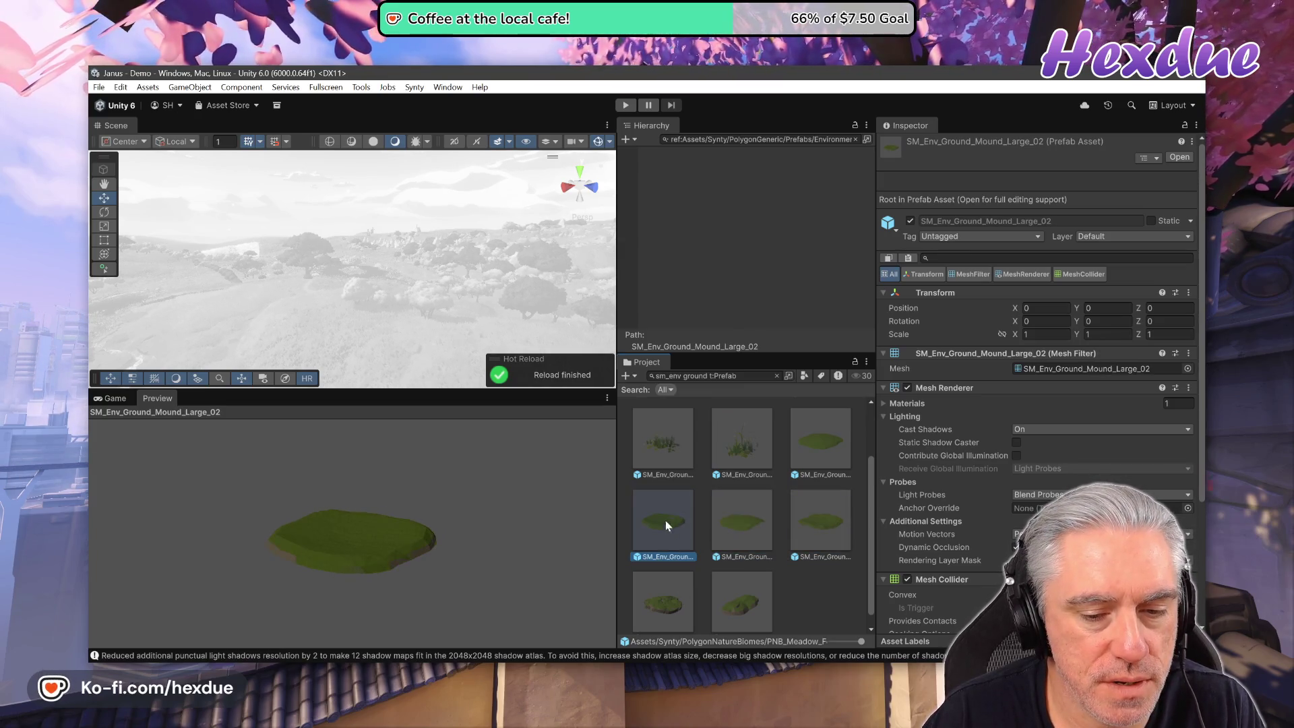
pyautogui.click(732, 517)
pyautogui.click(802, 507)
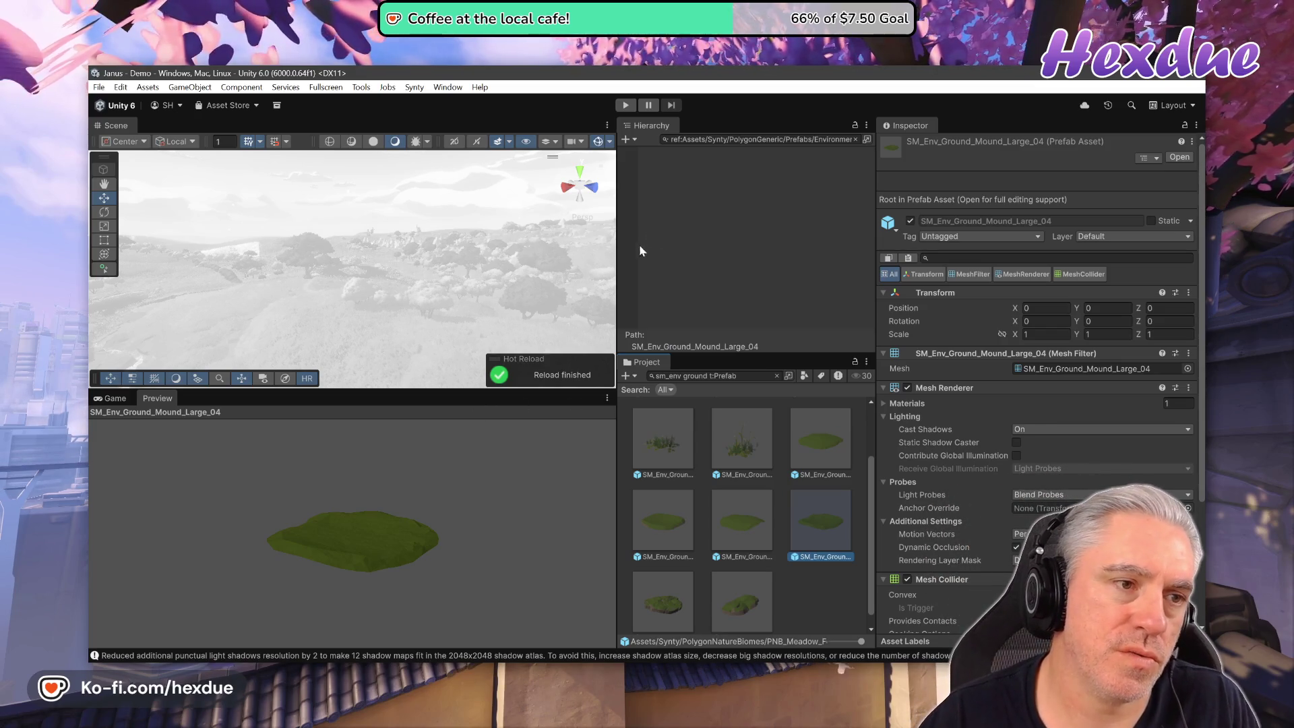
# Open the Asset Inventory tool from the Assets menu and return to its prefab search.
pyautogui.click(460, 87)
pyautogui.moveTo(148, 87)
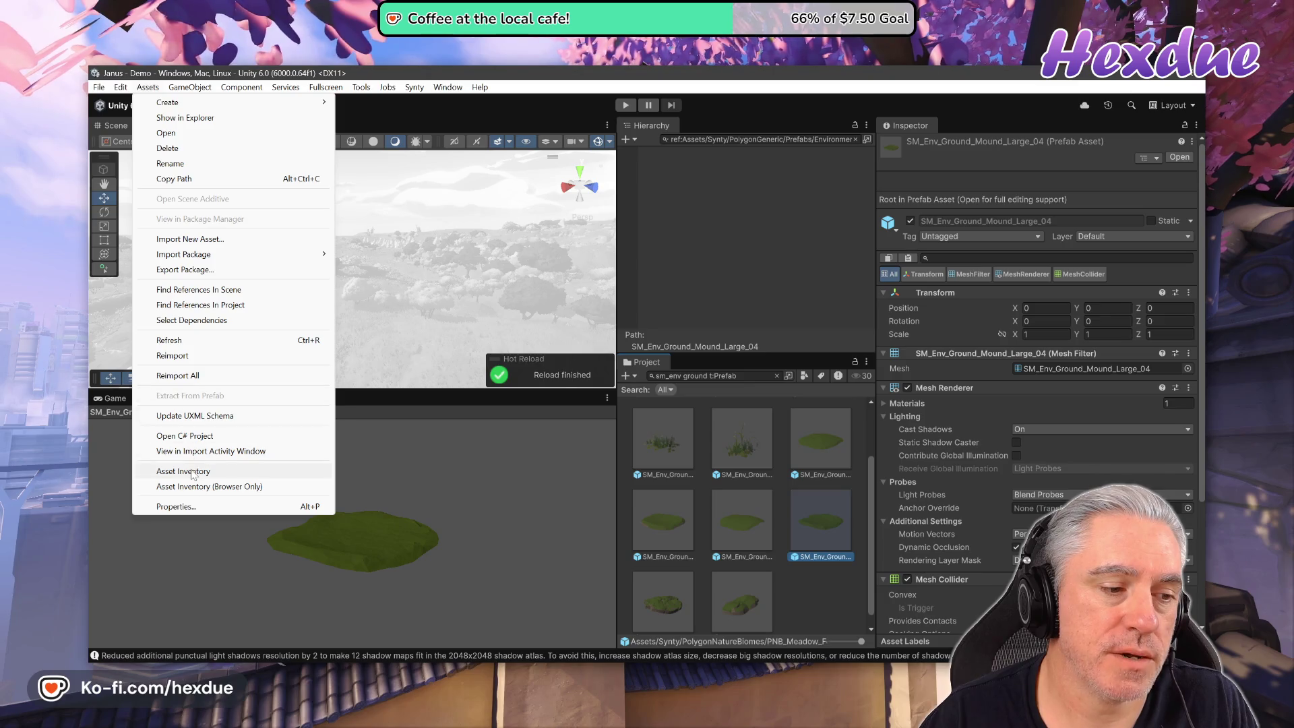
pyautogui.click(306, 471)
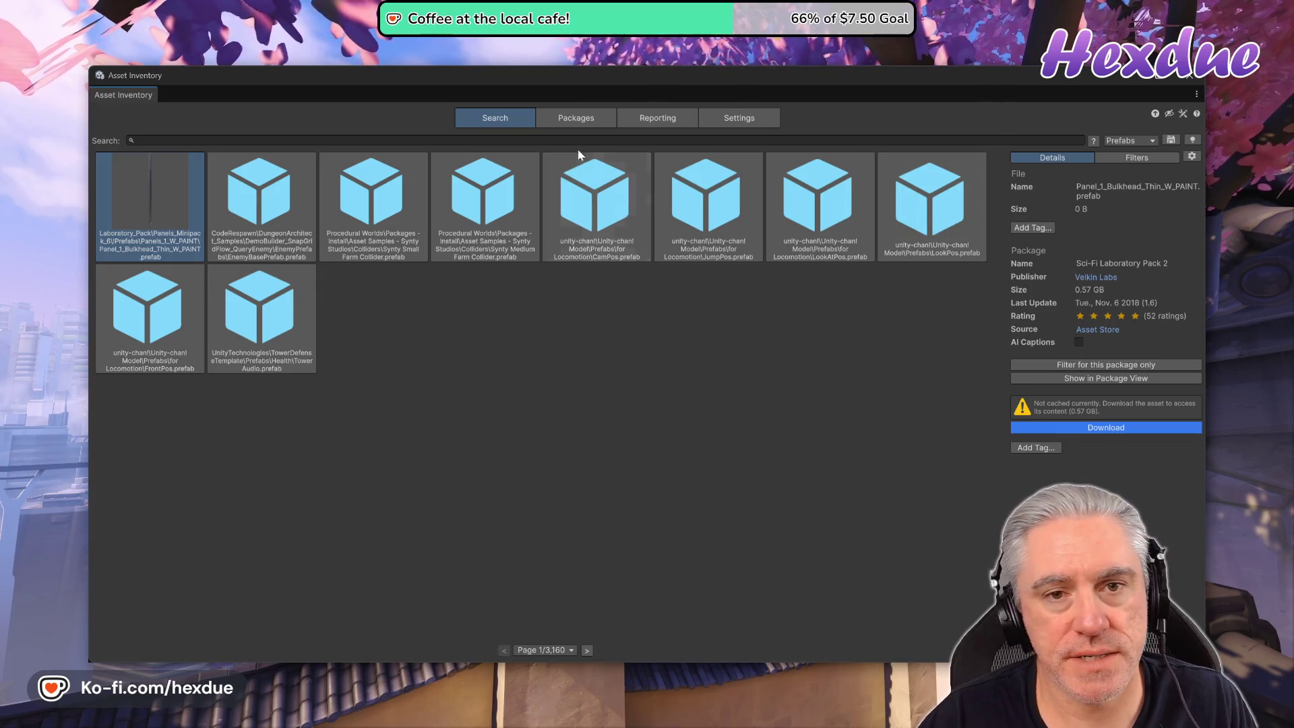
pyautogui.click(585, 127)
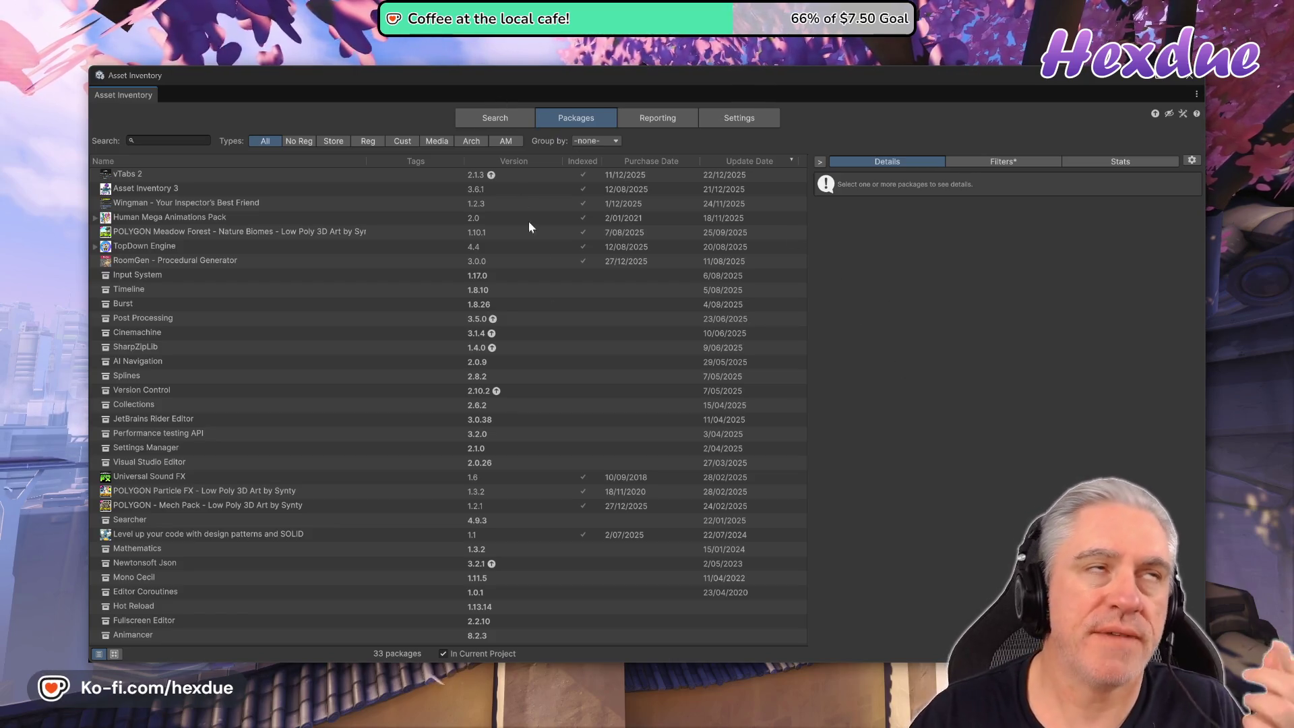
pyautogui.click(494, 119)
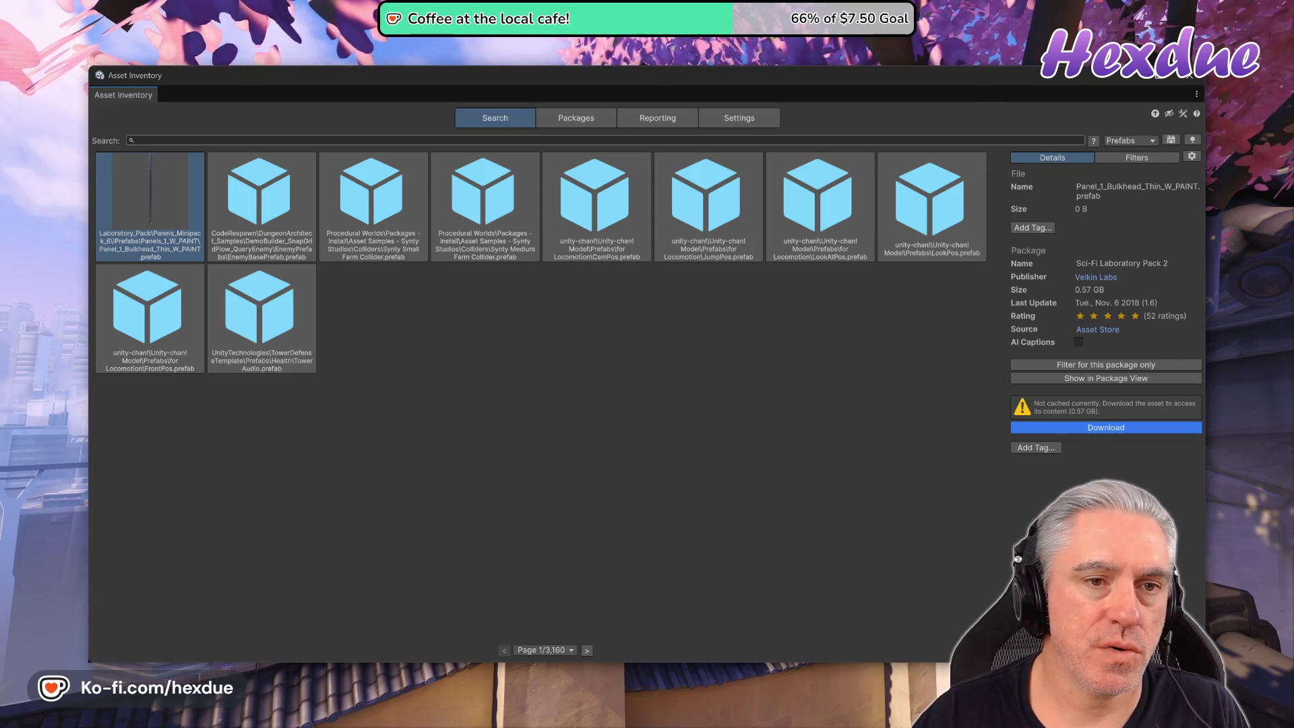
# Filter the Asset Inventory results to publisher Synty Studios.
pyautogui.click(1126, 159)
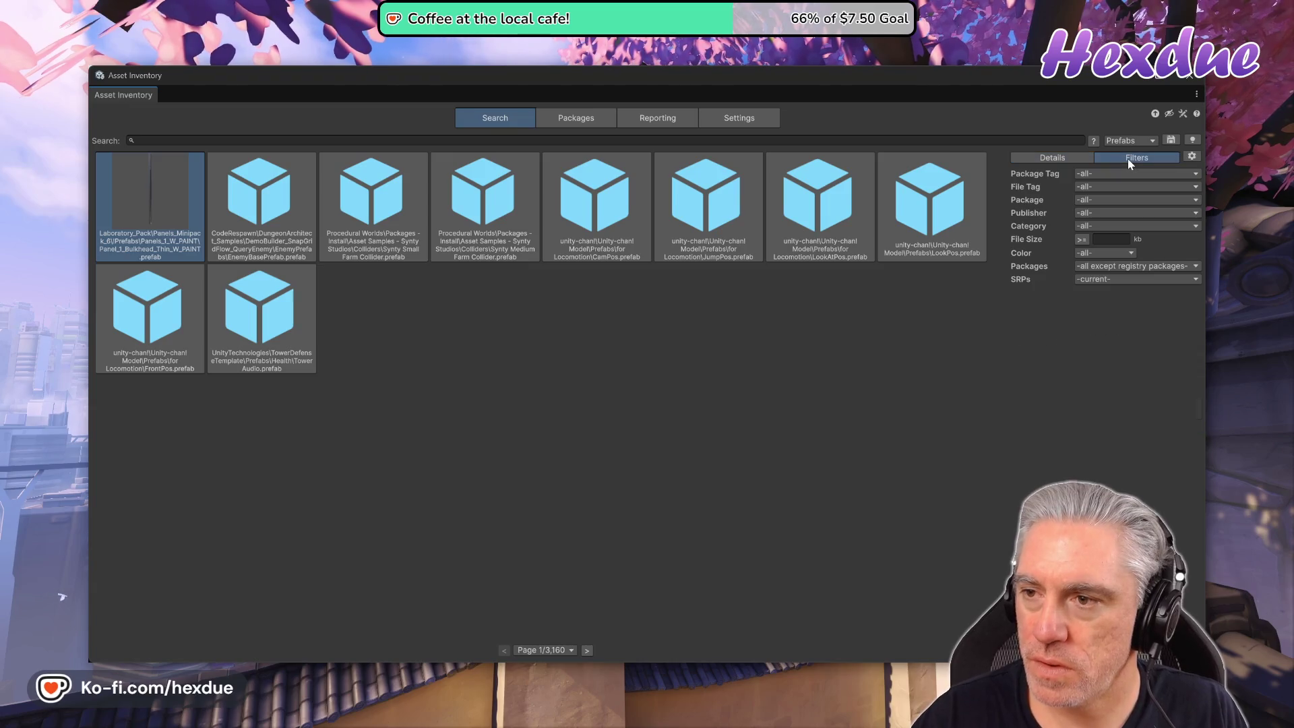
pyautogui.click(1084, 213)
pyautogui.moveTo(1100, 553)
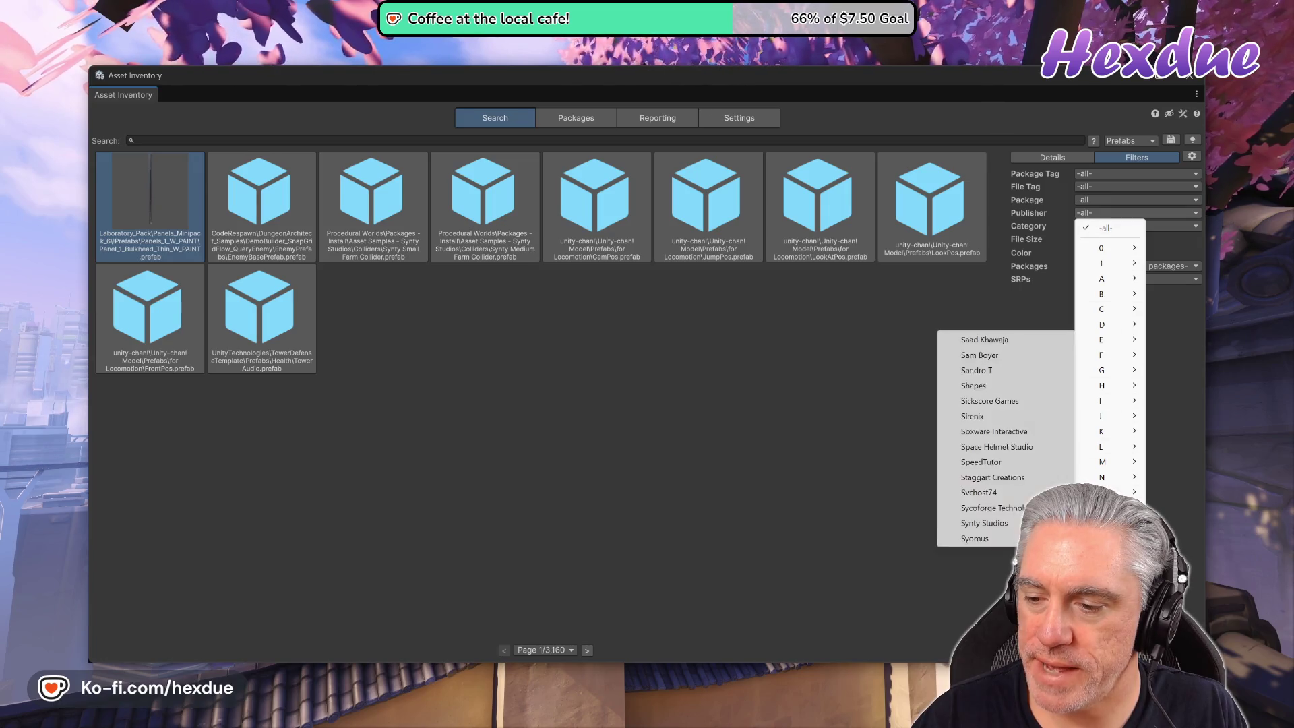
pyautogui.click(985, 530)
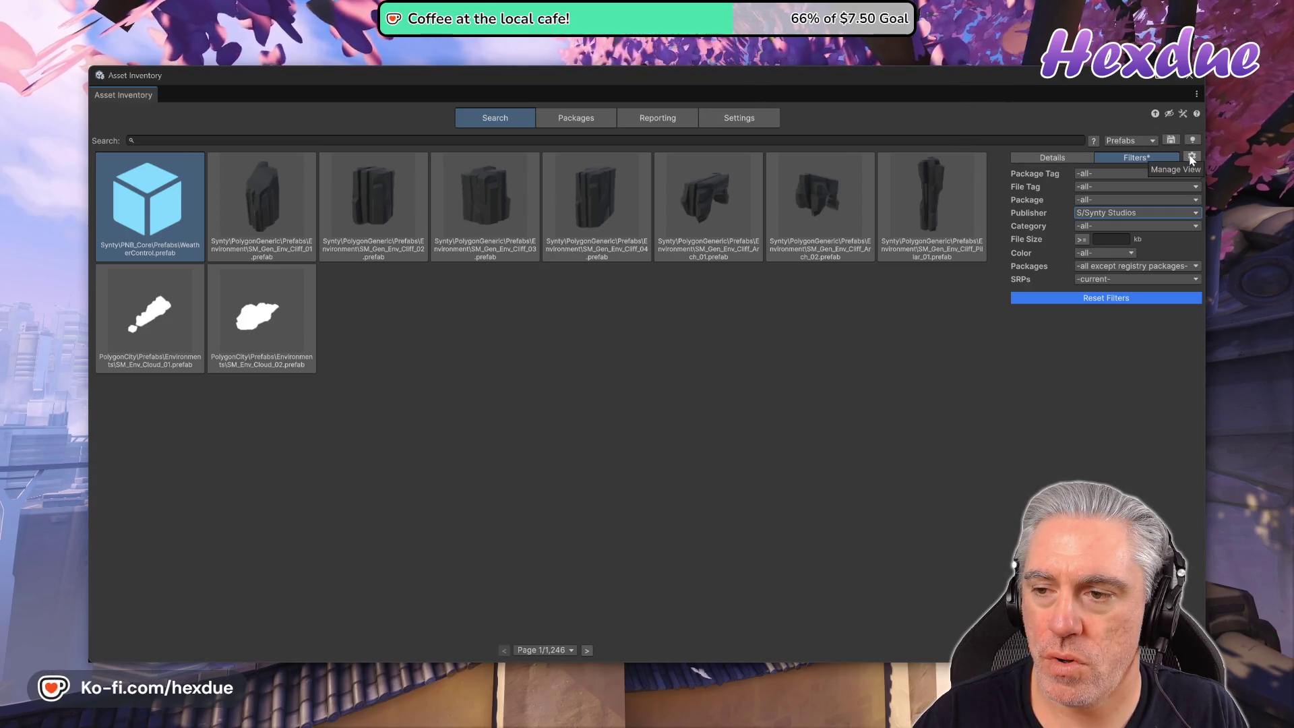
pyautogui.click(1048, 160)
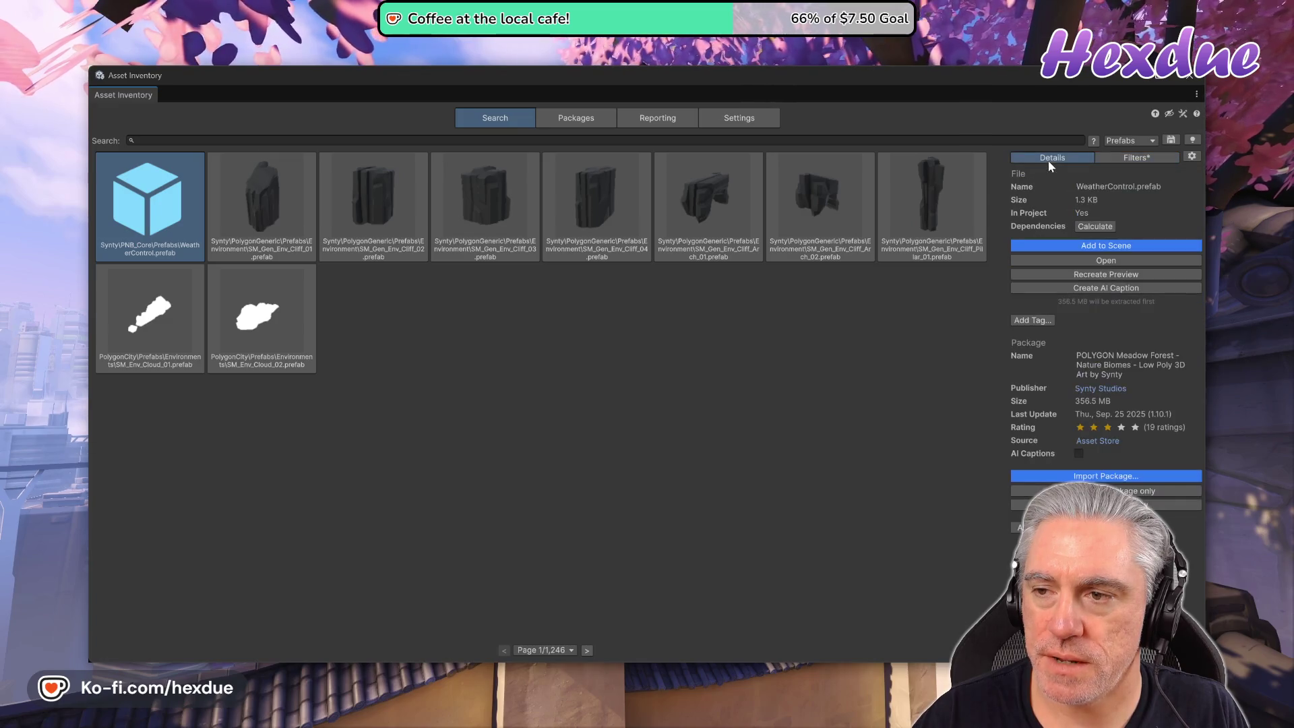
# Set the search view to 25 results per page and focus the Search field.
pyautogui.click(1191, 156)
pyautogui.click(1137, 227)
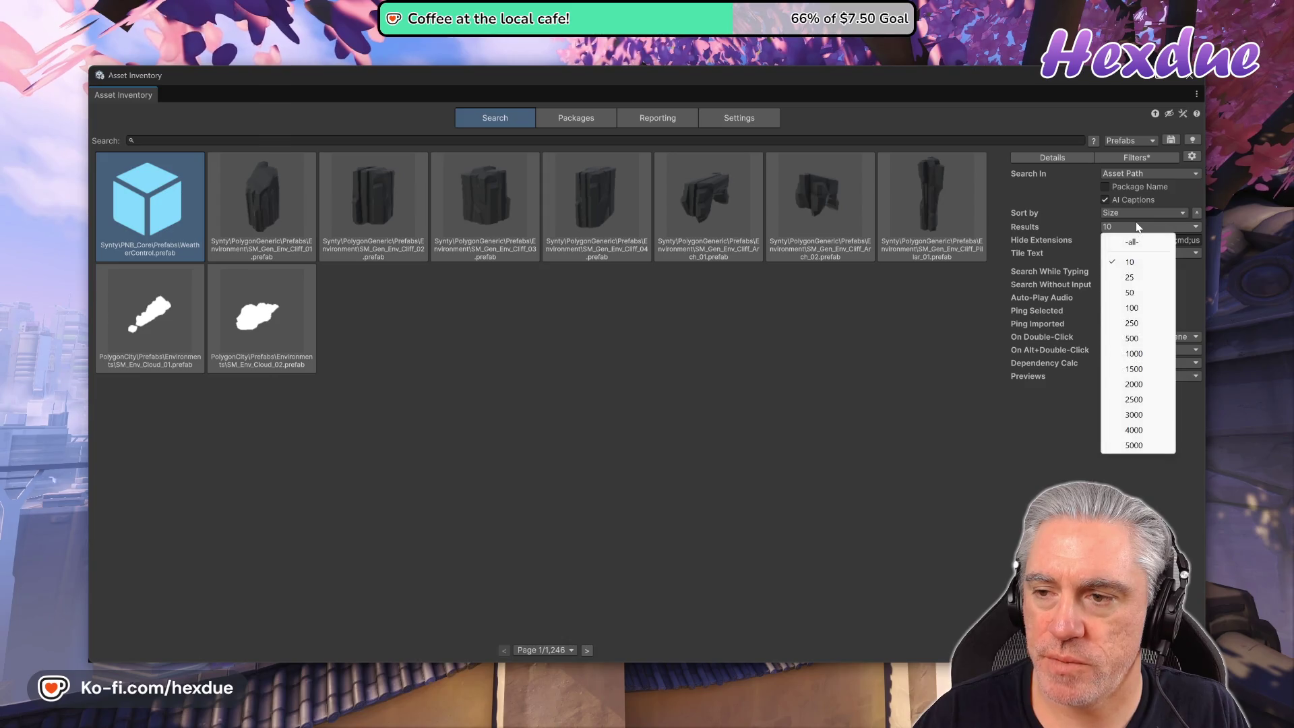
pyautogui.click(1136, 293)
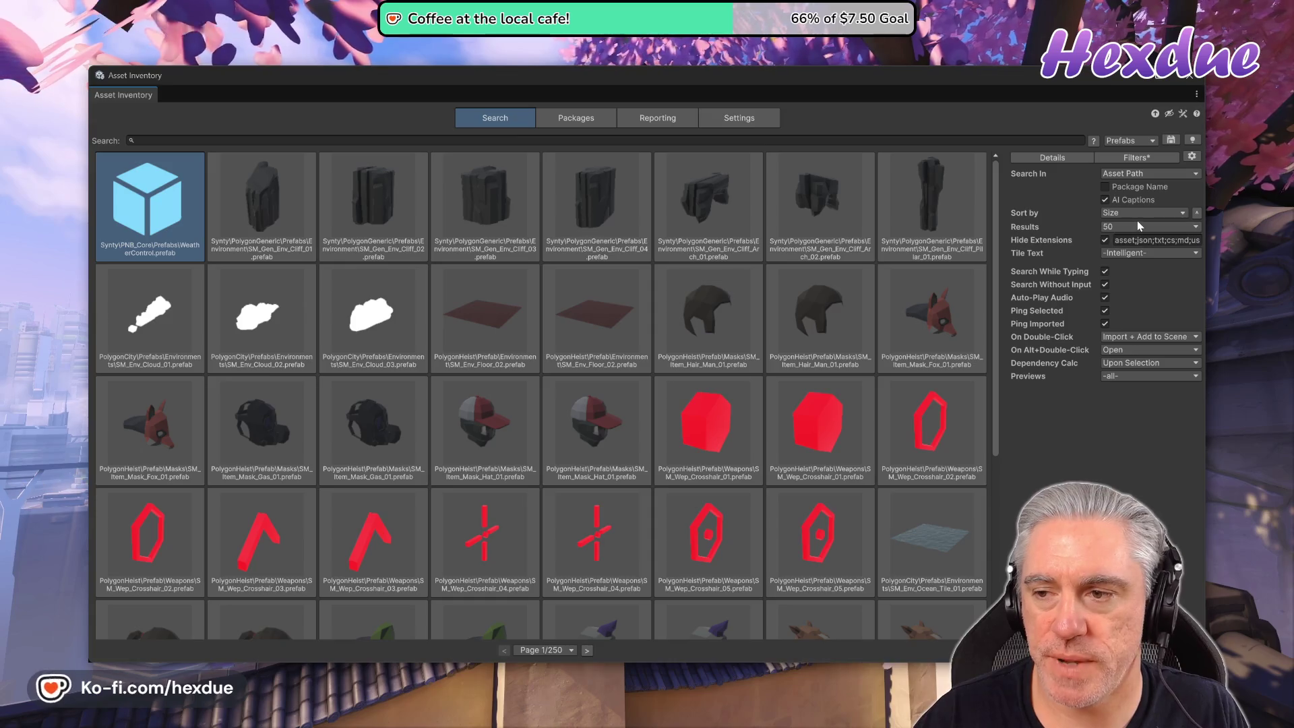
pyautogui.click(1136, 226)
pyautogui.click(1131, 278)
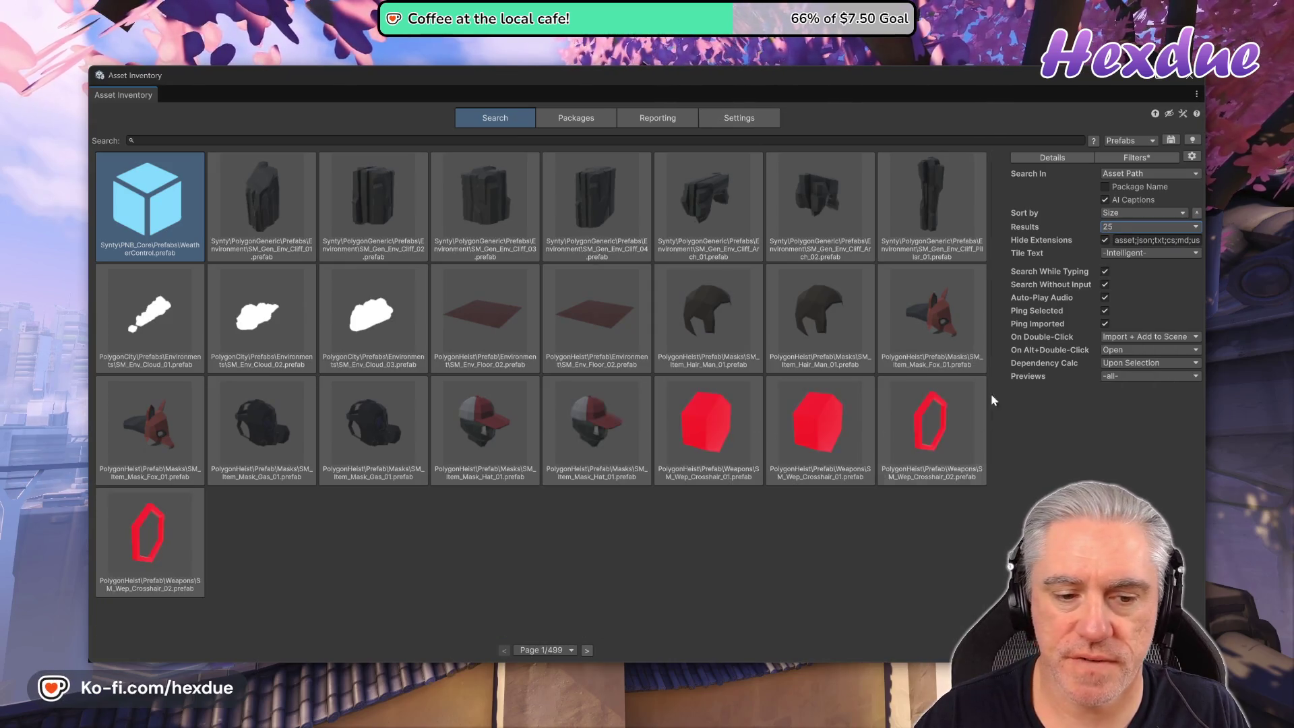
pyautogui.click(266, 140)
pyautogui.write('sm')
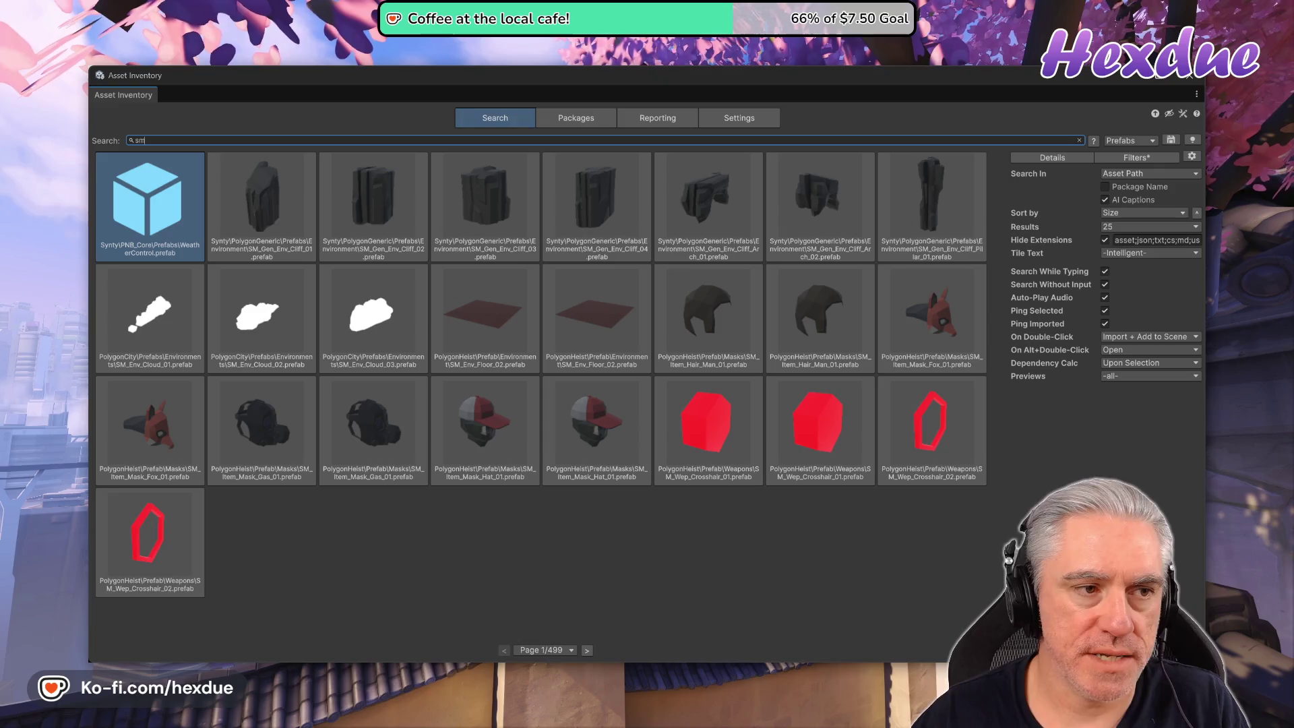
# Page forward through the sm_env ground tile results to the last of 6 pages.
pyautogui.write('_env ground')
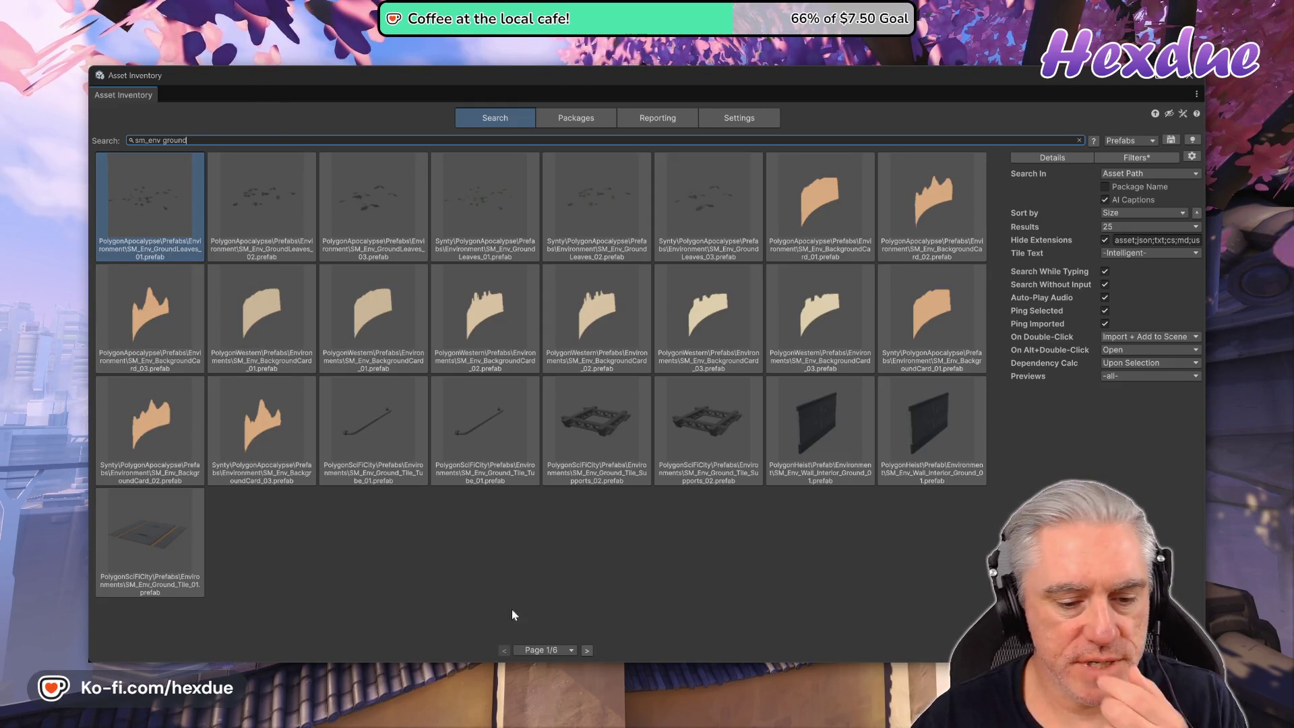
pyautogui.click(587, 649)
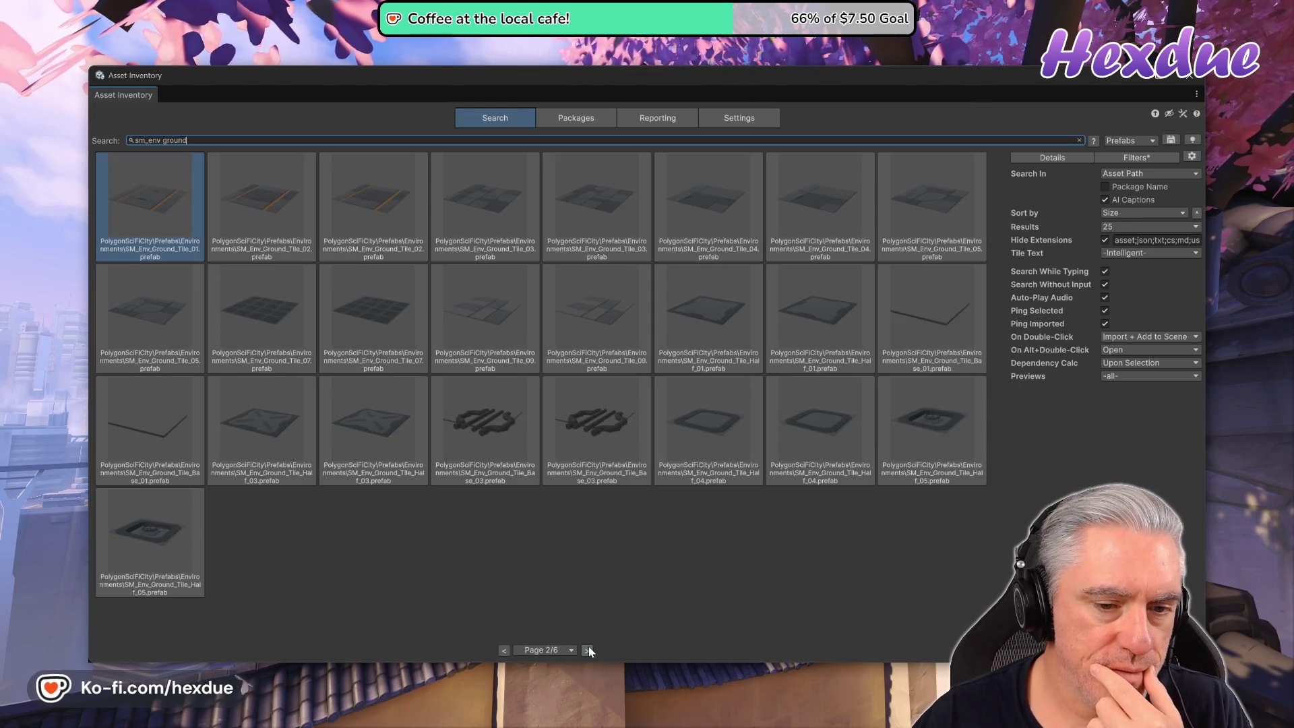
pyautogui.click(588, 646)
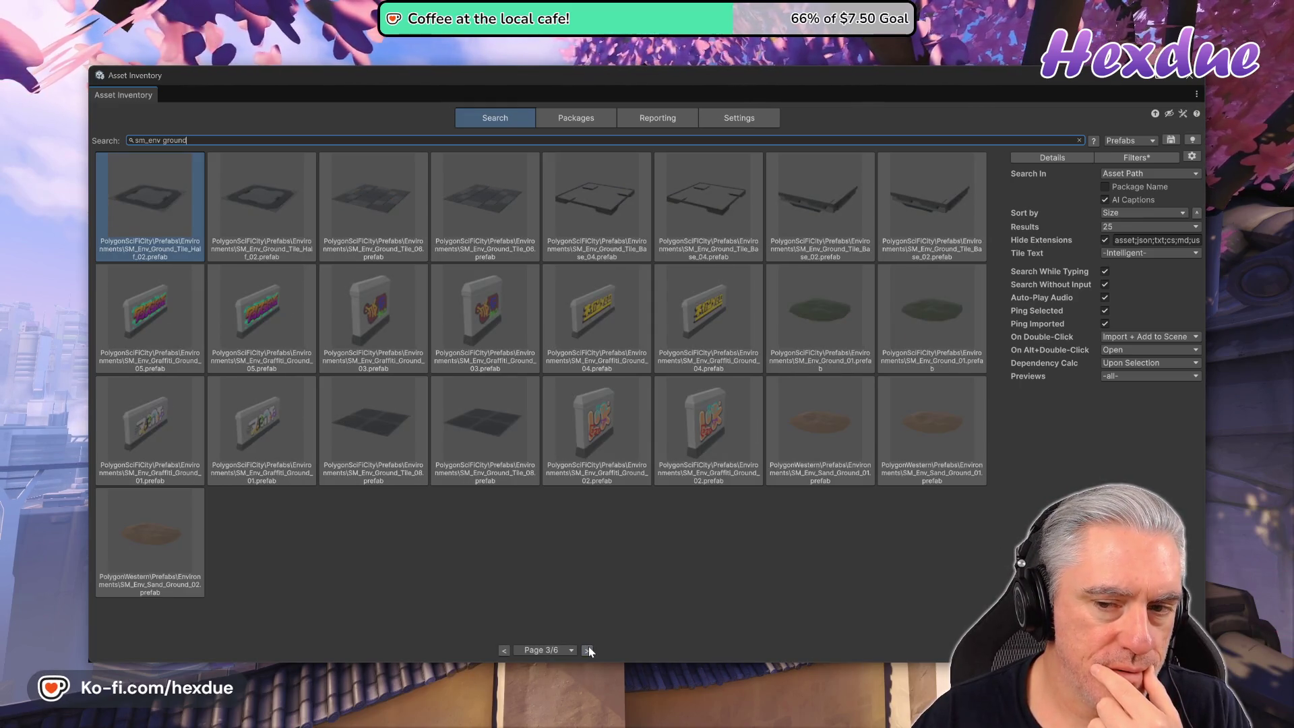
pyautogui.click(588, 648)
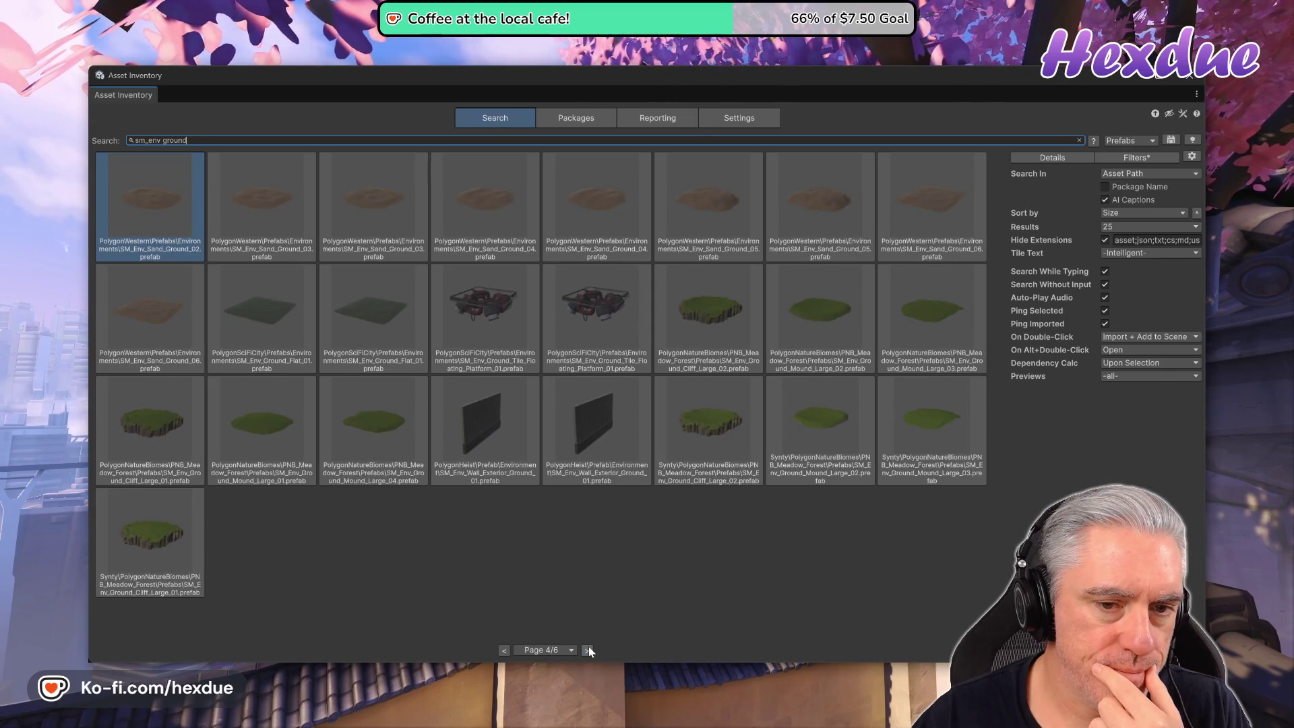
pyautogui.click(588, 649)
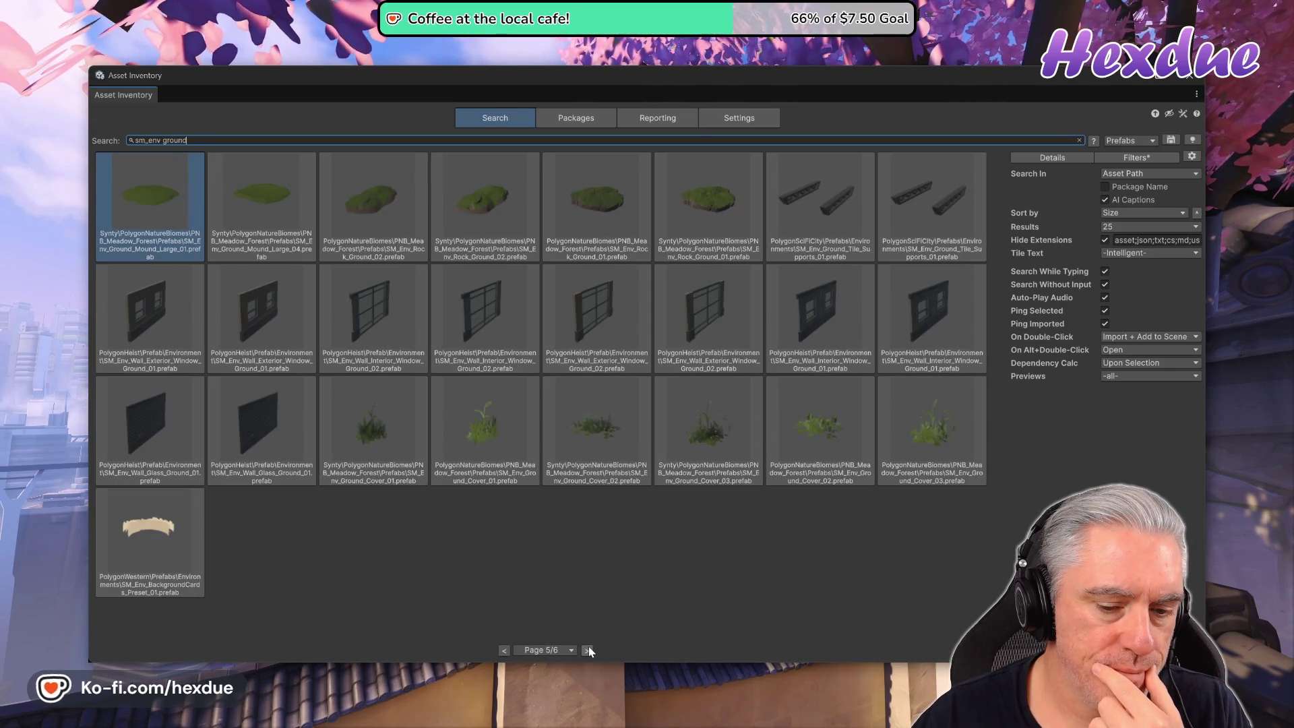
pyautogui.click(589, 649)
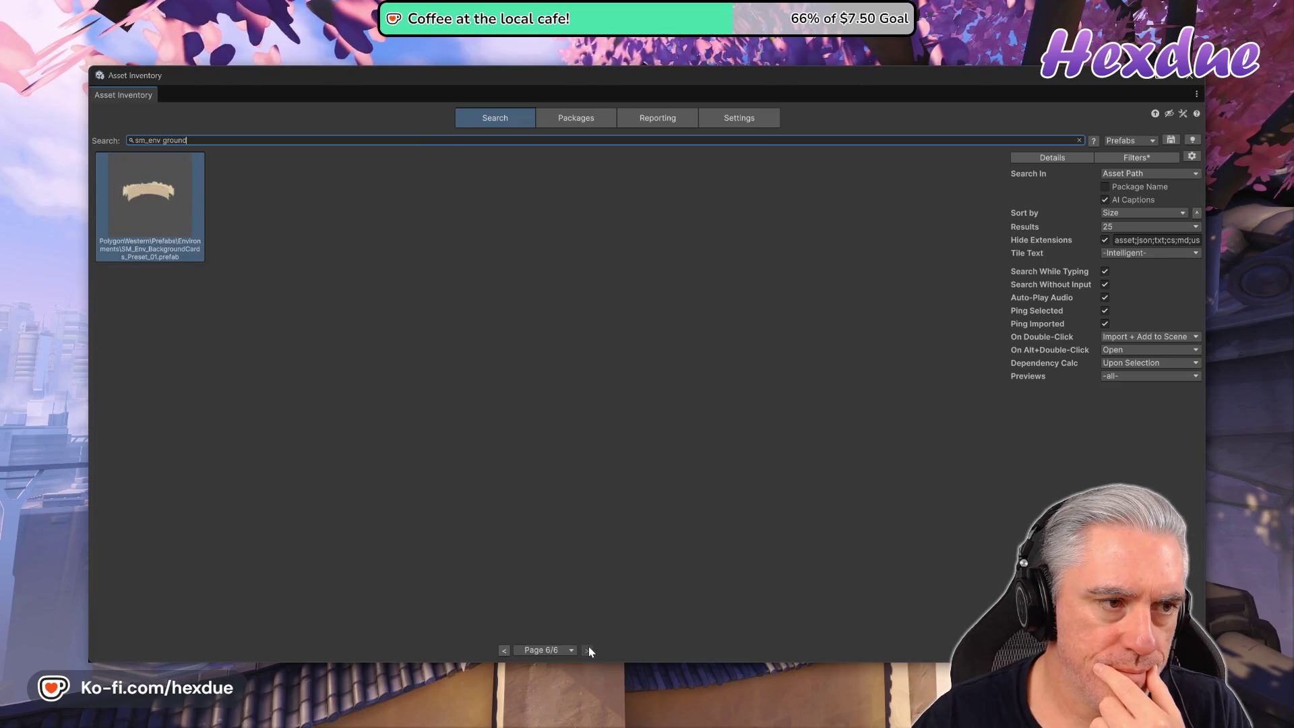
# Step back to page 2 of the ground results and show the RoomGen Documentation PDF in Chrome.
pyautogui.click(504, 650)
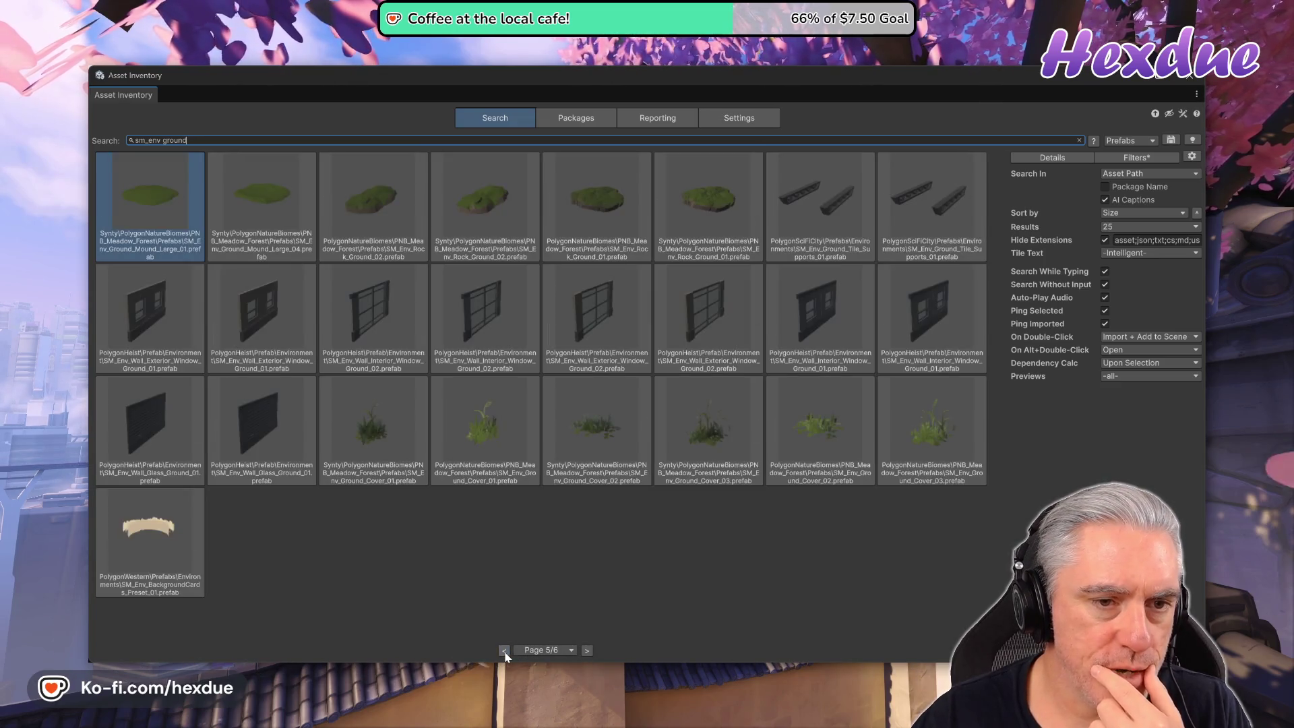
pyautogui.click(503, 650)
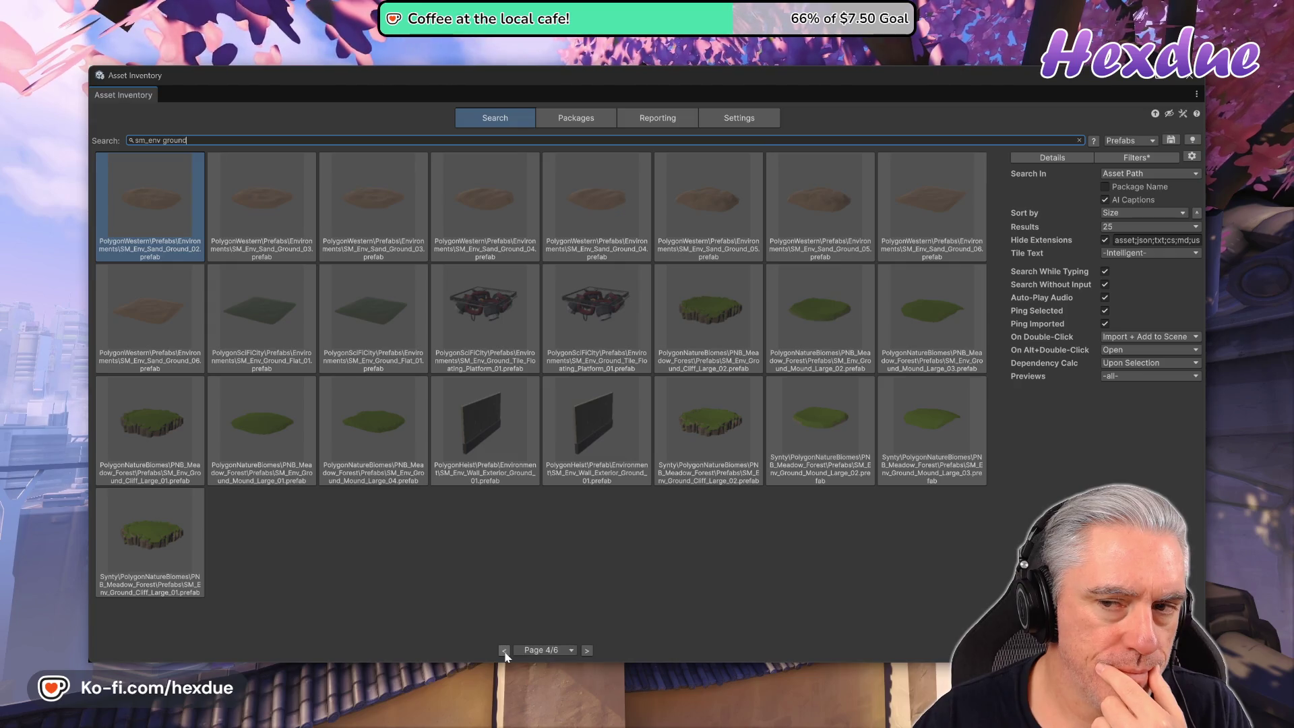
pyautogui.click(504, 650)
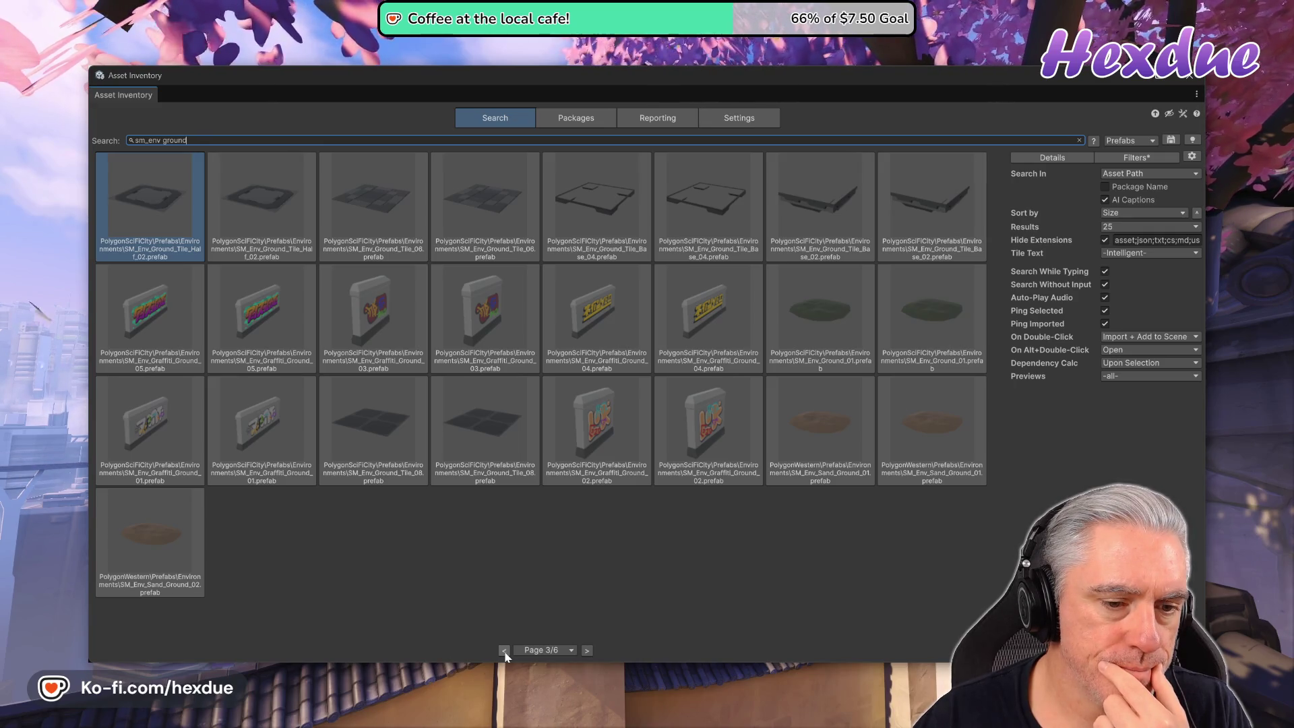
pyautogui.click(504, 650)
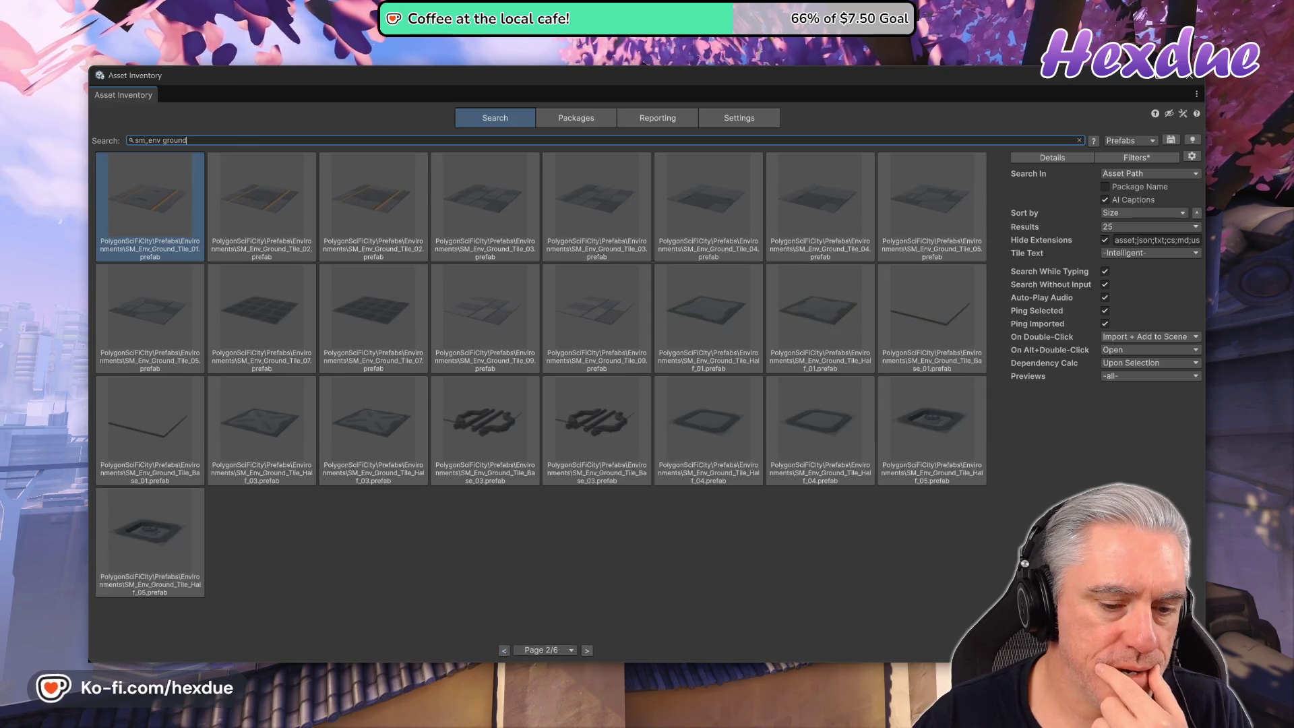
pyautogui.hotkey('alt', 'Tab')
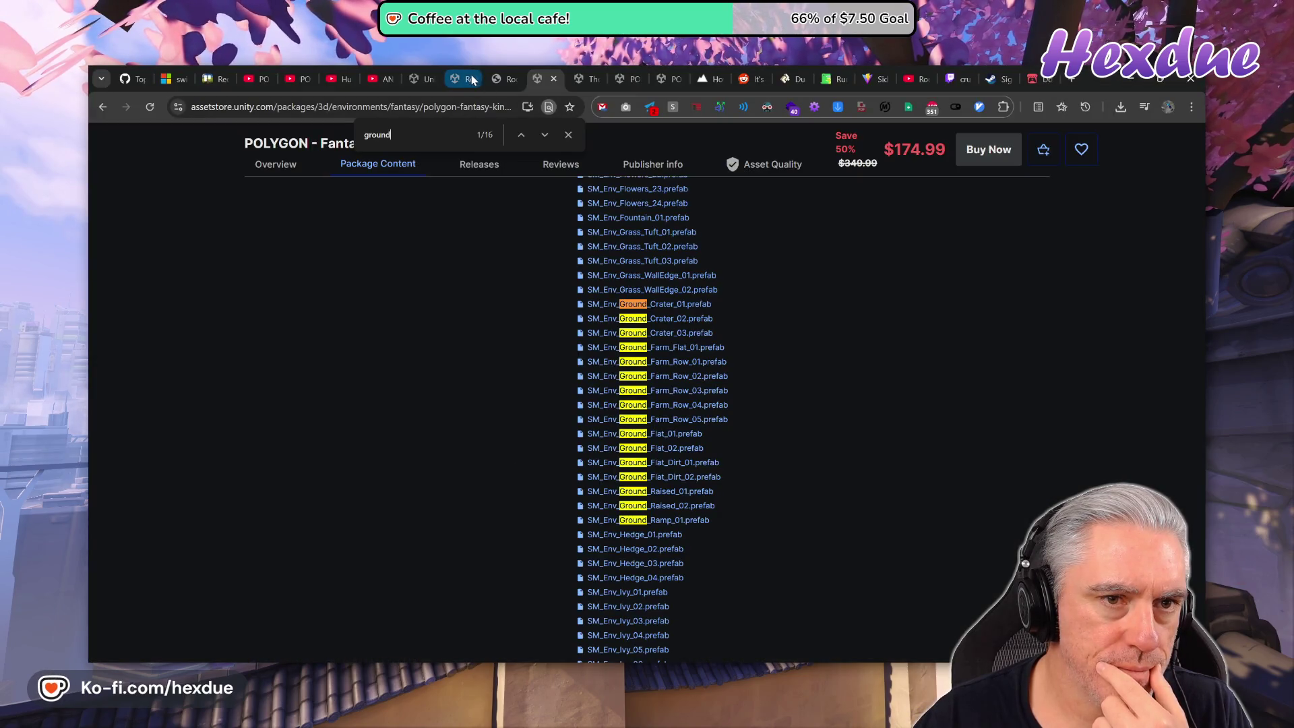
pyautogui.click(497, 73)
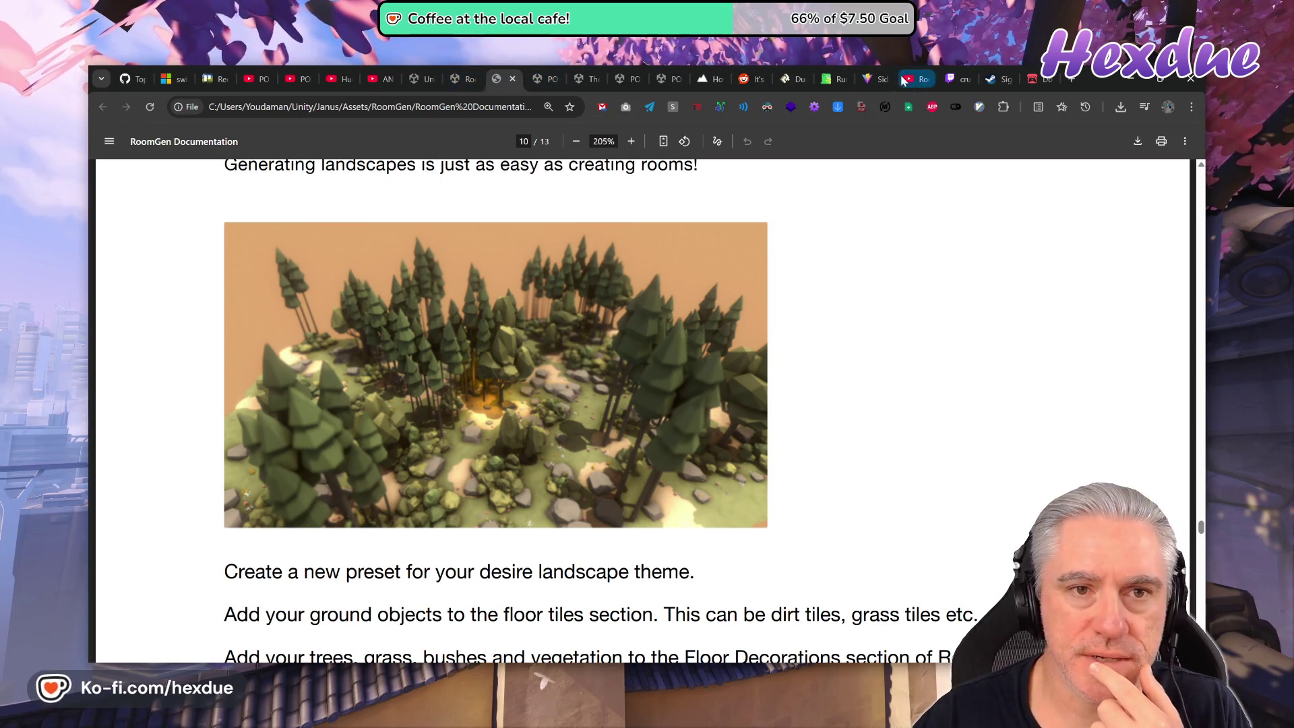
# Move the YouTube RoomGen video tab beside the RoomGen documentation PDF tab.
pyautogui.moveTo(916, 79); pyautogui.dragTo(537, 79)
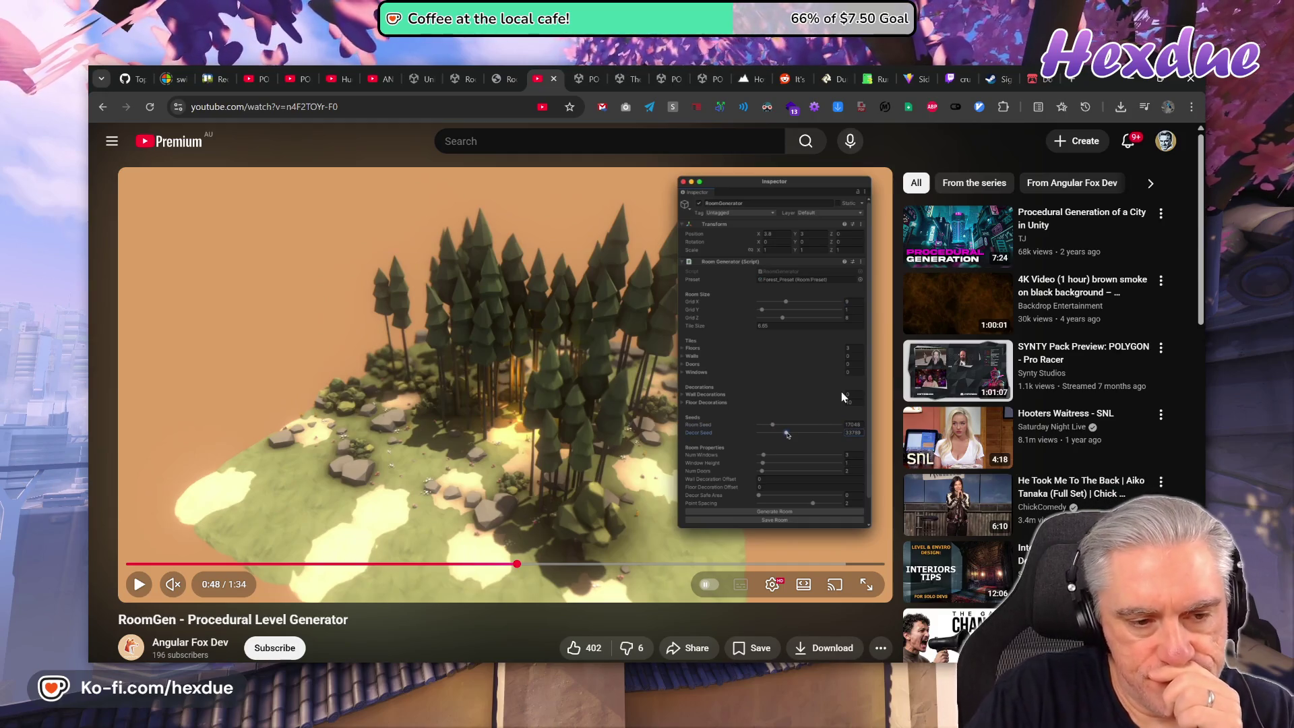
# Scrub the RoomGen video between 0:26 and 0:50 to find the forest generation.
pyautogui.click(537, 565)
pyautogui.click(526, 565)
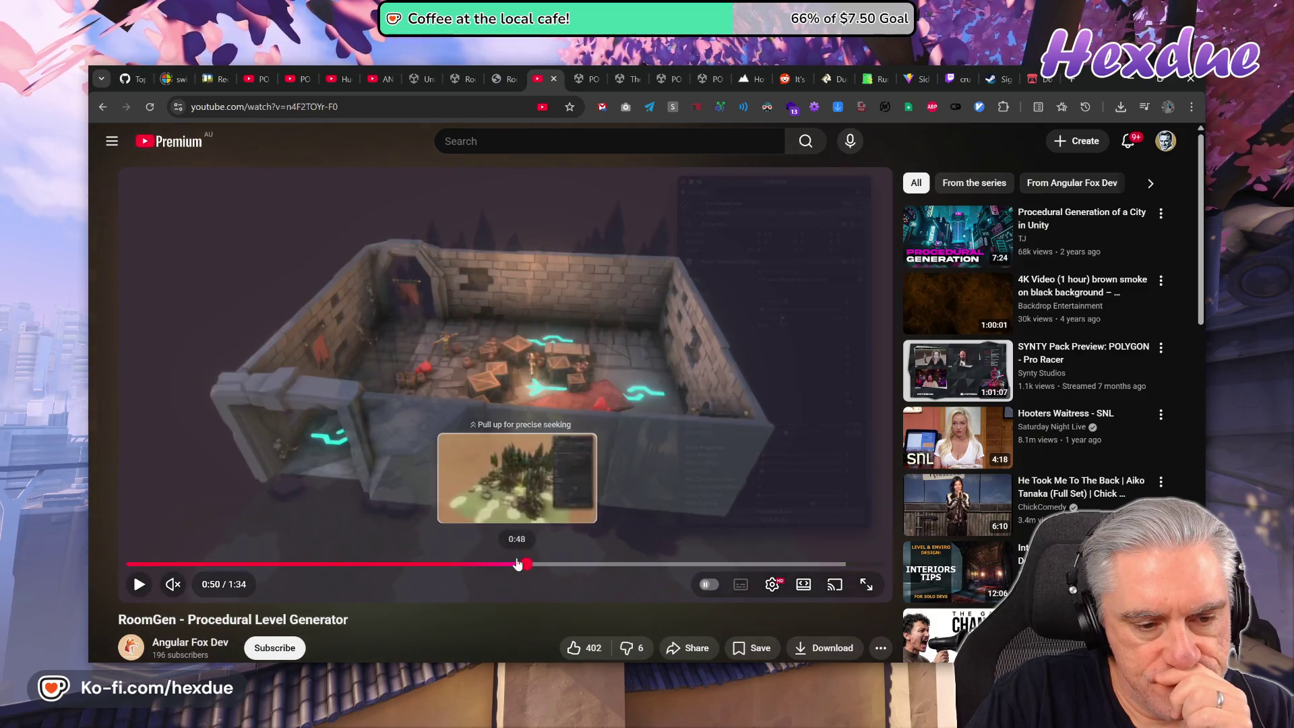
pyautogui.click(517, 564)
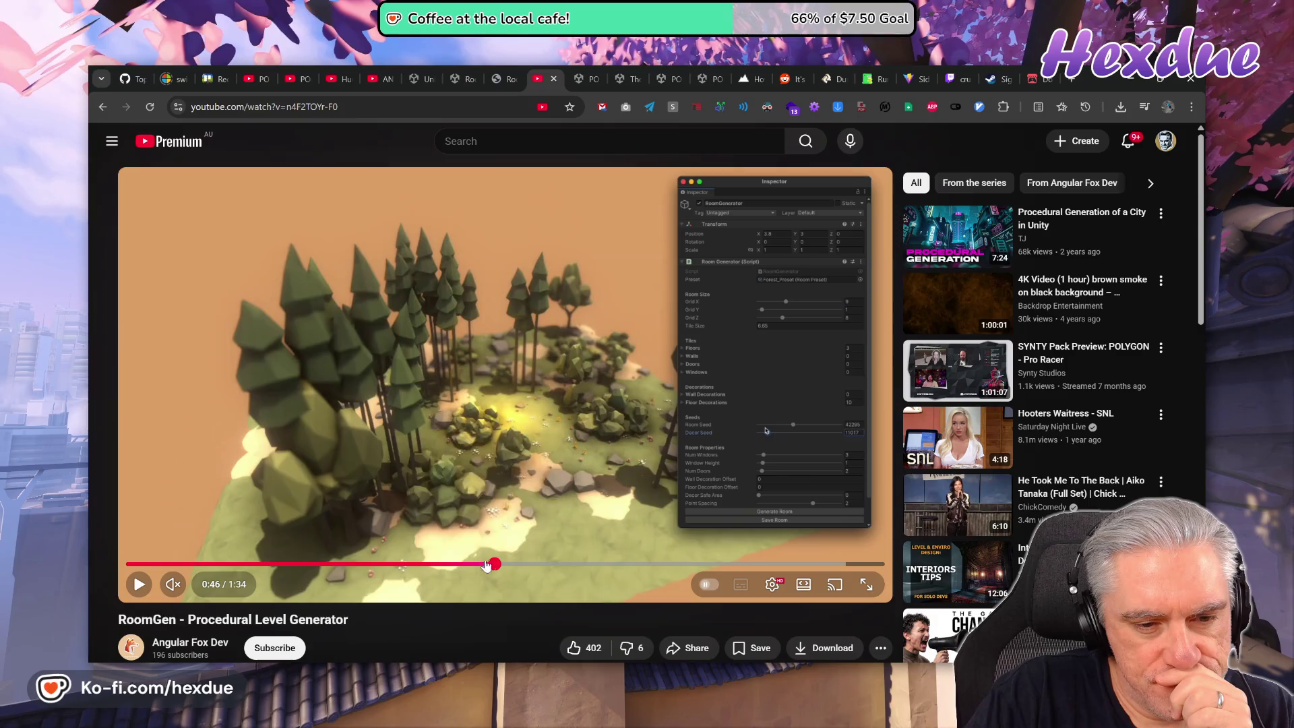
pyautogui.click(465, 565)
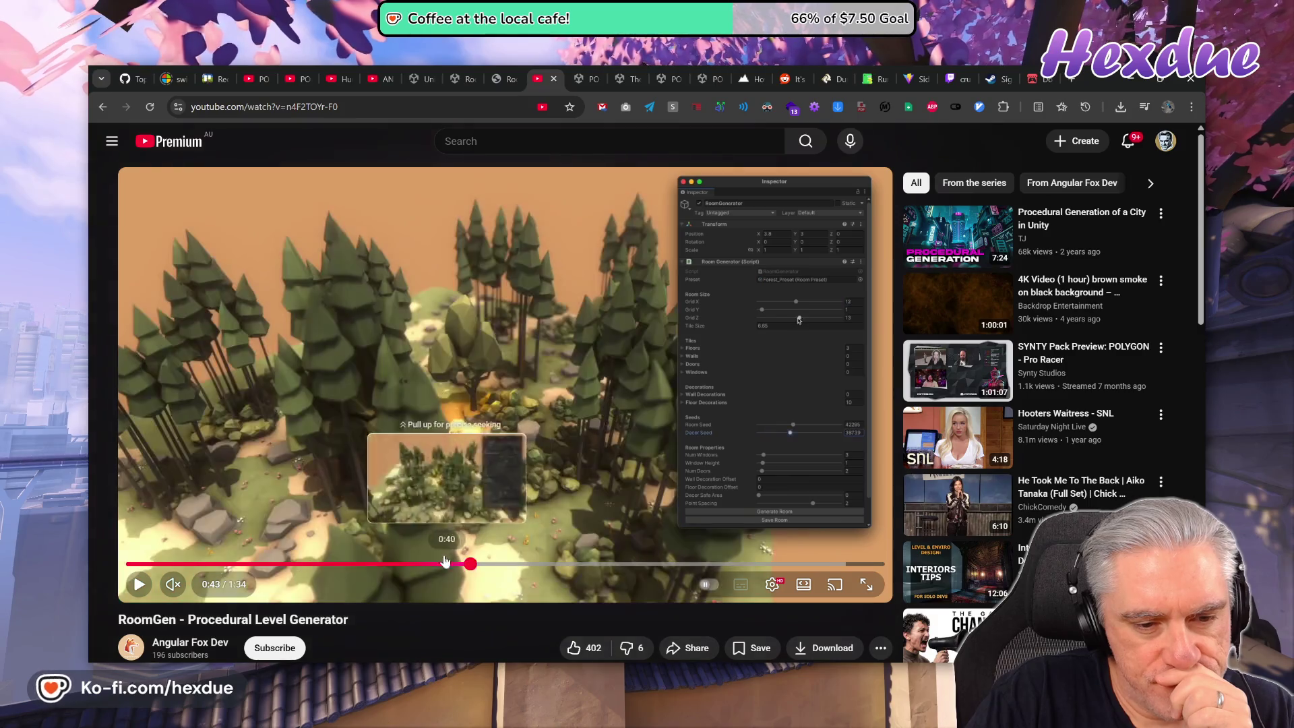
pyautogui.click(407, 551)
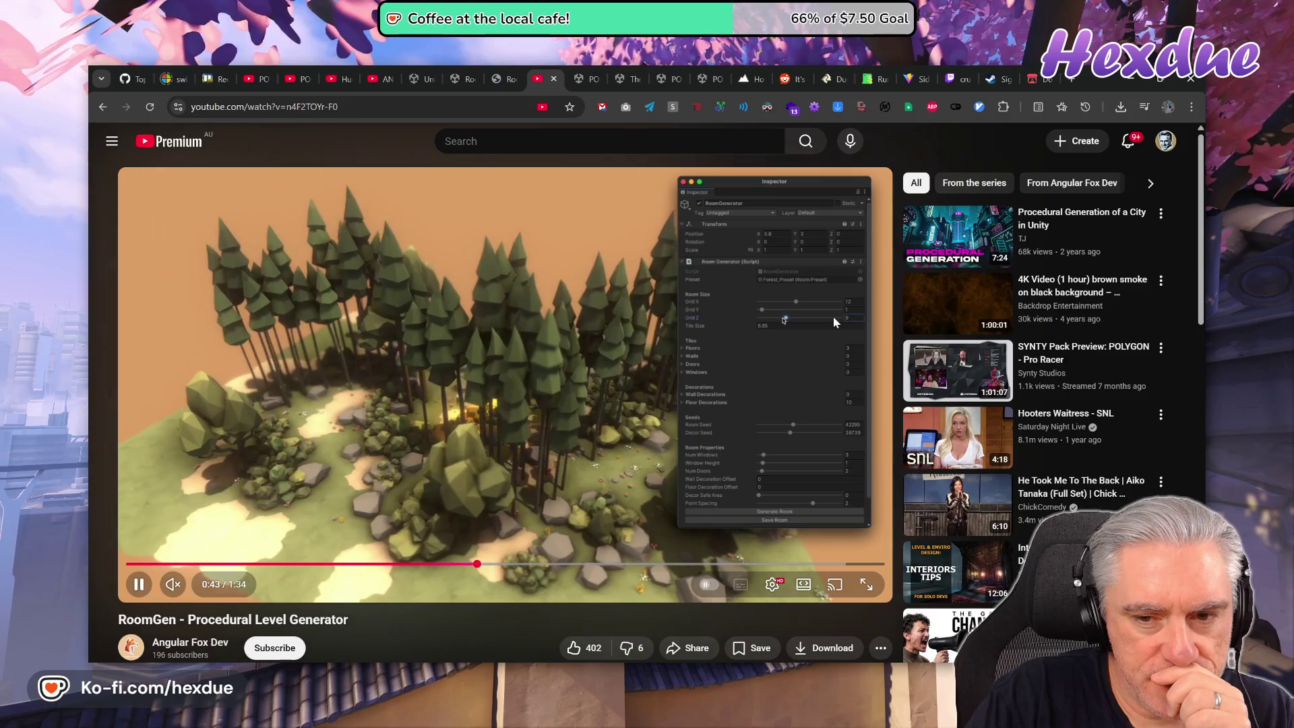
pyautogui.click(381, 565)
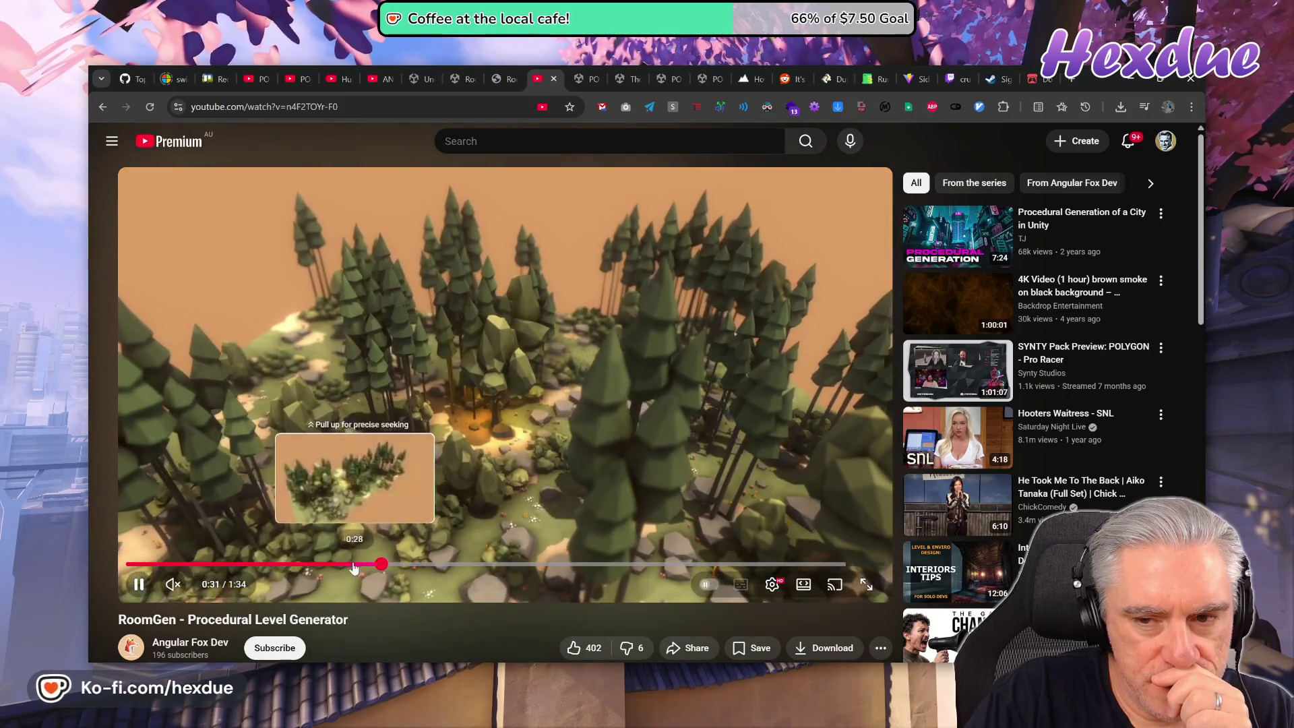
pyautogui.click(338, 565)
# Pause the video on the forest island at 0:45, then select SM_Env_Ground_Tile_09 in Unity's inventory.
pyautogui.moveTo(339, 571); pyautogui.dragTo(431, 564)
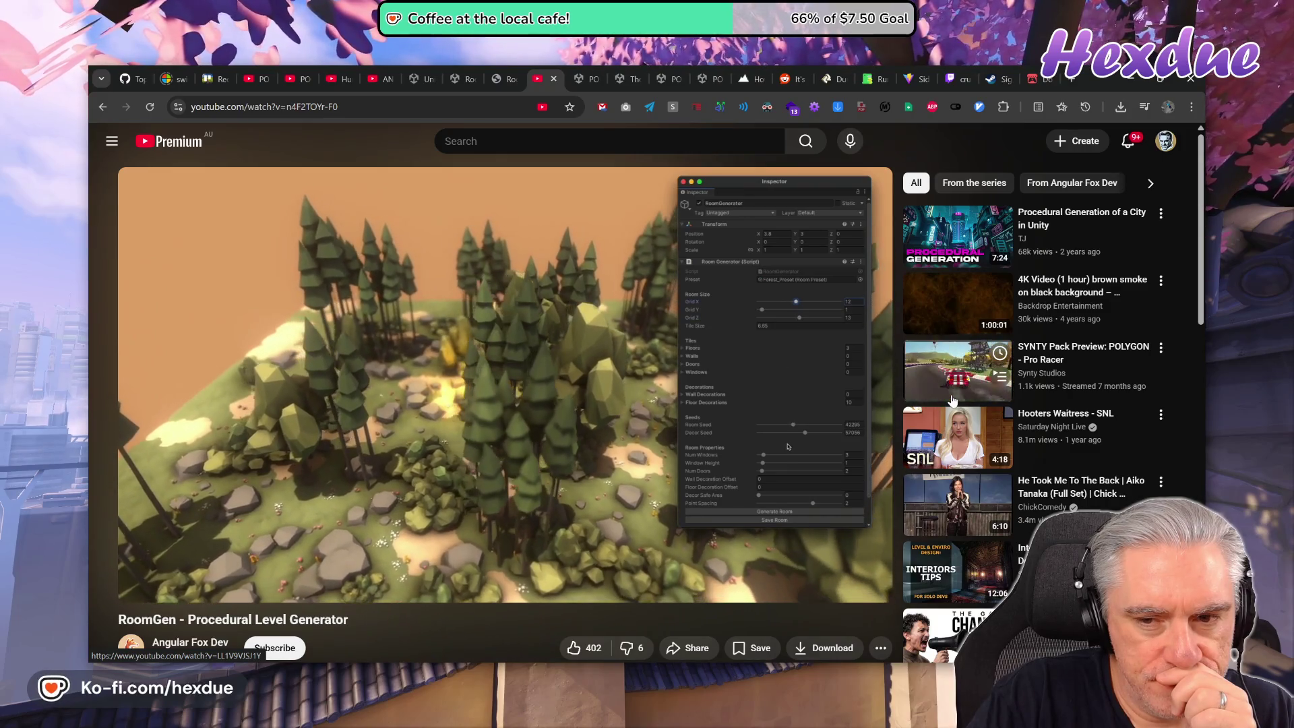
pyautogui.moveTo(867, 408)
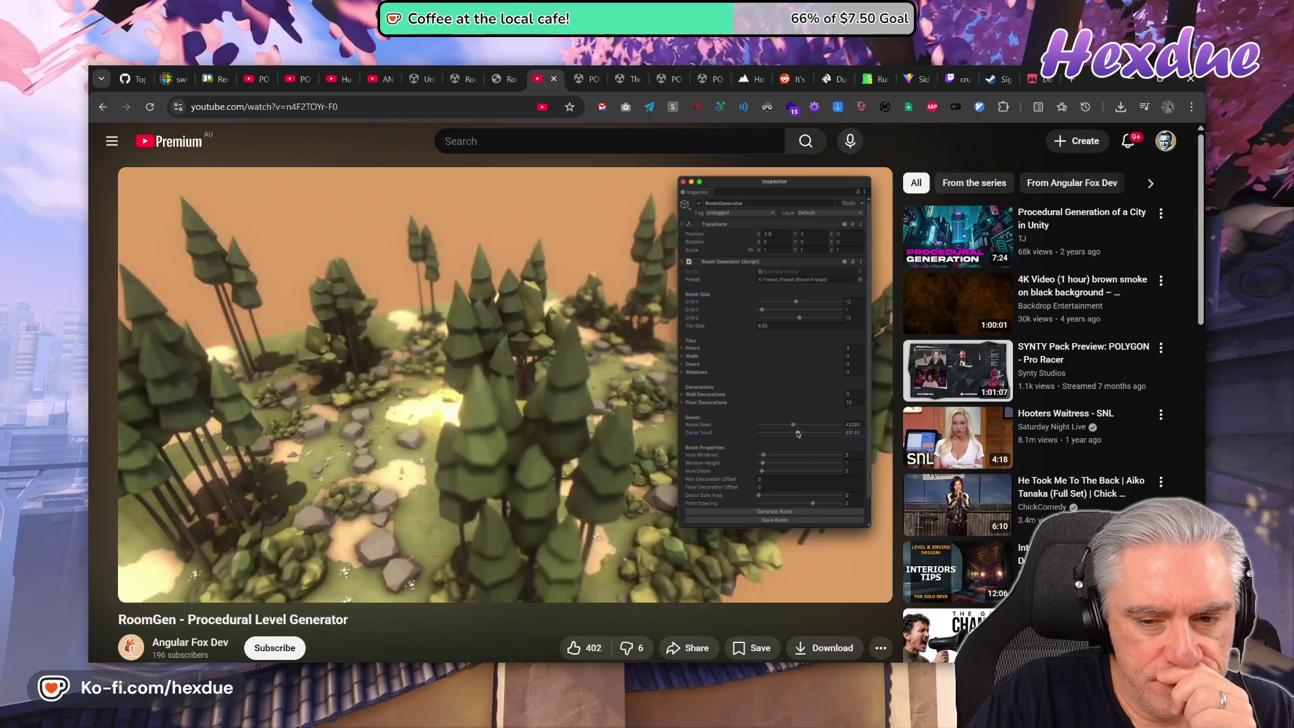
pyautogui.moveTo(772, 390)
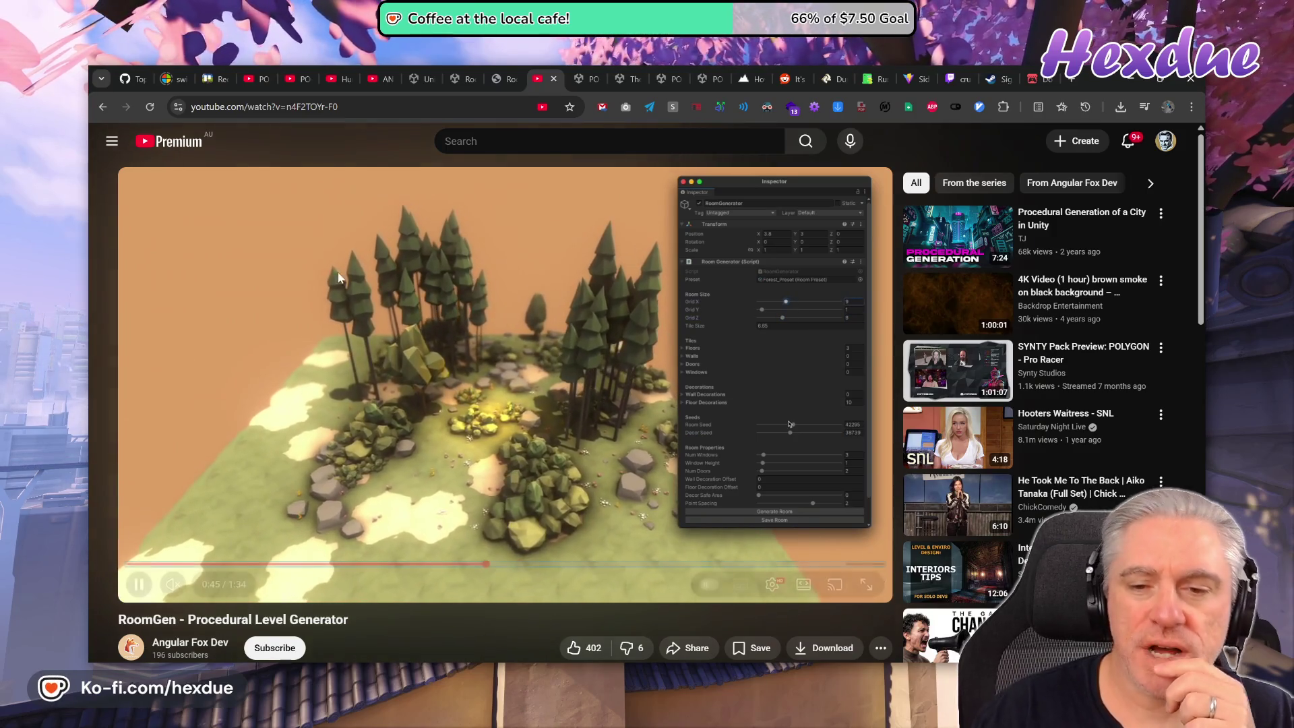
pyautogui.click(832, 322)
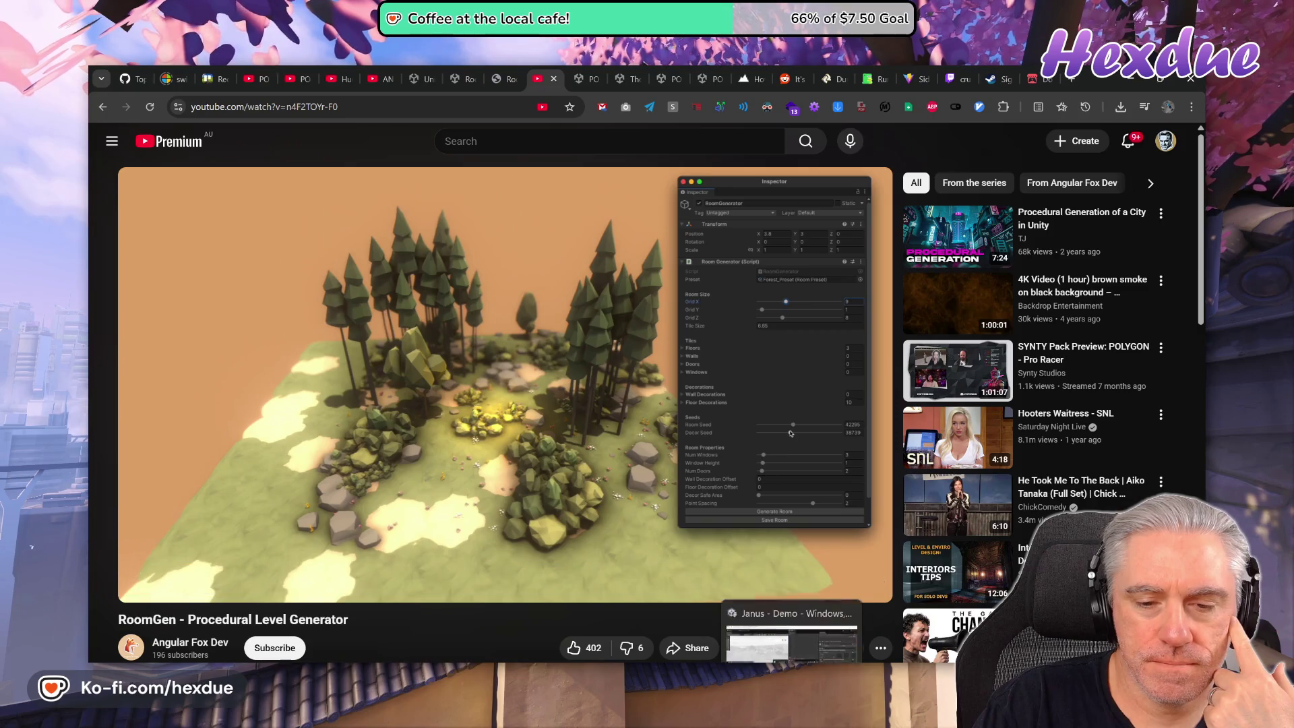
pyautogui.click(791, 727)
pyautogui.click(580, 310)
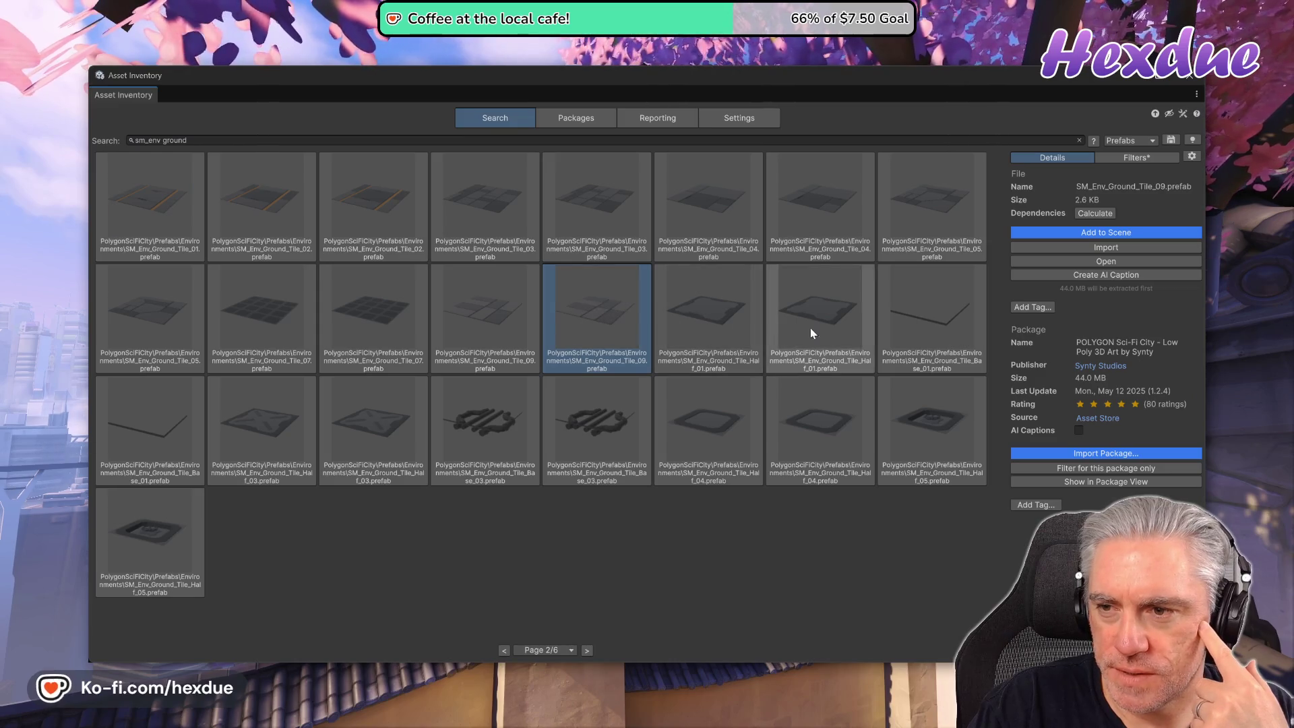
# Import SM_Env_Ground_Tile_09 into the scene, compare Tile_03 and Tile_Base_01, then close Asset Inventory.
pyautogui.doubleClick(612, 325)
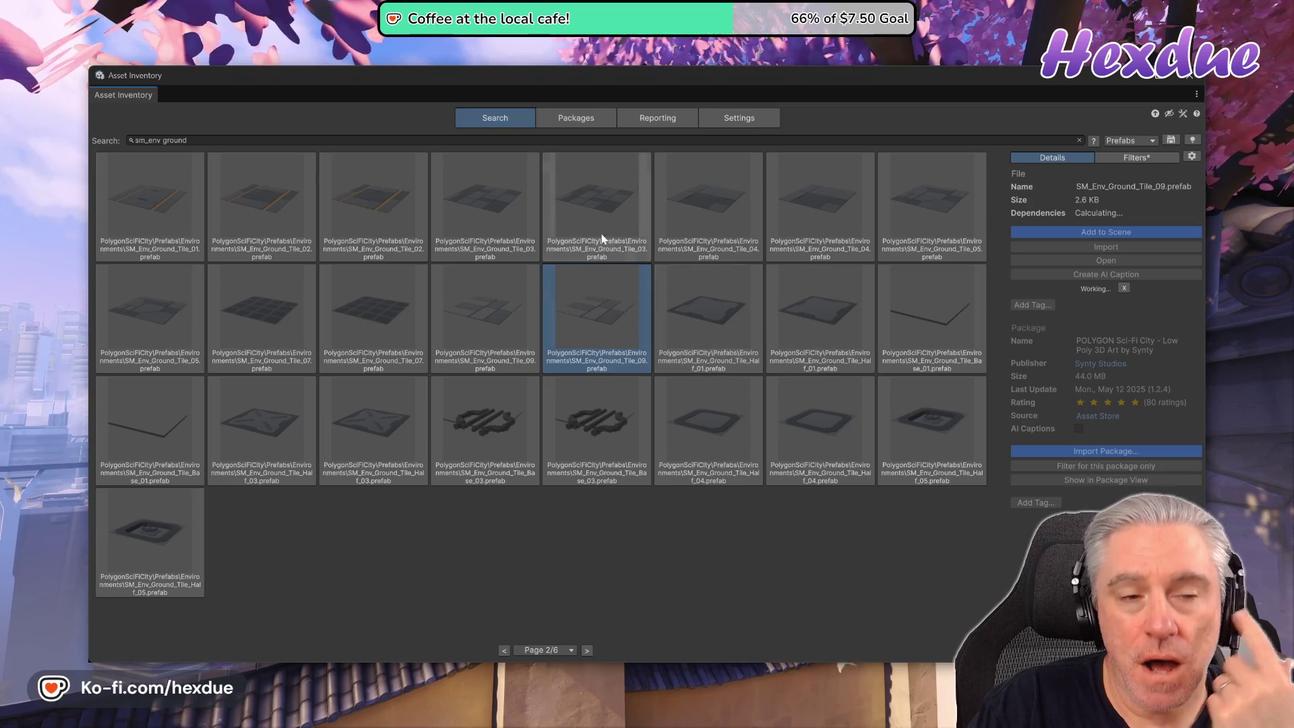
pyautogui.click(467, 196)
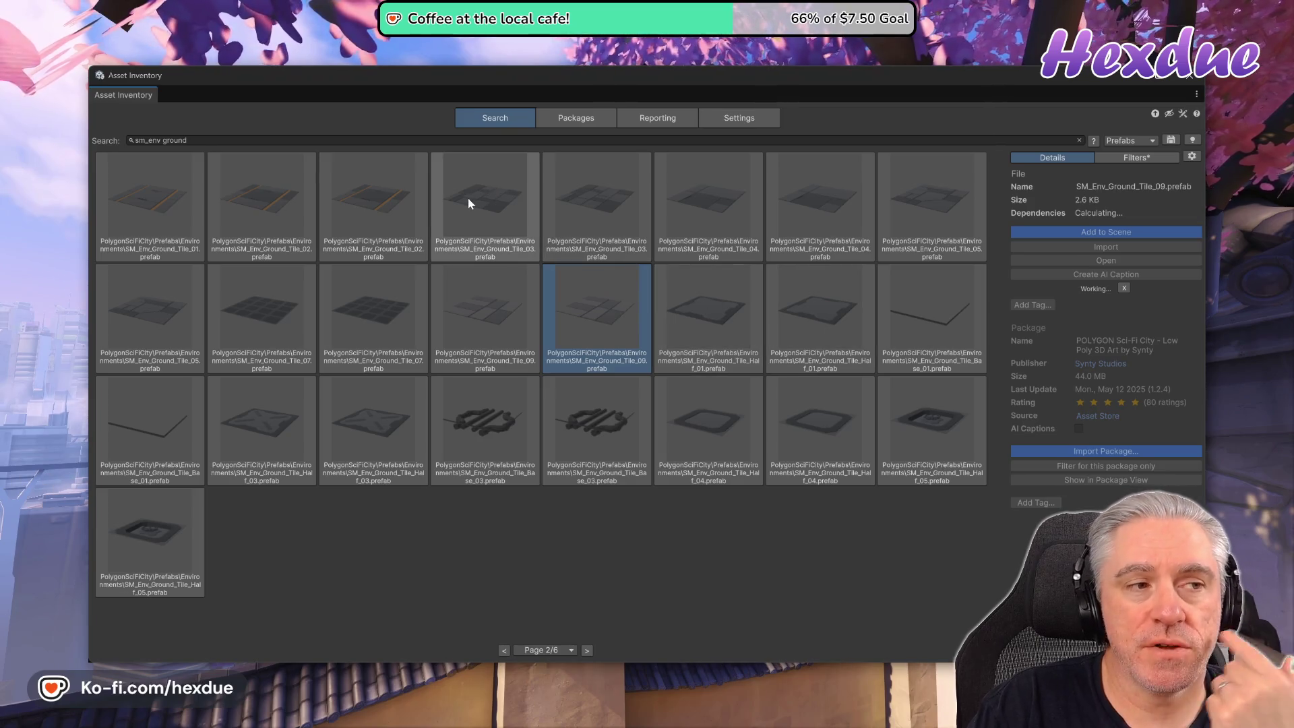
pyautogui.click(957, 360)
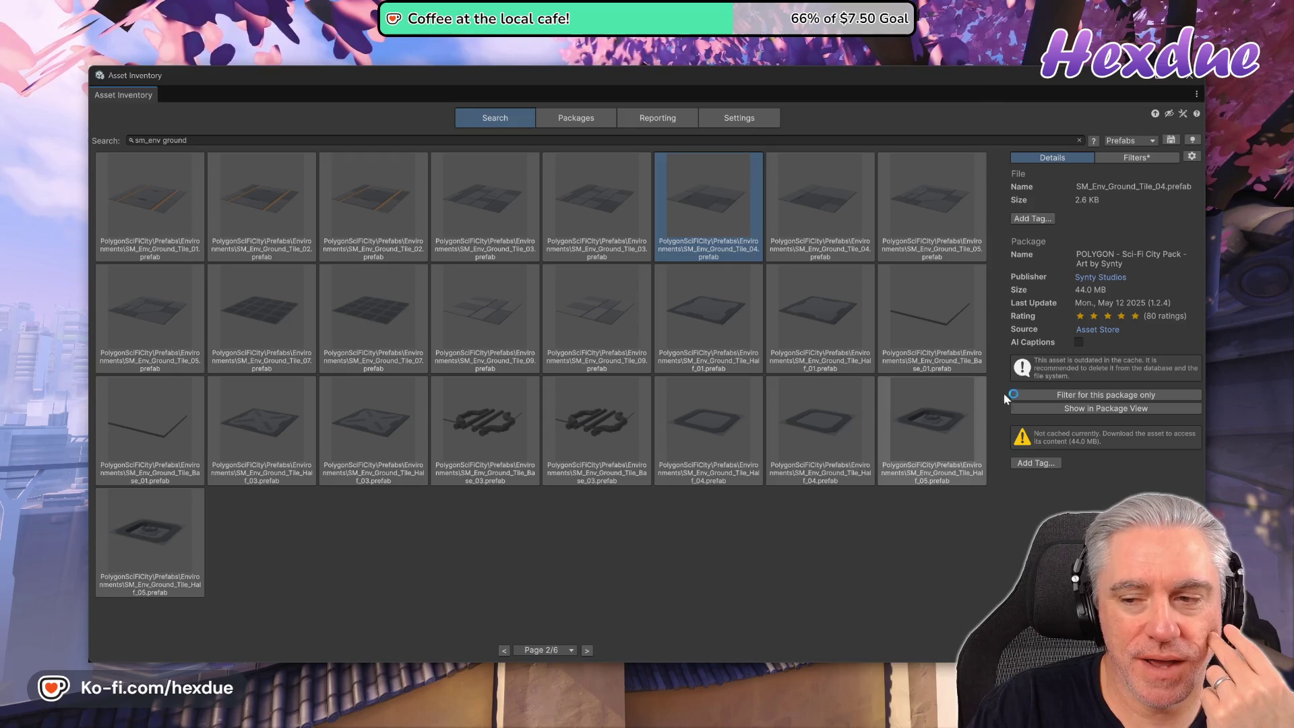
pyautogui.click(617, 318)
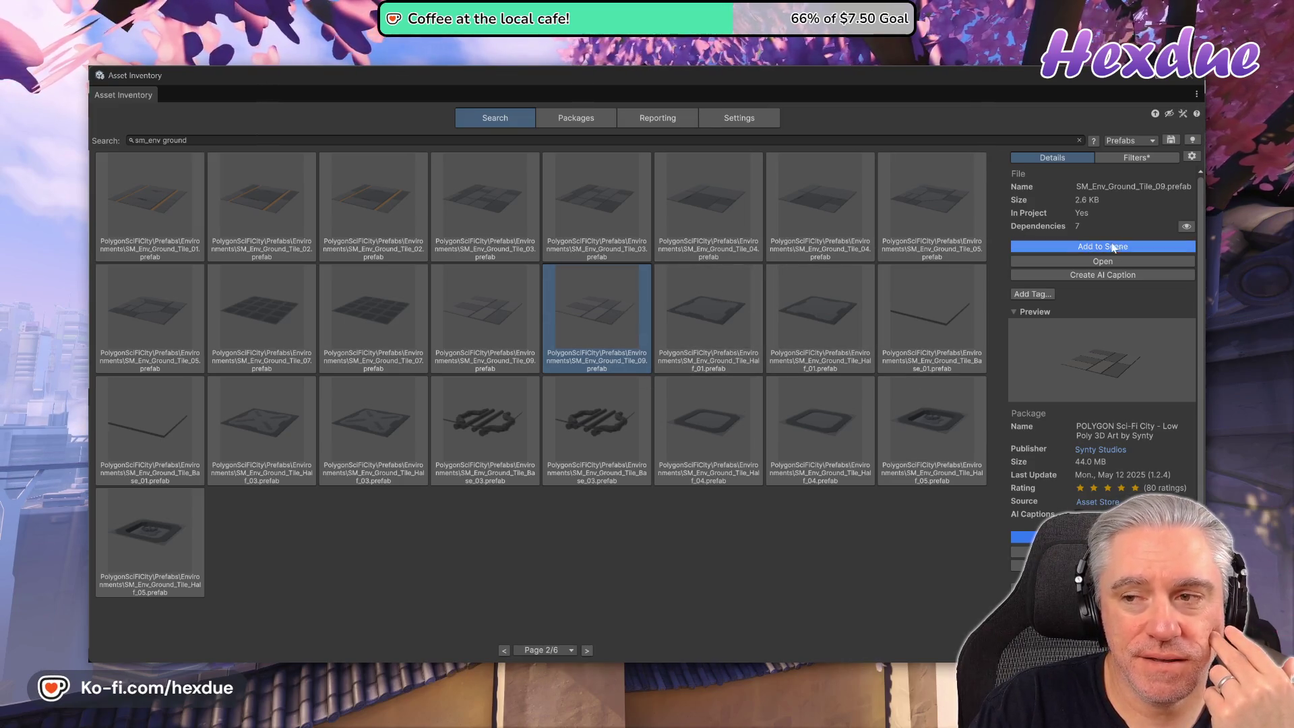
pyautogui.click(1191, 156)
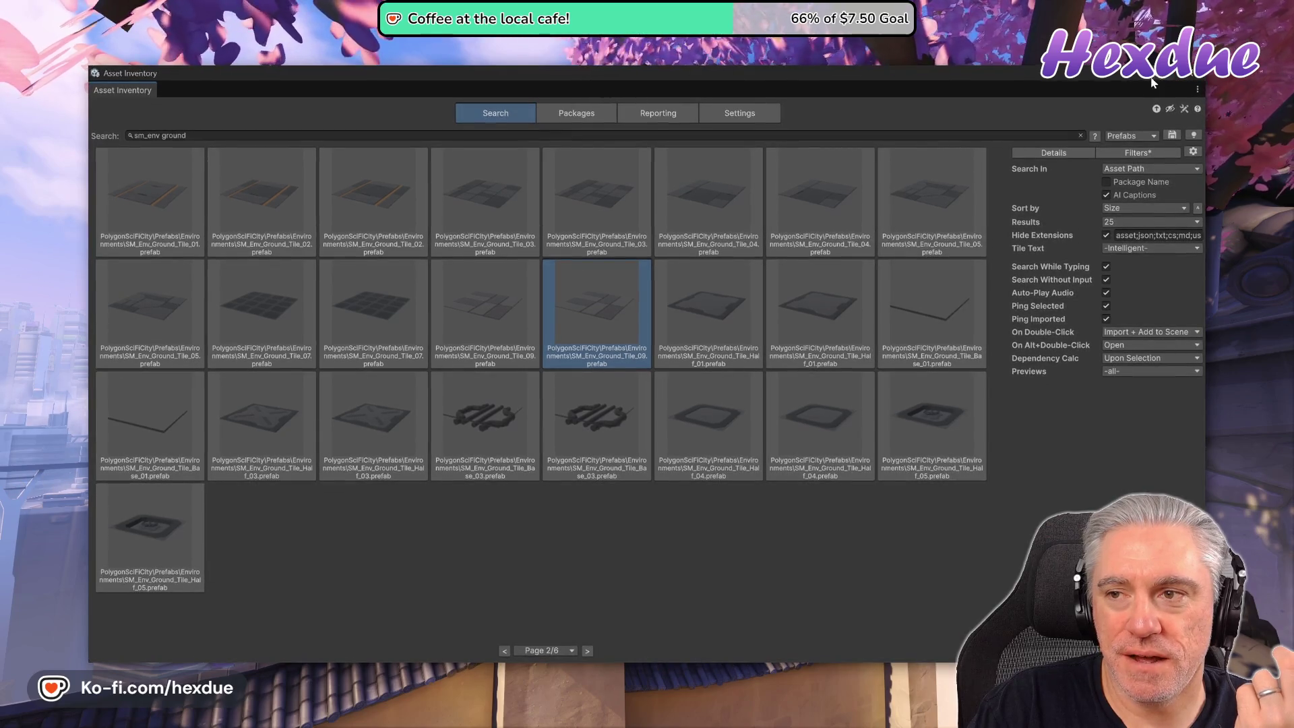
pyautogui.click(1188, 76)
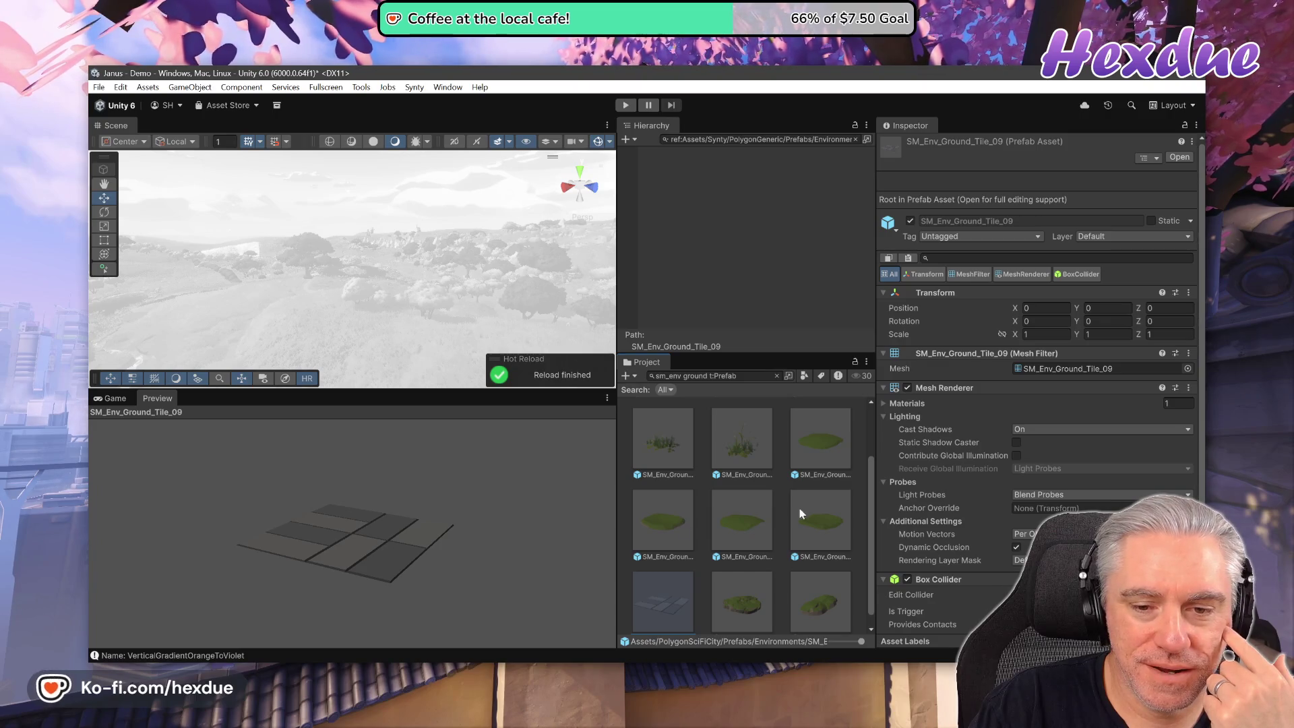
# Frame SM_Env_Ground_Tile_09 and move it up and along Z to about Y 1.17, Z −4.42.
pyautogui.click(856, 139)
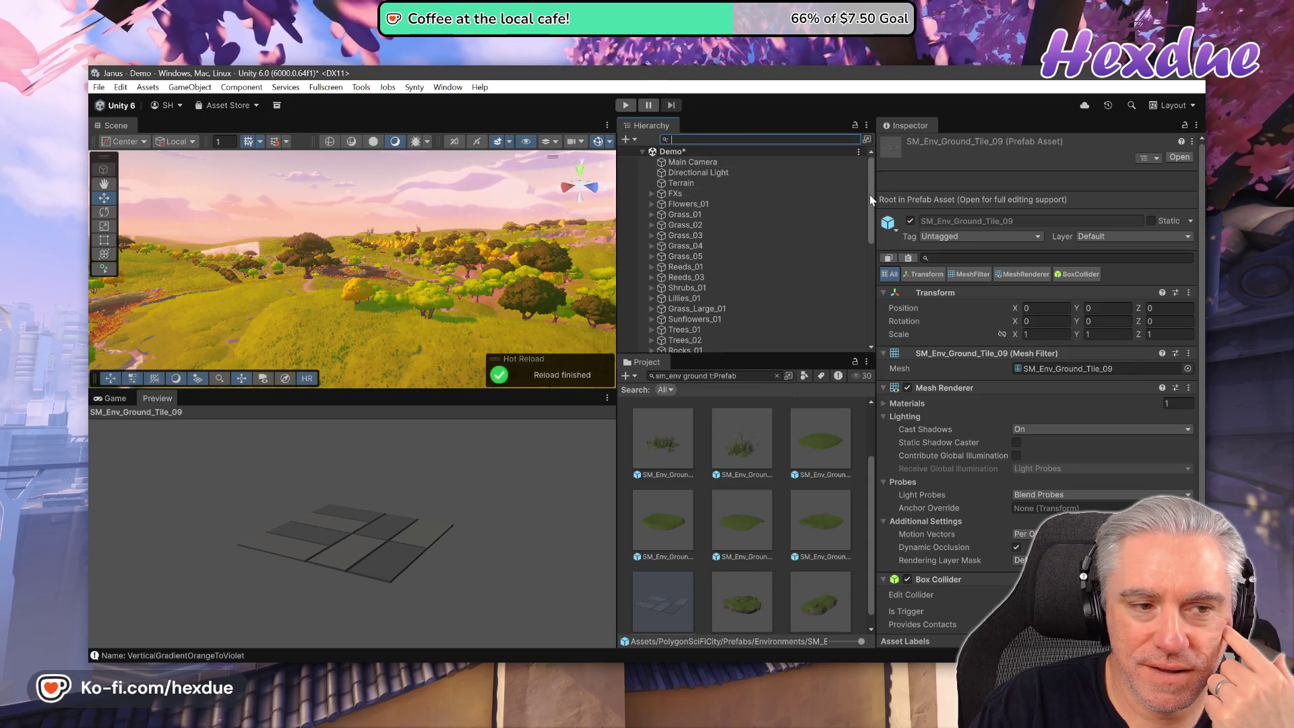
pyautogui.moveTo(869, 195); pyautogui.dragTo(868, 339)
pyautogui.click(741, 348)
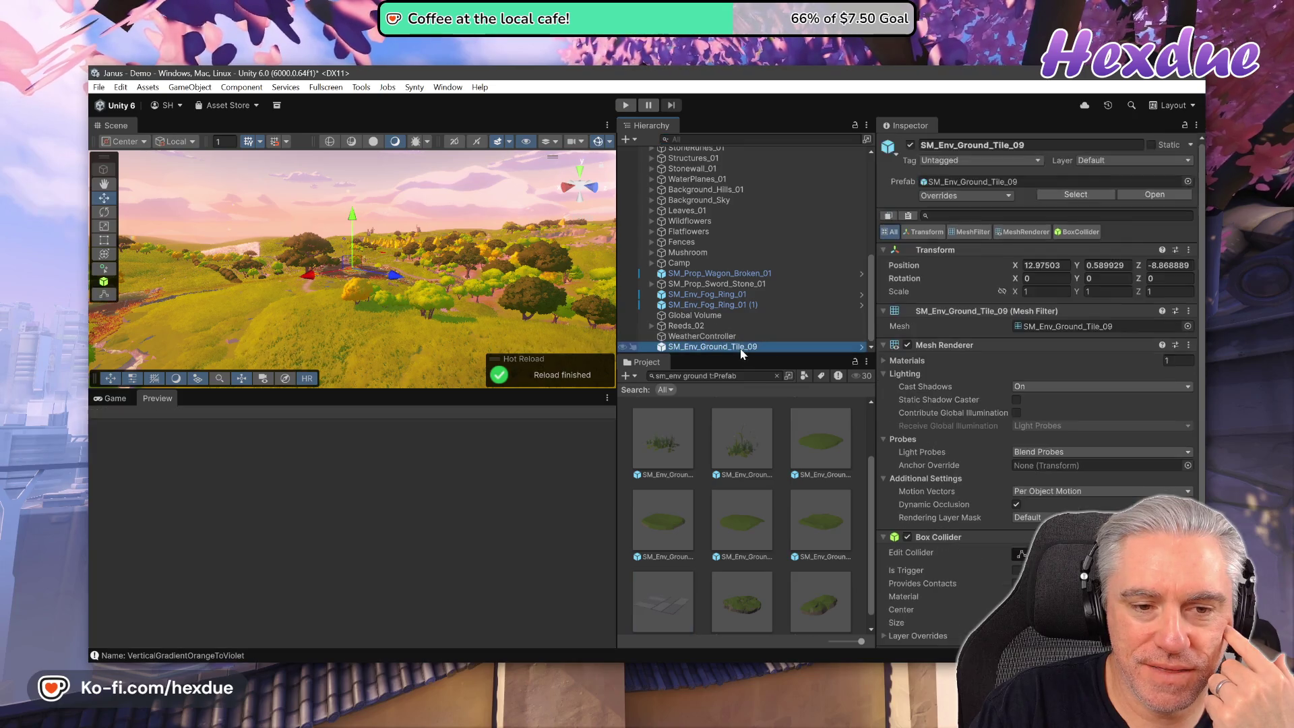
pyautogui.press('f')
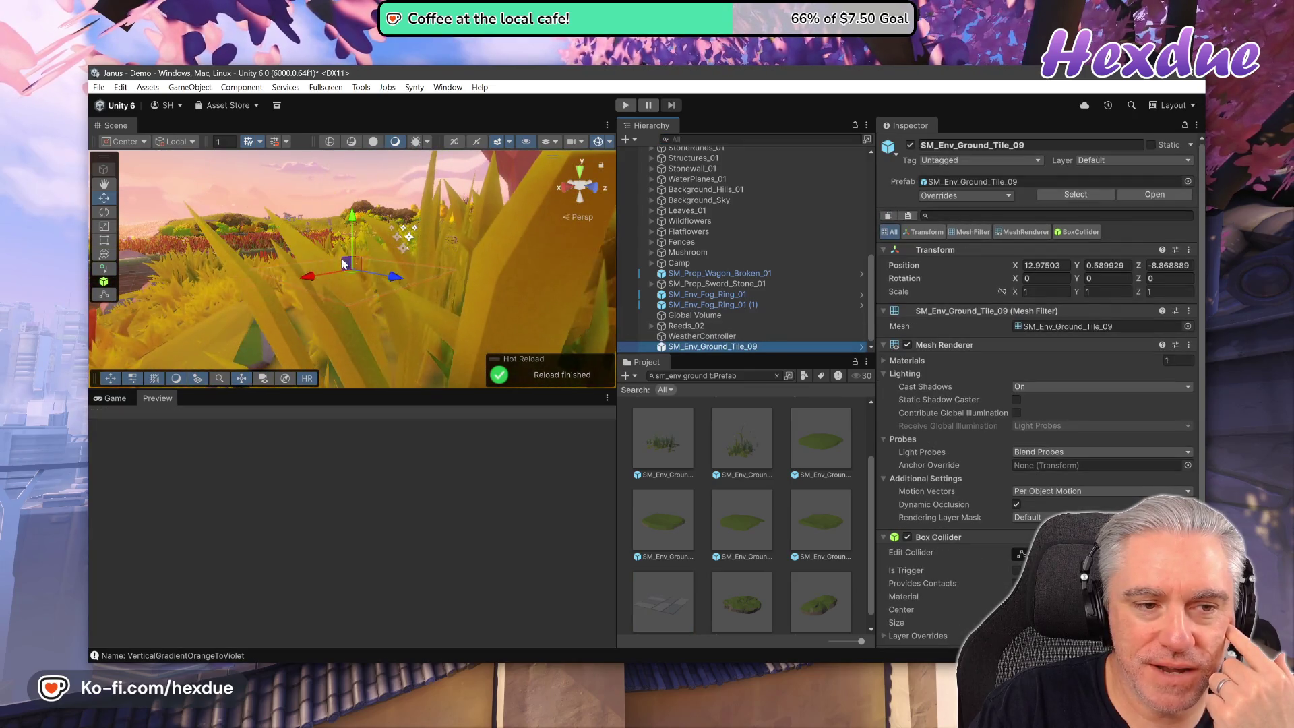
pyautogui.moveTo(352, 233); pyautogui.dragTo(352, 196)
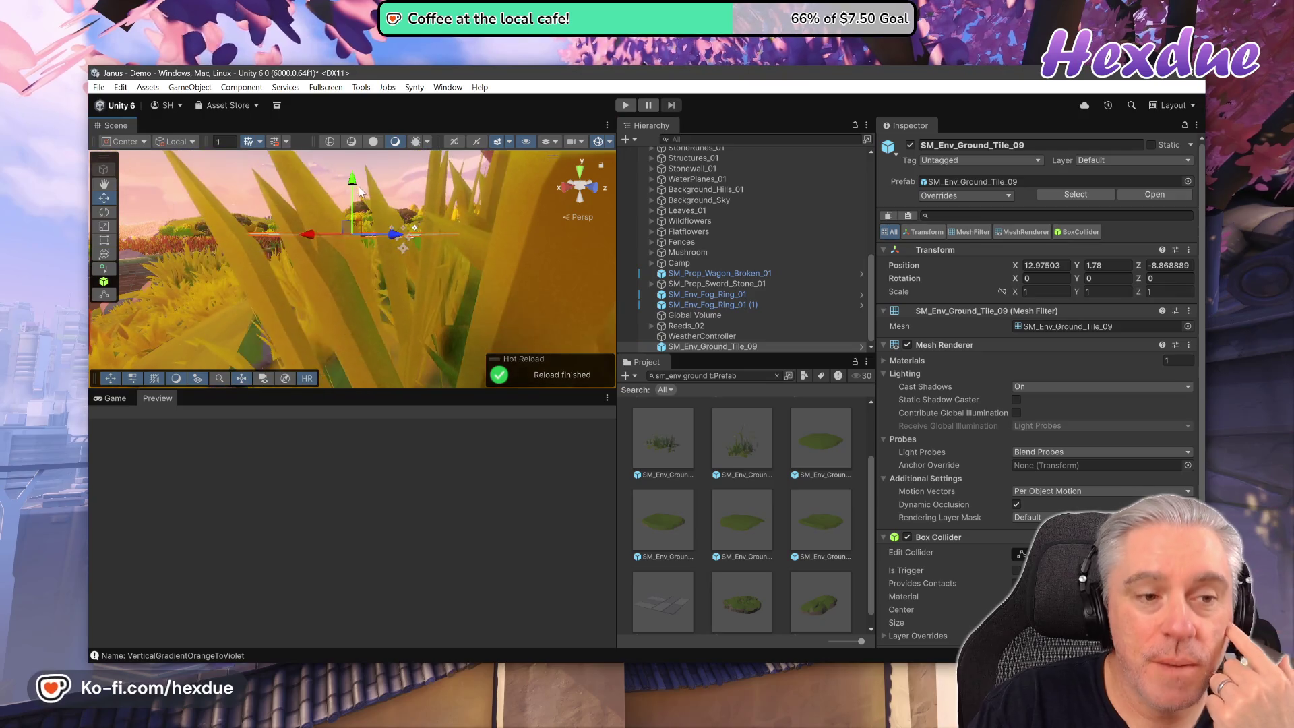
pyautogui.moveTo(434, 253)
pyautogui.mouseDown()
pyautogui.moveTo(447, 256)
pyautogui.moveTo(451, 330)
pyautogui.moveTo(432, 296)
pyautogui.moveTo(210, 320)
pyautogui.mouseUp()
pyautogui.moveTo(517, 195)
pyautogui.mouseDown()
pyautogui.moveTo(547, 163)
pyautogui.moveTo(557, 234)
pyautogui.moveTo(594, 219)
pyautogui.moveTo(584, 231)
pyautogui.mouseUp()
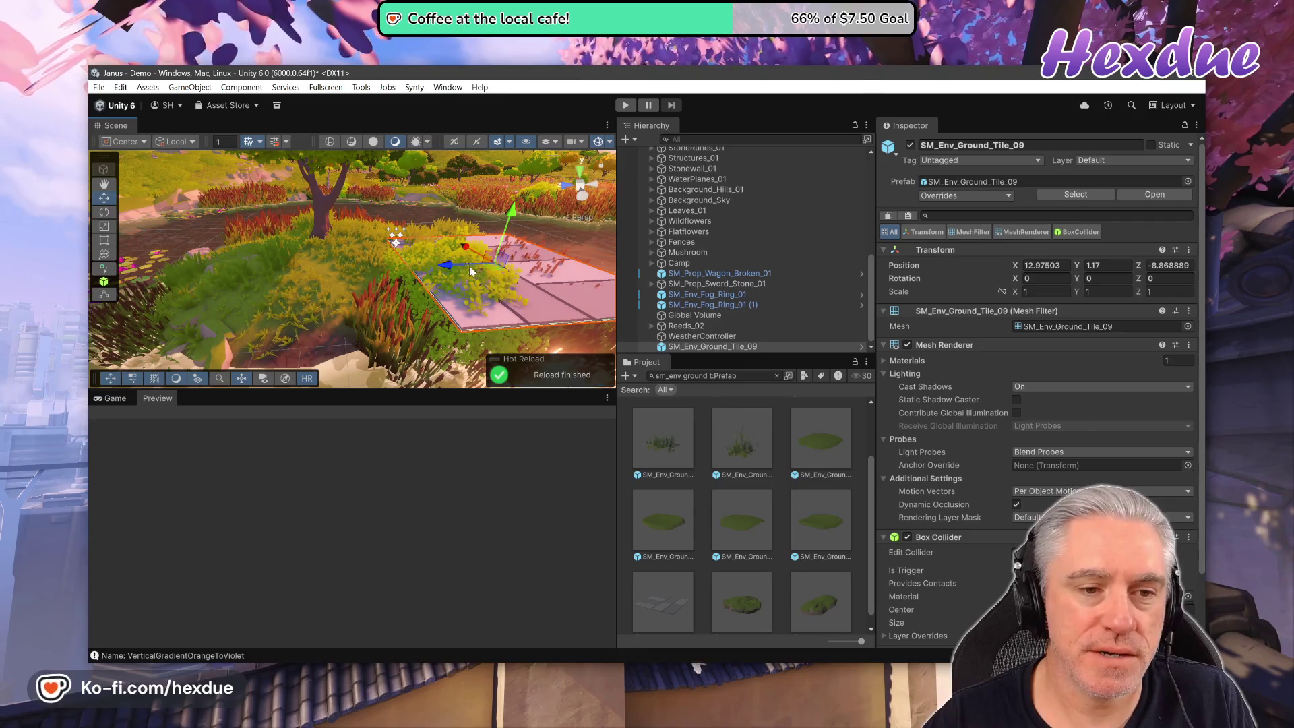
pyautogui.moveTo(438, 271)
pyautogui.mouseDown()
pyautogui.moveTo(260, 276)
pyautogui.moveTo(289, 304)
pyautogui.moveTo(504, 287)
pyautogui.moveTo(471, 269)
pyautogui.moveTo(364, 279)
pyautogui.moveTo(435, 252)
pyautogui.moveTo(391, 266)
pyautogui.mouseUp()
pyautogui.hotkey('alt', 'Tab')
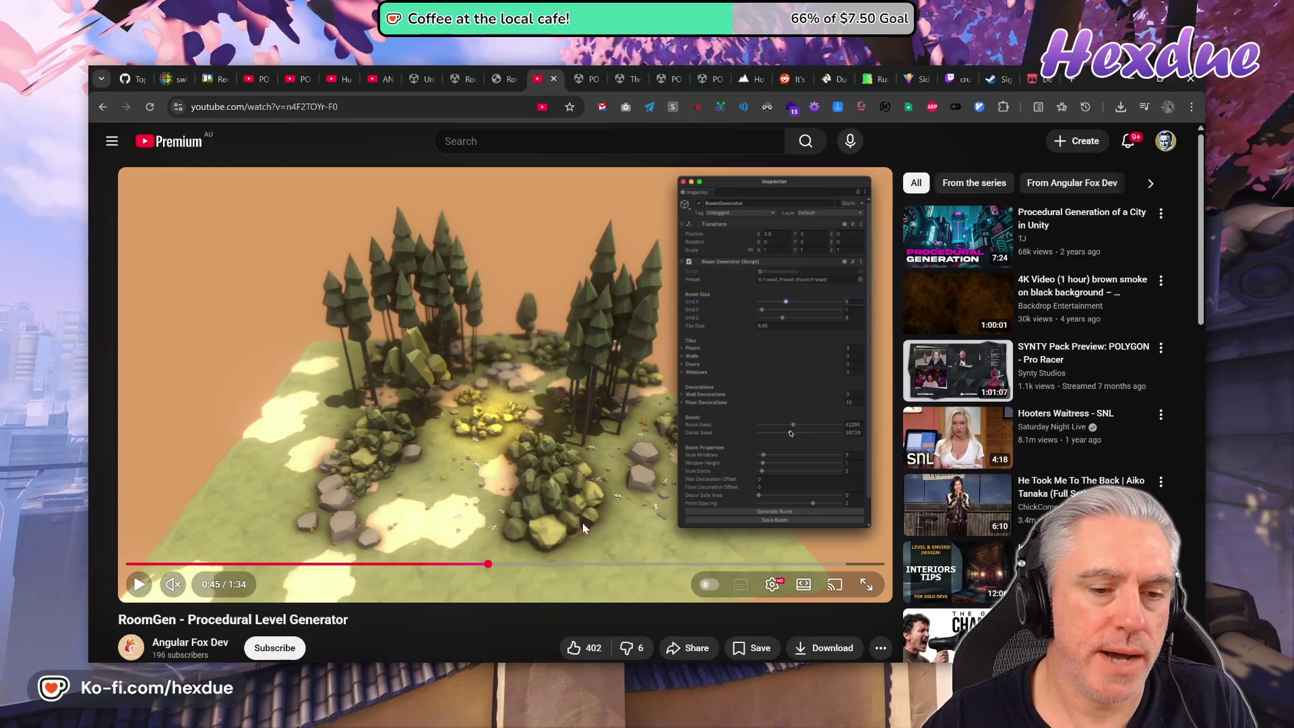
# Seek the RoomGen video back to the walled room demo at 0:13, then return to Unity.
pyautogui.moveTo(590, 668)
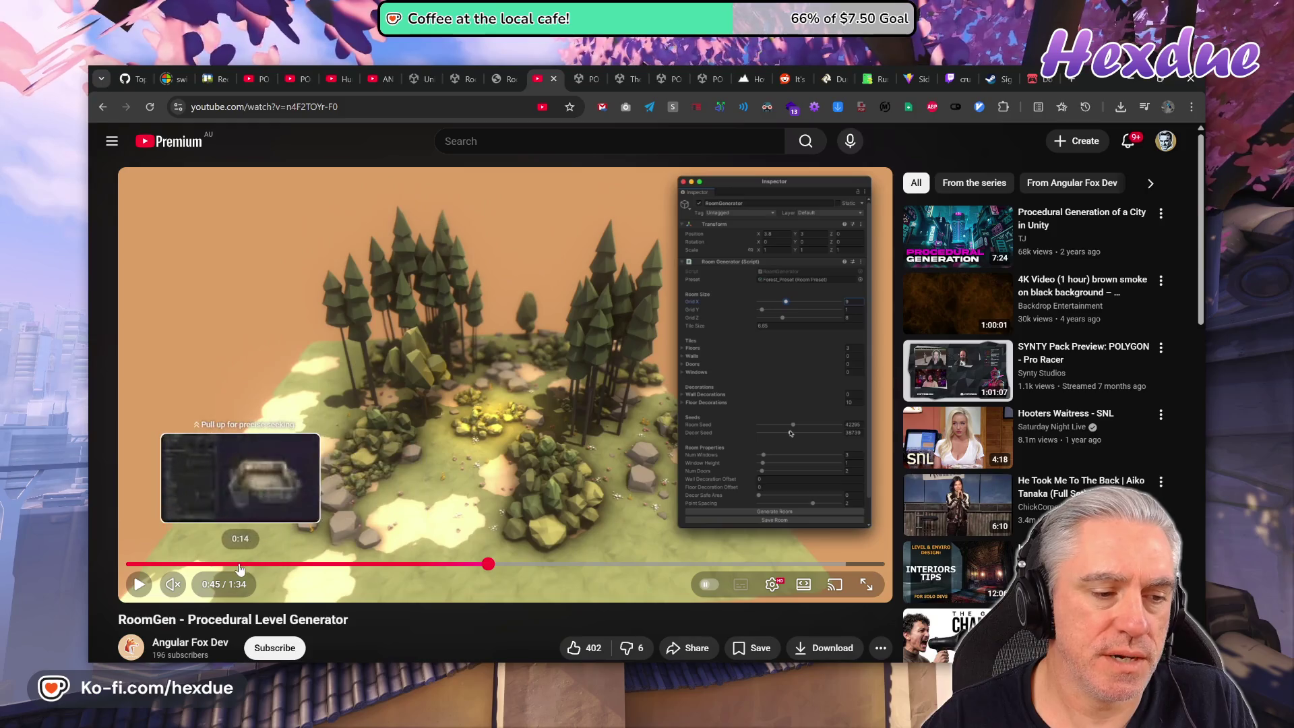
pyautogui.click(240, 565)
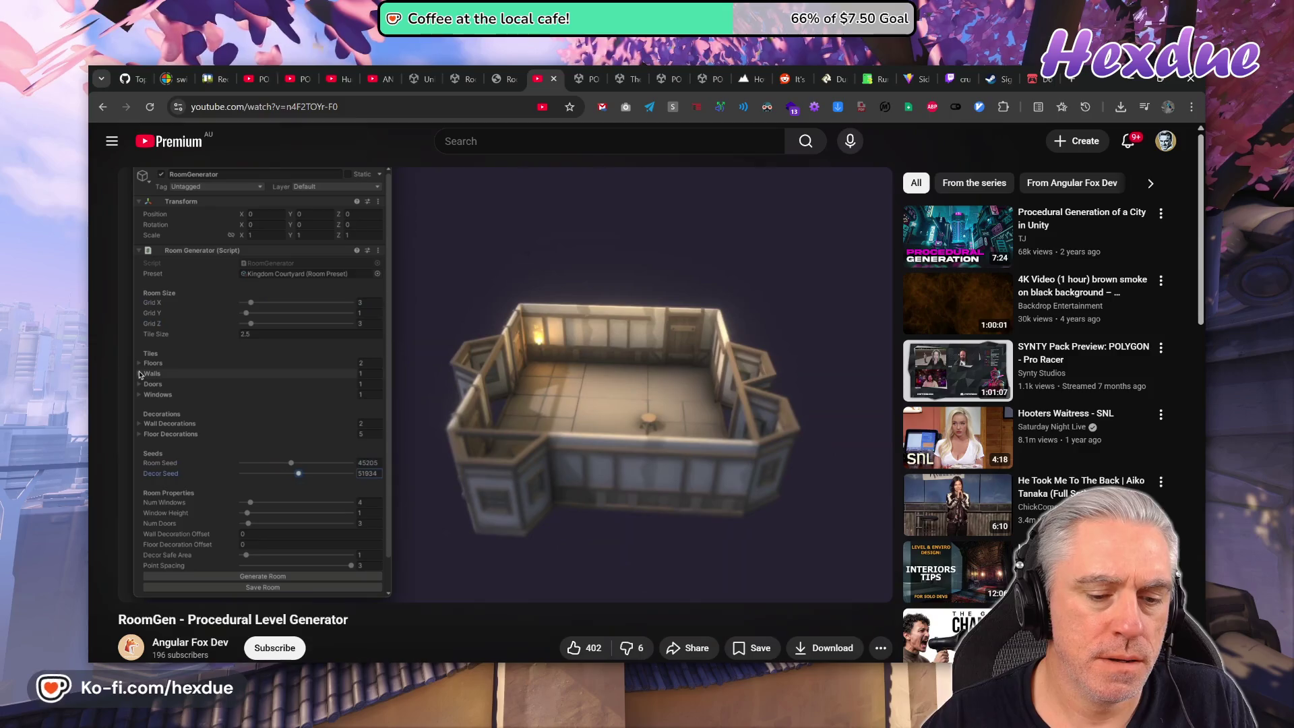
pyautogui.hotkey('alt', 'Tab')
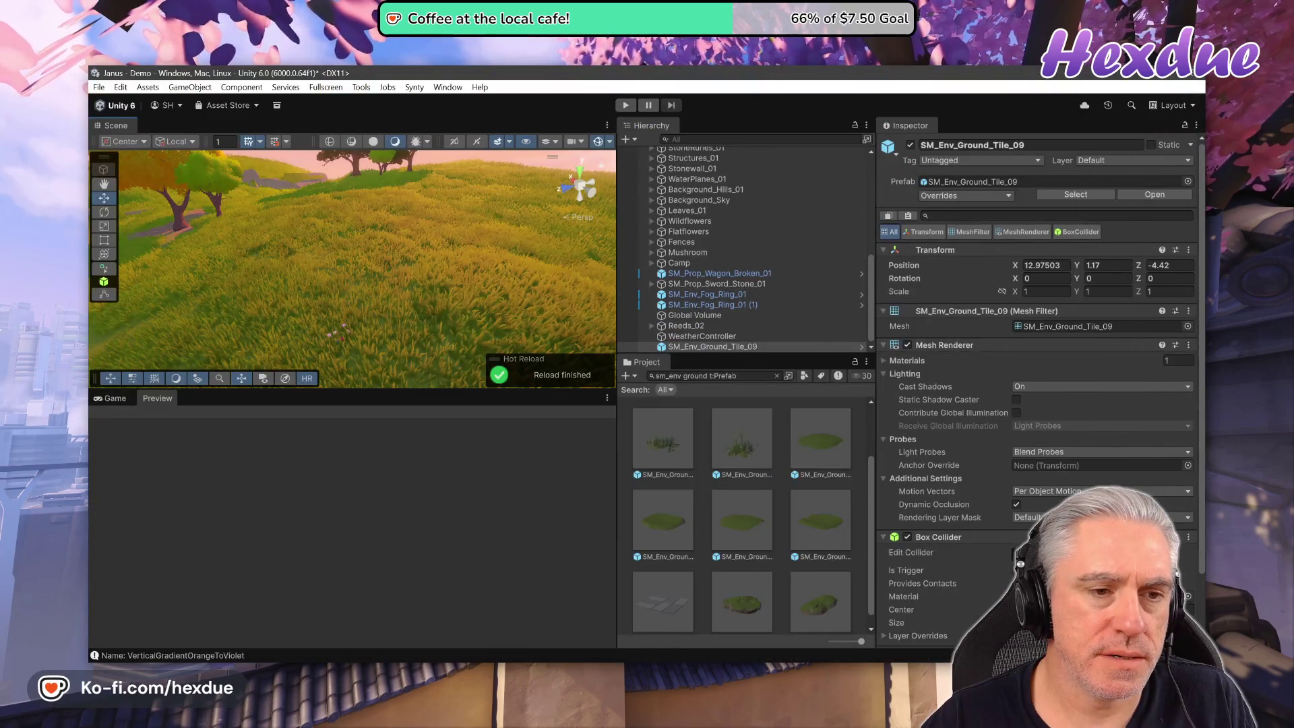
pyautogui.moveTo(389, 253)
pyautogui.mouseDown()
pyautogui.moveTo(119, 256)
pyautogui.moveTo(638, 213)
pyautogui.moveTo(701, 225)
pyautogui.mouseUp()
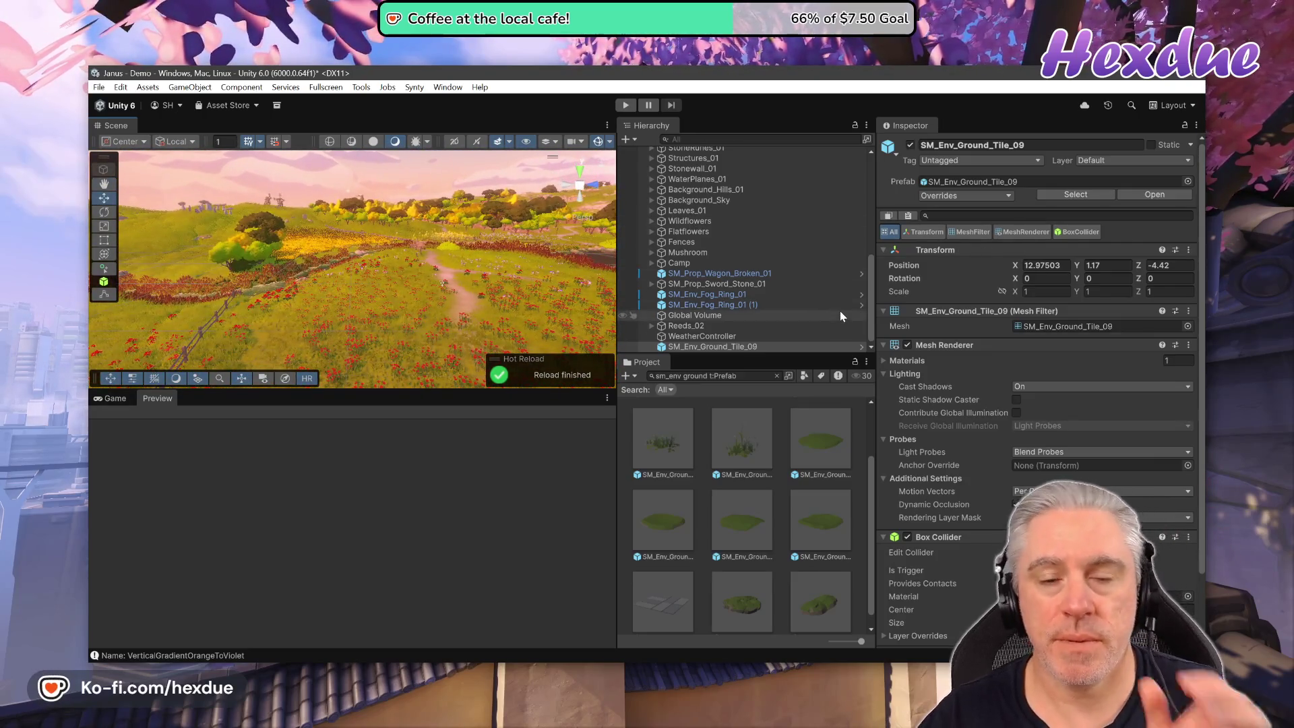
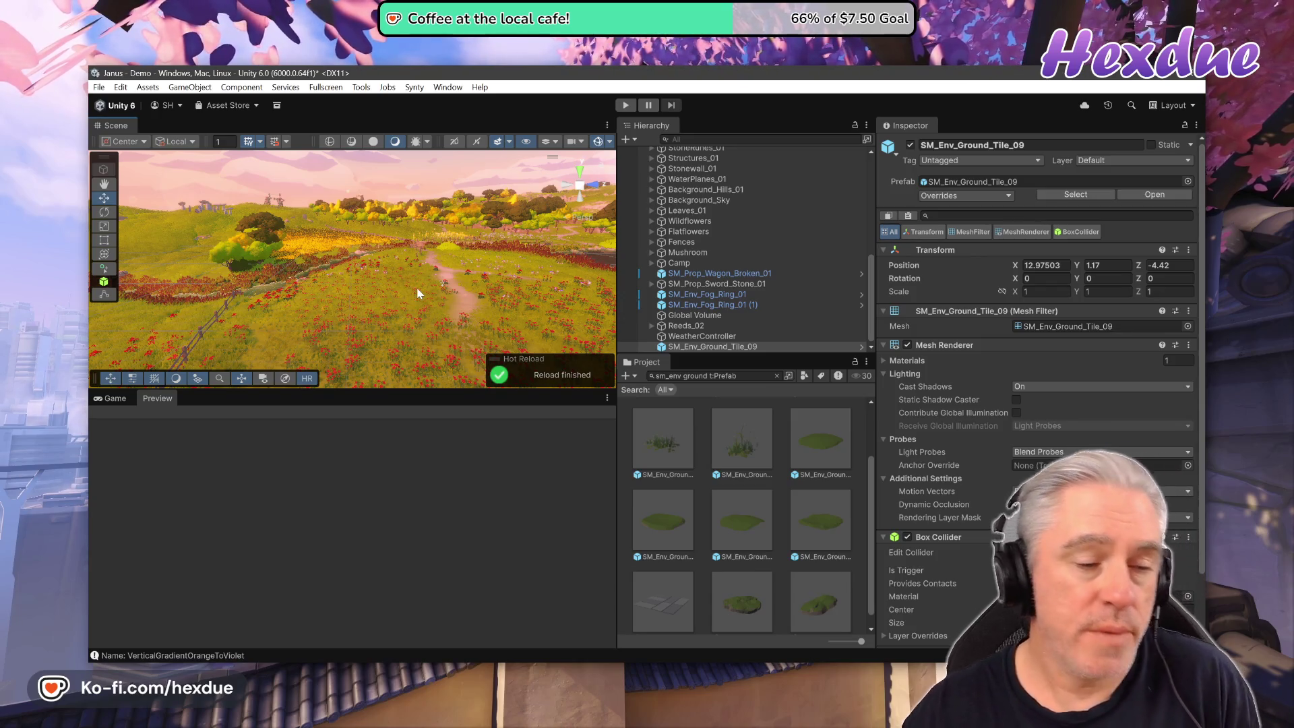
# Turn the Scene camera left, fly forward into the yellow flower field, then switch to Git Bash.
pyautogui.moveTo(417, 289)
pyautogui.mouseDown()
pyautogui.moveTo(385, 272)
pyautogui.moveTo(603, 300)
pyautogui.mouseUp()
pyautogui.press('w')
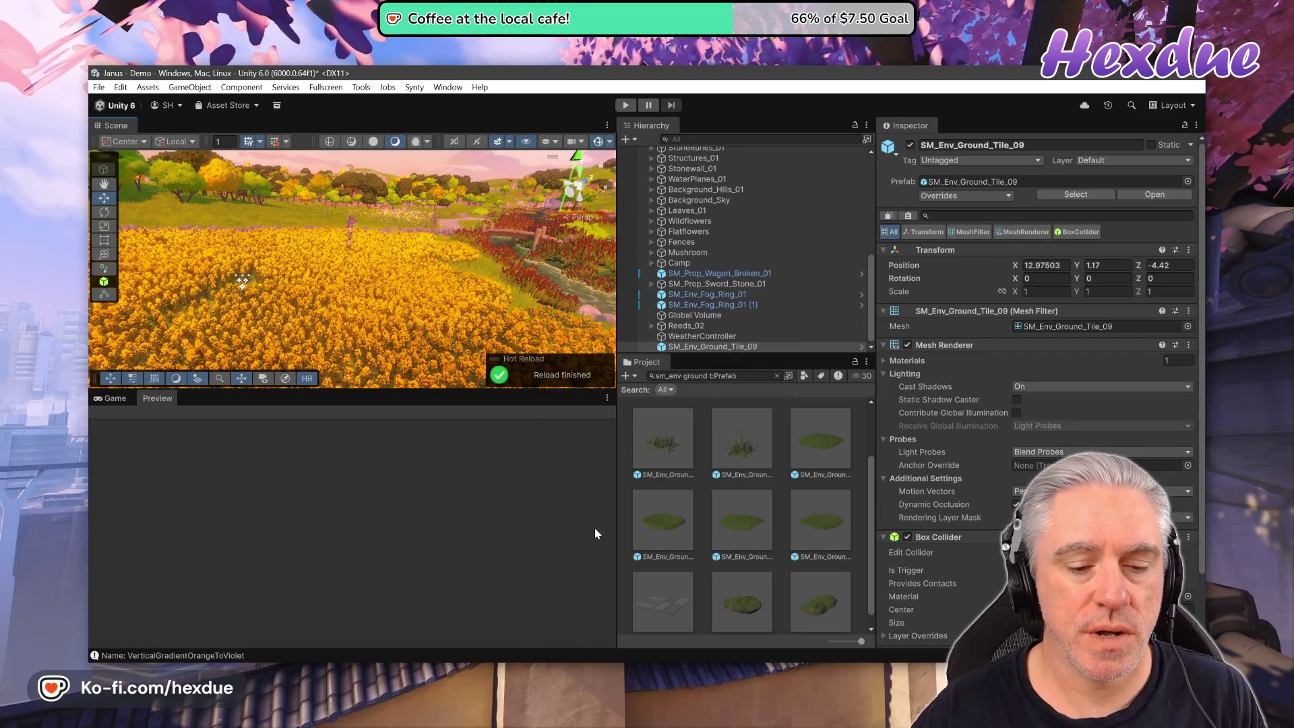
pyautogui.hotkey('alt', 'Tab')
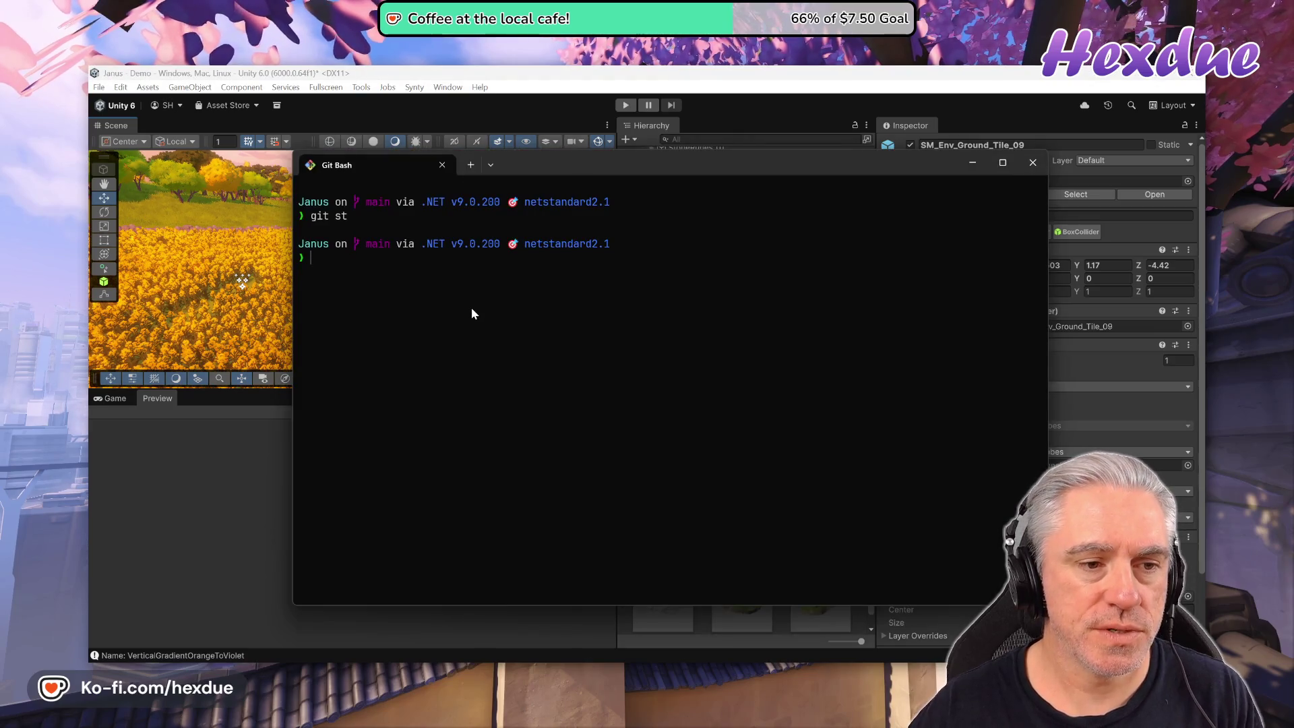
# Run git log to view the commit graph, then quit back to the prompt.
pyautogui.write('git bvl')
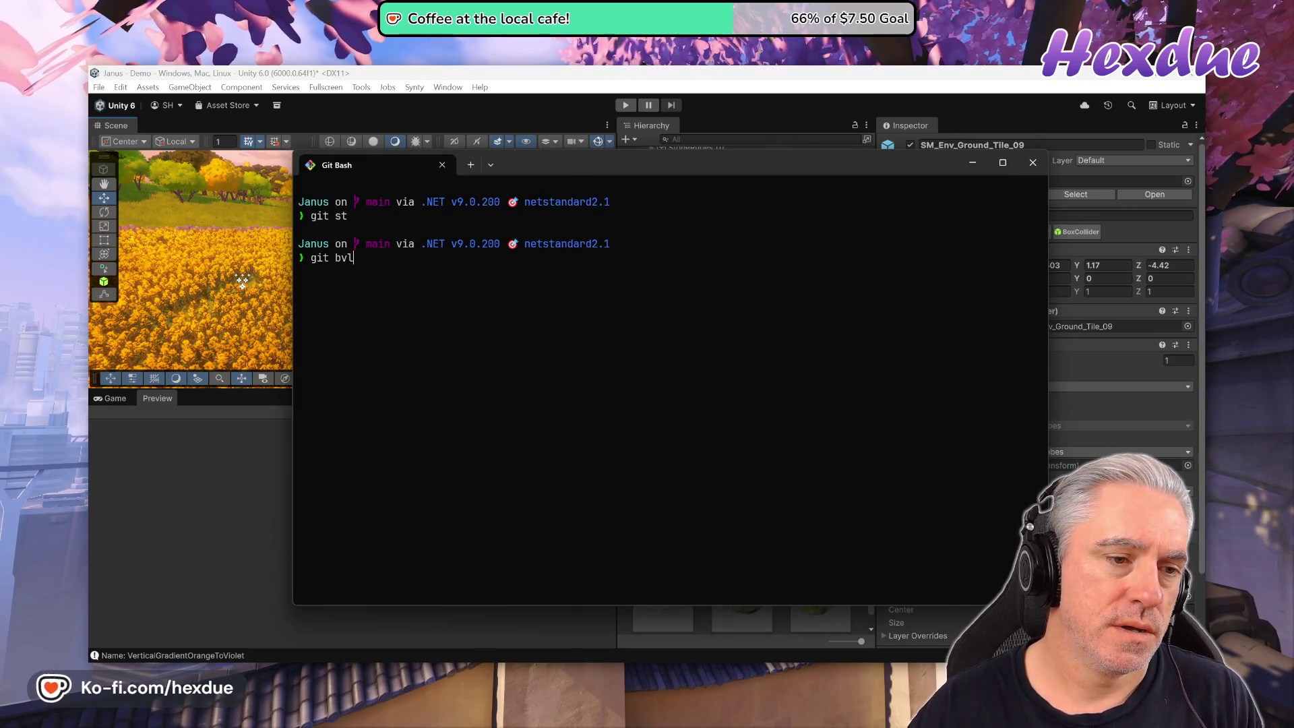
pyautogui.press('BackSpace')
pyautogui.press('BackSpace')
pyautogui.press('BackSpace')
pyautogui.write('log')
pyautogui.press('Return')
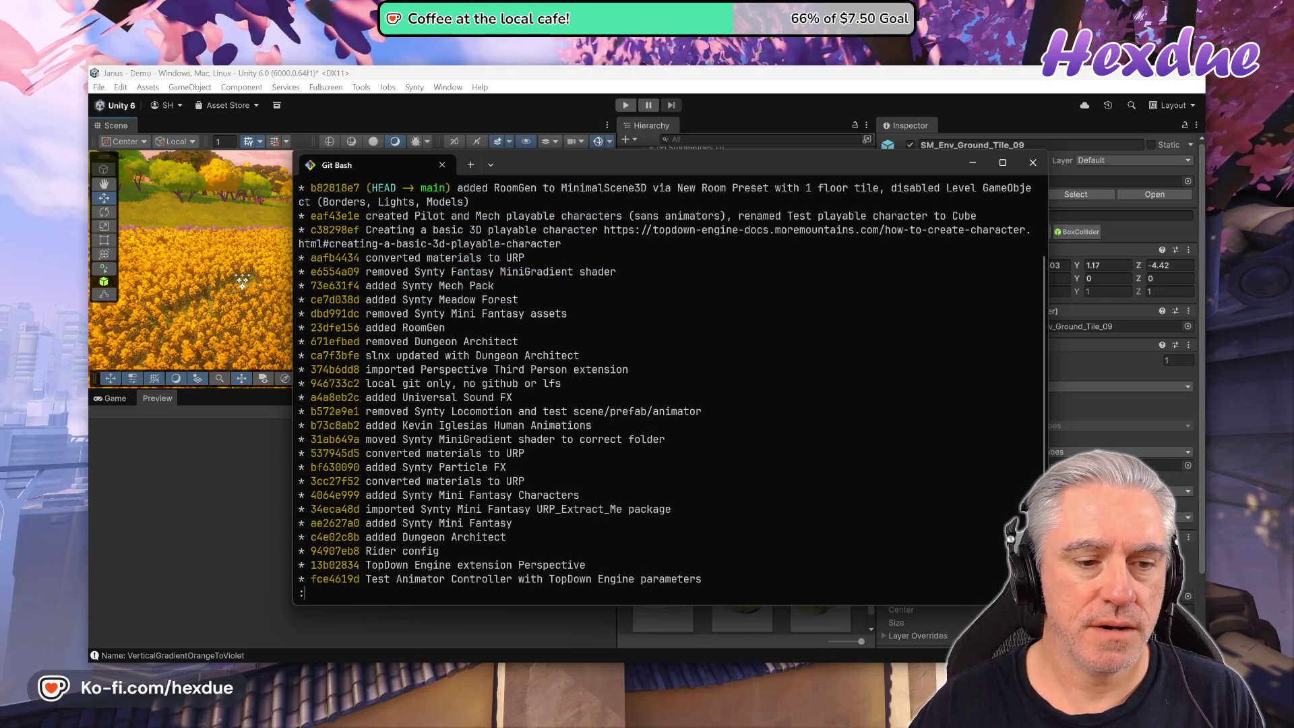
pyautogui.press('q')
pyautogui.write('git s')
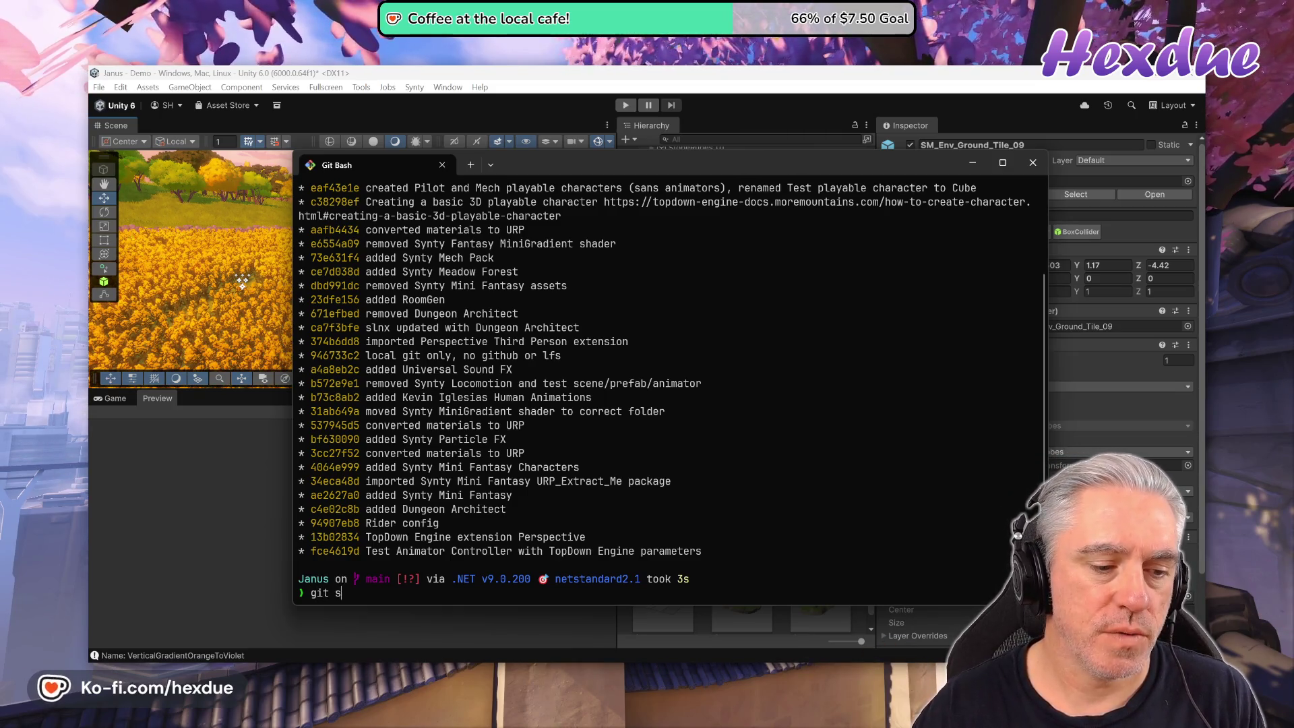
# Run git status and scroll through the untracked AssetInventory and PolygonSciFiCity files.
pyautogui.write('tatus')
pyautogui.press('Up')
pyautogui.press('Return')
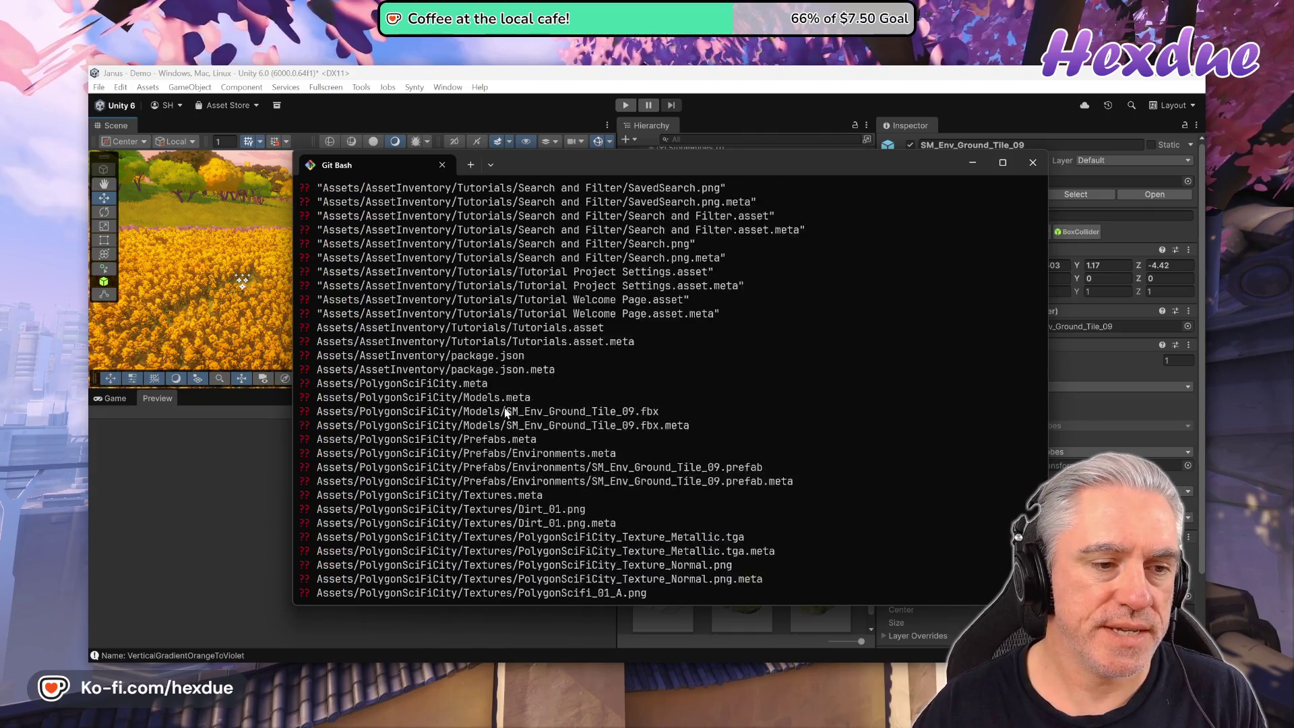
pyautogui.scroll(20, 506, 413)
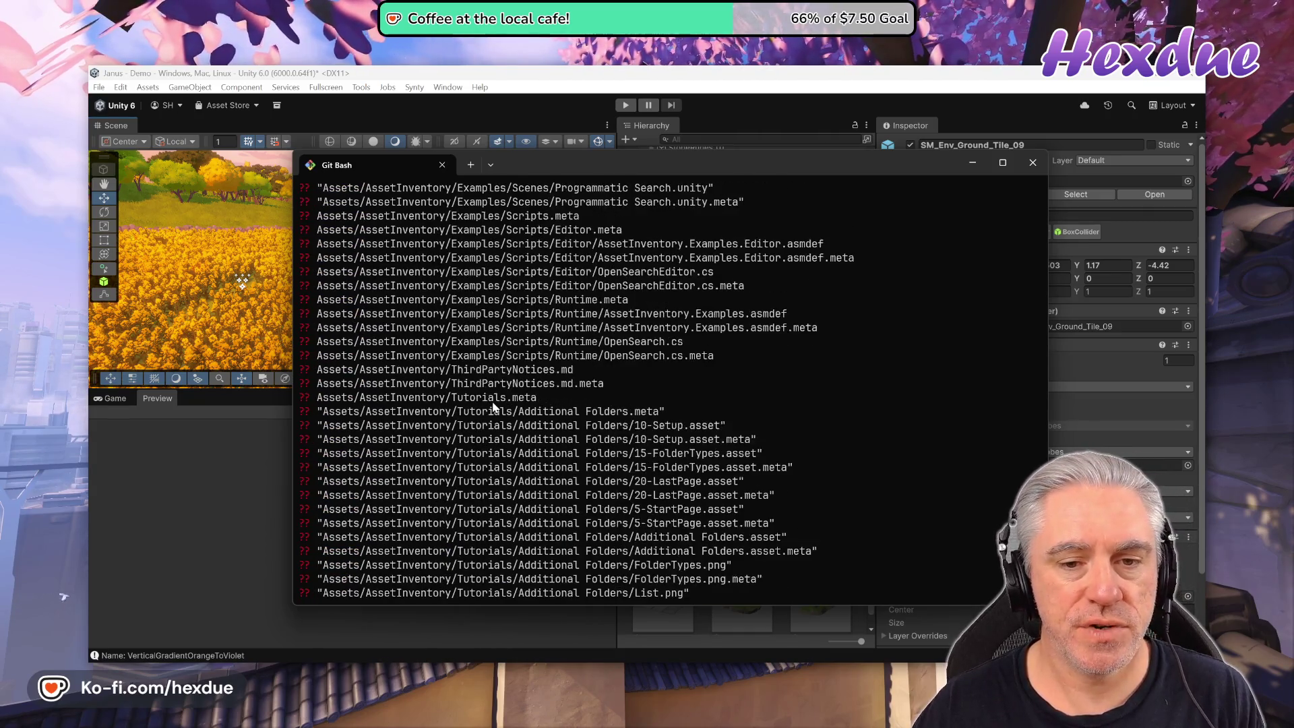
pyautogui.scroll(20, 495, 407)
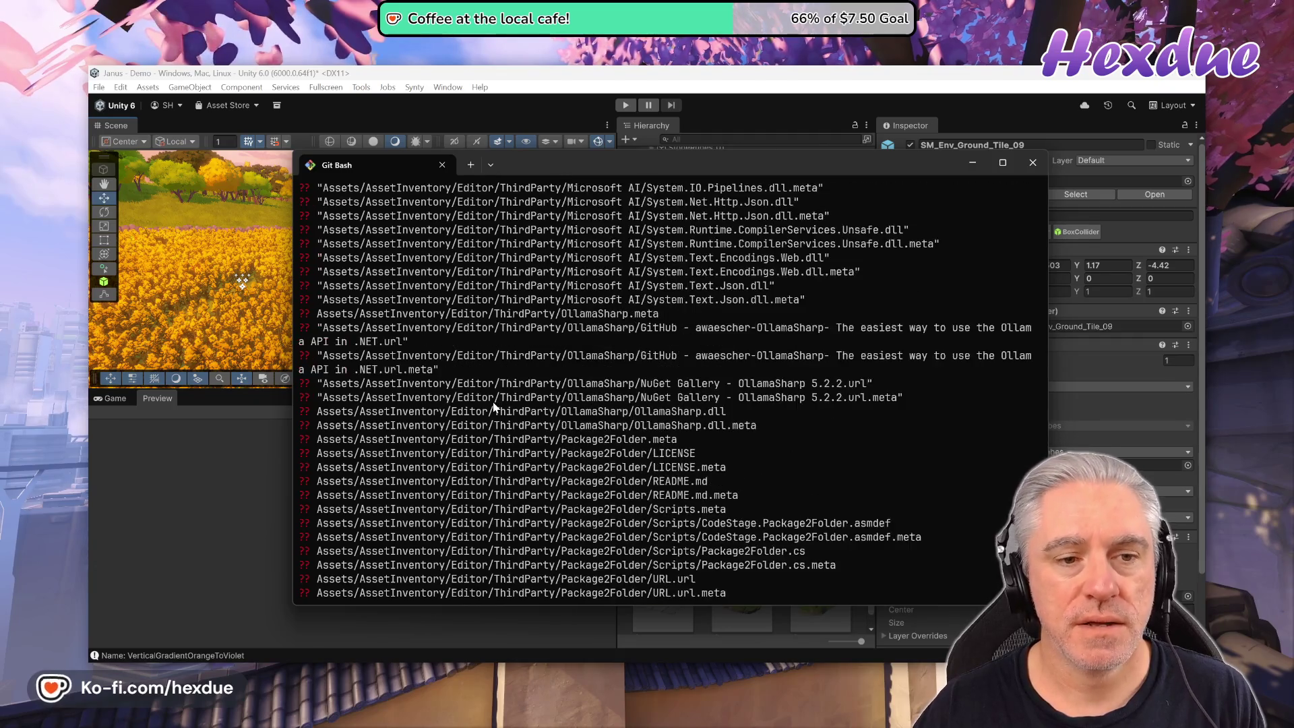
pyautogui.scroll(20, 495, 407)
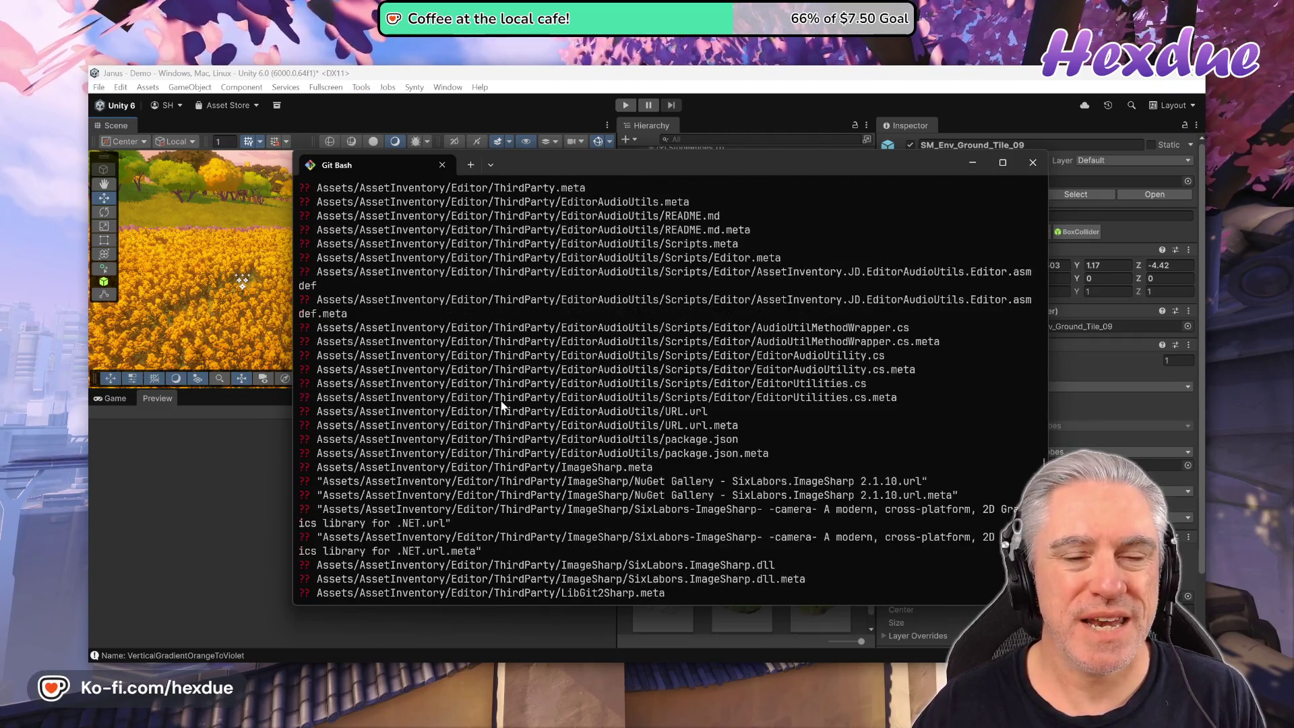
pyautogui.scroll(20, 500, 404)
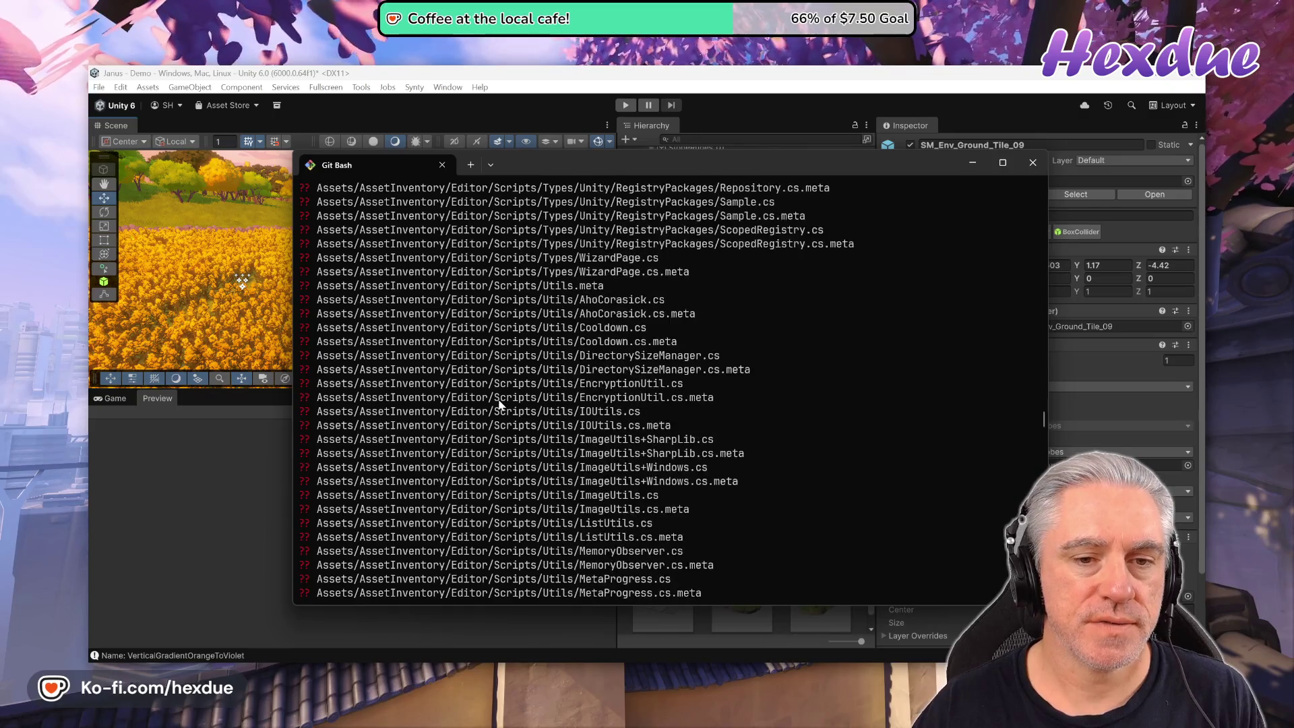
pyautogui.scroll(20, 500, 404)
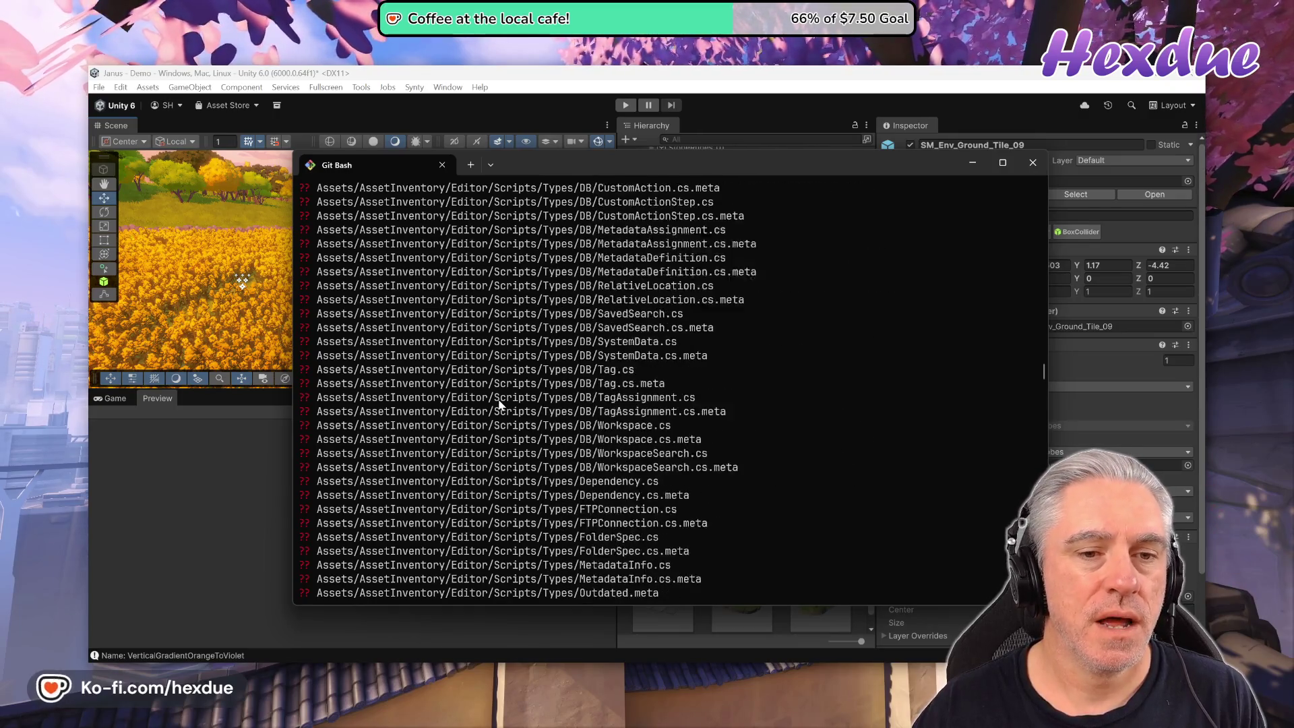
pyautogui.scroll(20, 500, 404)
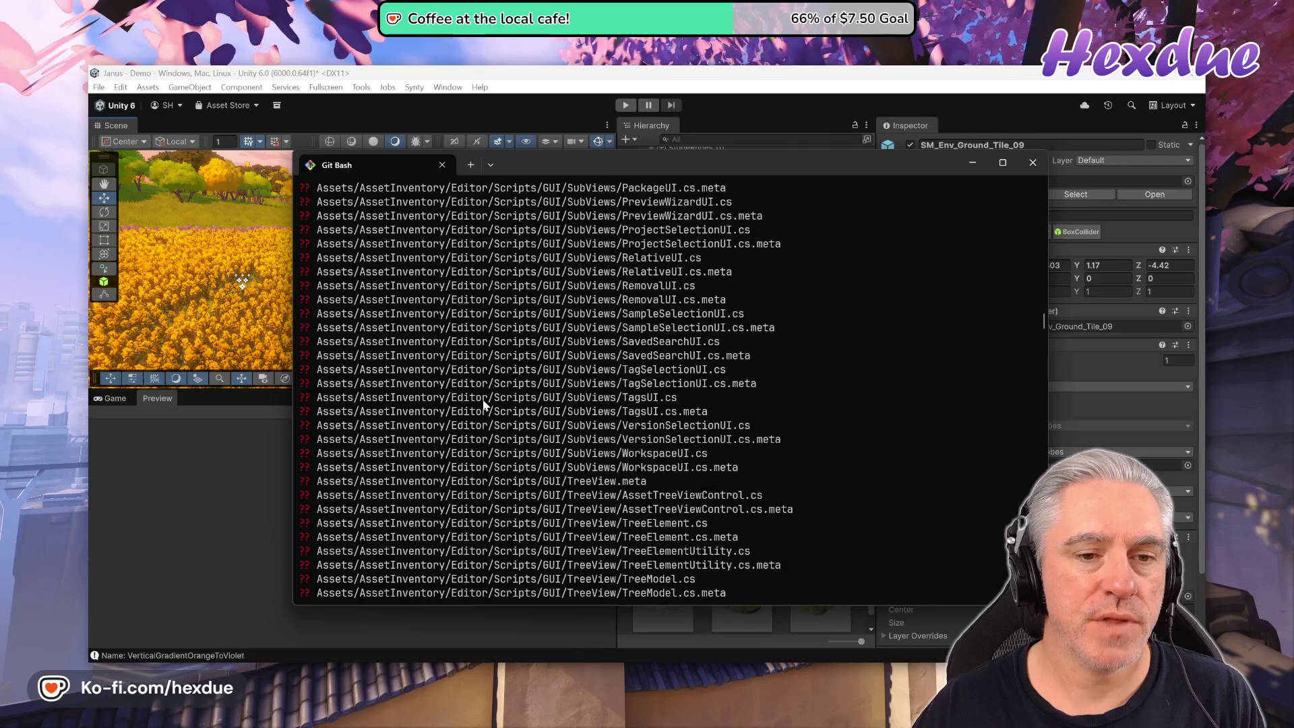
pyautogui.scroll(5, 483, 404)
pyautogui.scroll(-10, 483, 404)
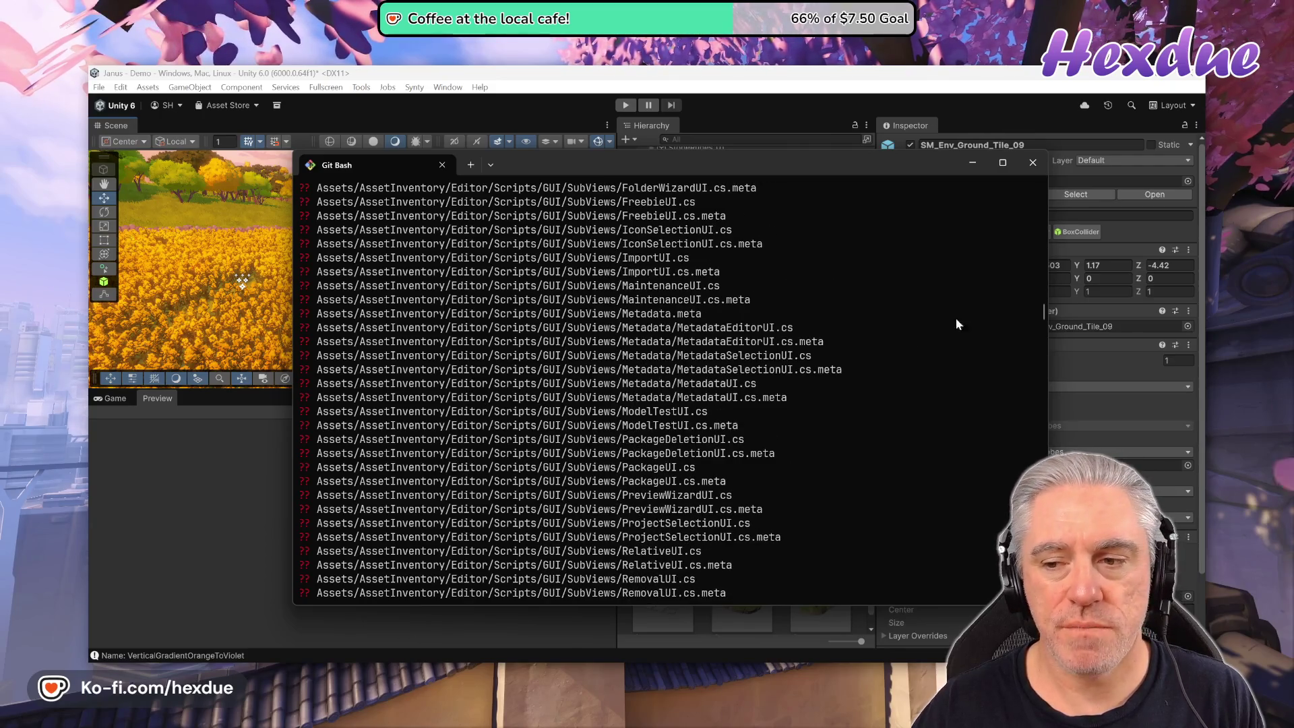
pyautogui.moveTo(1041, 314)
pyautogui.mouseDown()
pyautogui.moveTo(1031, 512)
pyautogui.moveTo(957, 269)
pyautogui.moveTo(977, 186)
pyautogui.moveTo(987, 218)
pyautogui.mouseUp()
pyautogui.scroll(-7, 803, 352)
# Run git diff and scroll to the PolygonParticleFX_Wind material changes.
pyautogui.write('g')
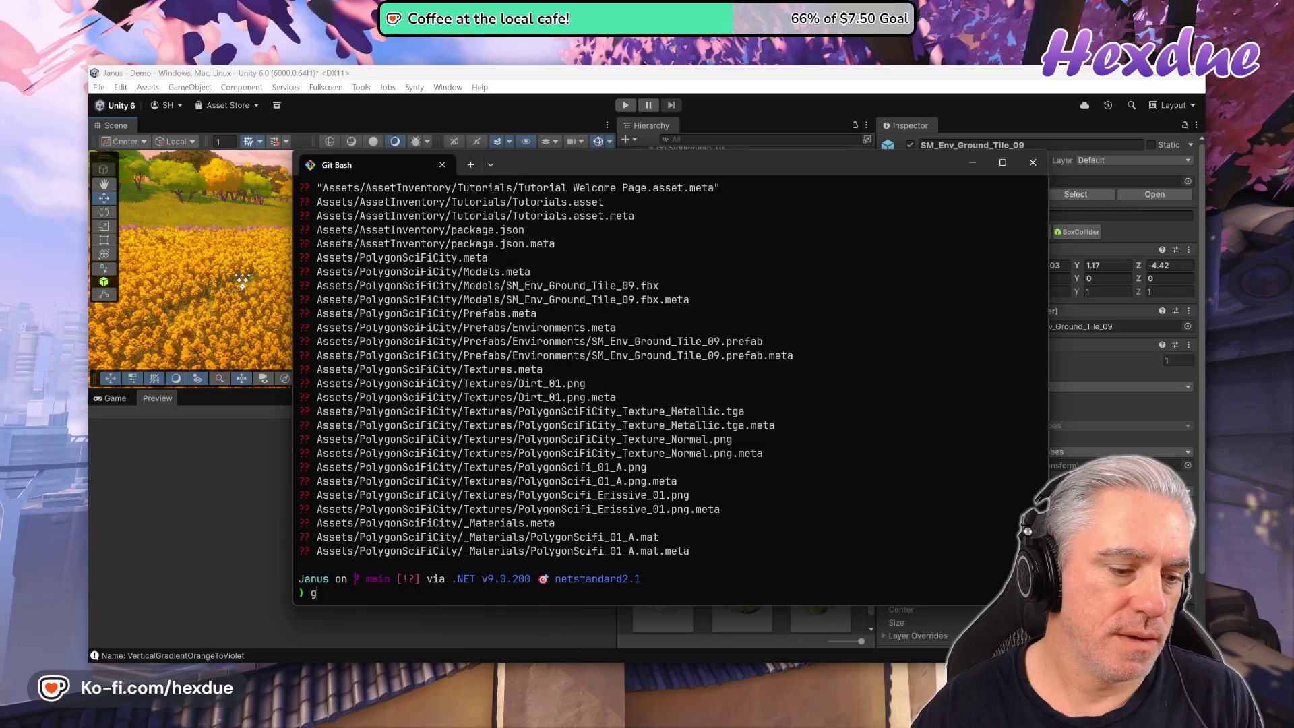
pyautogui.write('it diff')
pyautogui.press('Return')
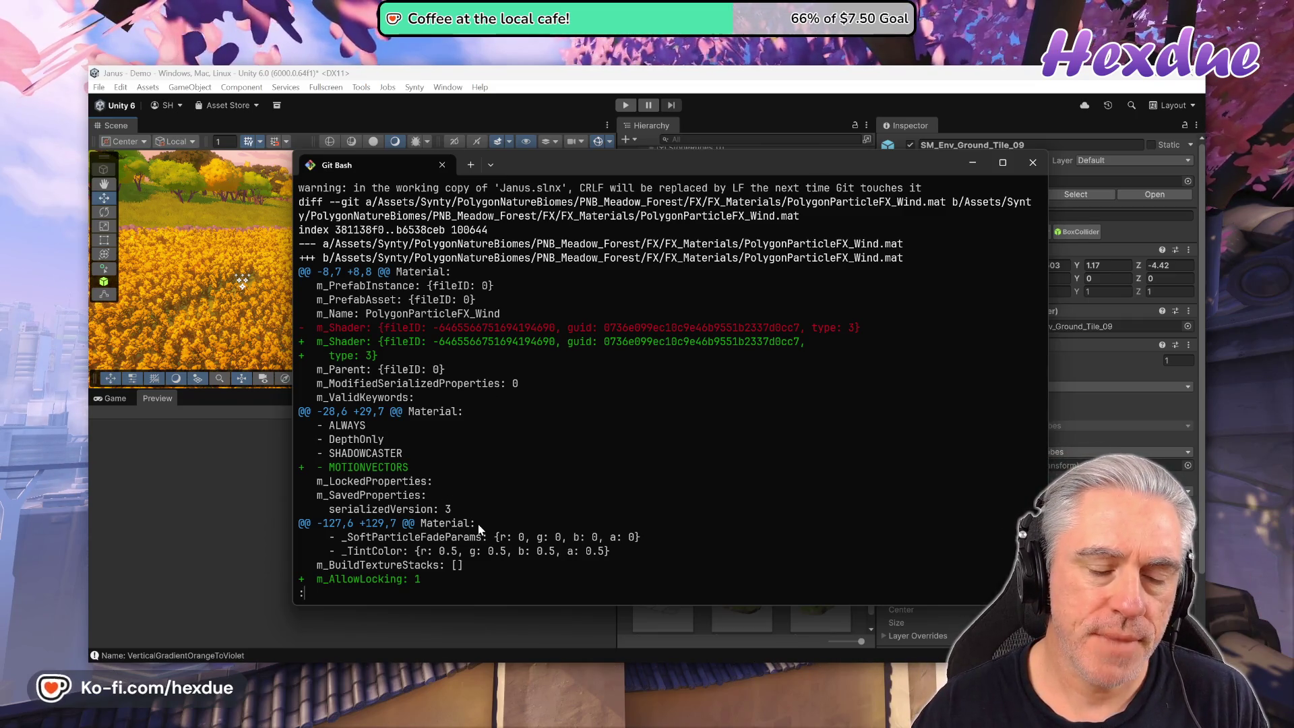
pyautogui.scroll(-2, 199, 236)
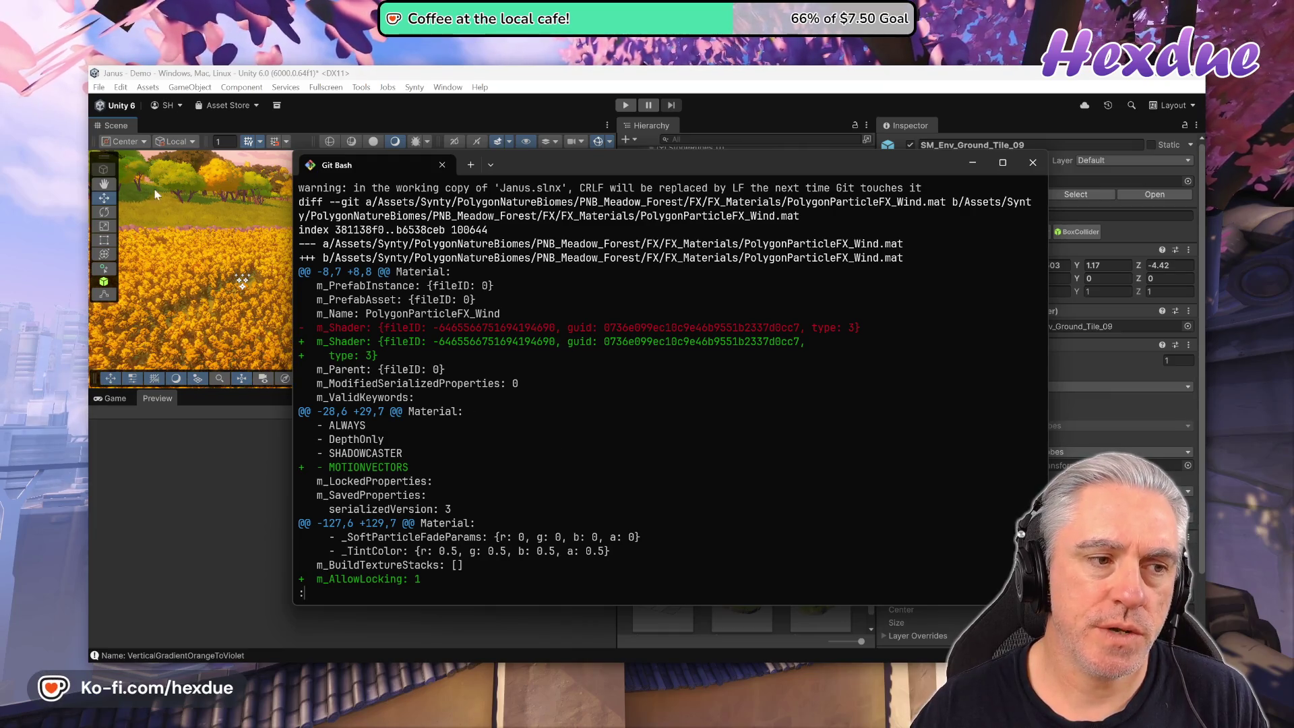
pyautogui.scroll(-1, 200, 236)
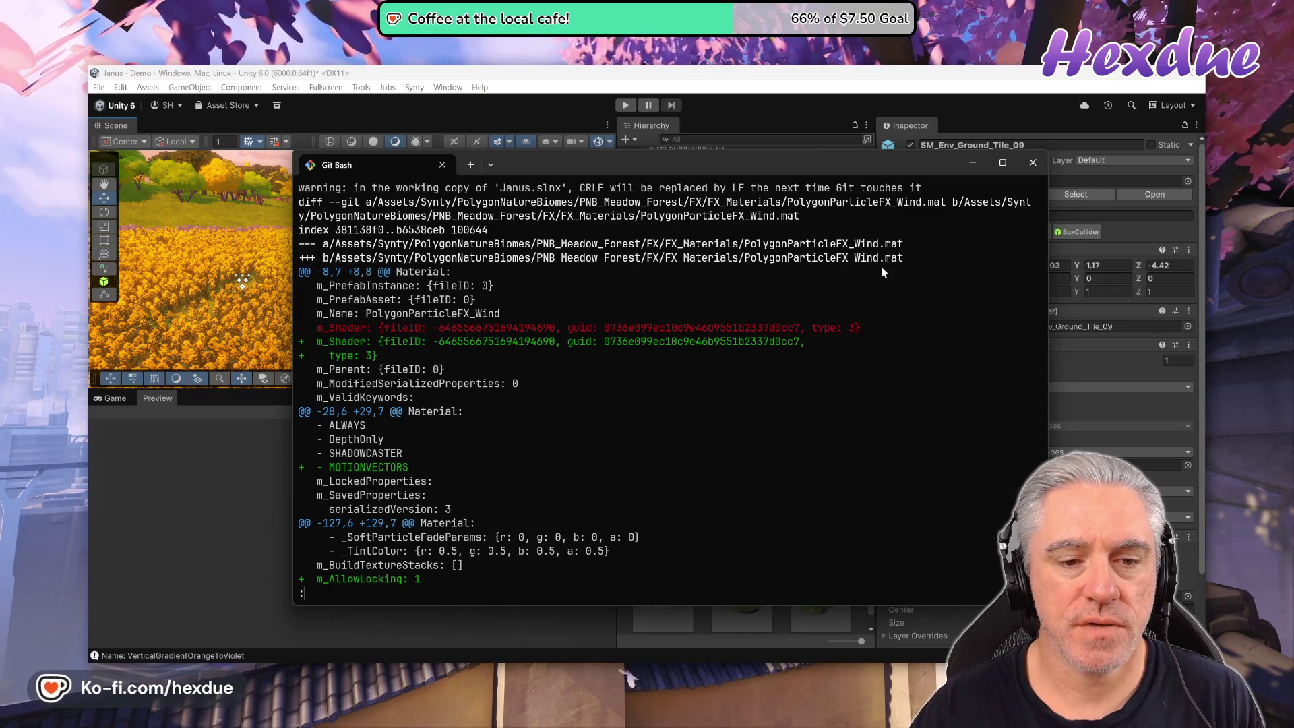
# Highlight the changed m_Shader guid, its fileID and the added MOTIONVECTORS entry, then page onward.
pyautogui.moveTo(611, 341); pyautogui.dragTo(782, 348)
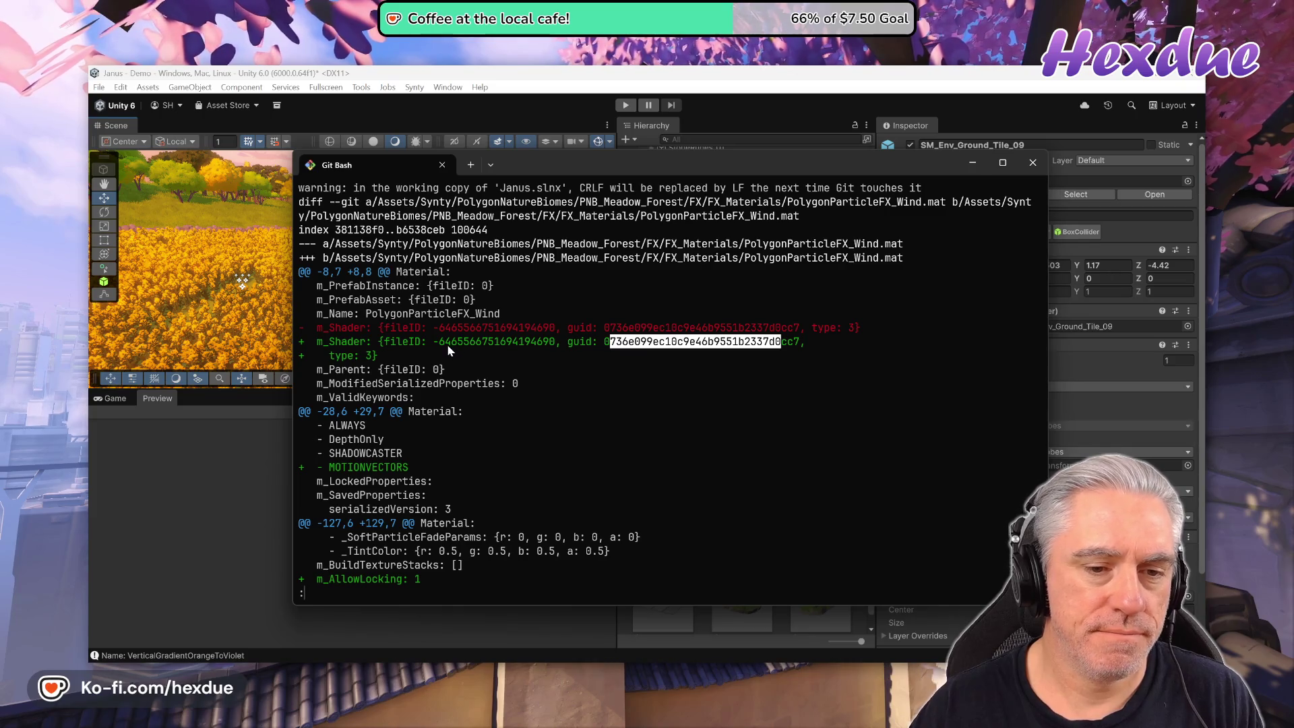
pyautogui.moveTo(433, 342); pyautogui.dragTo(502, 344)
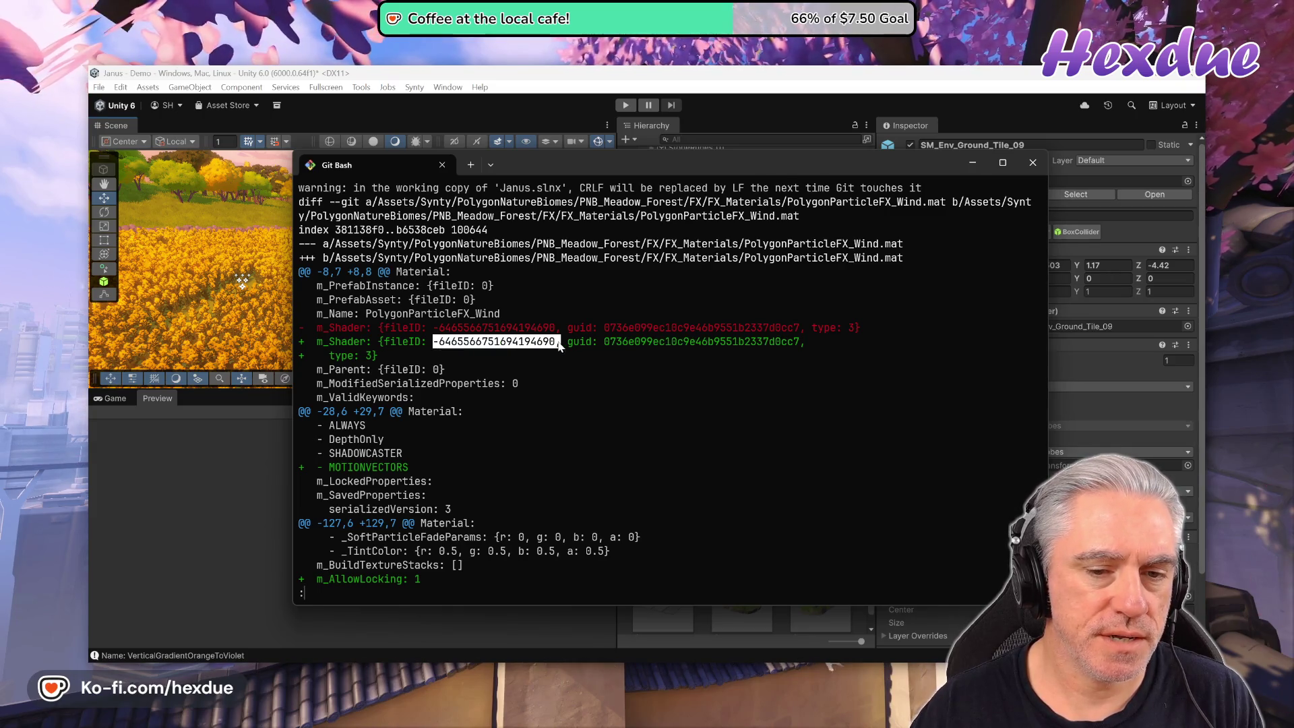
pyautogui.moveTo(642, 342); pyautogui.dragTo(781, 356)
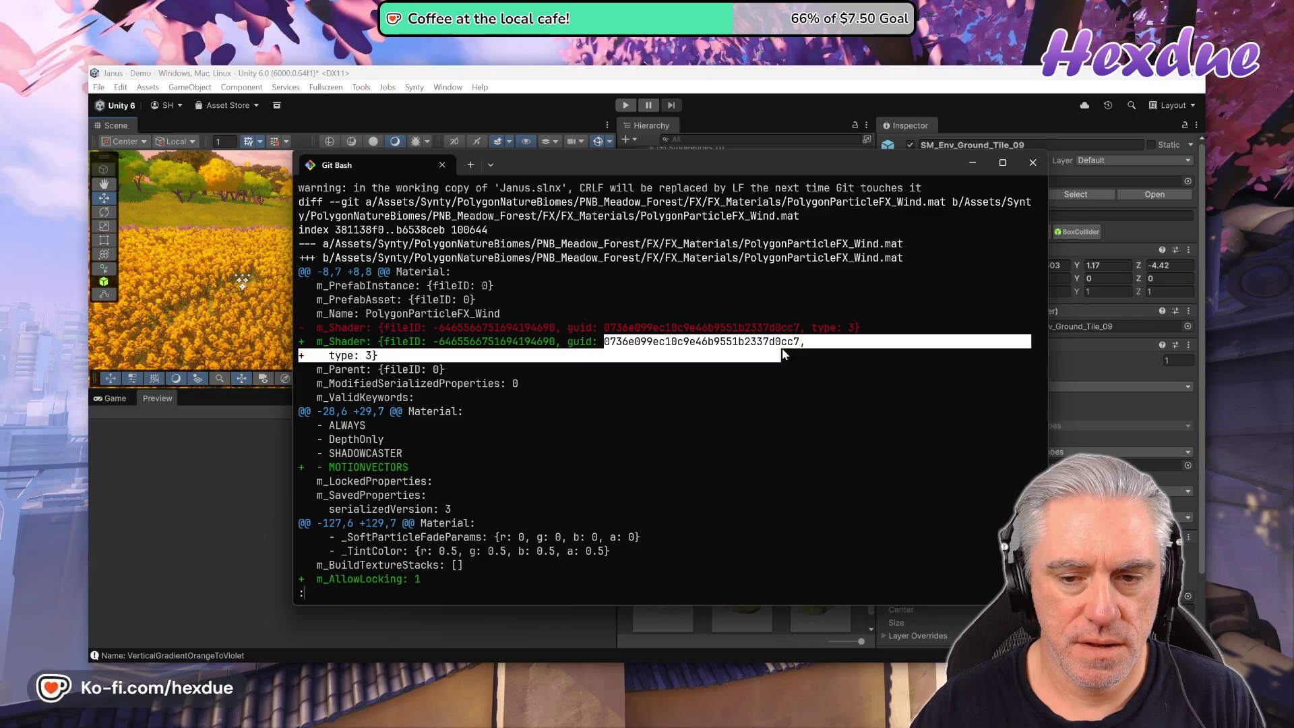
pyautogui.click(816, 349)
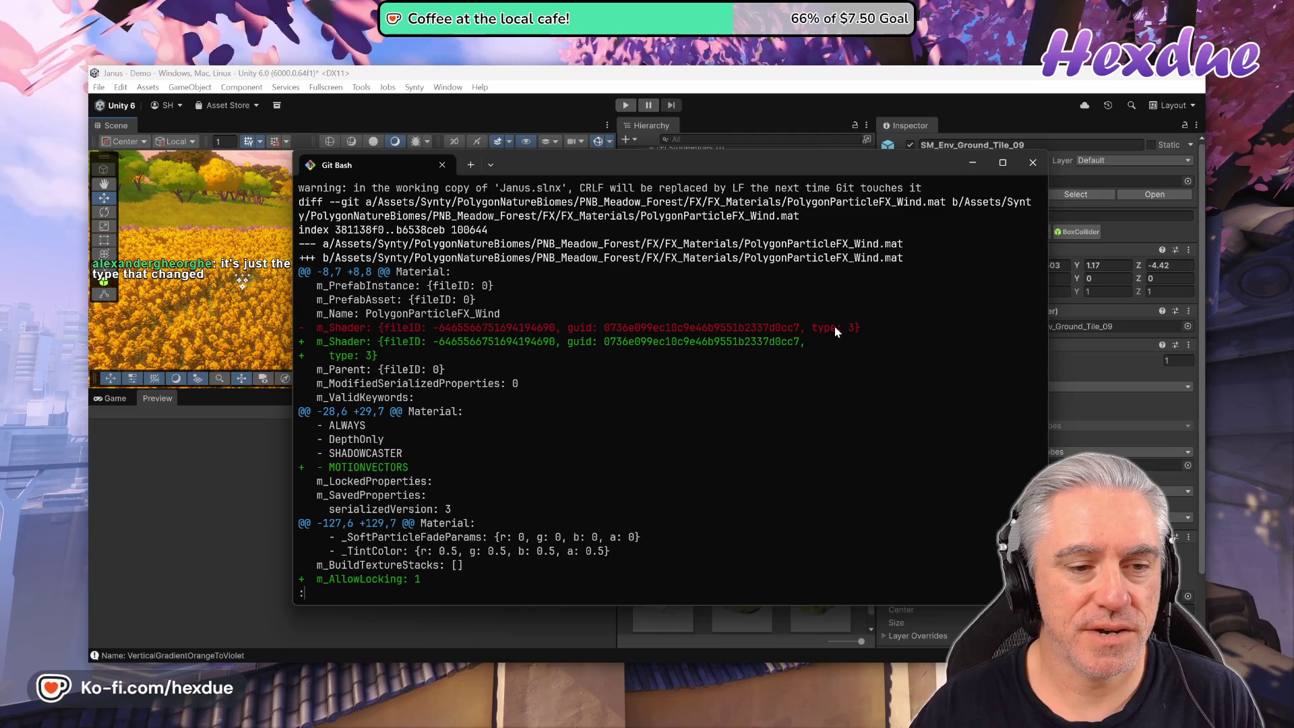
pyautogui.doubleClick(375, 469)
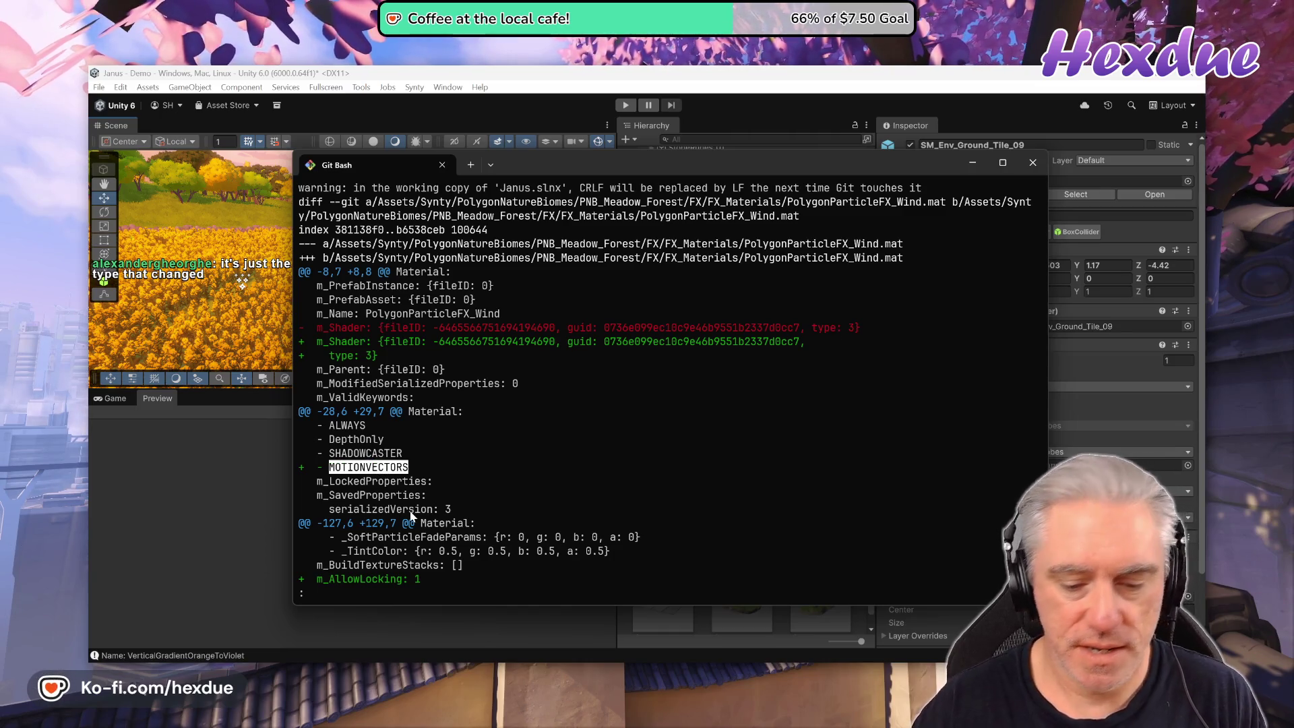
pyautogui.press('Down')
pyautogui.press('Down')
pyautogui.press('Down')
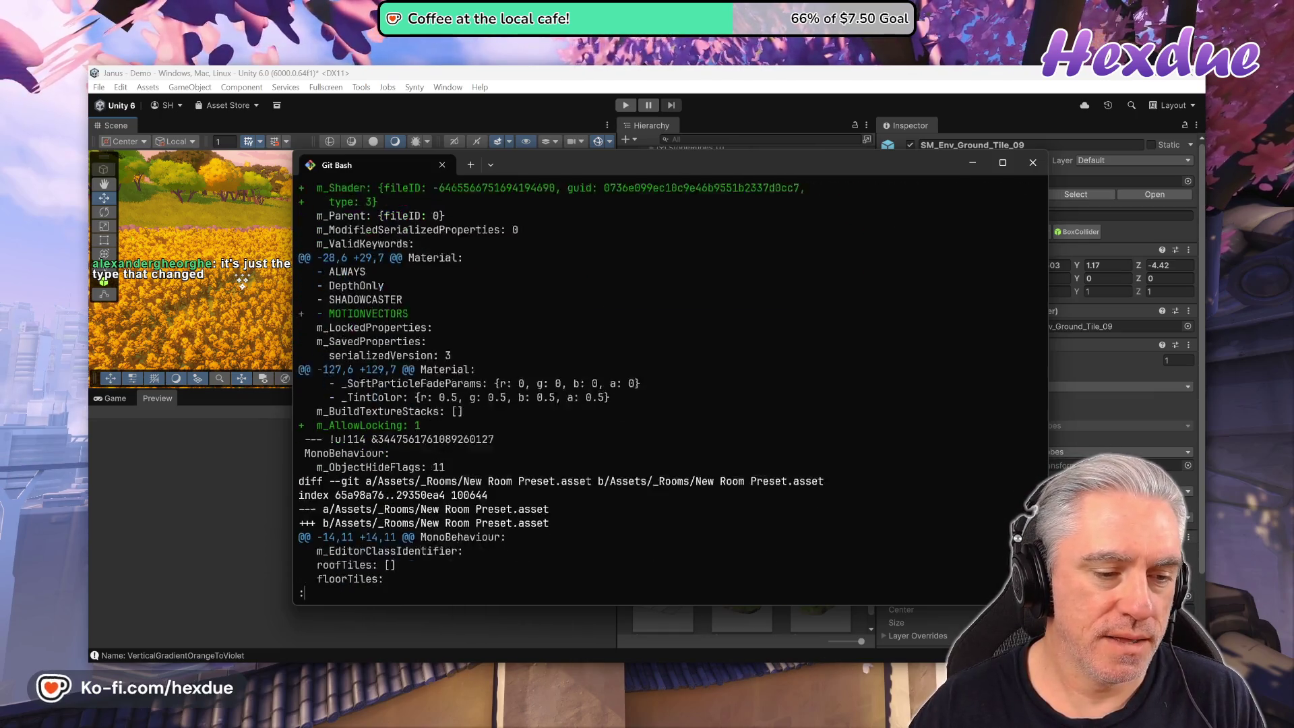
# Page through the manifest.json, packages-lock.json and ProjectSettings.asset diffs, highlight ASSET_INVENTORY, and quit.
pyautogui.press('Down')
pyautogui.press('Down')
pyautogui.press('Down')
pyautogui.press('Down')
pyautogui.press('Down')
pyautogui.press('Down')
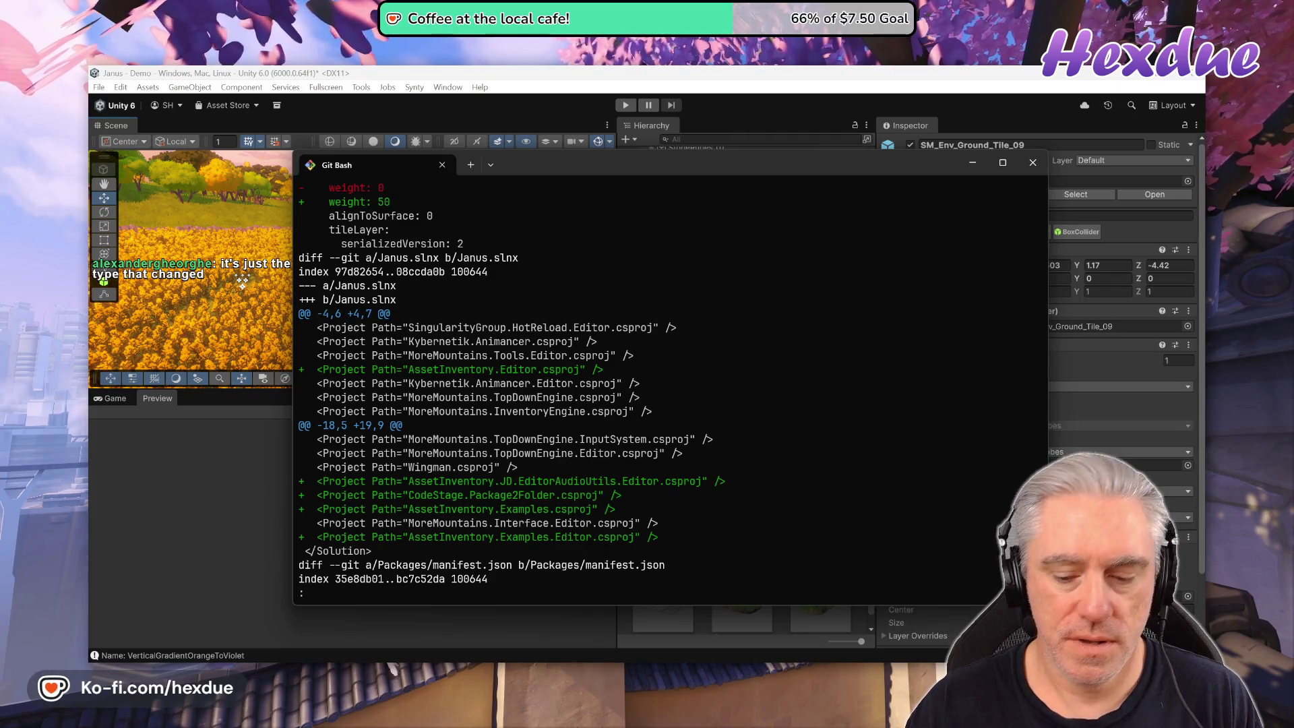
pyautogui.press('Down')
pyautogui.press('Down')
pyautogui.press('Down')
pyautogui.press('Down')
pyautogui.press('Down')
pyautogui.press('Down')
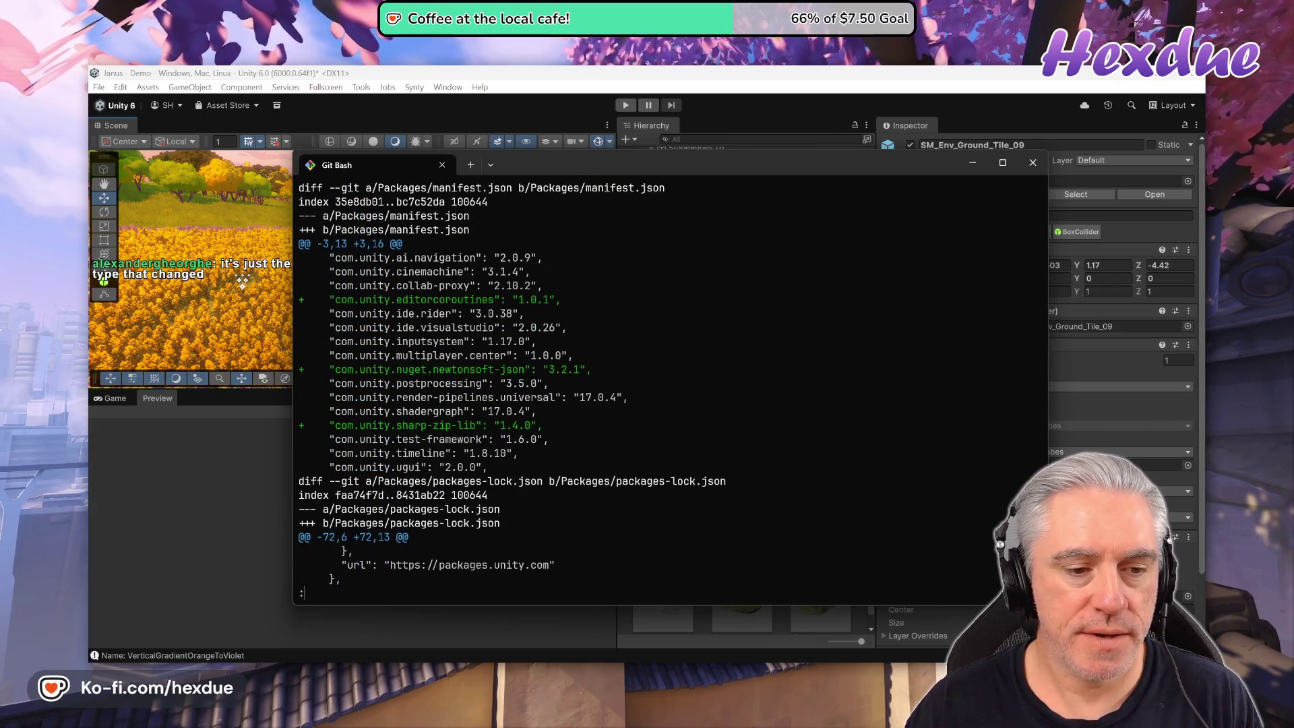
pyautogui.press('Down')
pyautogui.press('Down')
pyautogui.press('Down')
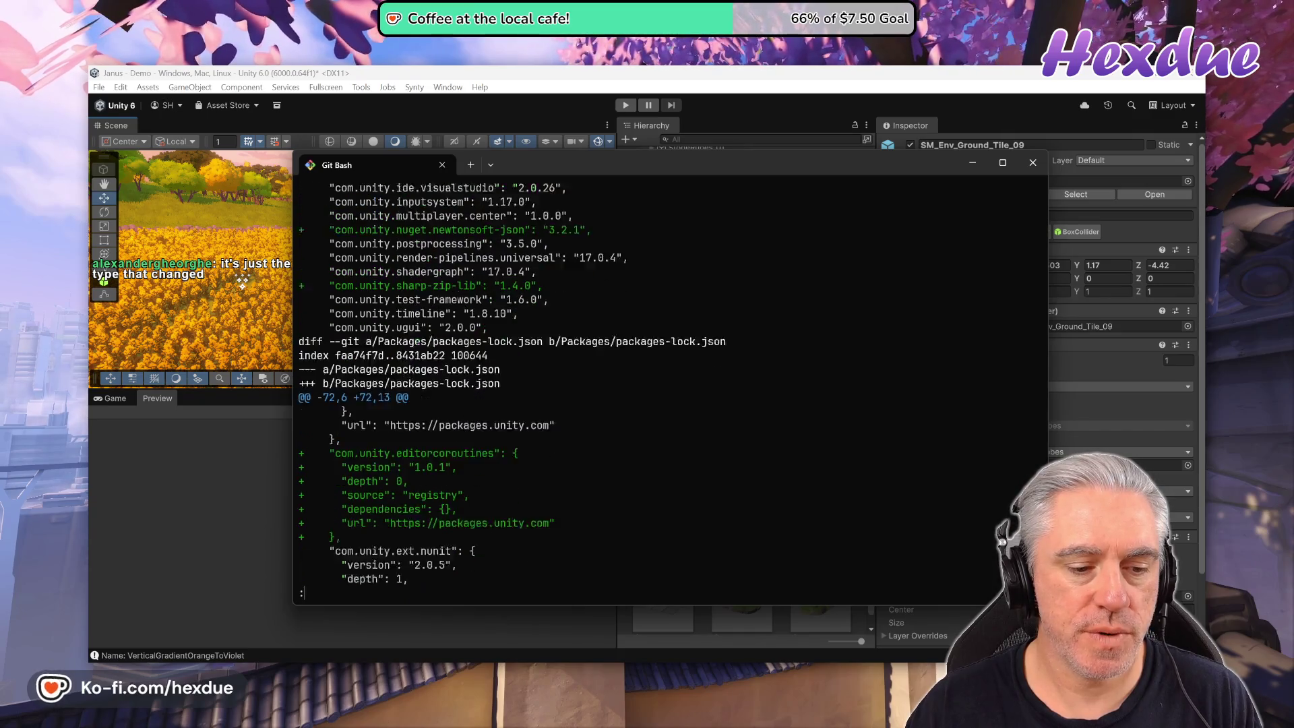
pyautogui.press('Down')
pyautogui.press('Down')
pyautogui.press('Down')
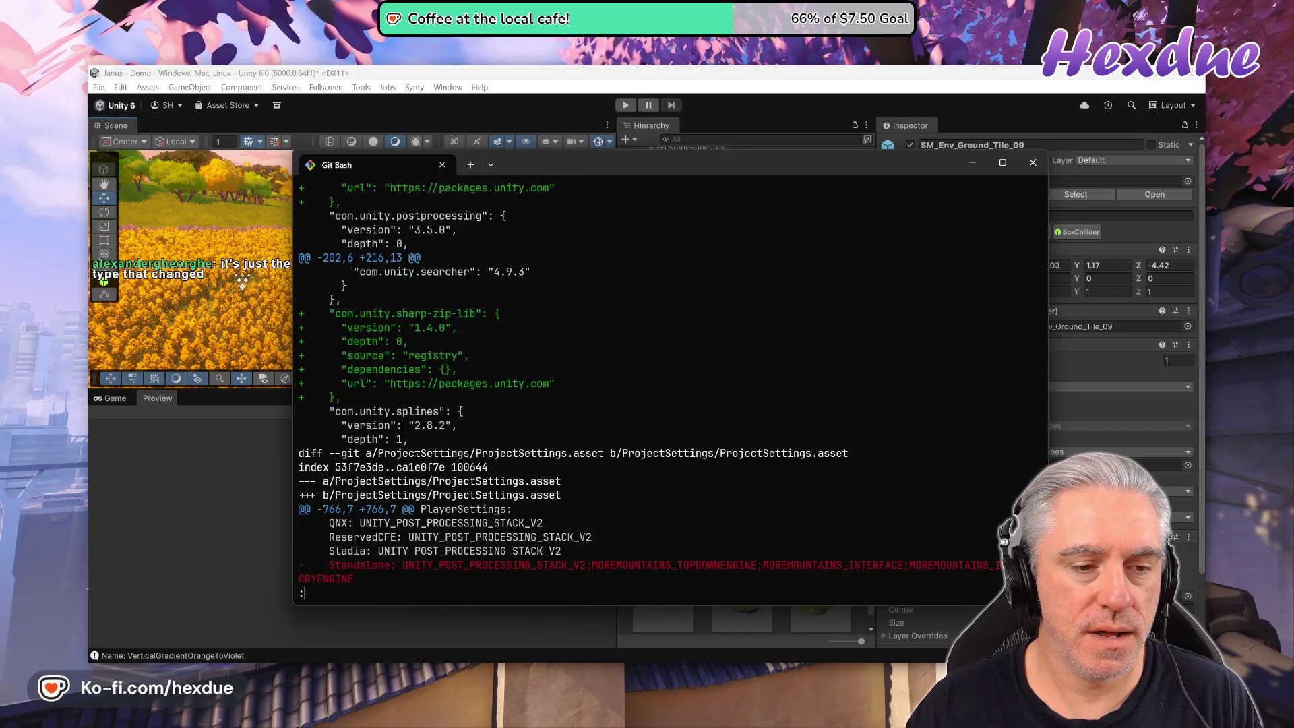
pyautogui.press('Down')
pyautogui.press('Down')
pyautogui.press('Down')
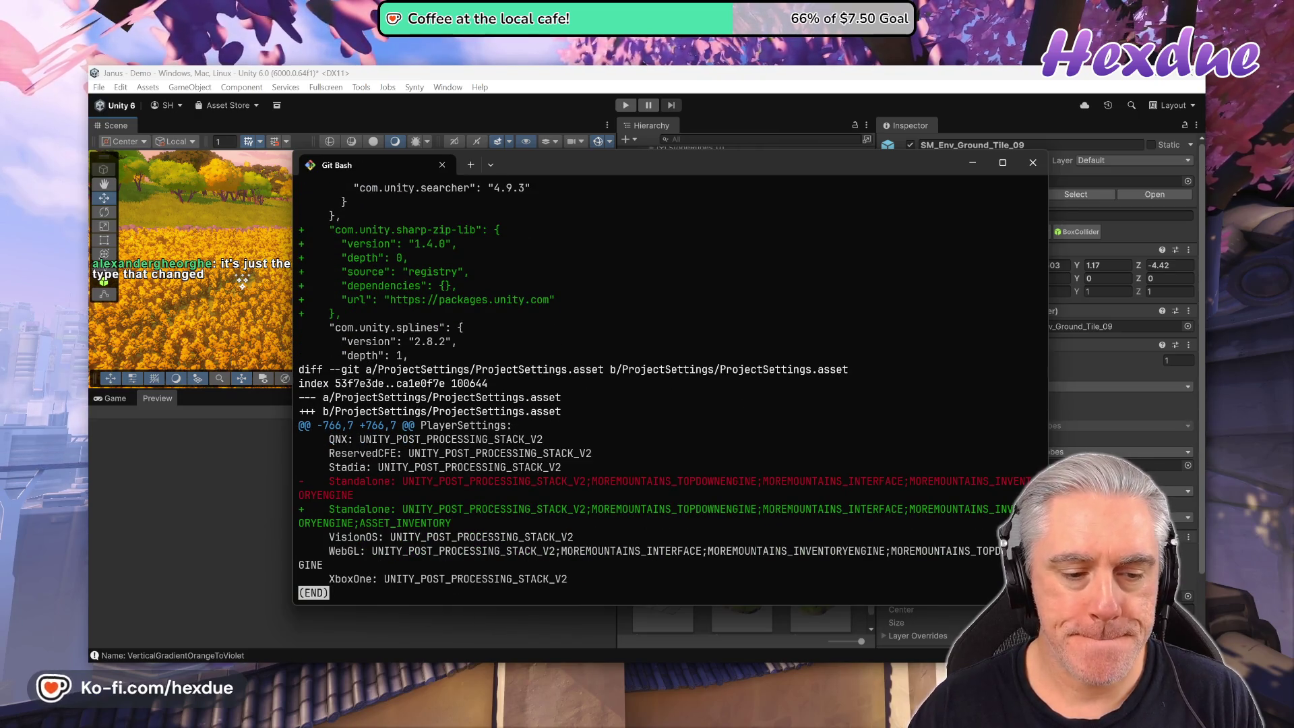
pyautogui.doubleClick(379, 524)
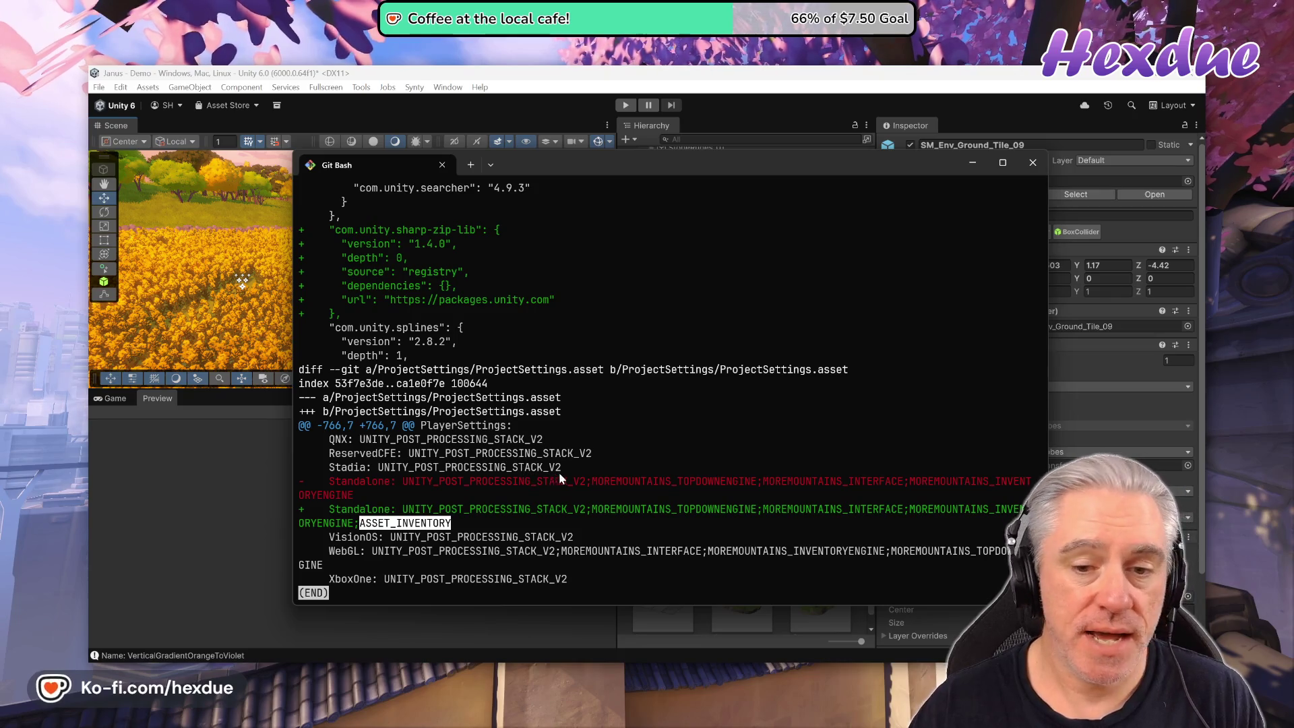
pyautogui.press('q')
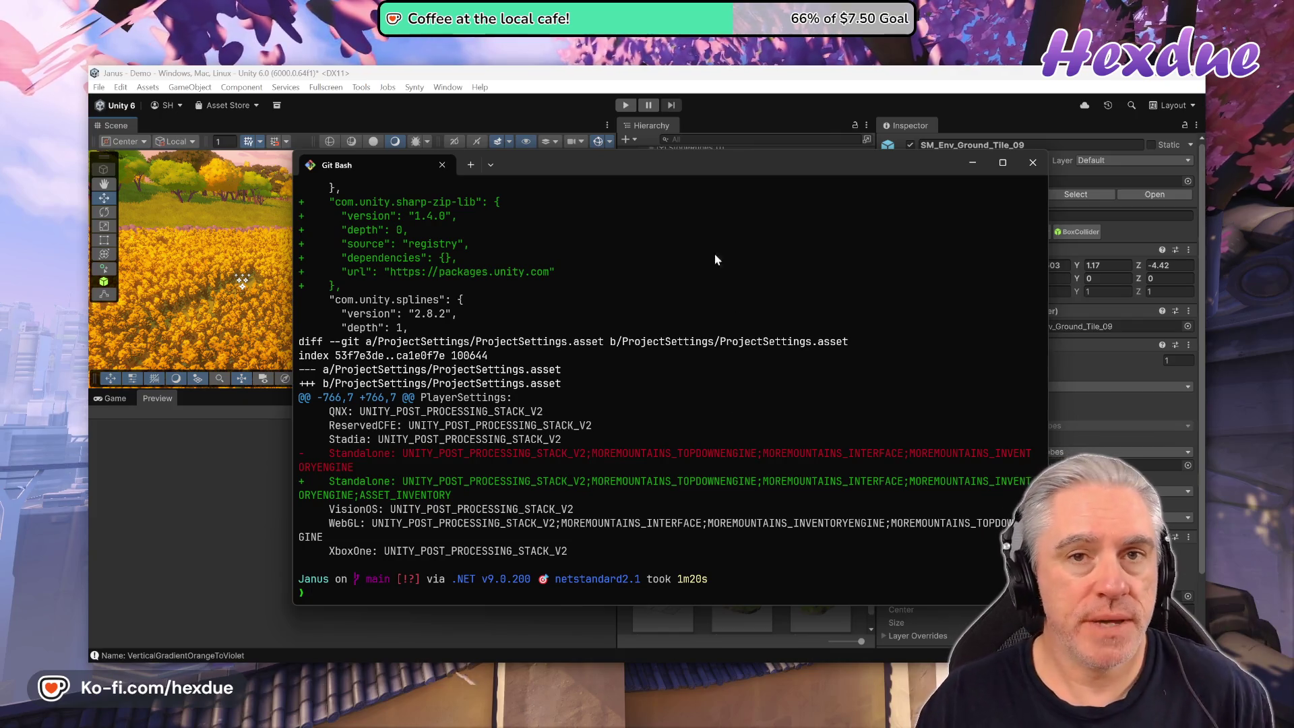
# Bring Unity to the front and toggle Scene view fog and effects off, then back on.
pyautogui.click(587, 81)
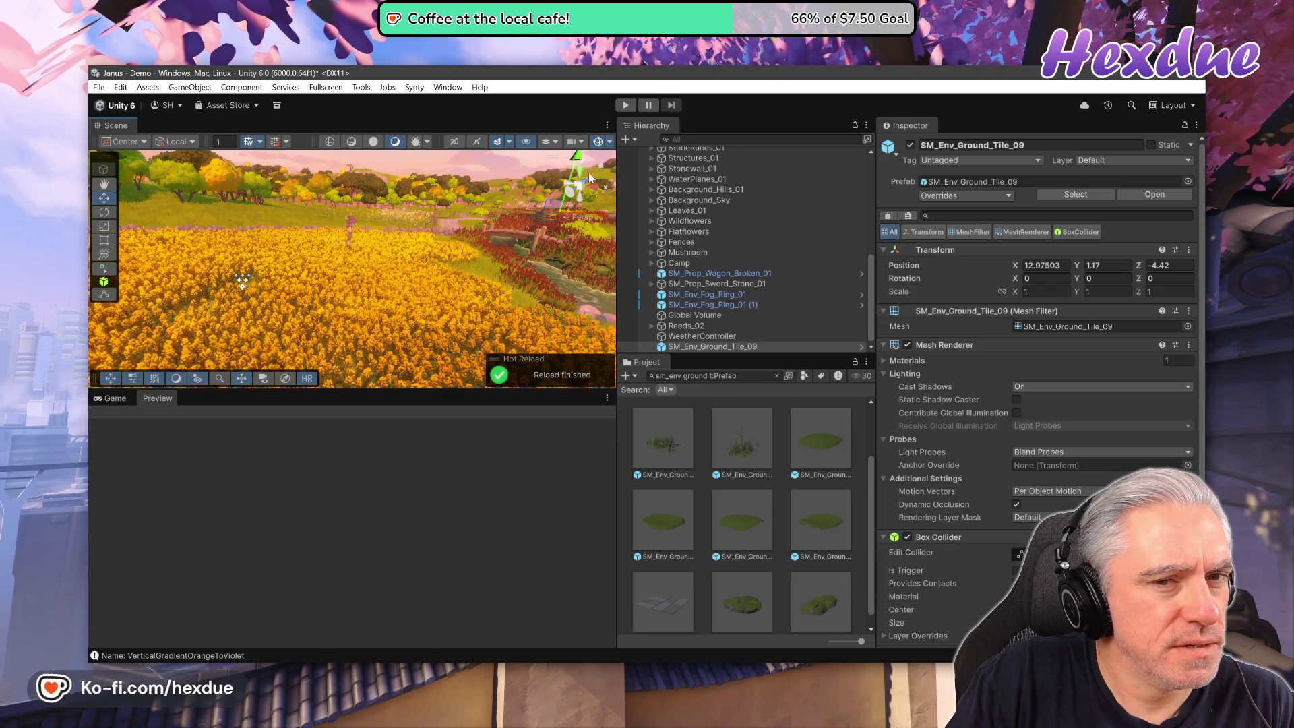
pyautogui.click(497, 143)
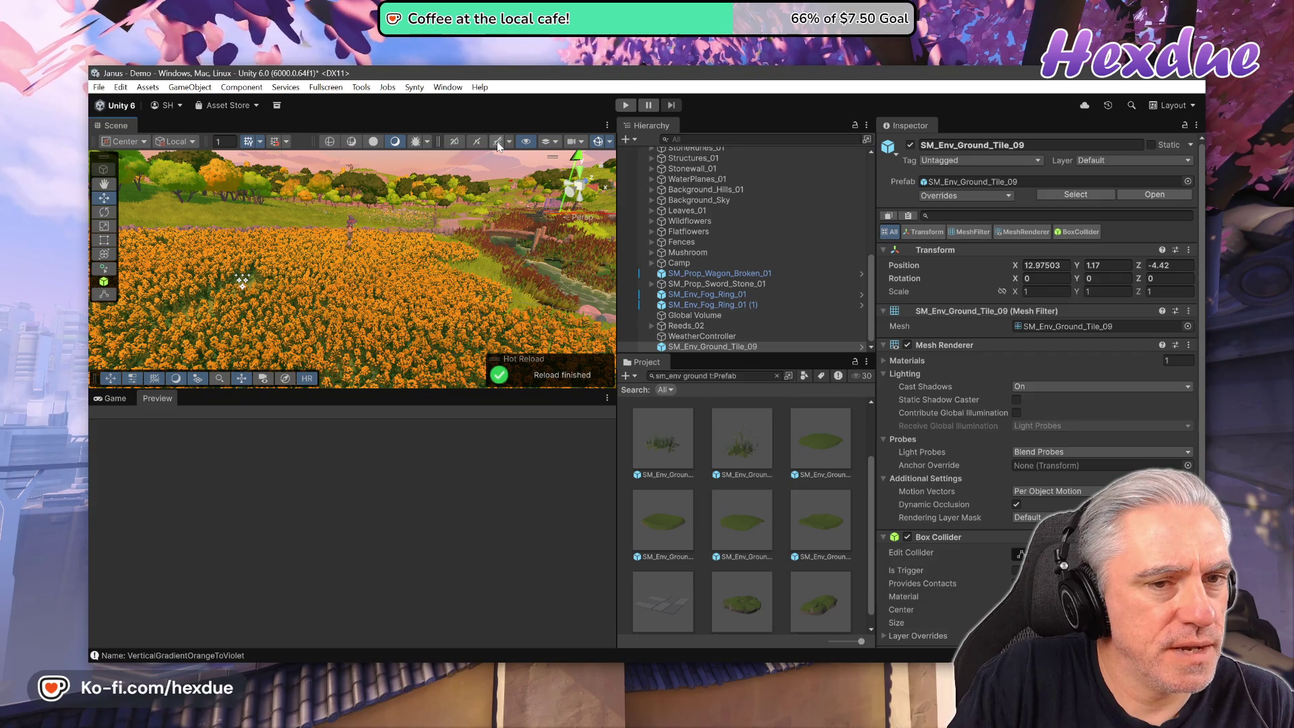
pyautogui.click(498, 143)
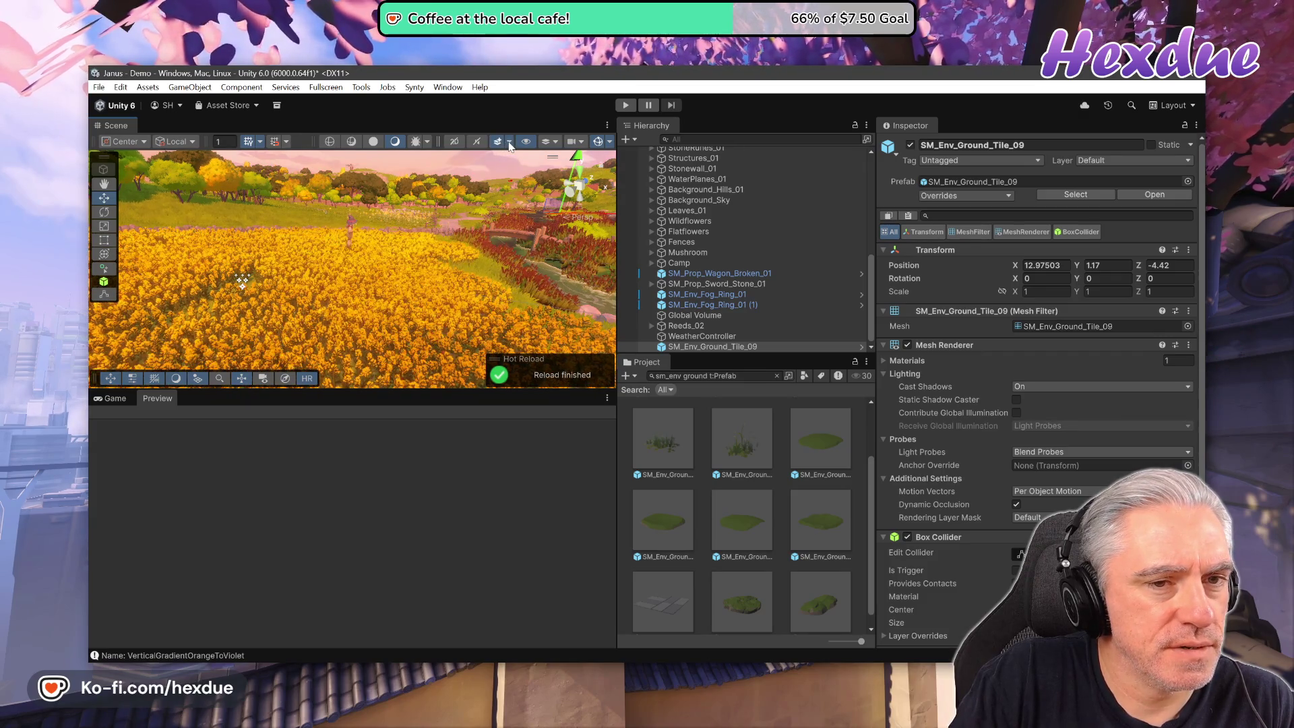
pyautogui.click(510, 142)
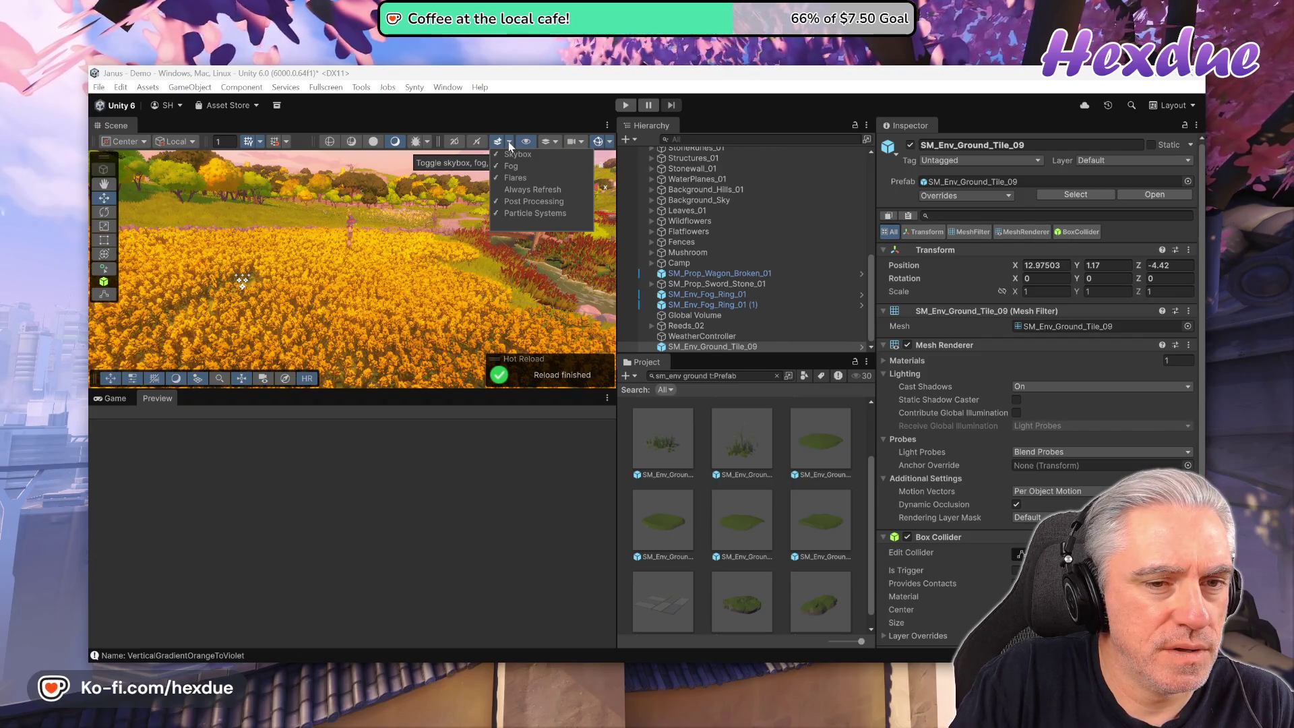
pyautogui.click(509, 144)
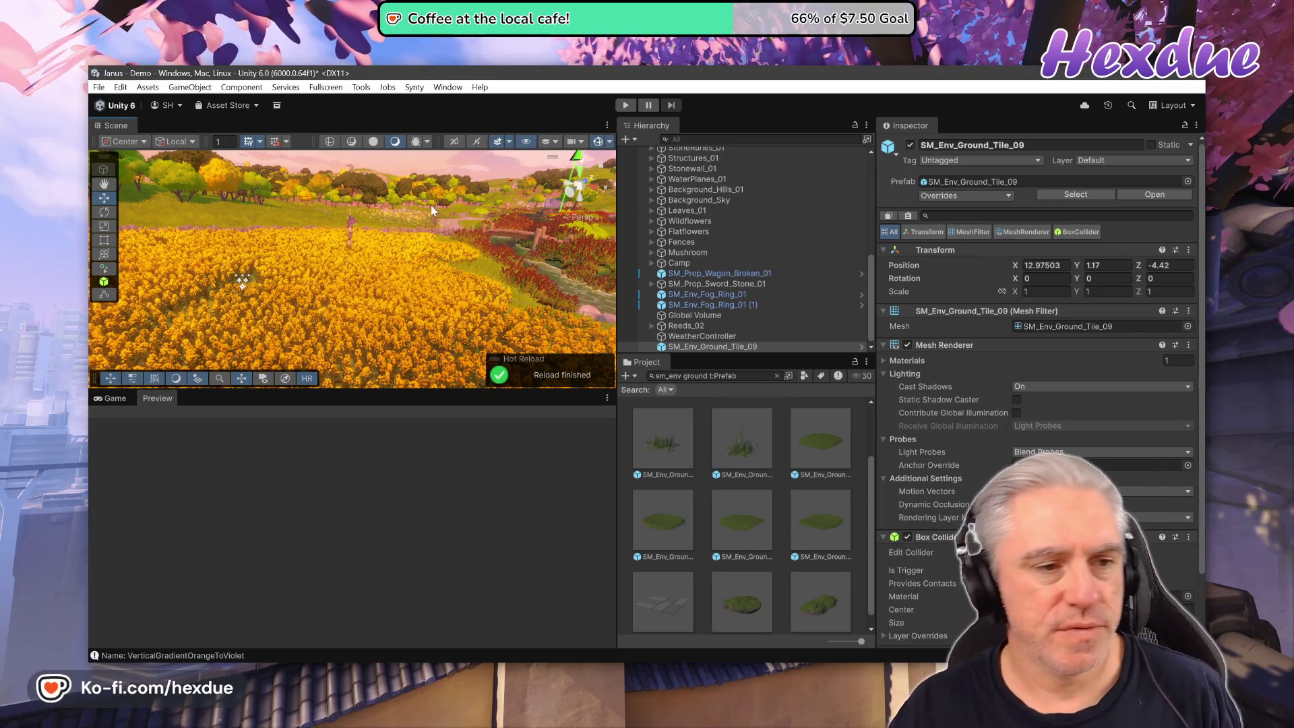
pyautogui.moveTo(508, 286)
pyautogui.mouseDown()
pyautogui.moveTo(564, 229)
pyautogui.moveTo(261, 215)
pyautogui.moveTo(490, 303)
pyautogui.mouseUp()
# Frame the ground tile and pull back to a high overview of the meadow; clear the object search.
pyautogui.press('f')
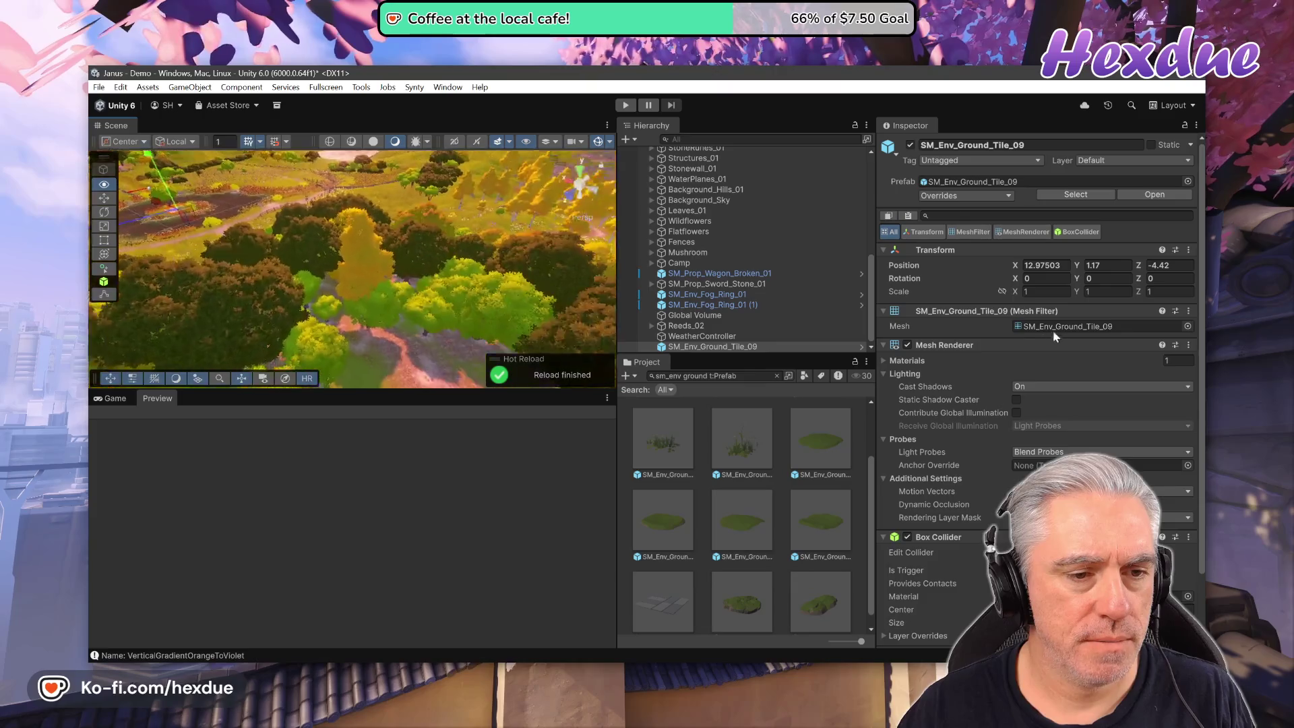
pyautogui.moveTo(283, 249)
pyautogui.mouseDown()
pyautogui.moveTo(265, 242)
pyautogui.moveTo(285, 281)
pyautogui.moveTo(619, 295)
pyautogui.moveTo(586, 260)
pyautogui.mouseUp()
pyautogui.scroll(5, 741, 209)
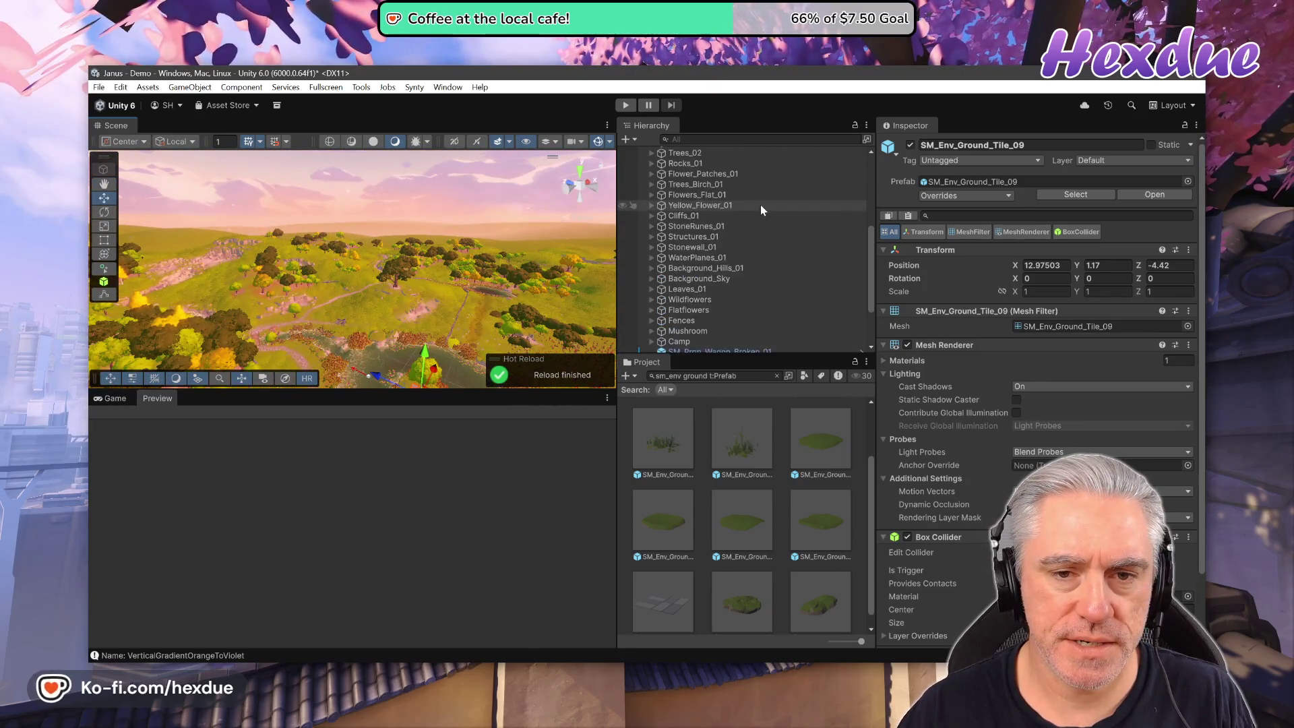
pyautogui.hotkey('ctrl', 'f')
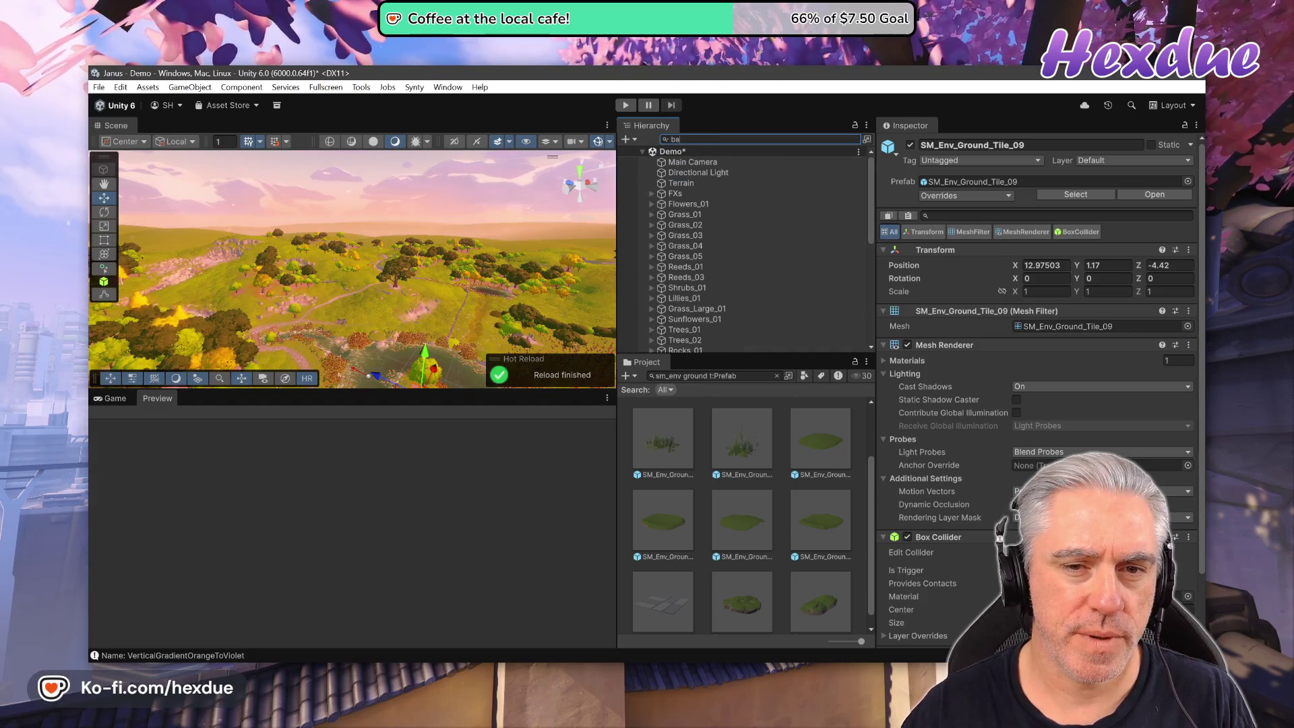
pyautogui.write('t')
pyautogui.write('b')
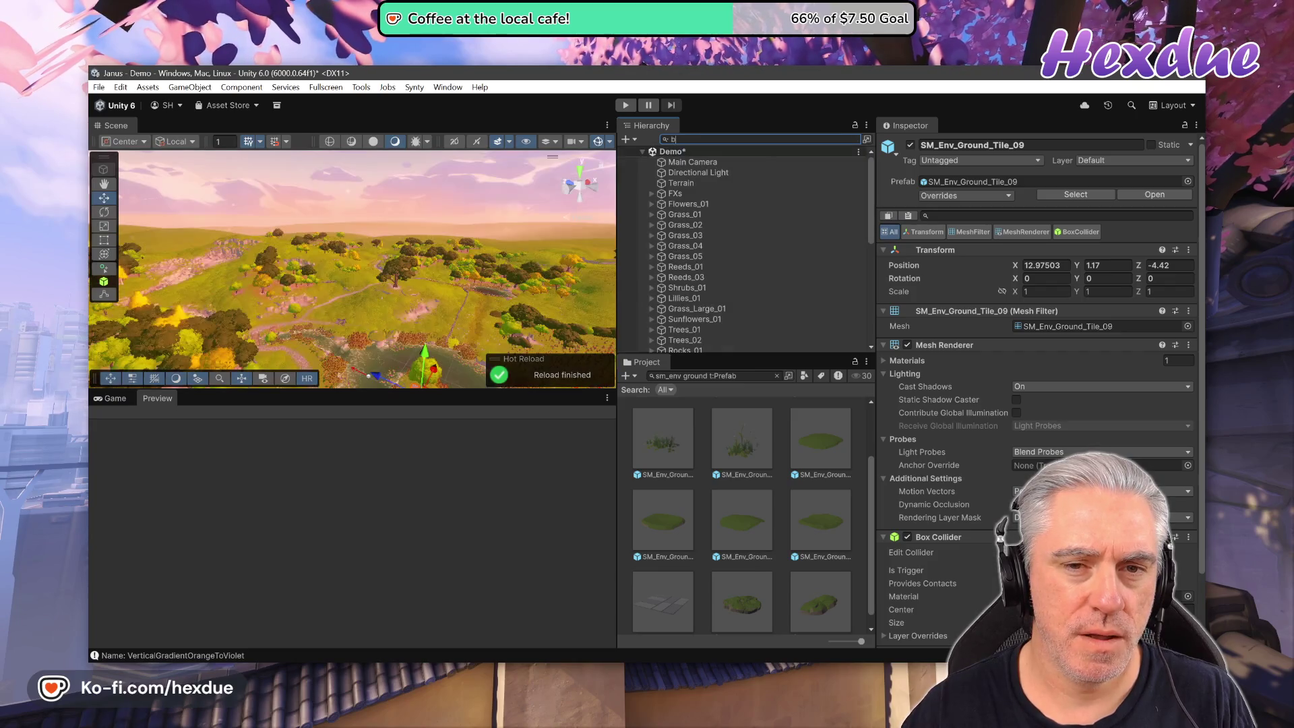
pyautogui.press('BackSpace')
pyautogui.press('BackSpace')
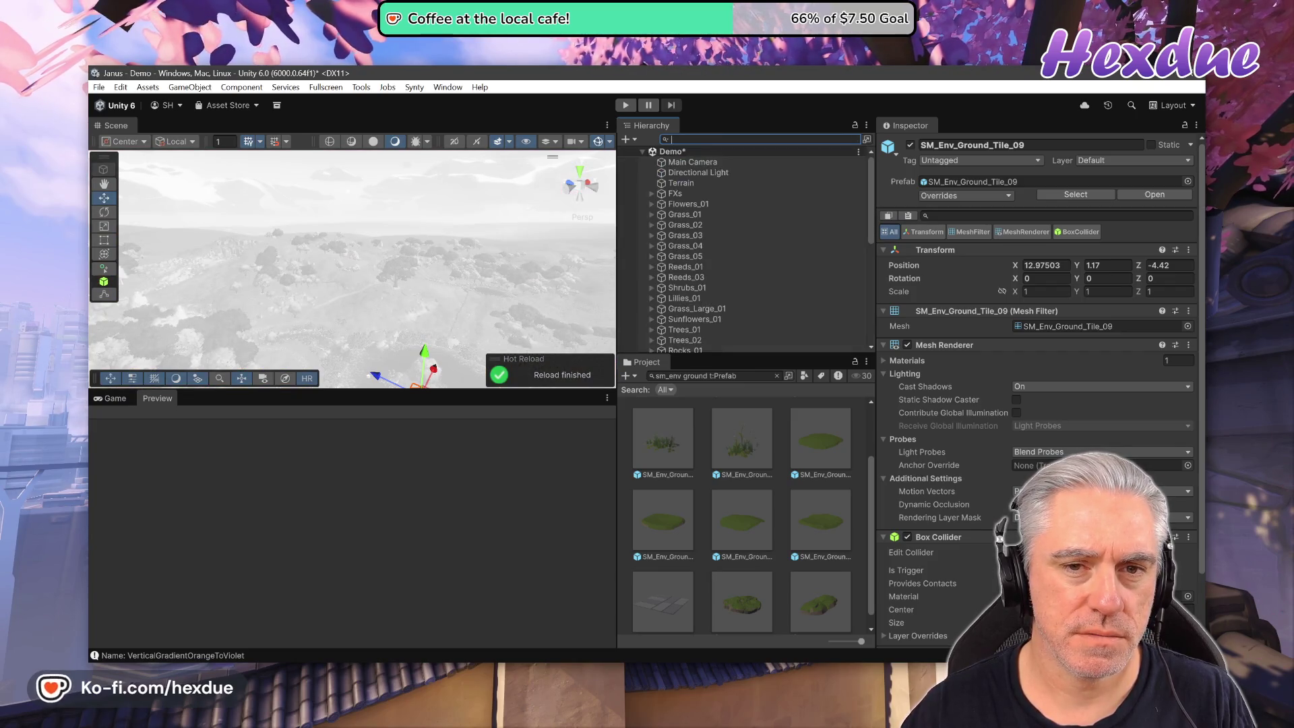
# Fly the Scene camera across the meadow and valley, briefly maximizing the Scene view.
pyautogui.moveTo(579, 317)
pyautogui.mouseDown()
pyautogui.moveTo(600, 320)
pyautogui.moveTo(390, 302)
pyautogui.mouseUp()
pyautogui.moveTo(1075, 344); pyautogui.dragTo(170, 309)
pyautogui.hotkey('shift', 'space')
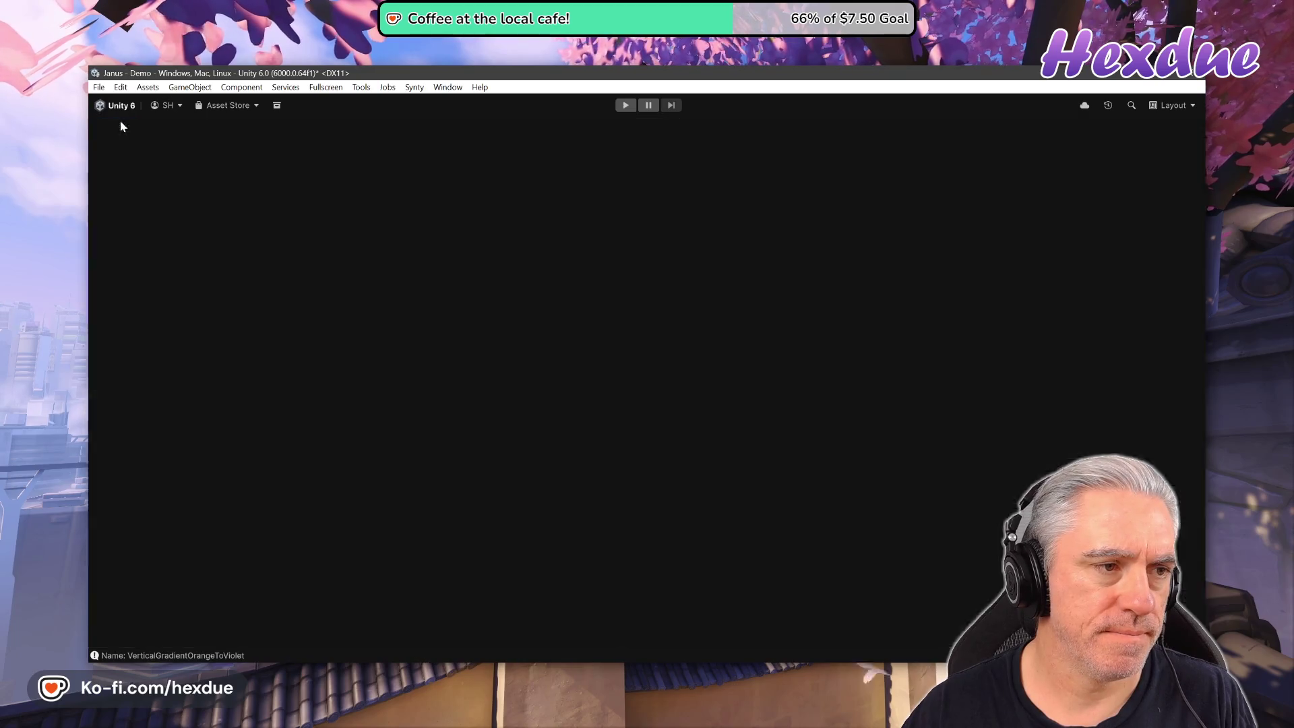
pyautogui.moveTo(800, 385); pyautogui.dragTo(438, 370)
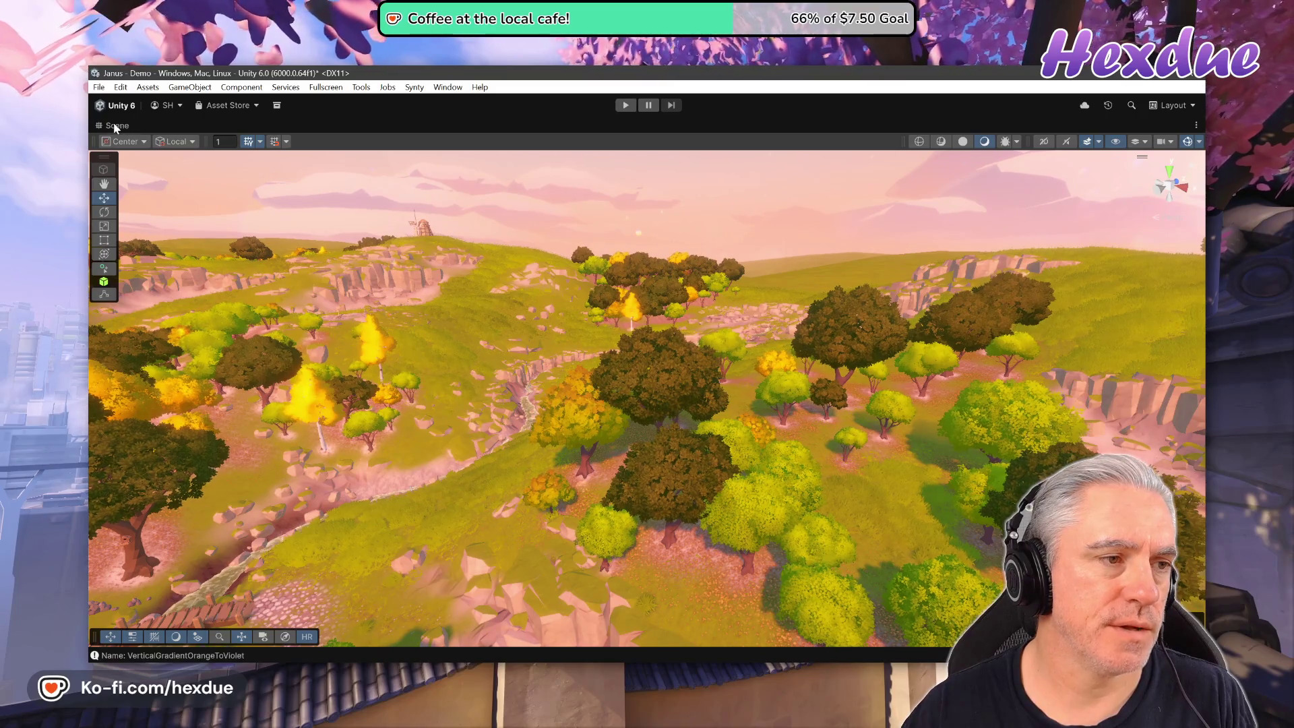
pyautogui.hotkey('shift', 'space')
# Cancel the F9 shortcut conflict and show the Scene view fullscreen via Fullscreen > Scene View.
pyautogui.click(329, 87)
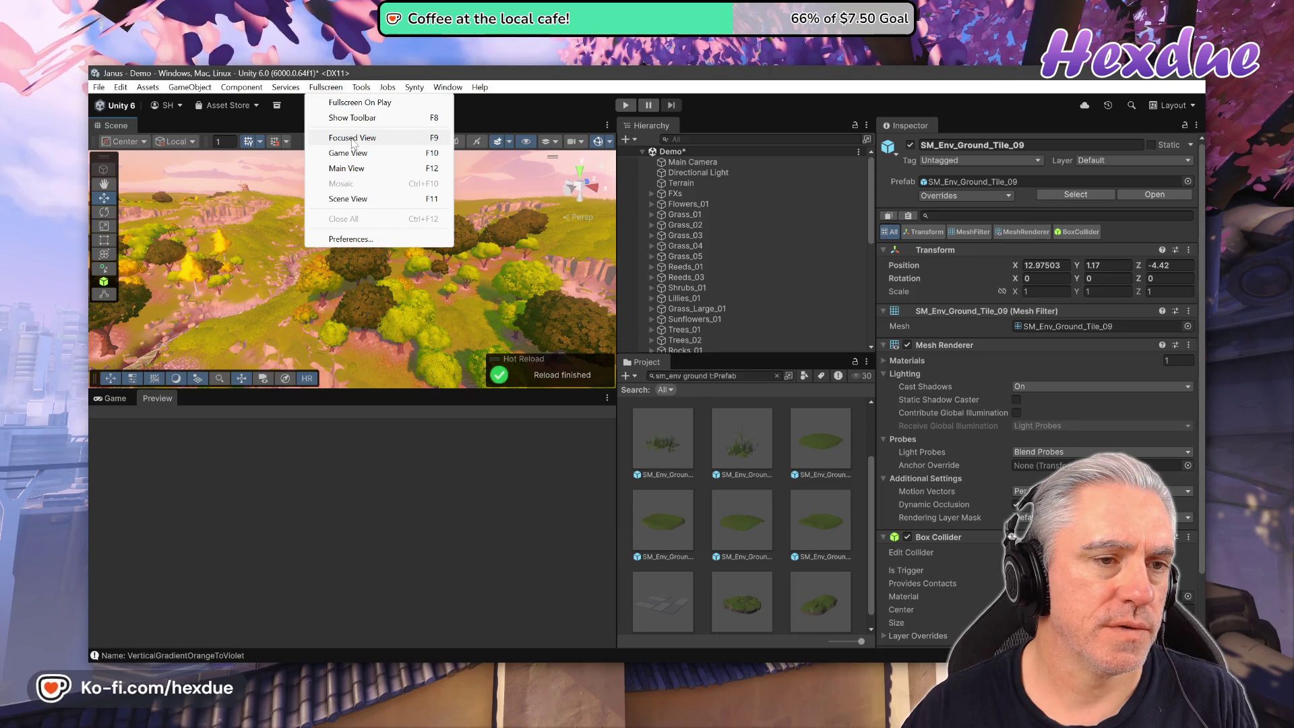
pyautogui.click(391, 71)
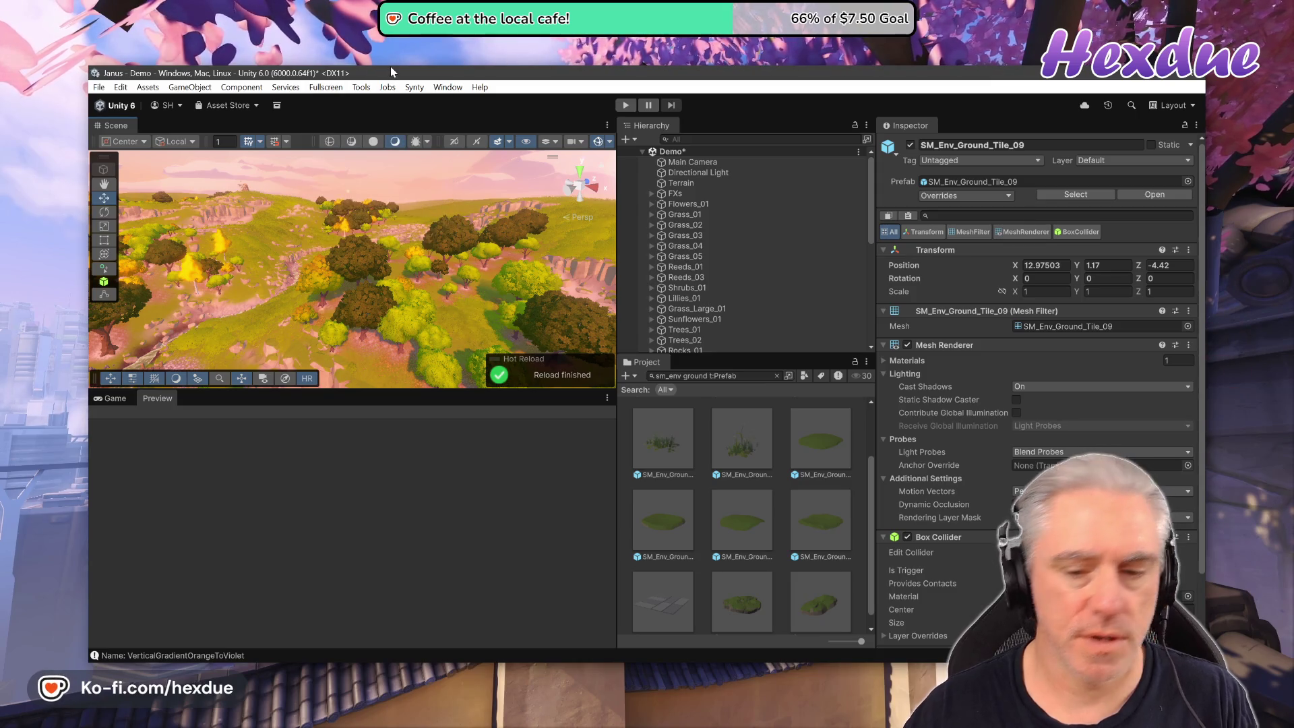
pyautogui.press('F9')
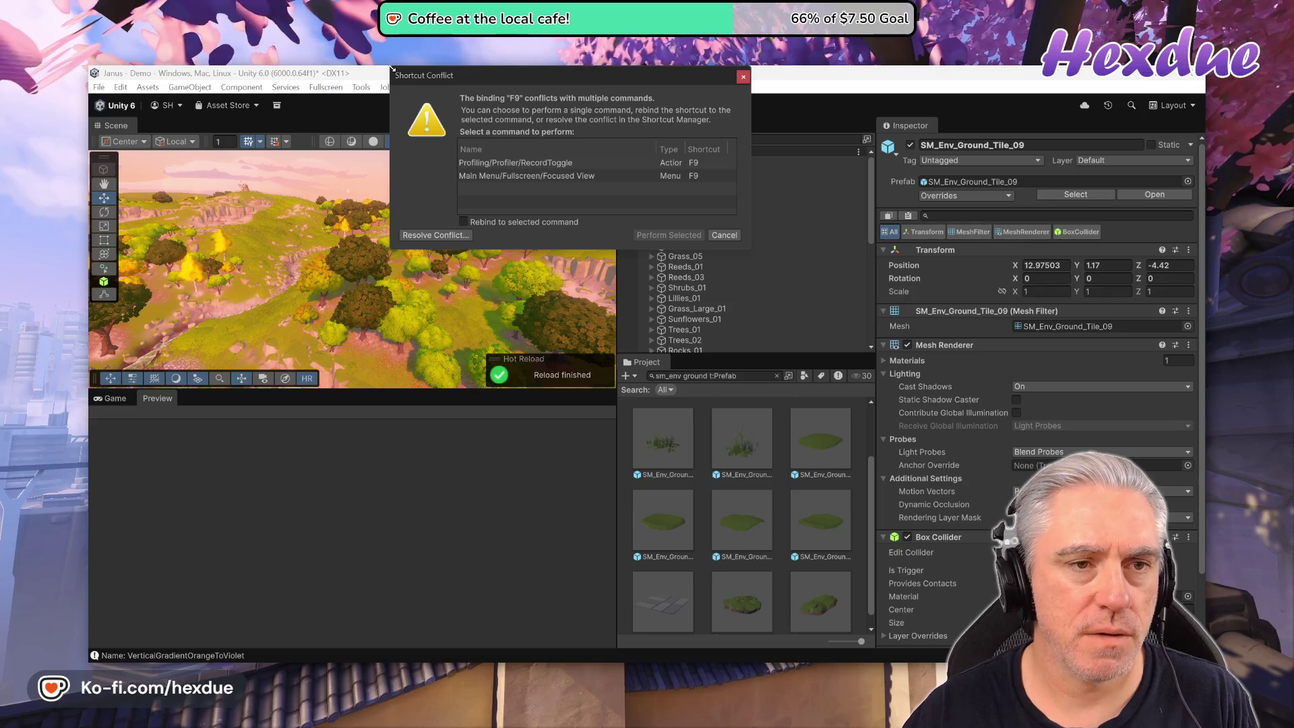
pyautogui.click(723, 235)
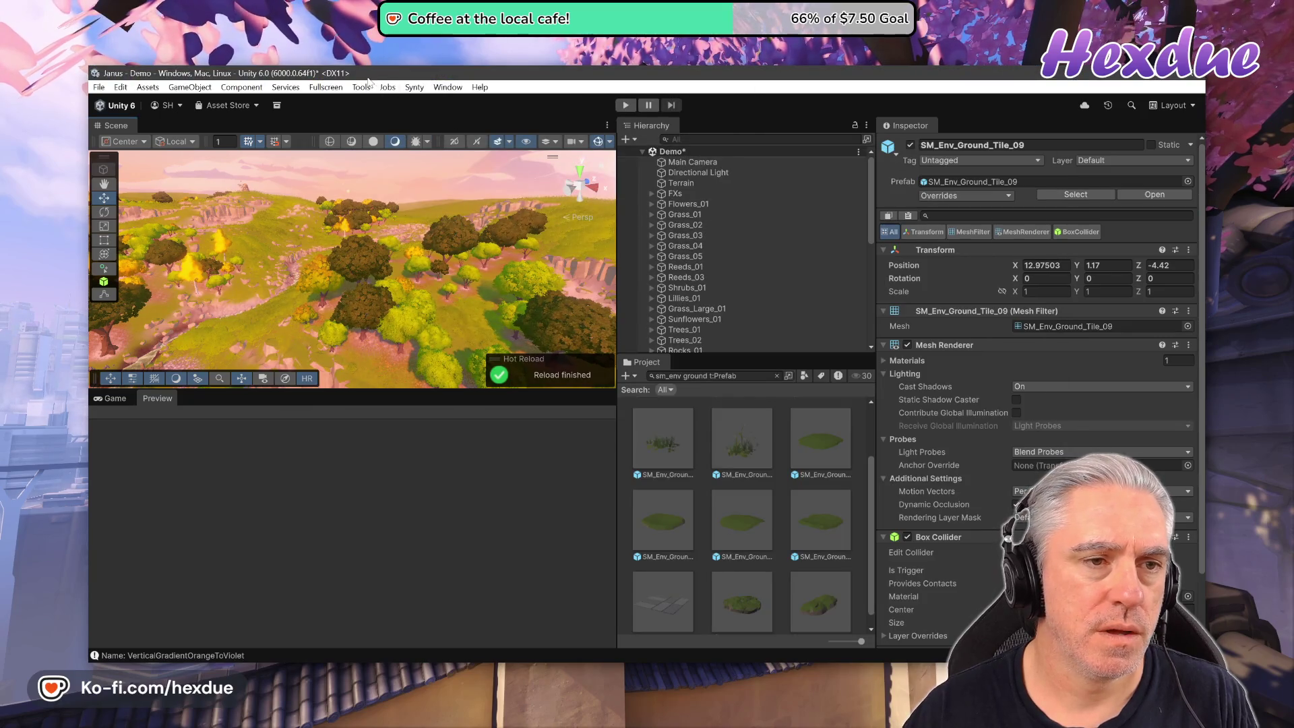
pyautogui.click(326, 87)
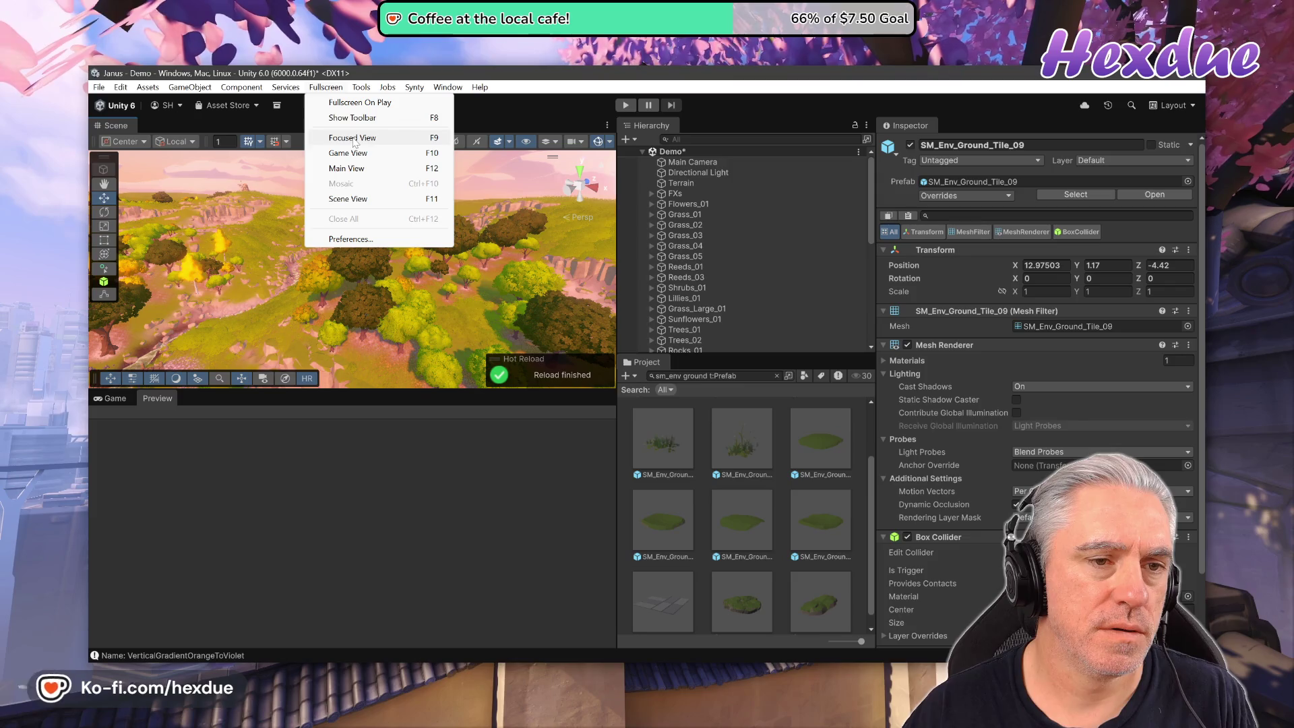
pyautogui.click(370, 198)
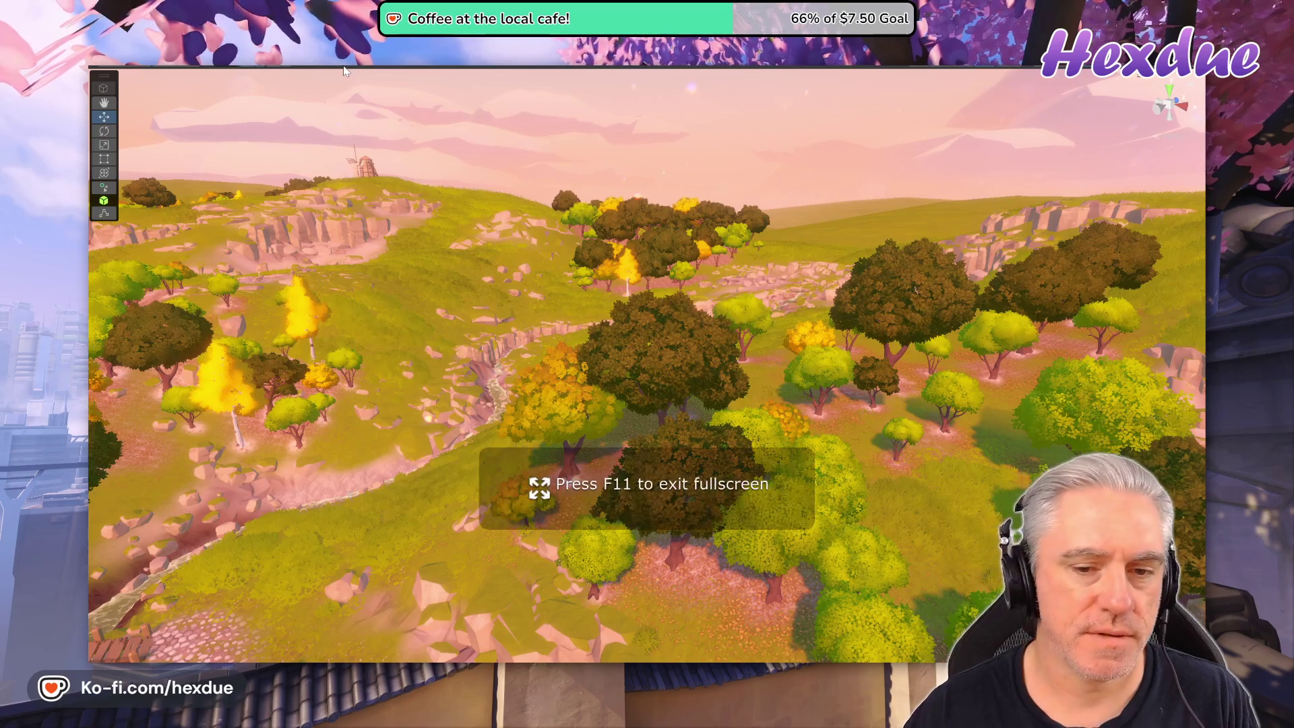
pyautogui.moveTo(746, 287)
pyautogui.mouseDown()
pyautogui.moveTo(296, 280)
pyautogui.moveTo(257, 254)
pyautogui.moveTo(1105, 260)
pyautogui.moveTo(1065, 280)
pyautogui.moveTo(970, 265)
pyautogui.moveTo(940, 244)
pyautogui.moveTo(477, 338)
pyautogui.moveTo(888, 268)
pyautogui.moveTo(338, 147)
pyautogui.mouseUp()
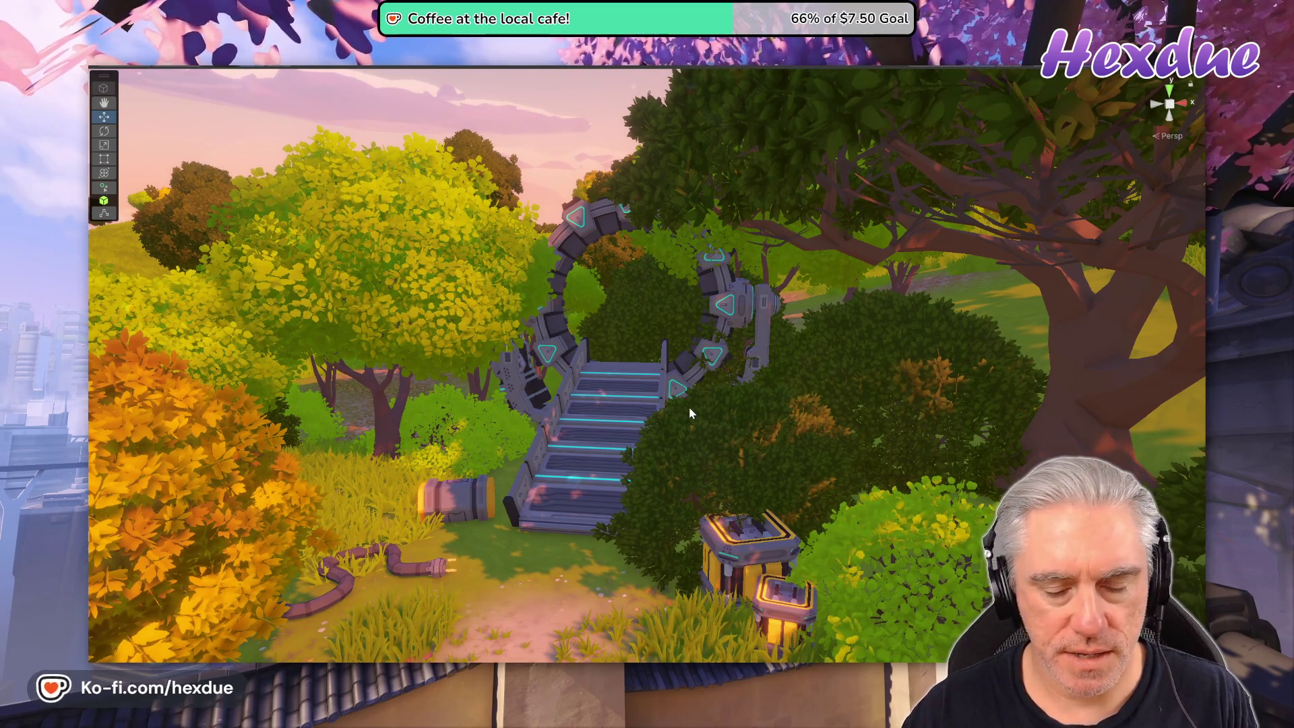
# Exit fullscreen with F11 and enter Play mode.
pyautogui.press('F11')
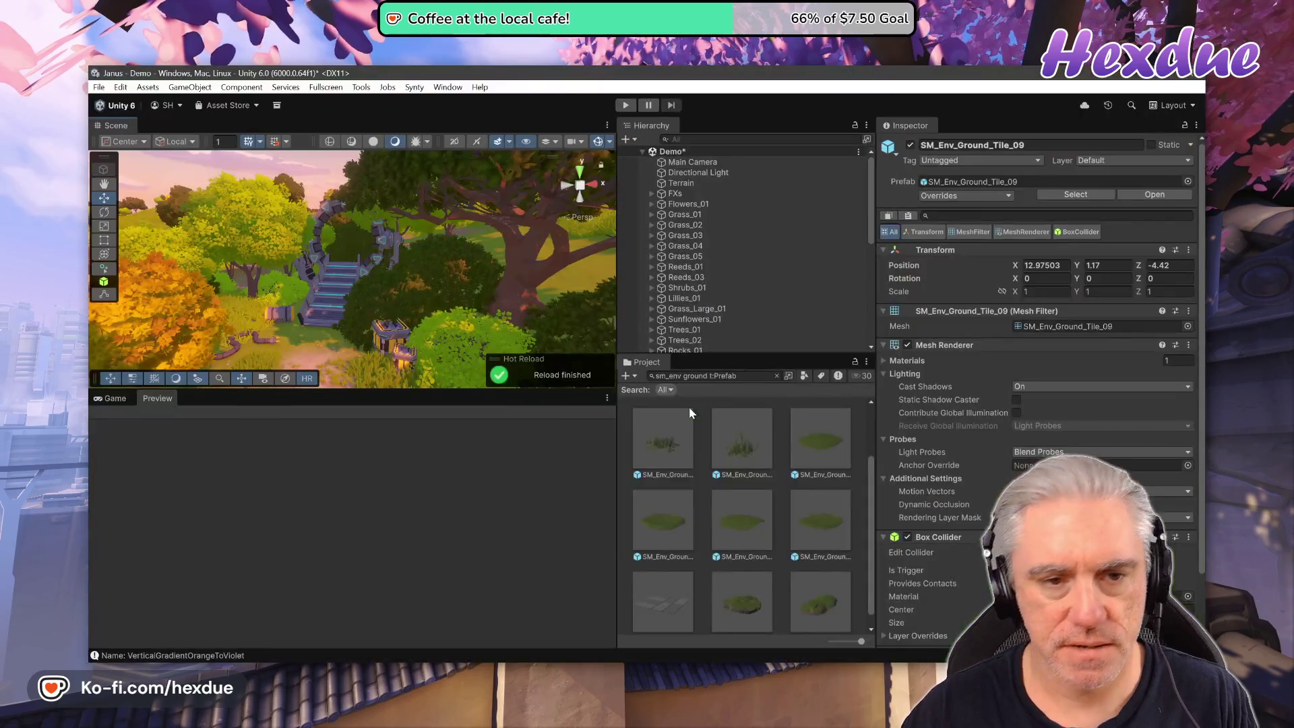
pyautogui.click(627, 106)
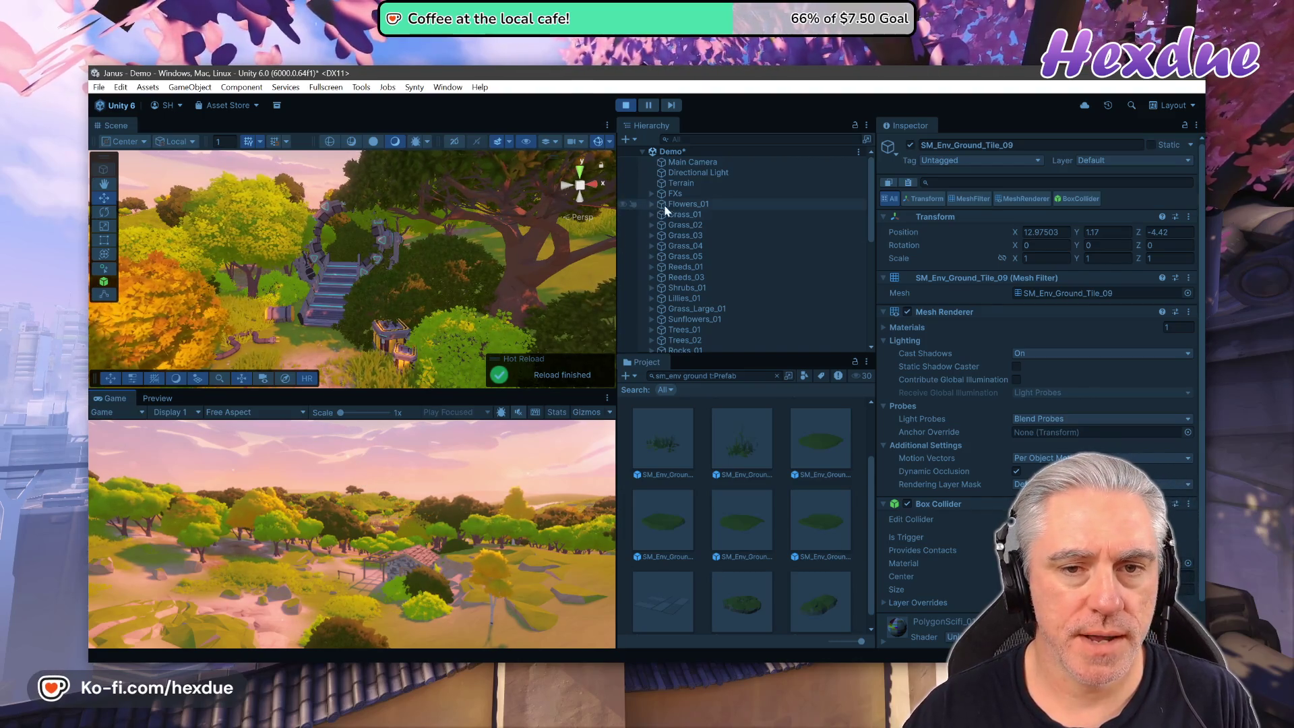
# Align the Main Camera with the Scene view using GameObject > Align With View.
pyautogui.click(675, 164)
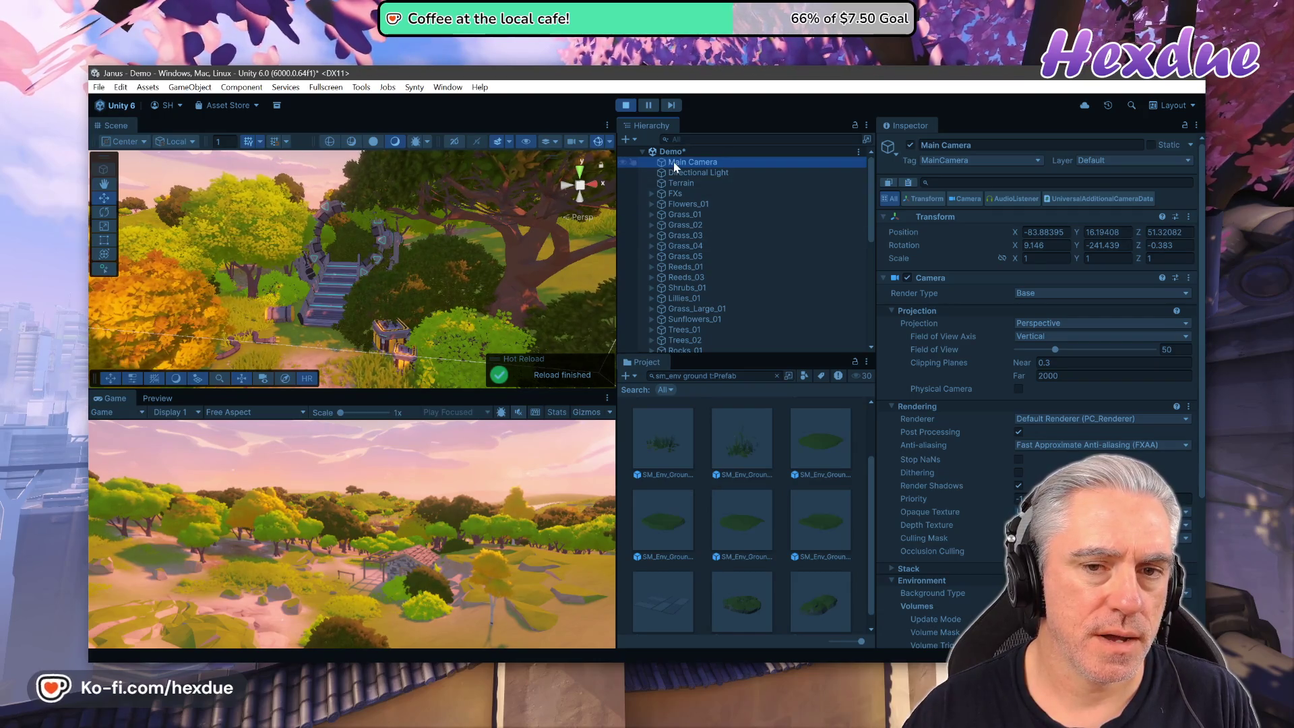
pyautogui.click(190, 87)
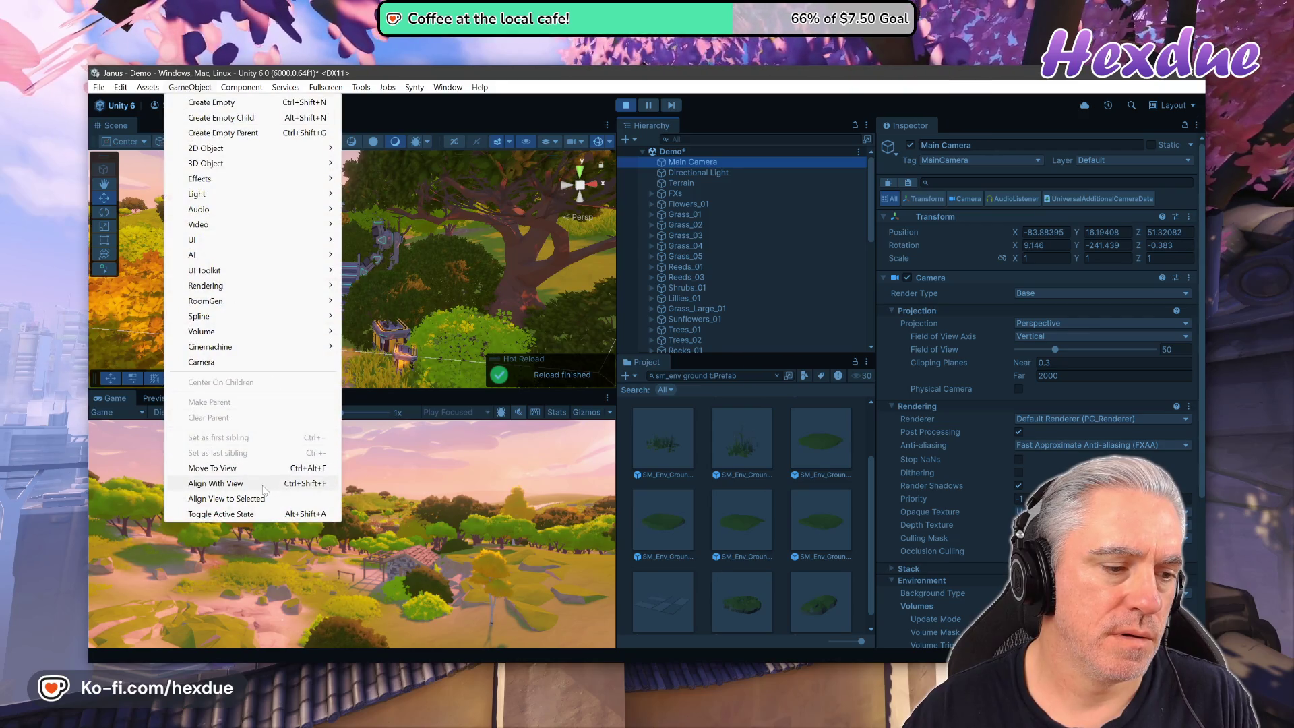
pyautogui.click(262, 484)
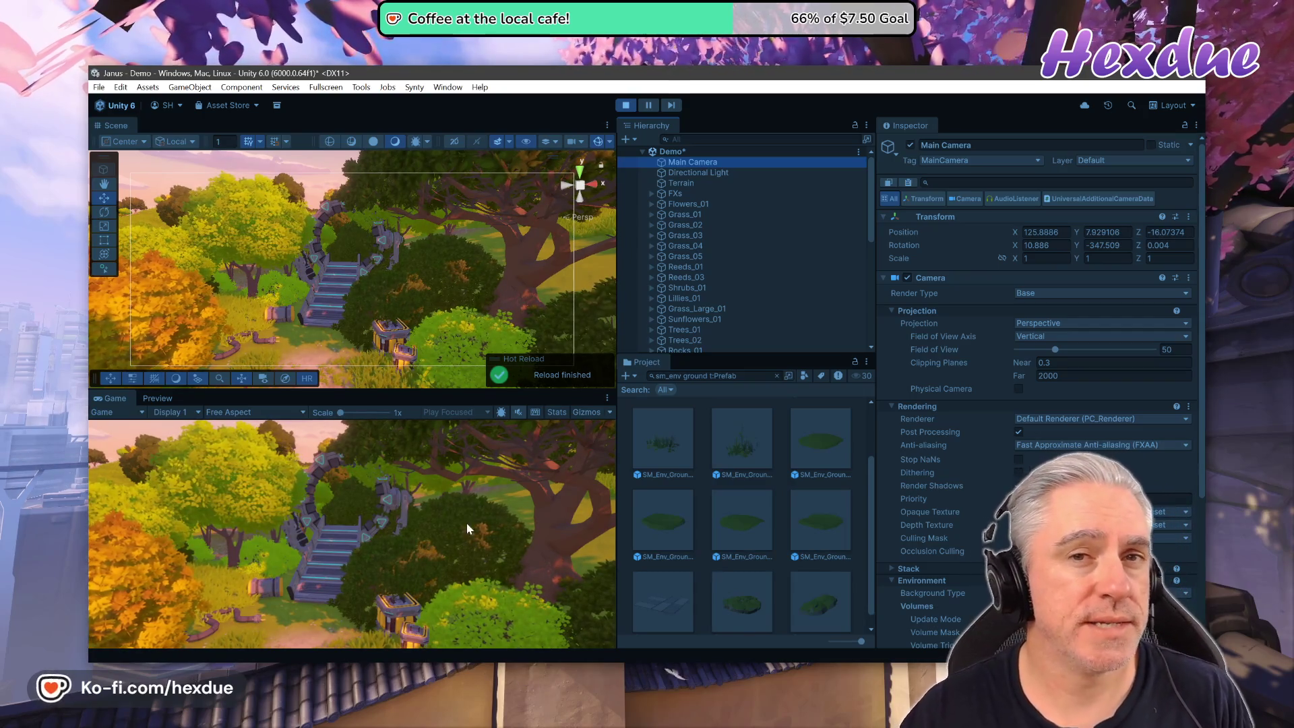
# Fly close to the stone arch and stairs, clear the Project search, and stop Play mode.
pyautogui.click(450, 504)
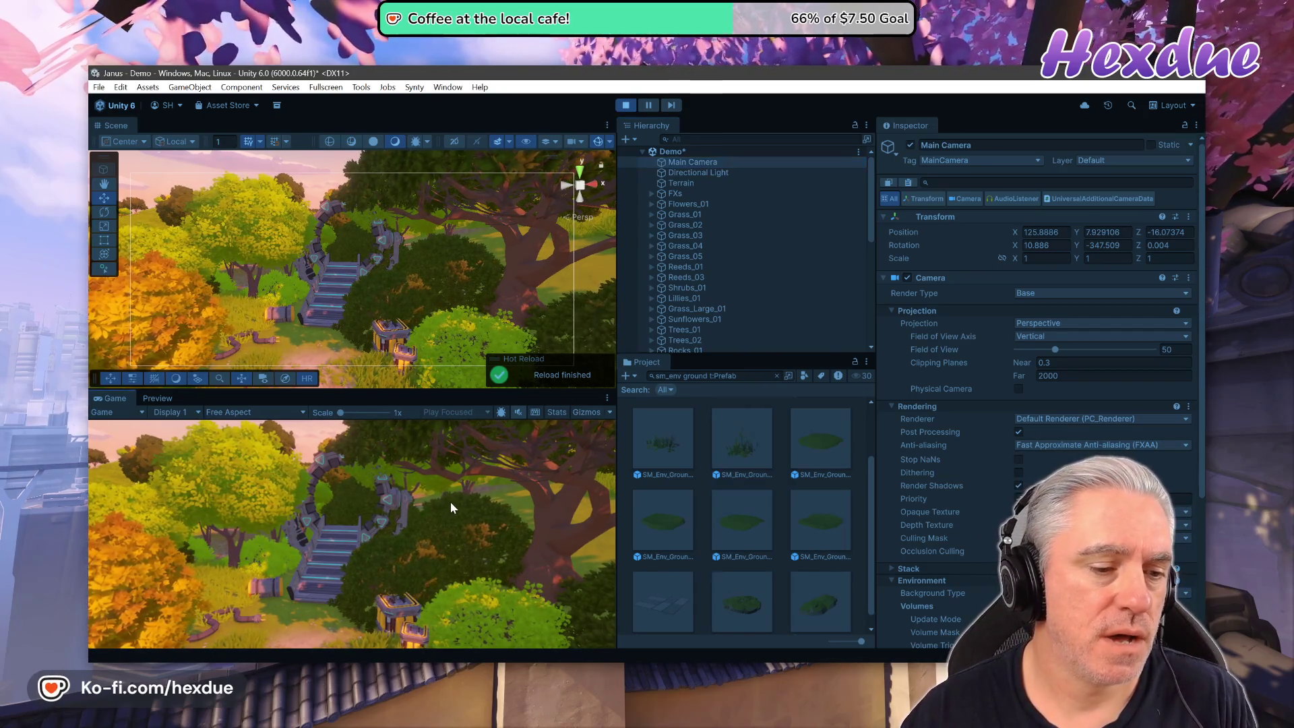
pyautogui.moveTo(406, 253)
pyautogui.mouseDown()
pyautogui.moveTo(413, 229)
pyautogui.moveTo(385, 201)
pyautogui.moveTo(973, 291)
pyautogui.moveTo(490, 248)
pyautogui.moveTo(496, 289)
pyautogui.mouseUp()
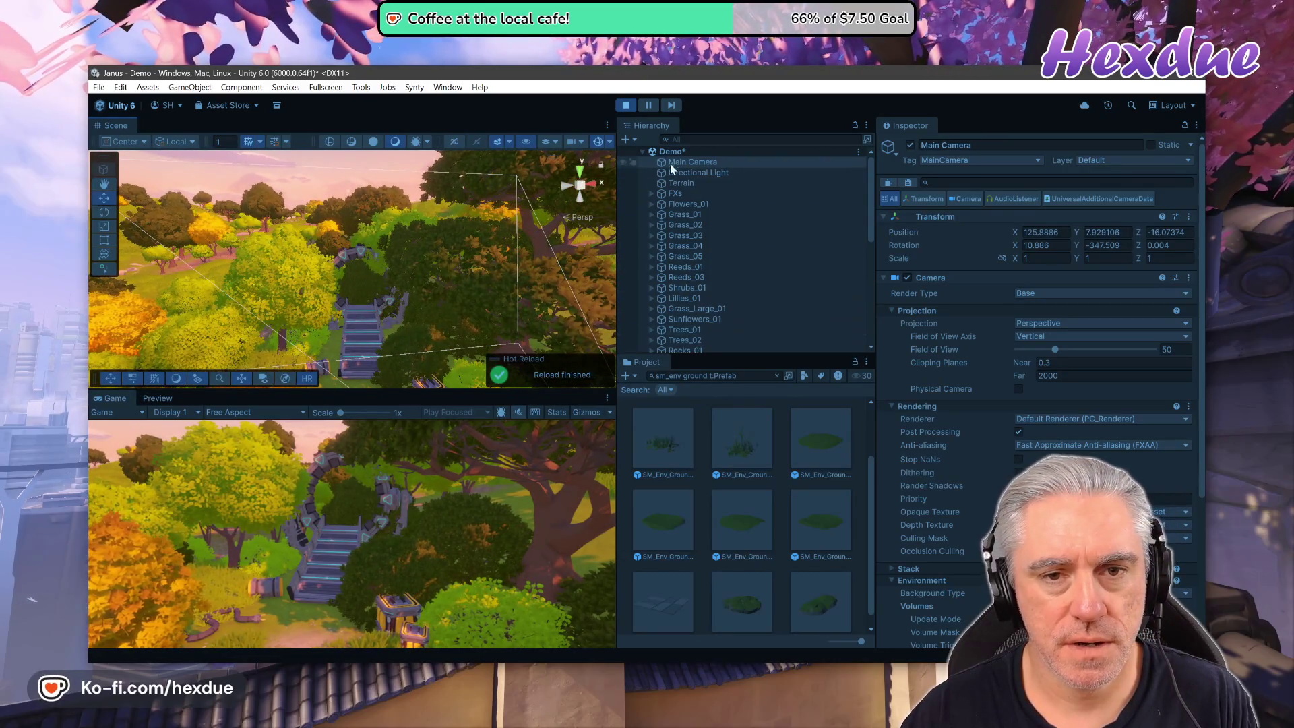
pyautogui.click(777, 375)
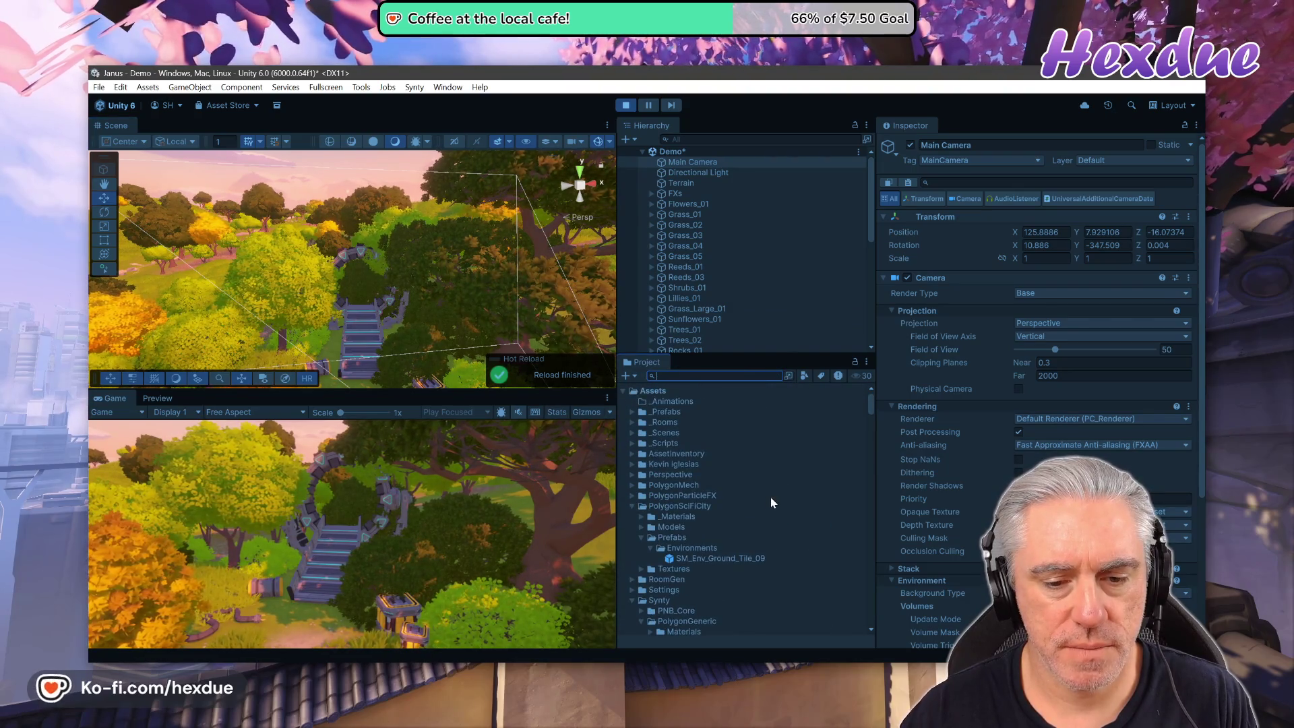
pyautogui.click(625, 105)
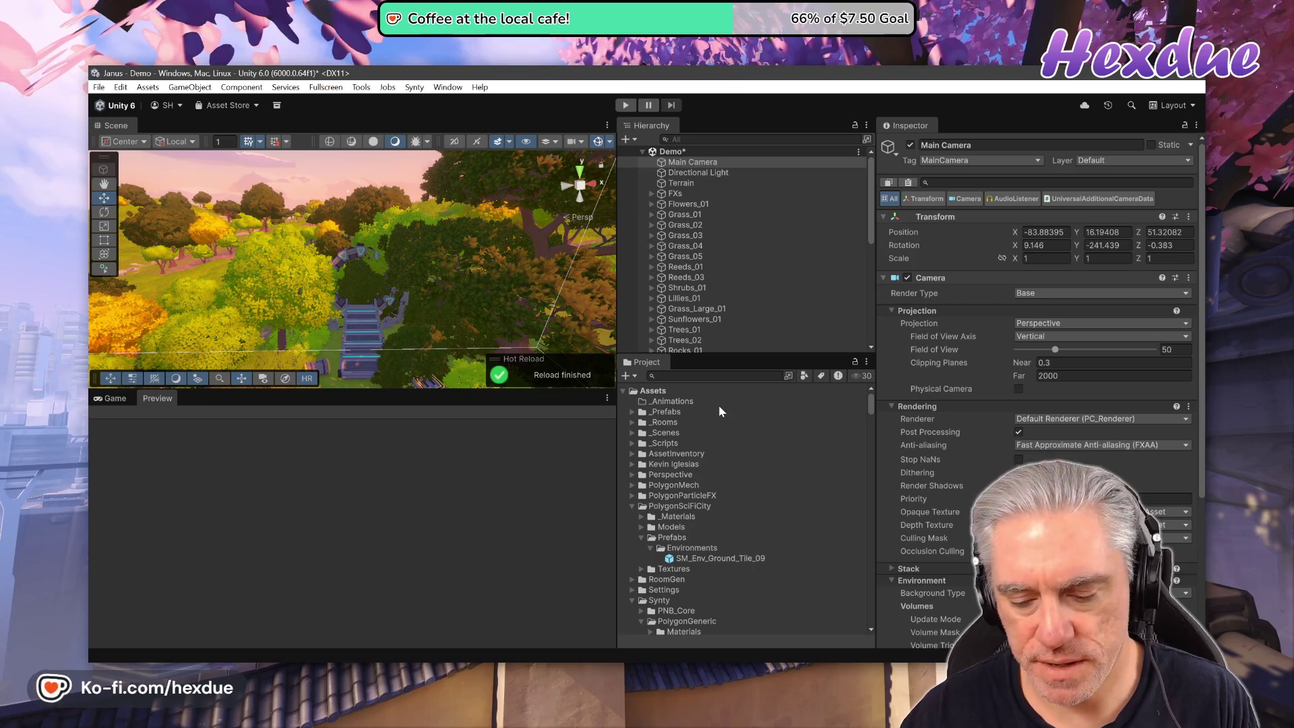
# Select the SM_Env_Tree_Fruit_01 tree in the fullscreen Scene view, then exit the maximized view.
pyautogui.press('F11')
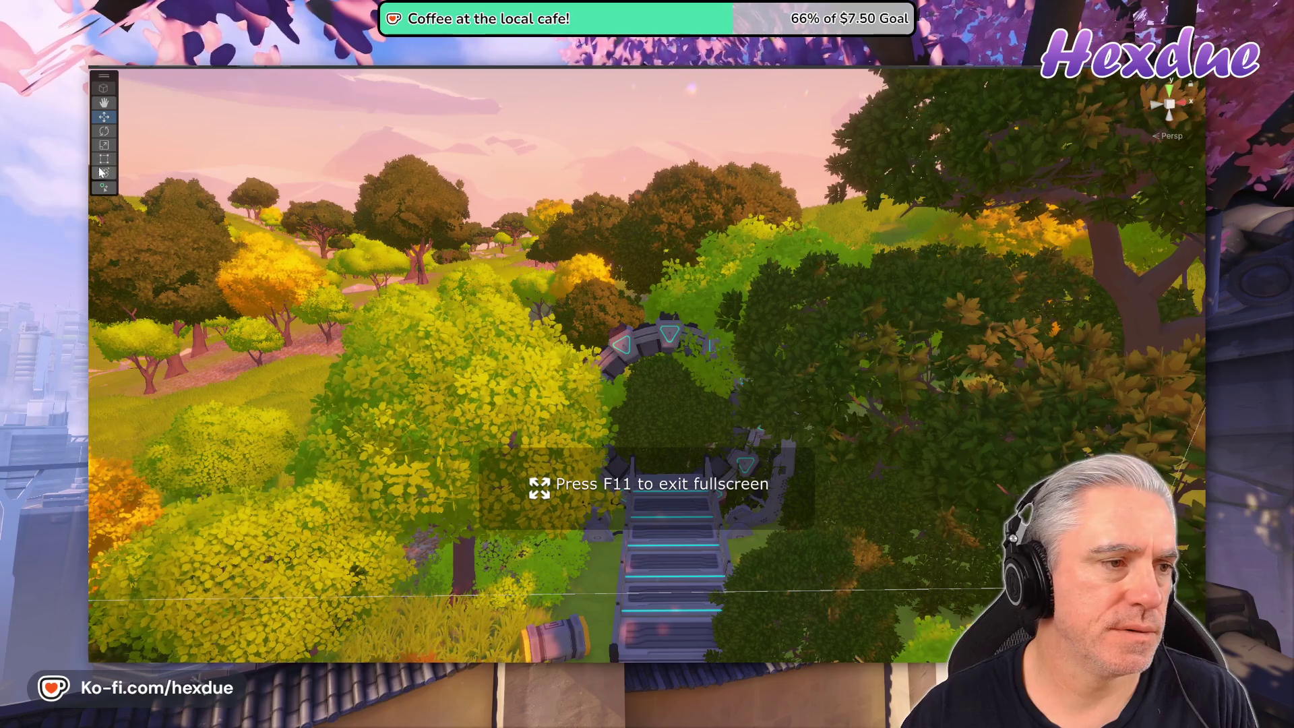
pyautogui.rightClick(723, 161)
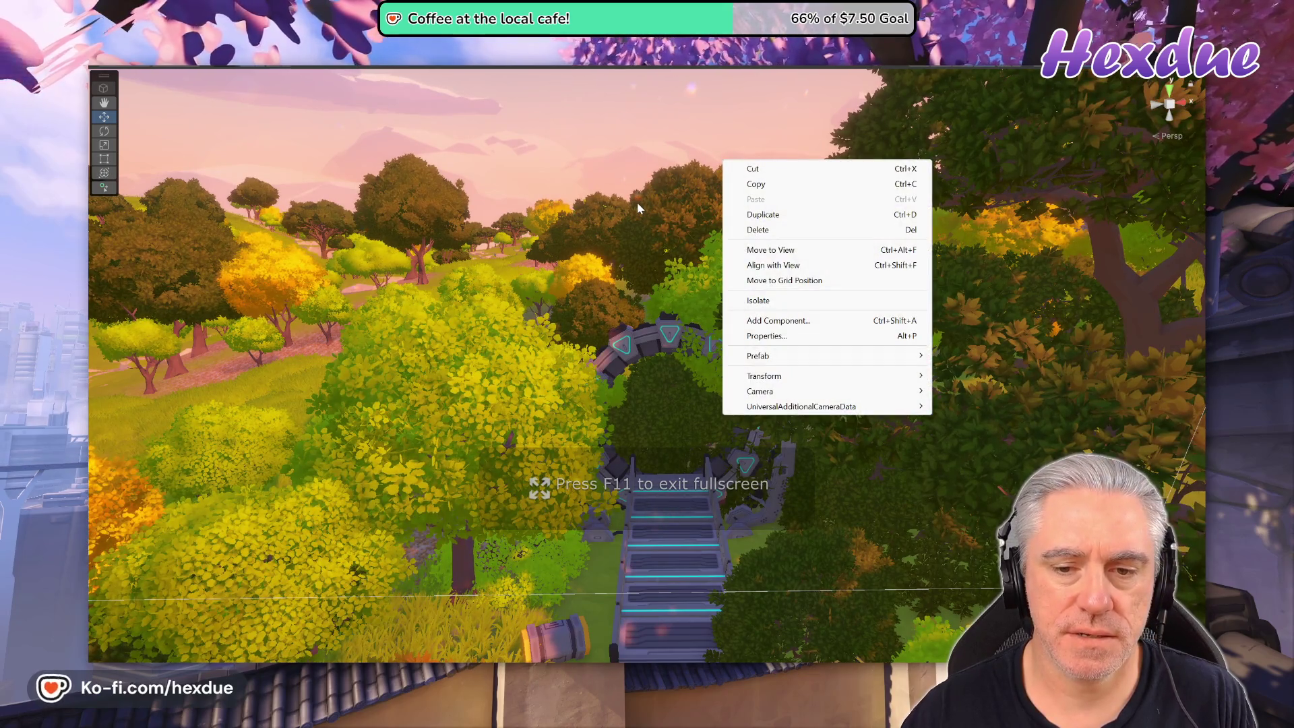
pyautogui.moveTo(903, 362)
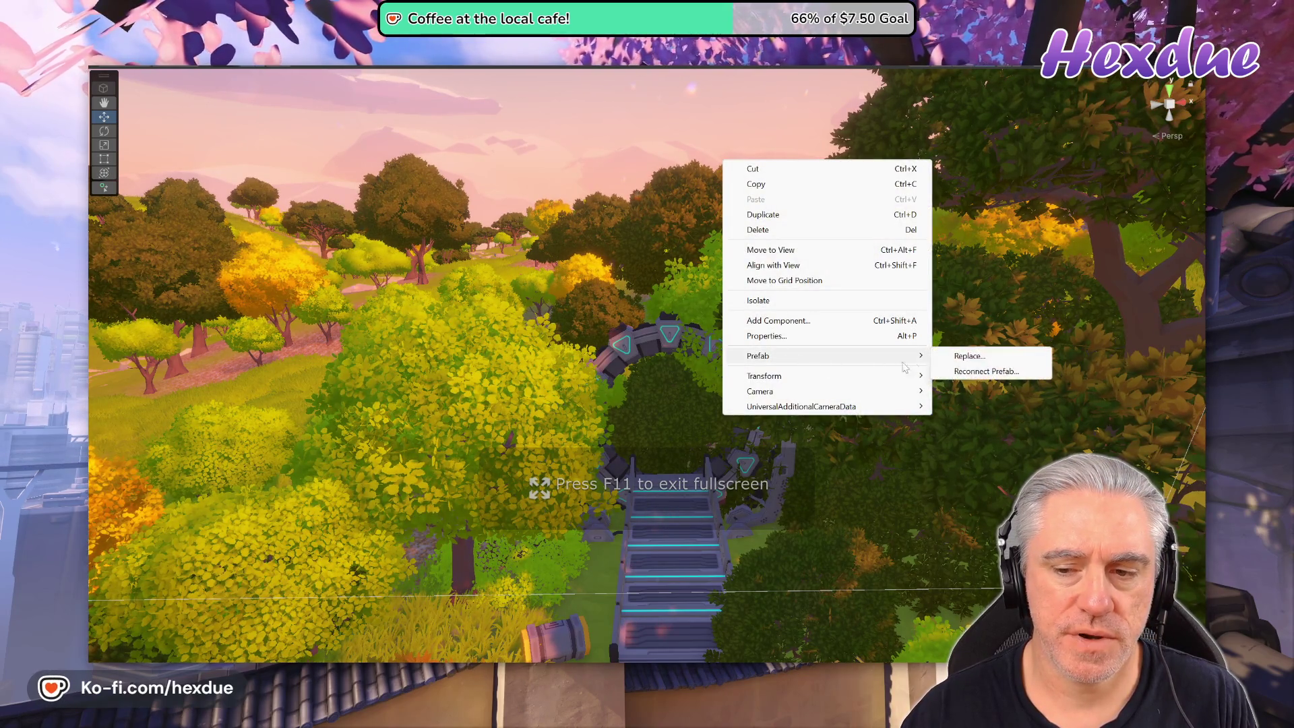
pyautogui.moveTo(844, 407)
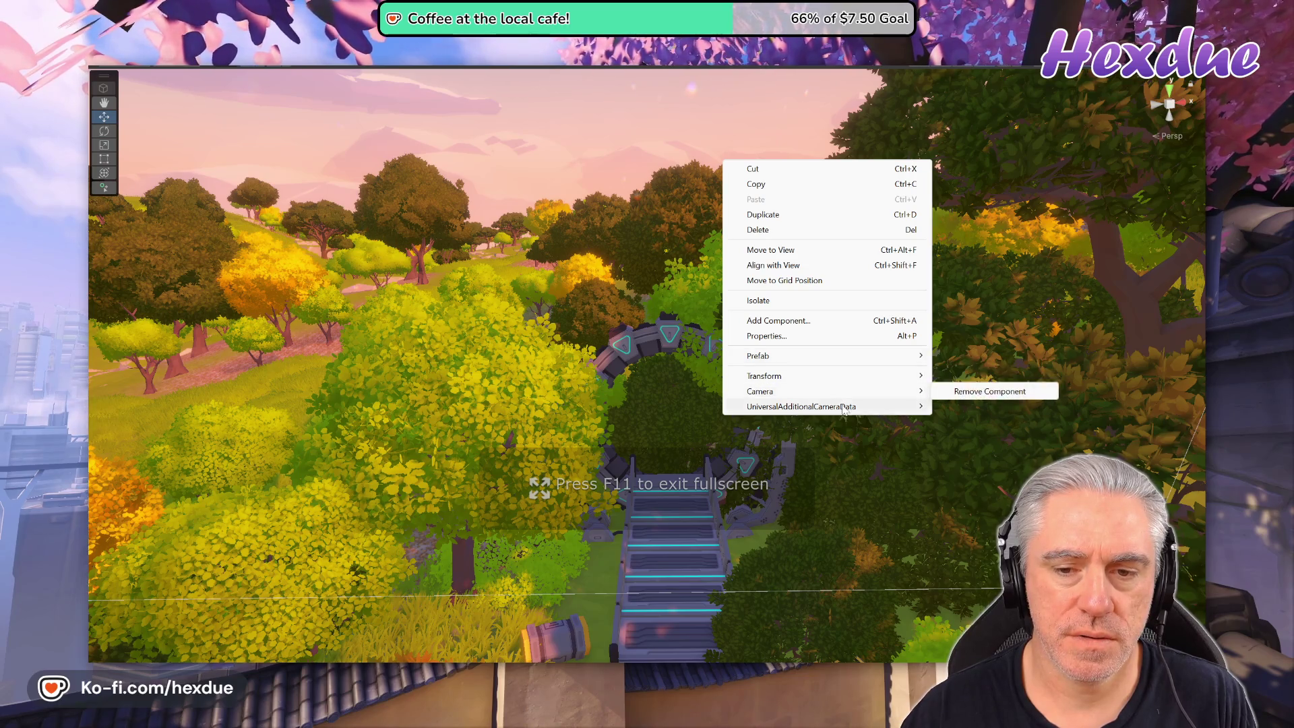
pyautogui.click(621, 236)
pyautogui.click(744, 302)
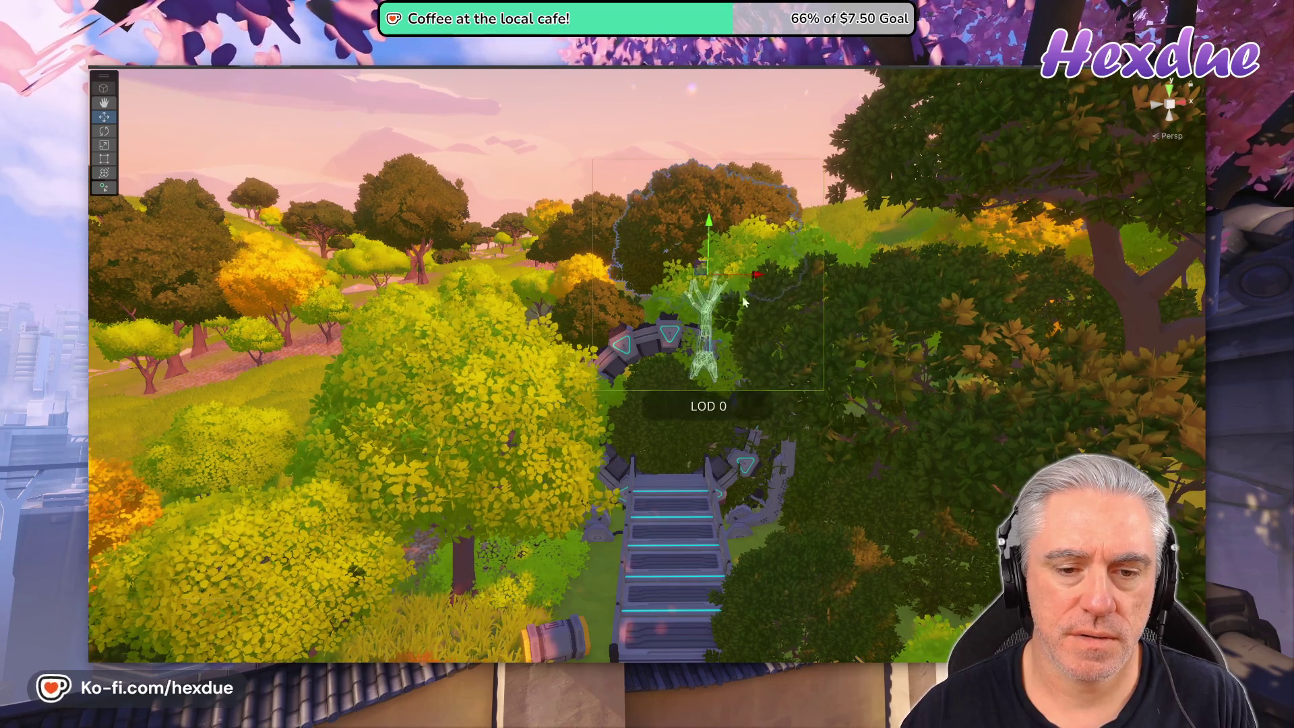
pyautogui.click(508, 415)
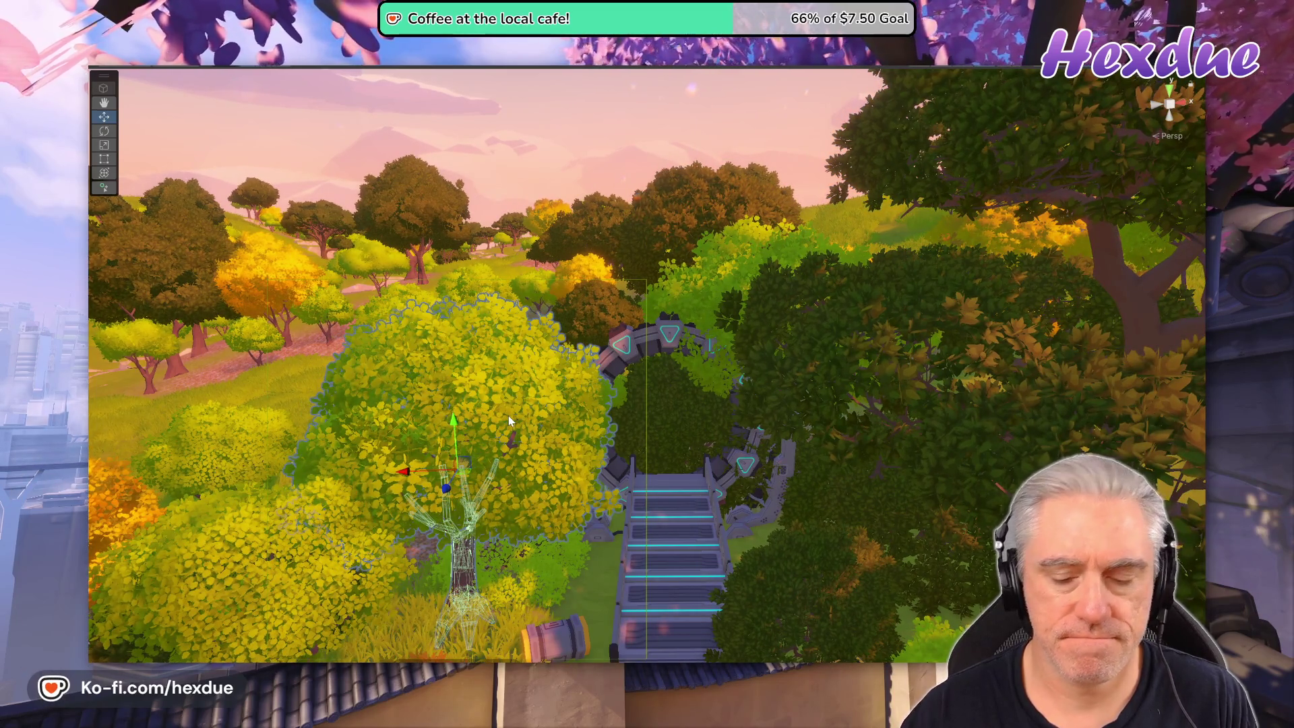
pyautogui.hotkey('shift', 'space')
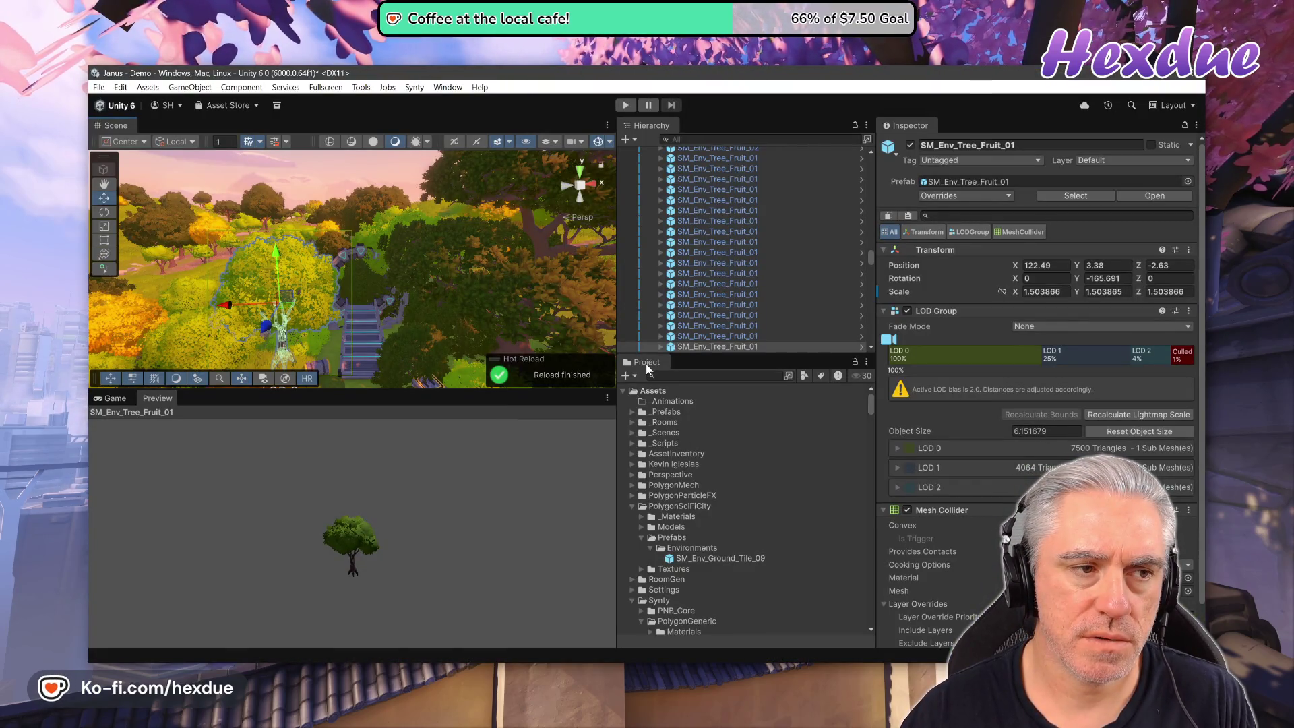
pyautogui.click(329, 86)
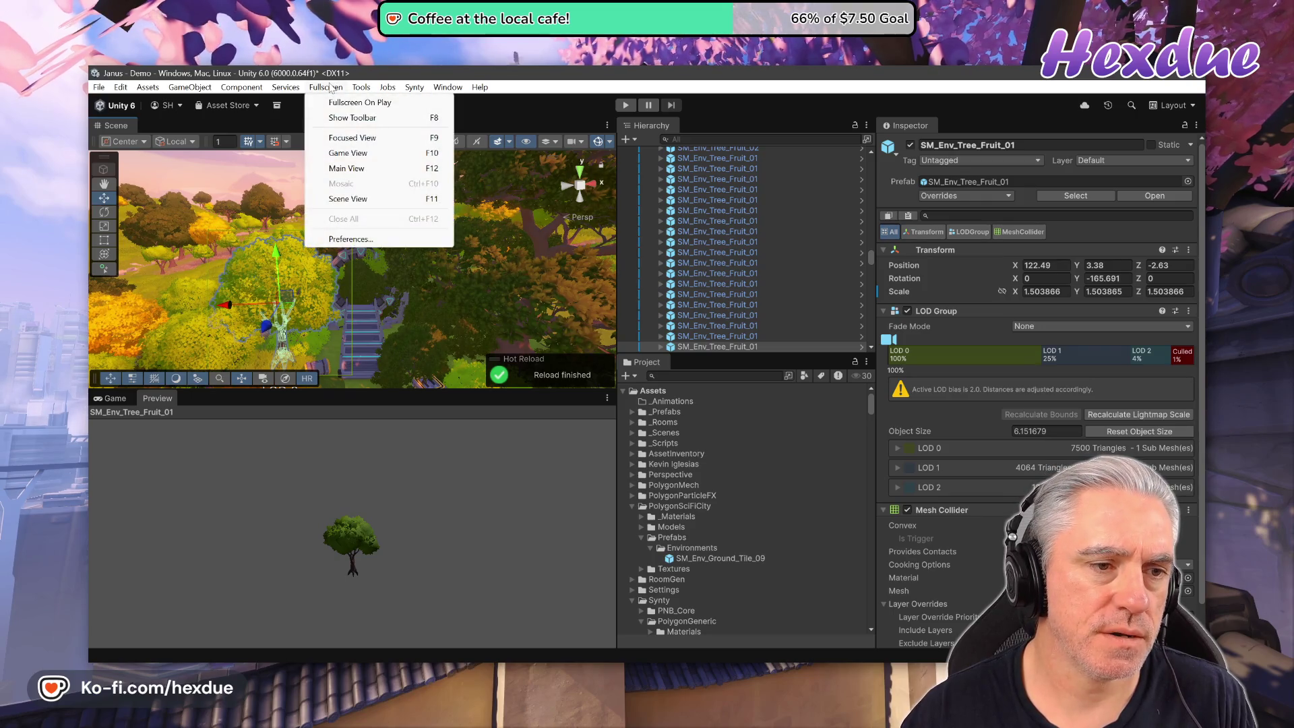
pyautogui.click(342, 239)
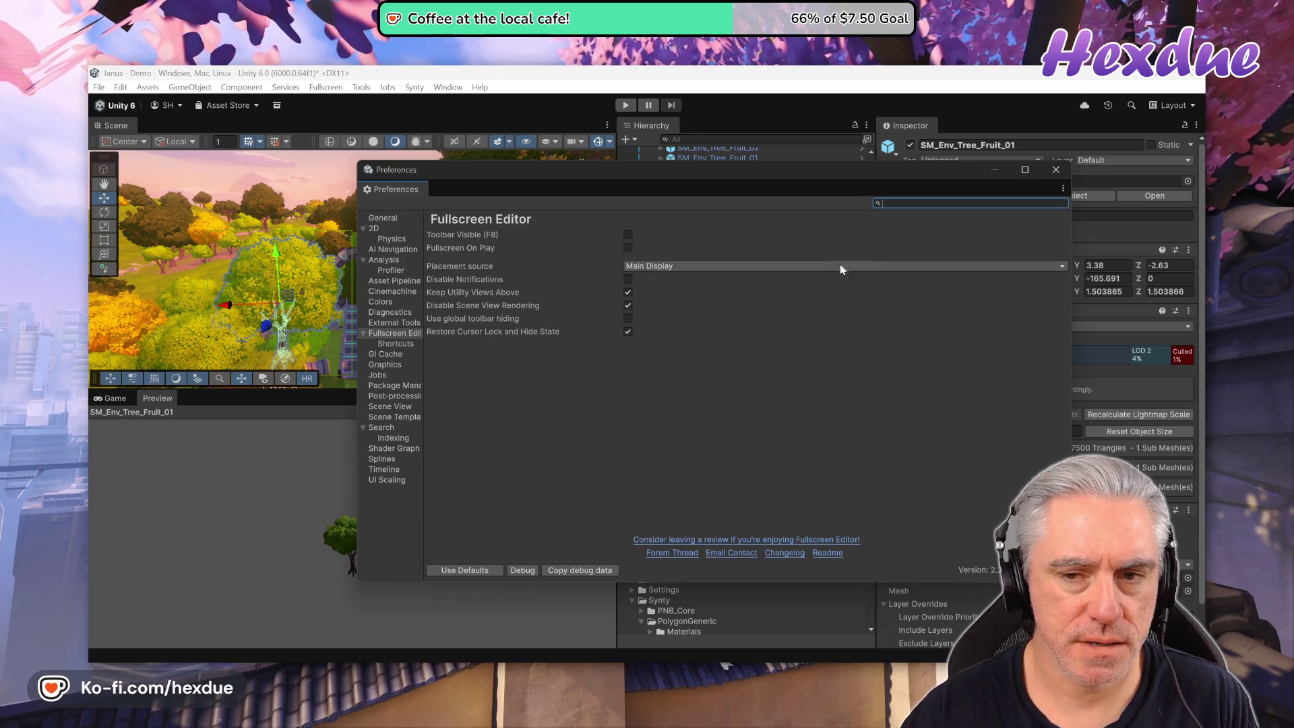
pyautogui.click(1055, 171)
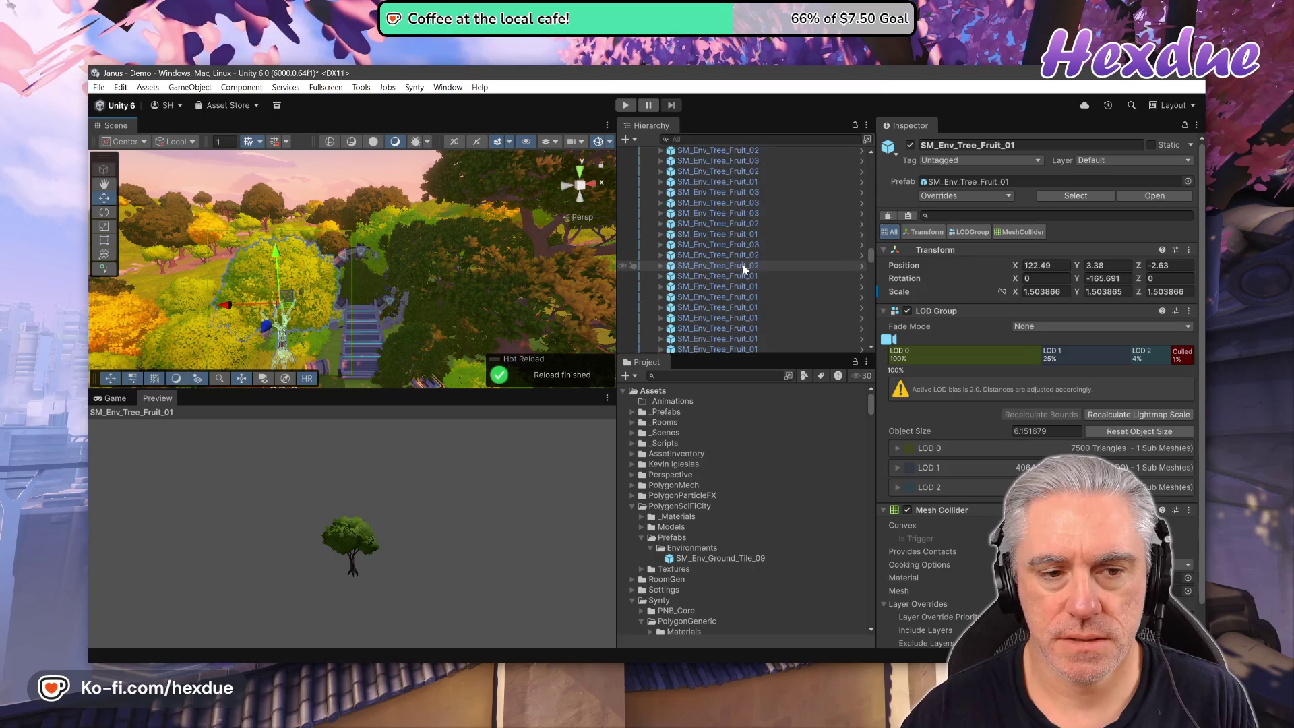
# Inspect SM_Env_Tree_Fruit_03, then SM_Env_Tree_Fruit_02, and search the Hierarchy for 'sm_env'.
pyautogui.scroll(-3, 741, 264)
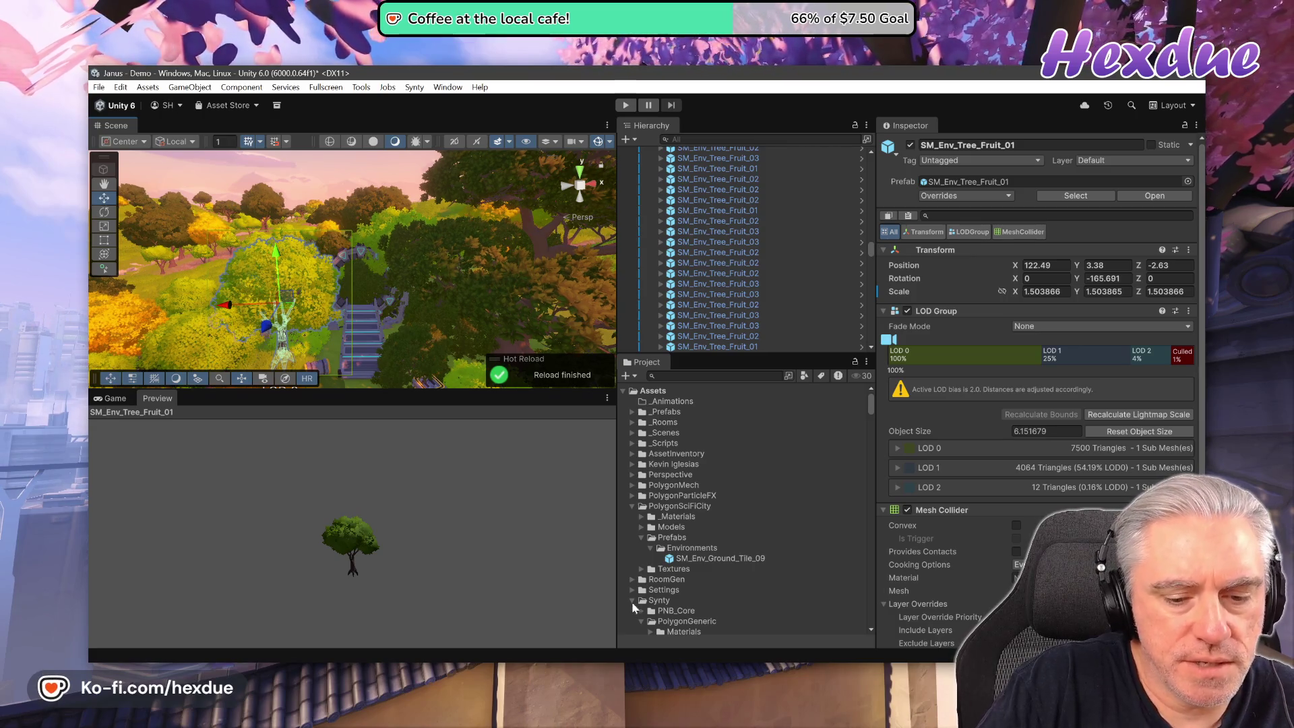
pyautogui.click(698, 241)
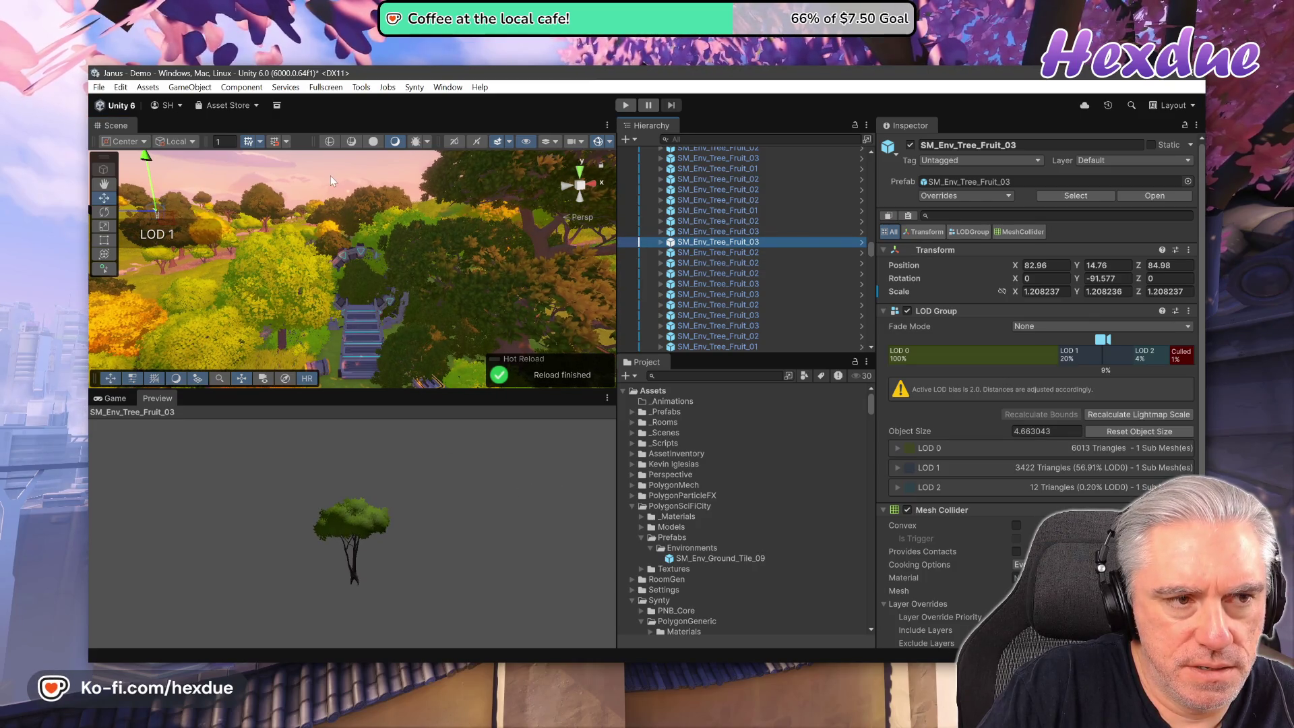
pyautogui.click(704, 273)
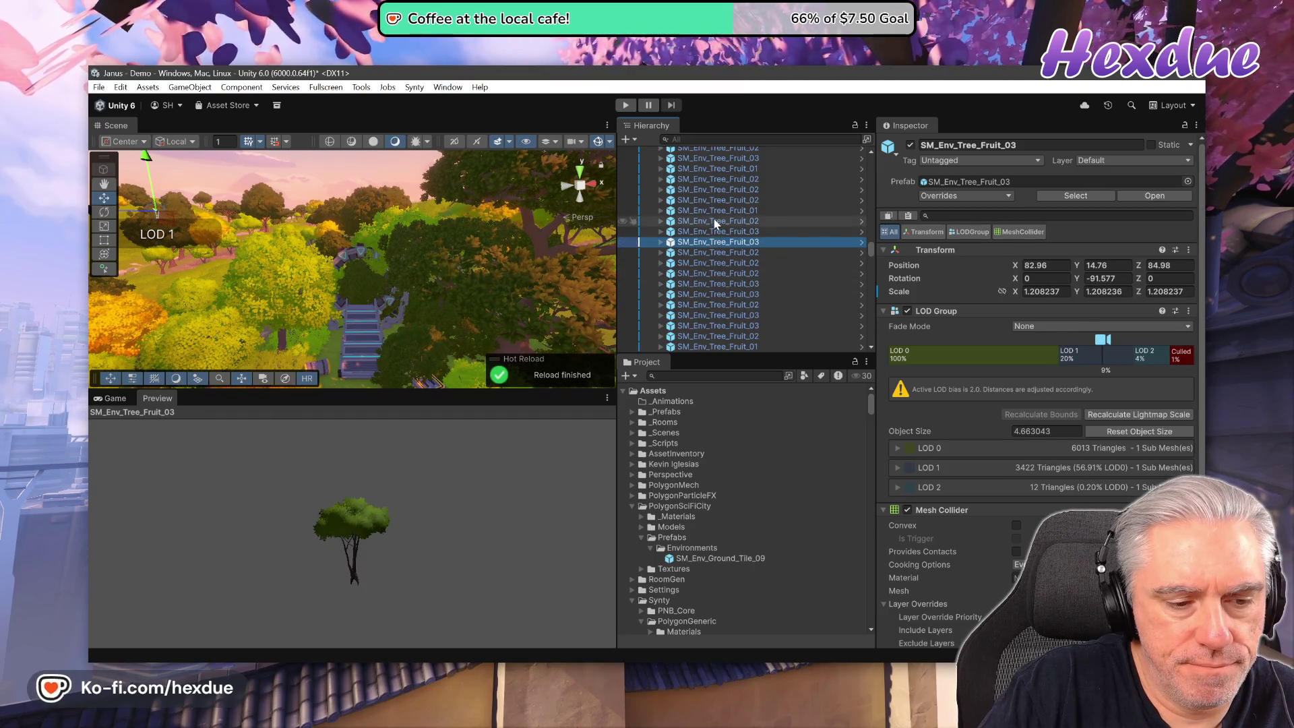
pyautogui.click(715, 222)
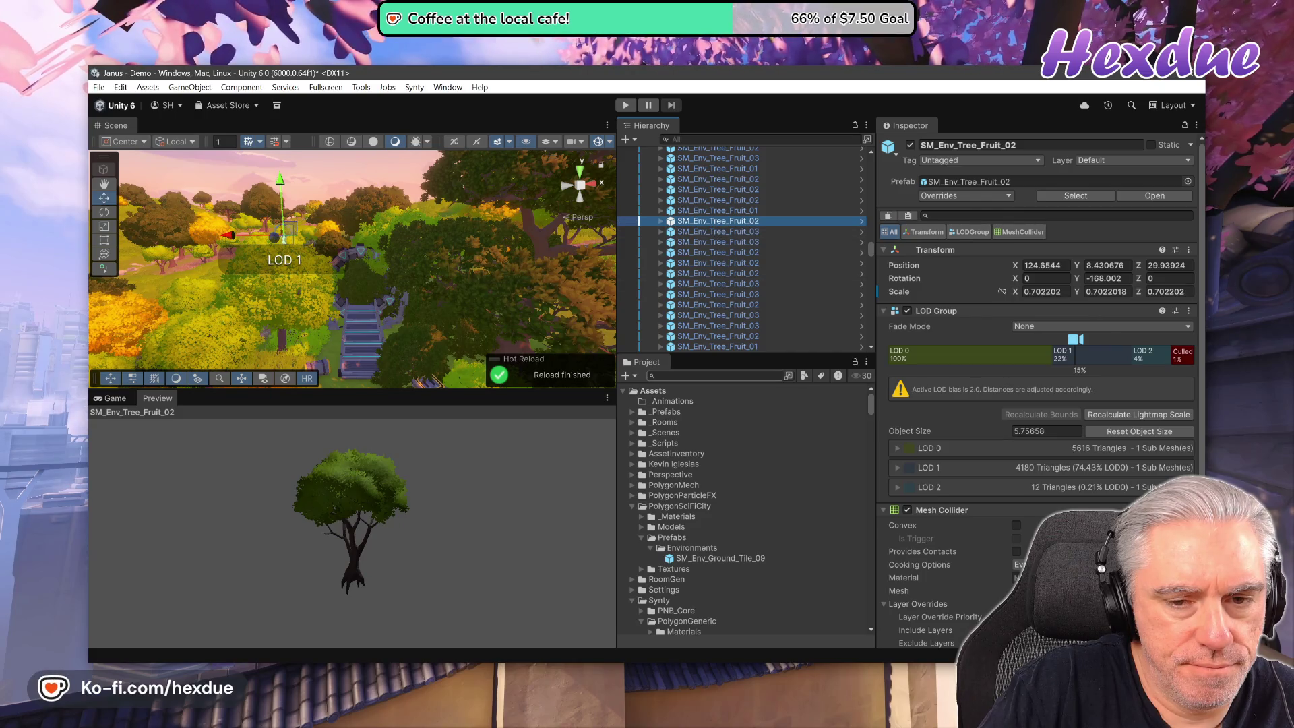
pyautogui.hotkey('ctrl', 'f')
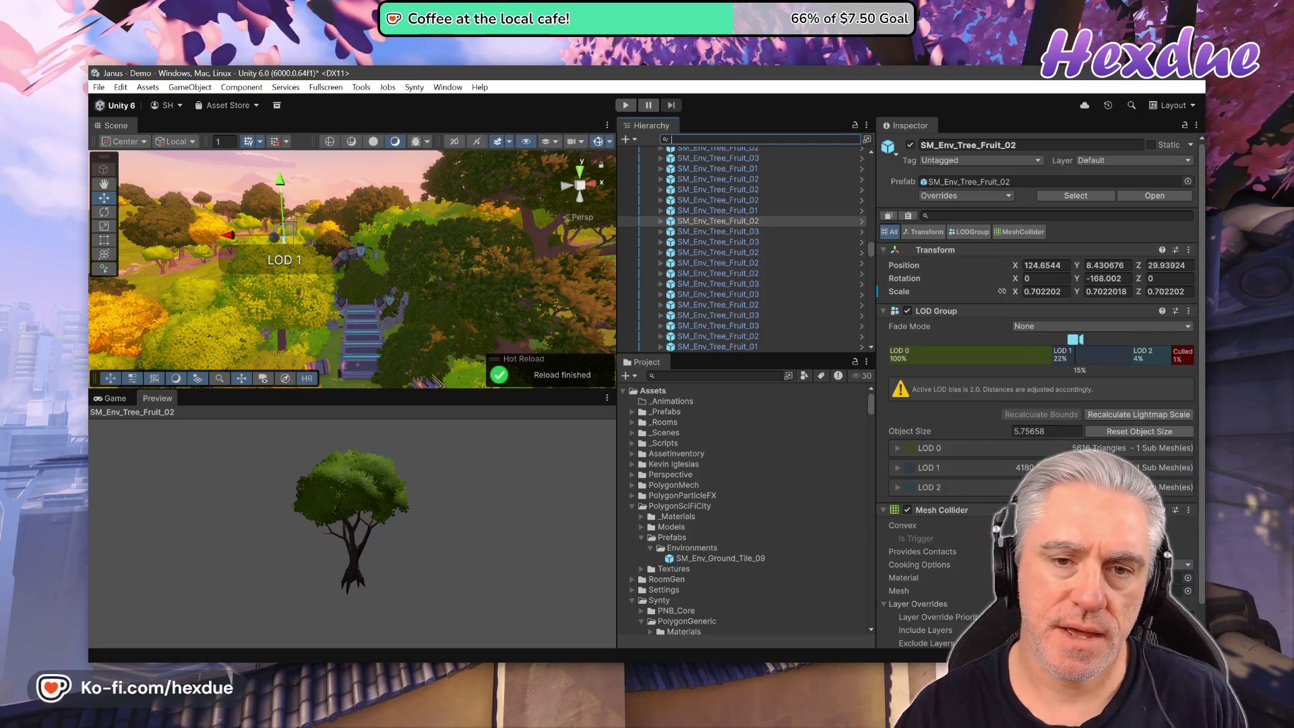
pyautogui.write('sm_env')
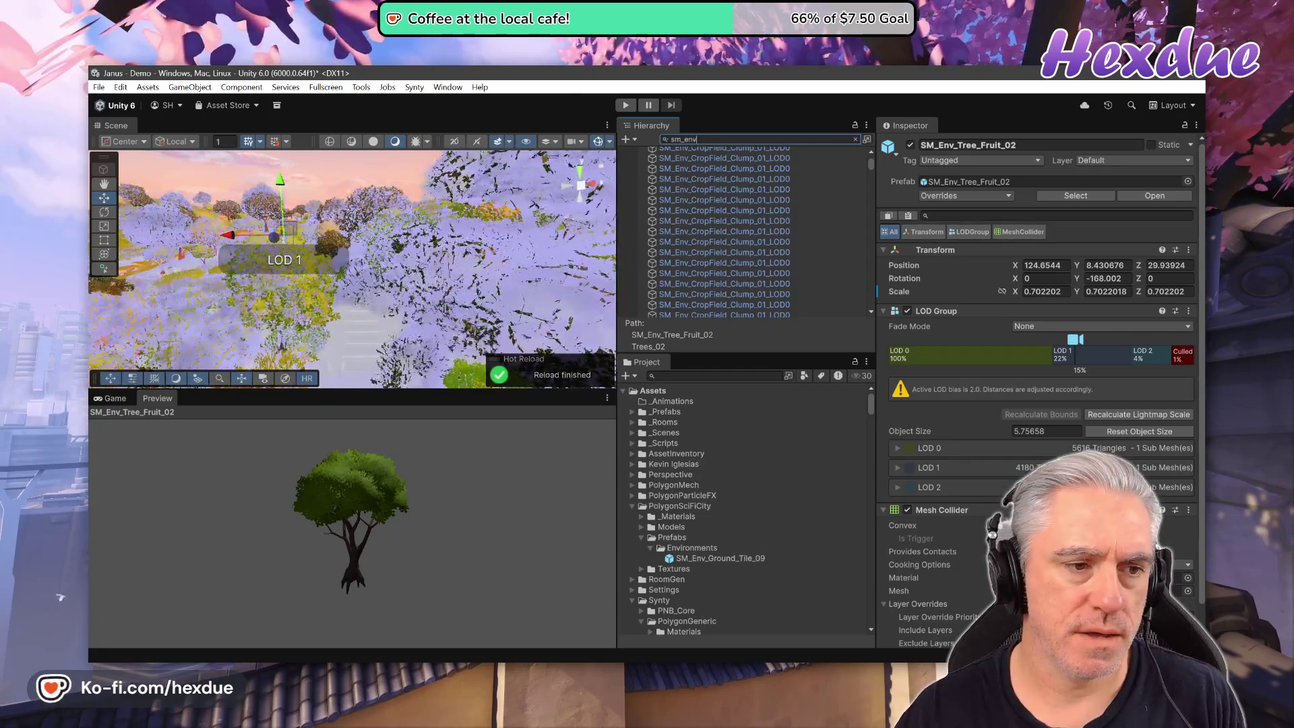
# Narrow the Hierarchy search to 'sm_env_ground' and frame cliff pieces SM_Env_Ground_Cliff_Large_01 (8) and (7).
pyautogui.write(')')
pyautogui.write('_')
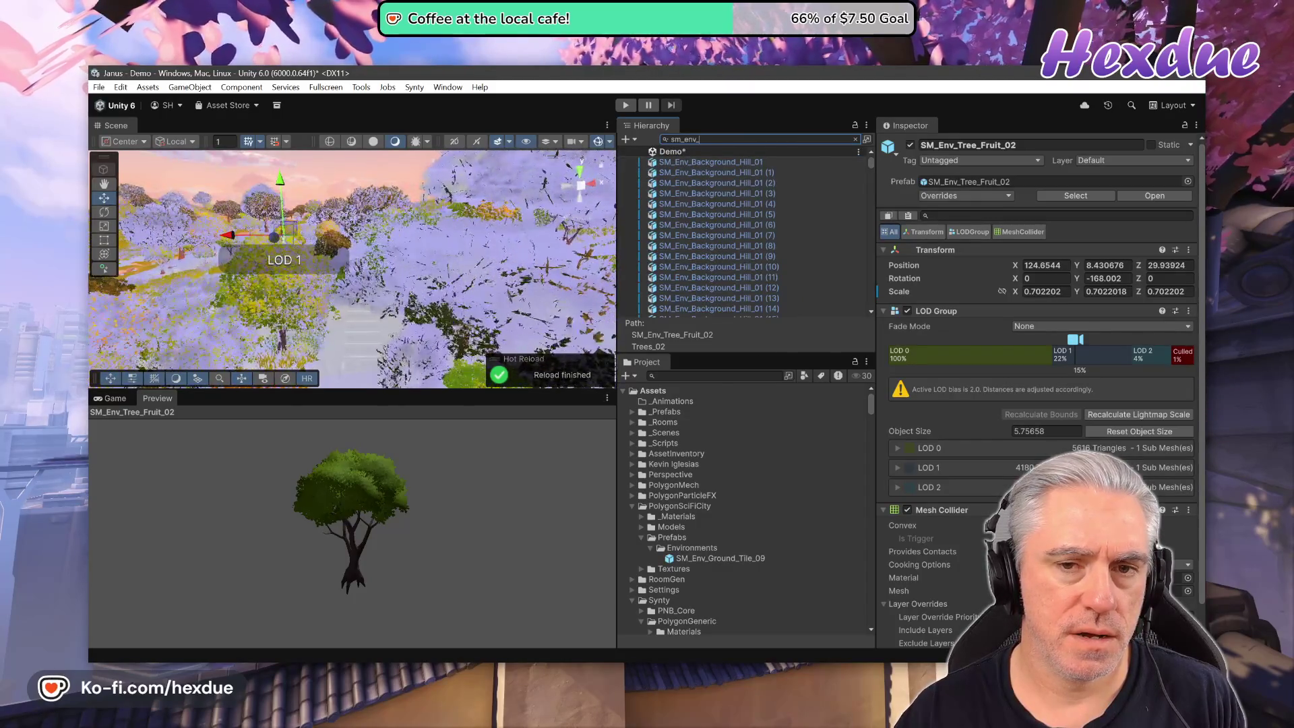
pyautogui.write('ground')
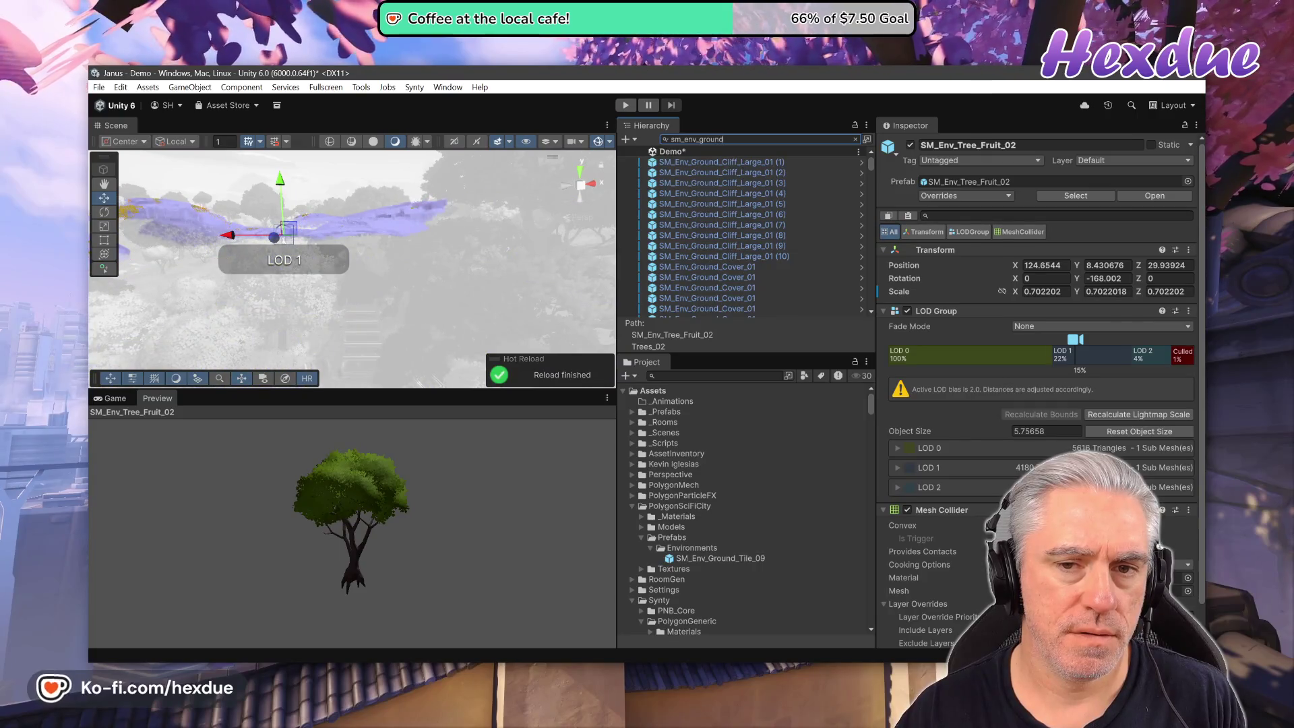
pyautogui.click(746, 236)
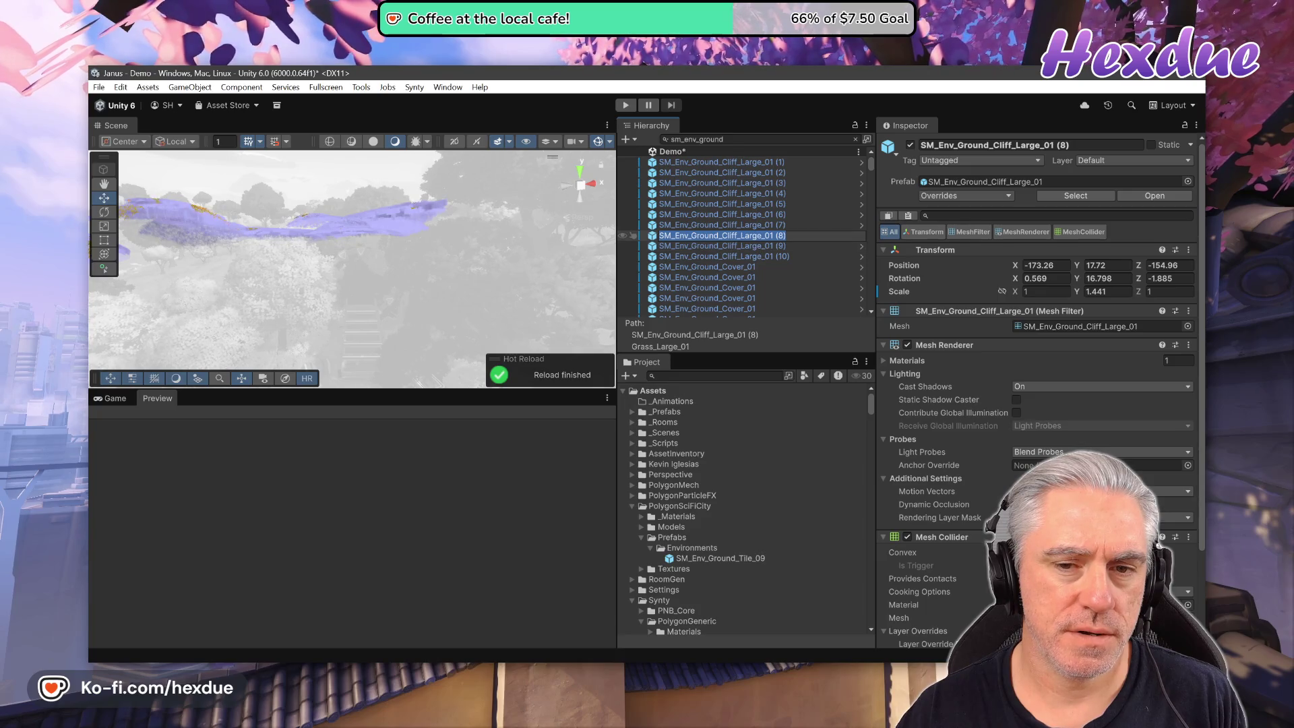
pyautogui.doubleClick(727, 225)
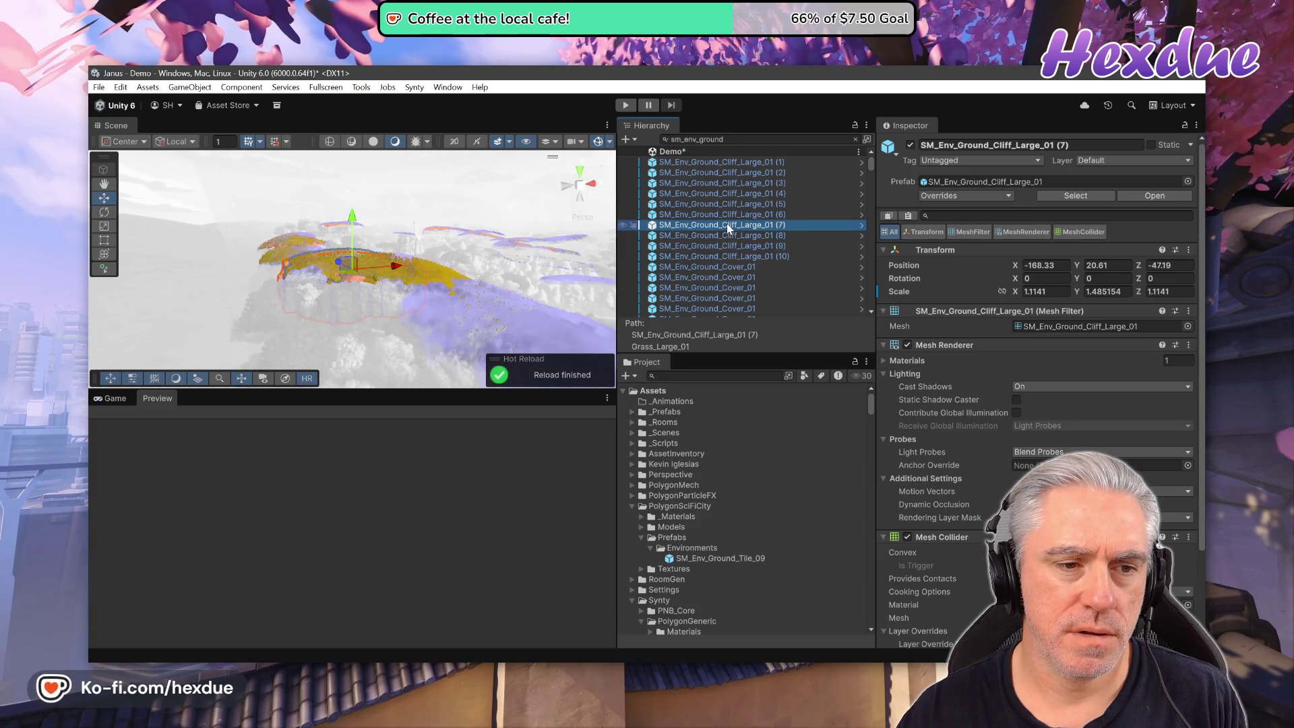
# Frame the SM_Env_Ground_Cover_01 grass clump and its LOD0 mesh, and widen the Hierarchy list.
pyautogui.doubleClick(729, 267)
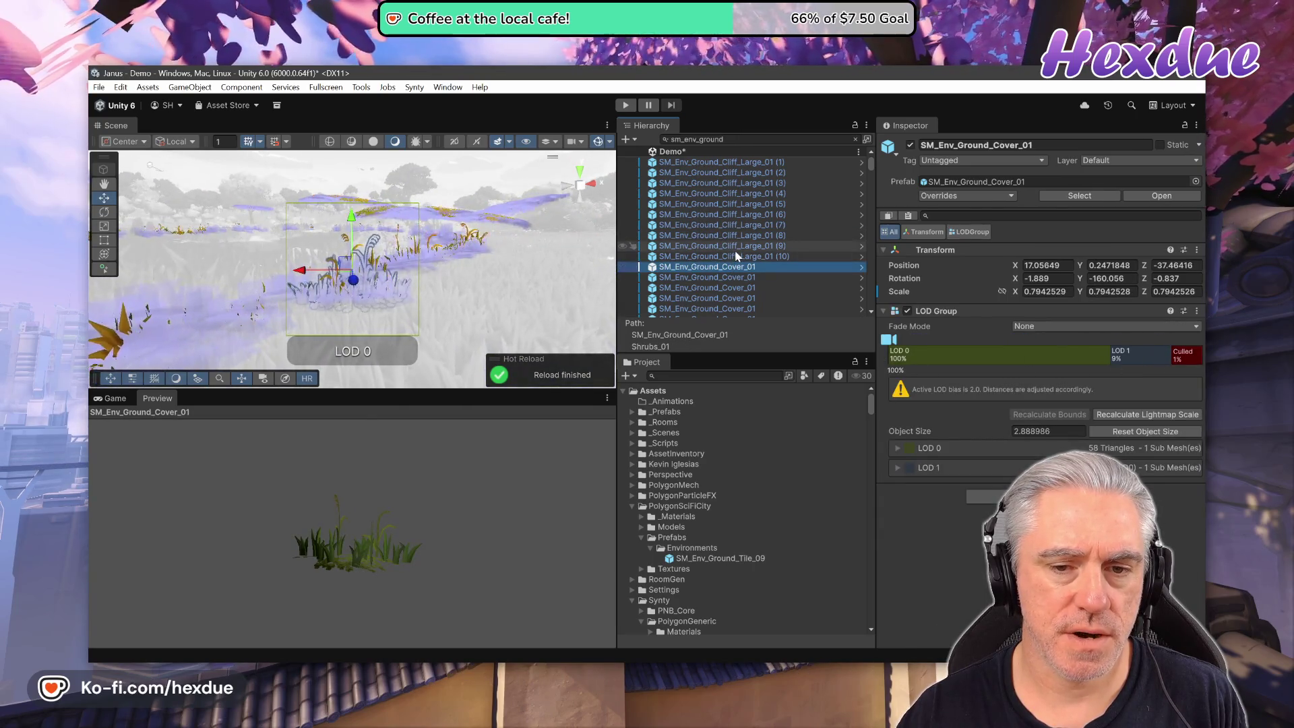
pyautogui.scroll(-5, 733, 266)
pyautogui.scroll(-3, 734, 253)
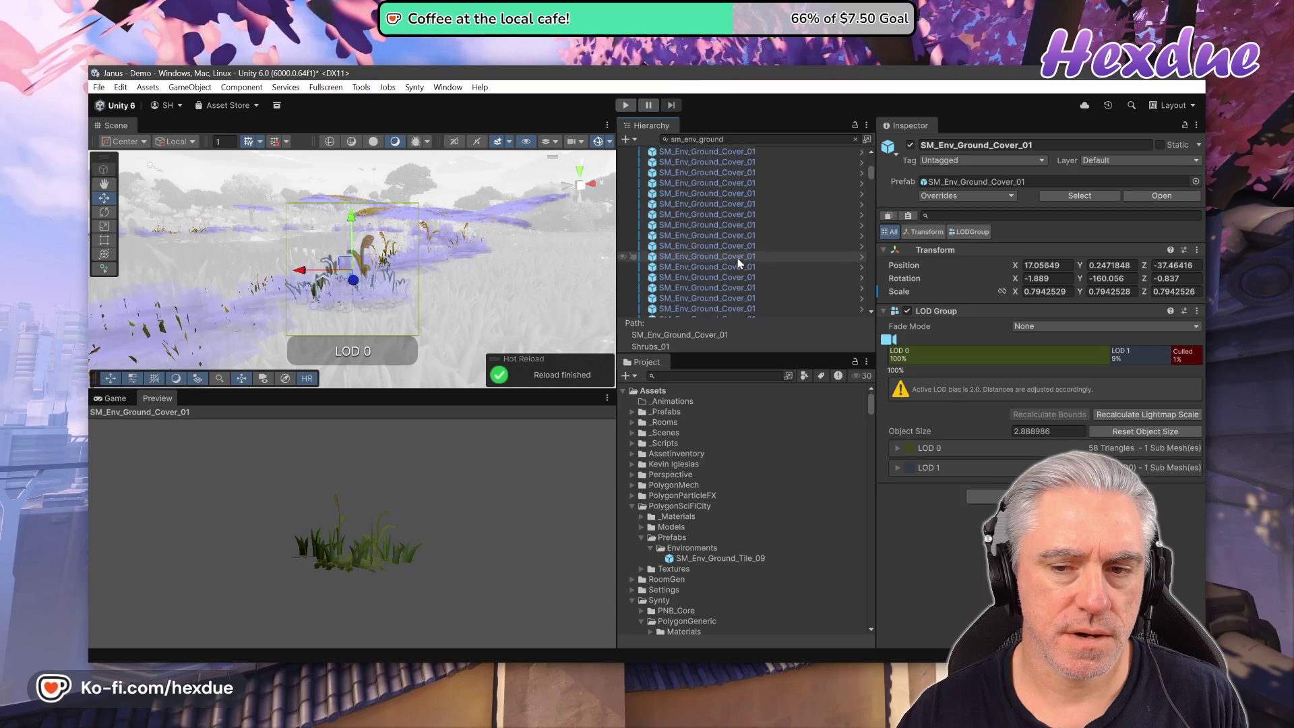
pyautogui.doubleClick(738, 259)
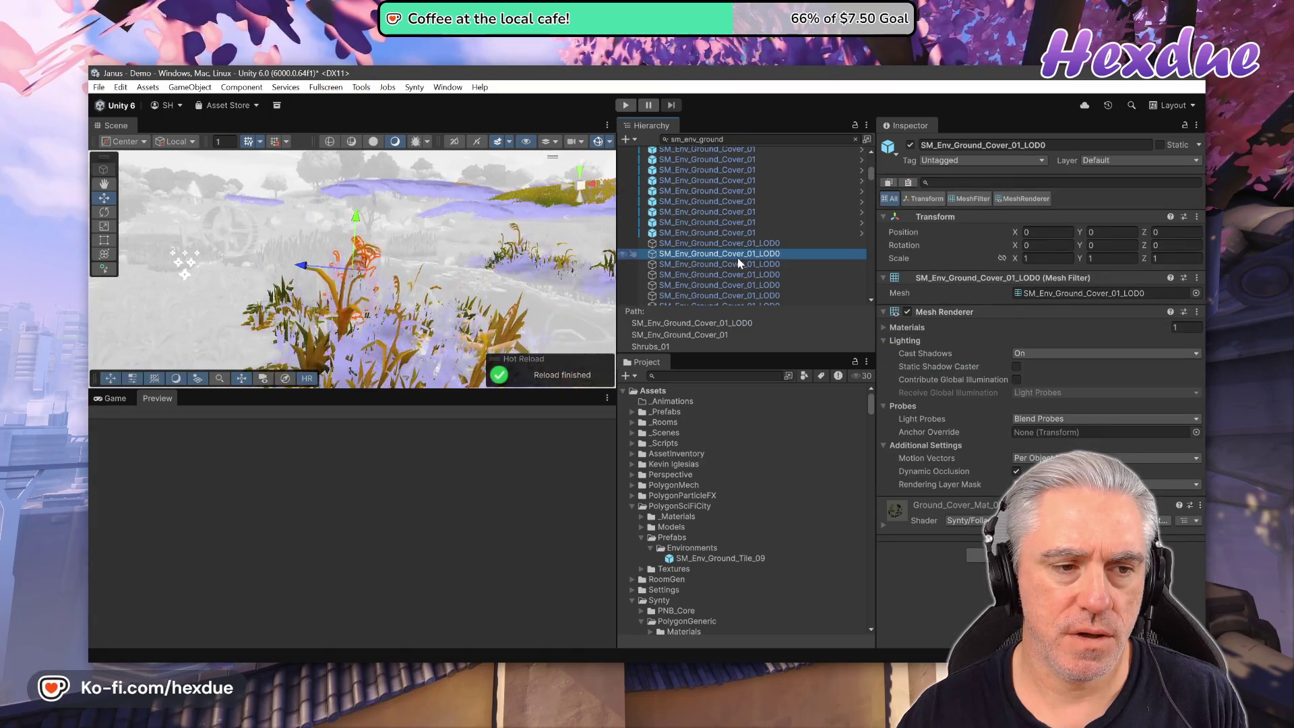
pyautogui.scroll(-5, 741, 263)
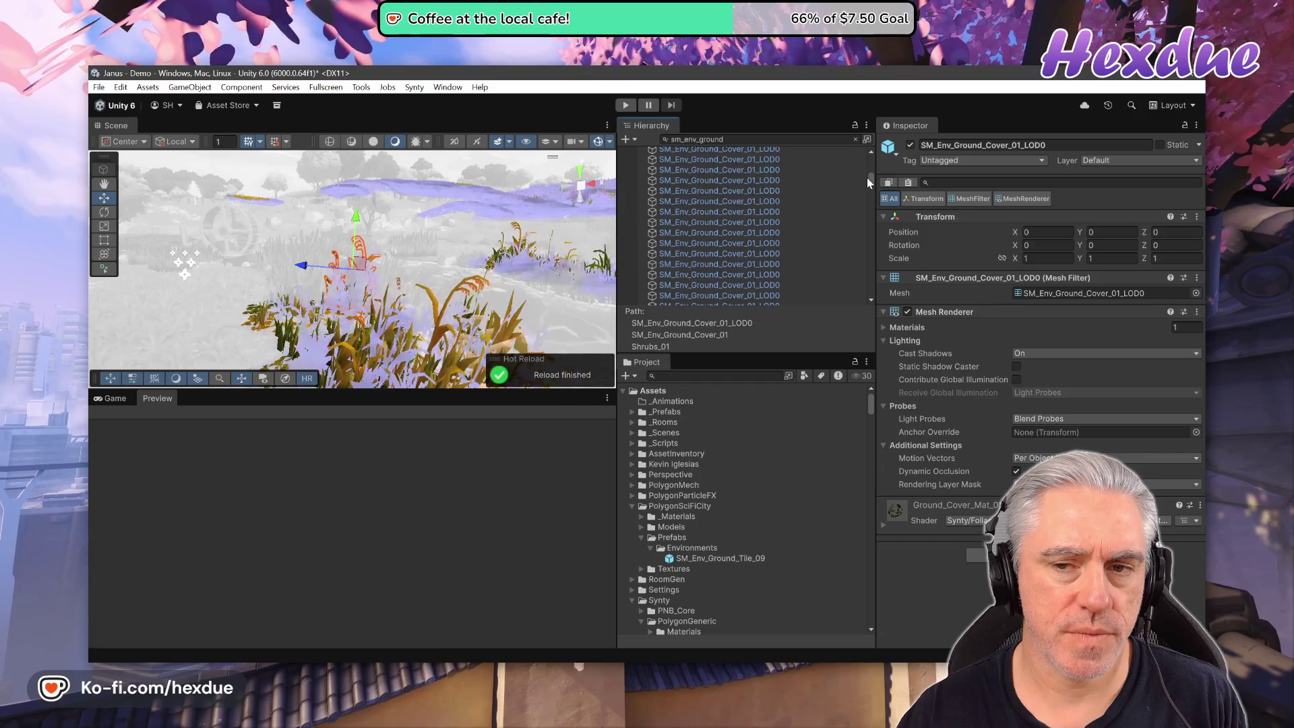
pyautogui.moveTo(873, 202)
pyautogui.mouseDown()
pyautogui.moveTo(878, 232)
pyautogui.moveTo(878, 148)
pyautogui.mouseUp()
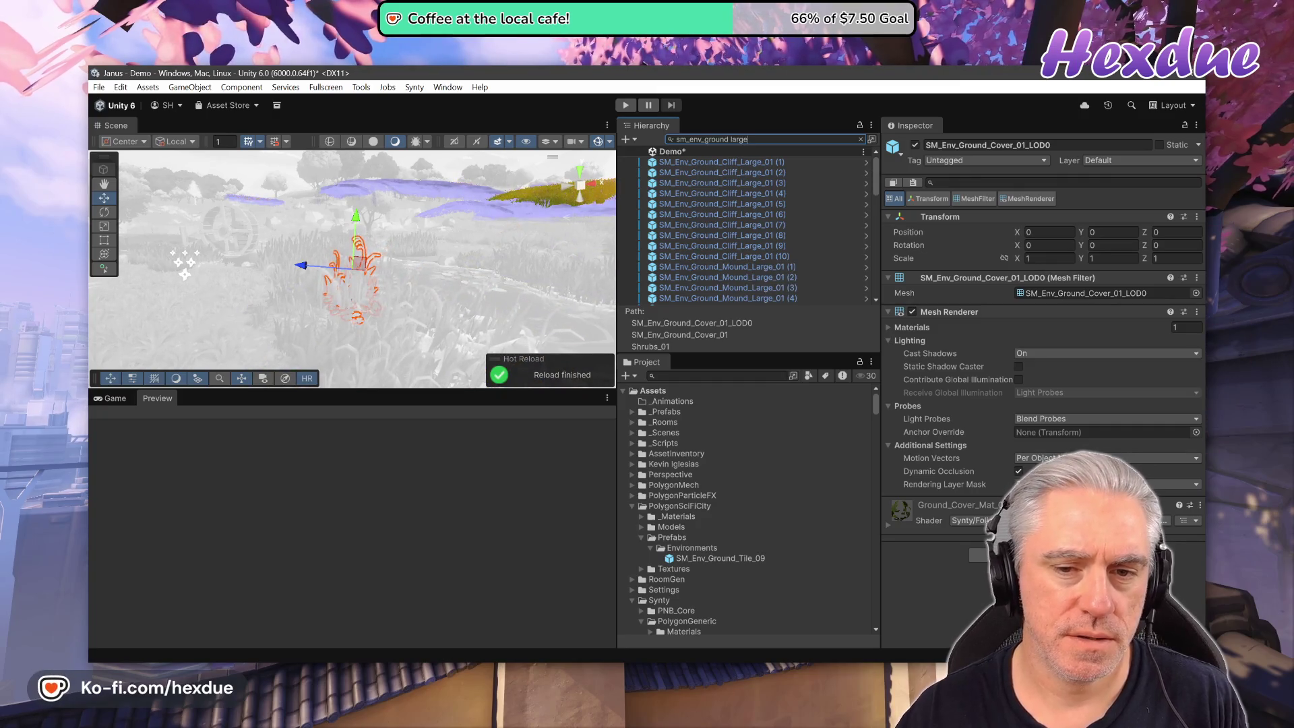
# Frame SM_Env_Ground_Mound_Large_01 copies (1) through (5) and (12) in the Scene view.
pyautogui.doubleClick(773, 267)
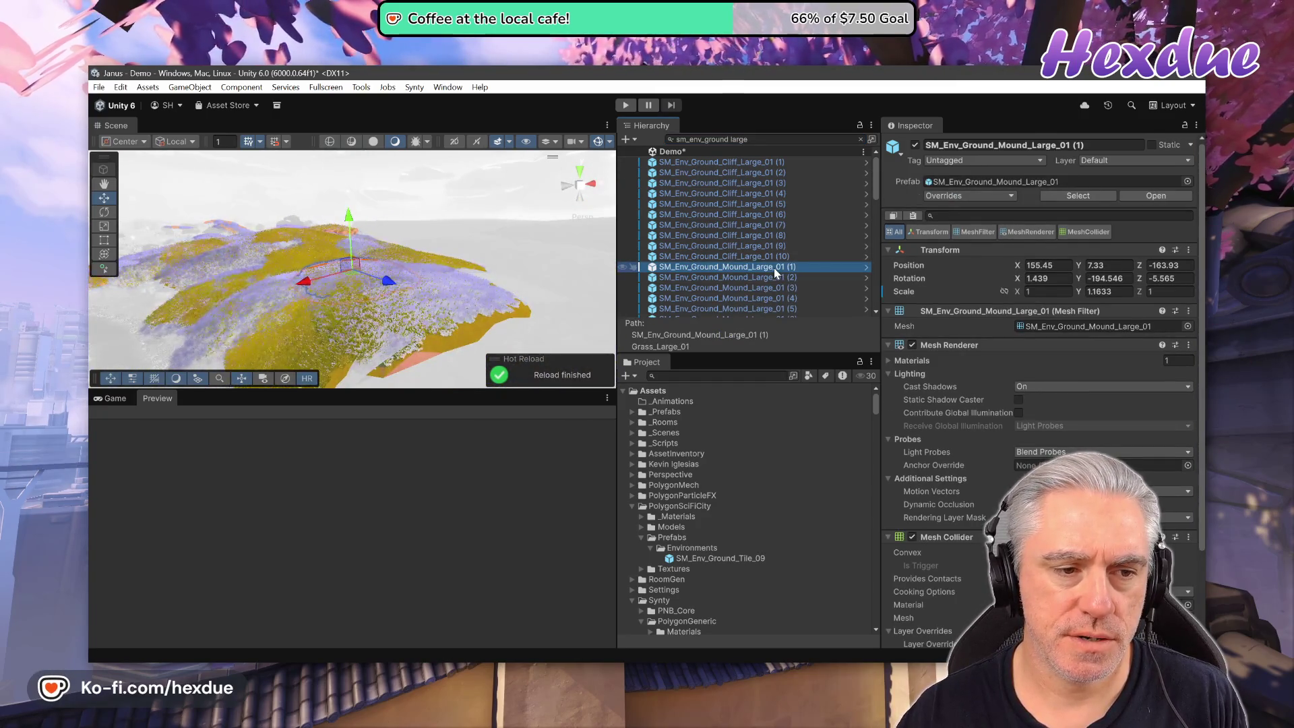
pyautogui.doubleClick(779, 278)
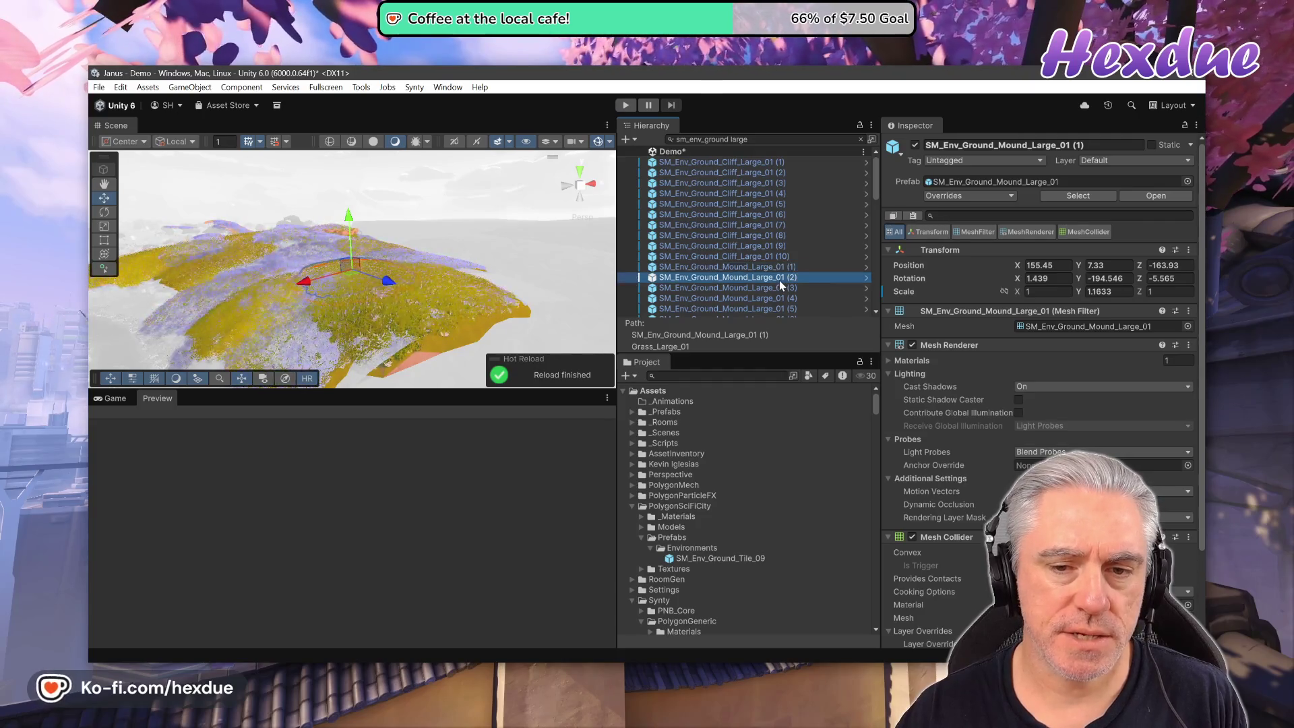
pyautogui.doubleClick(775, 289)
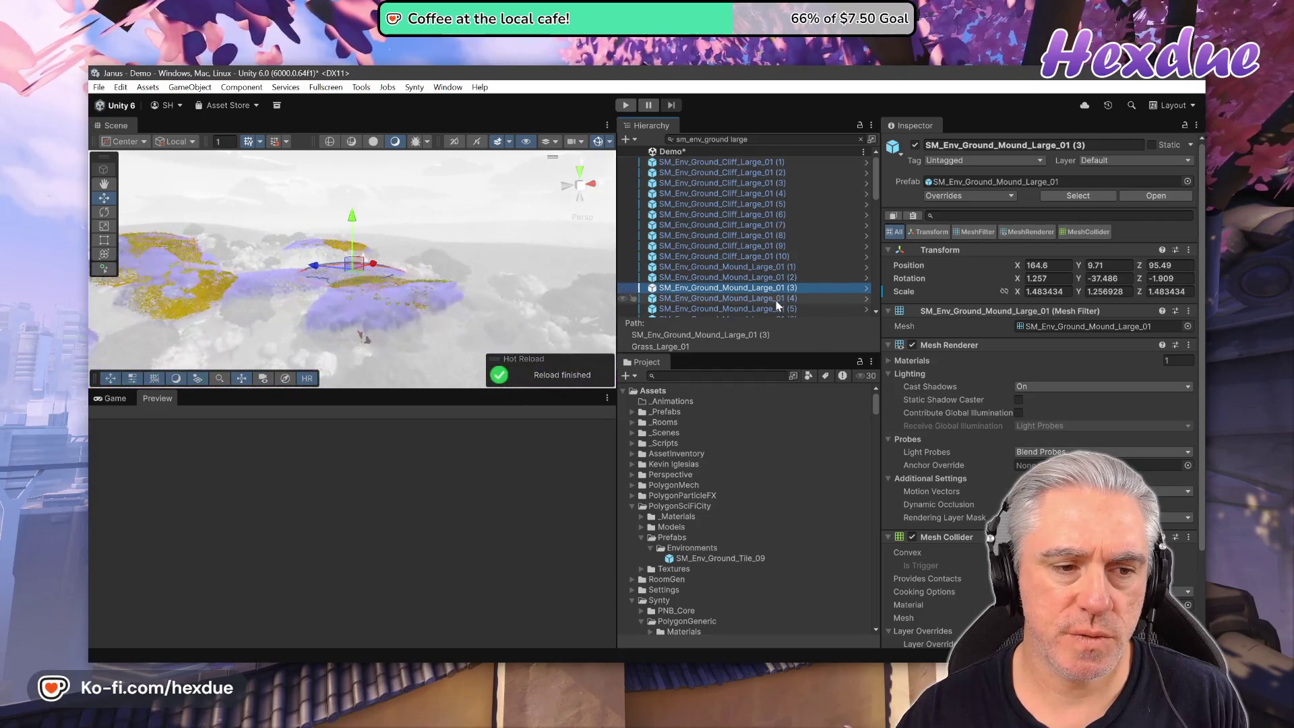
pyautogui.doubleClick(776, 301)
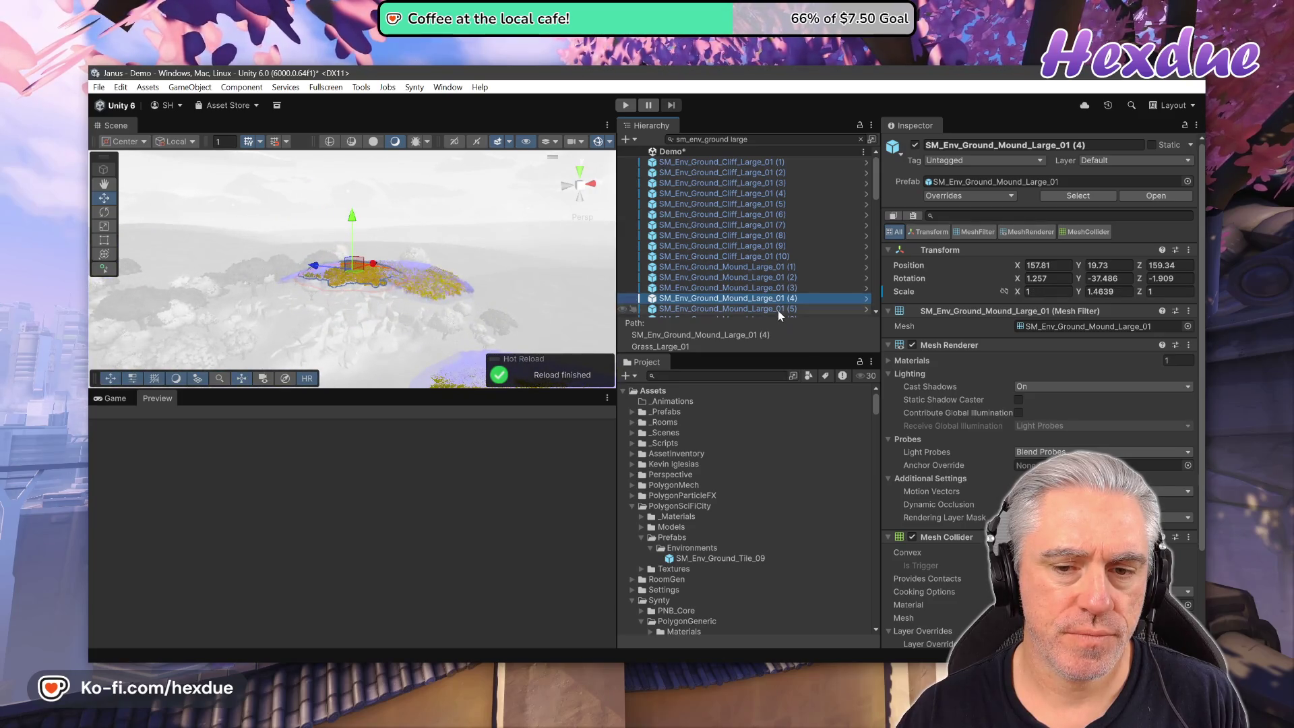
pyautogui.doubleClick(778, 311)
pyautogui.scroll(-3, 775, 300)
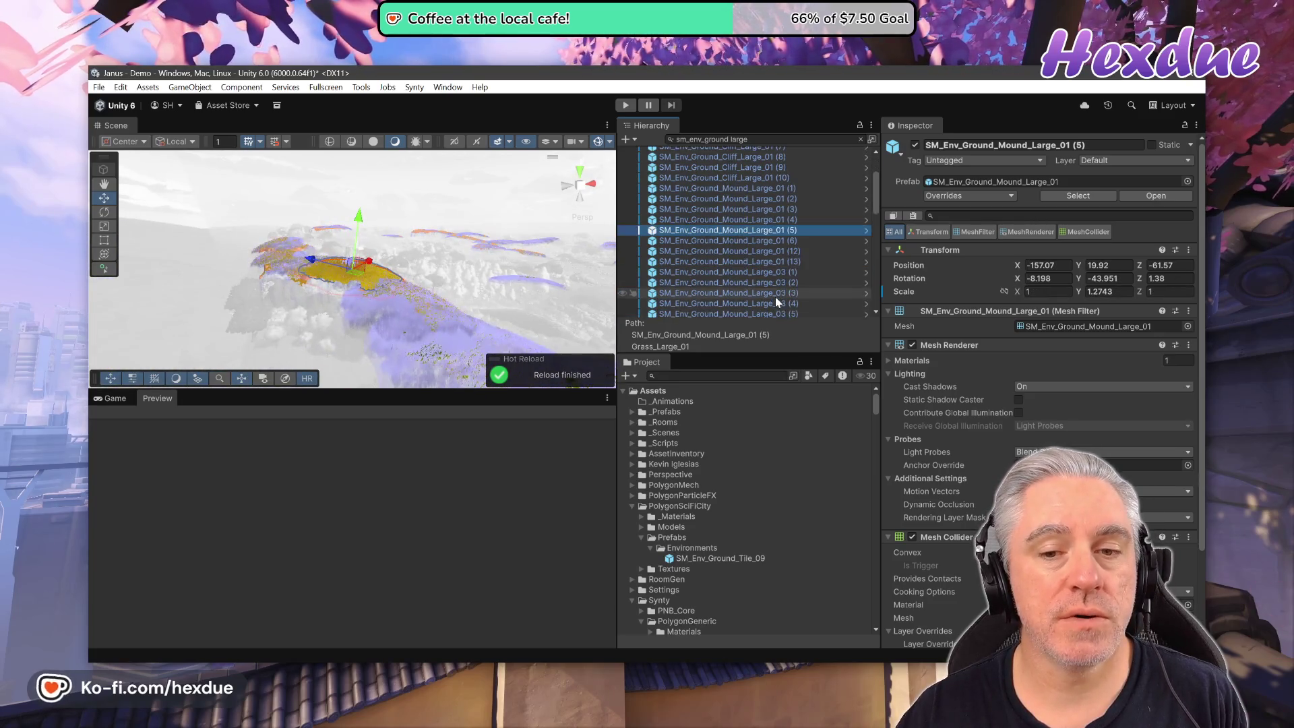
pyautogui.doubleClick(741, 251)
# Frame SM_Env_Ground_Mound_Large_03 copies (1), (2), (6), (13), (21), (26), (34) and (45).
pyautogui.doubleClick(748, 272)
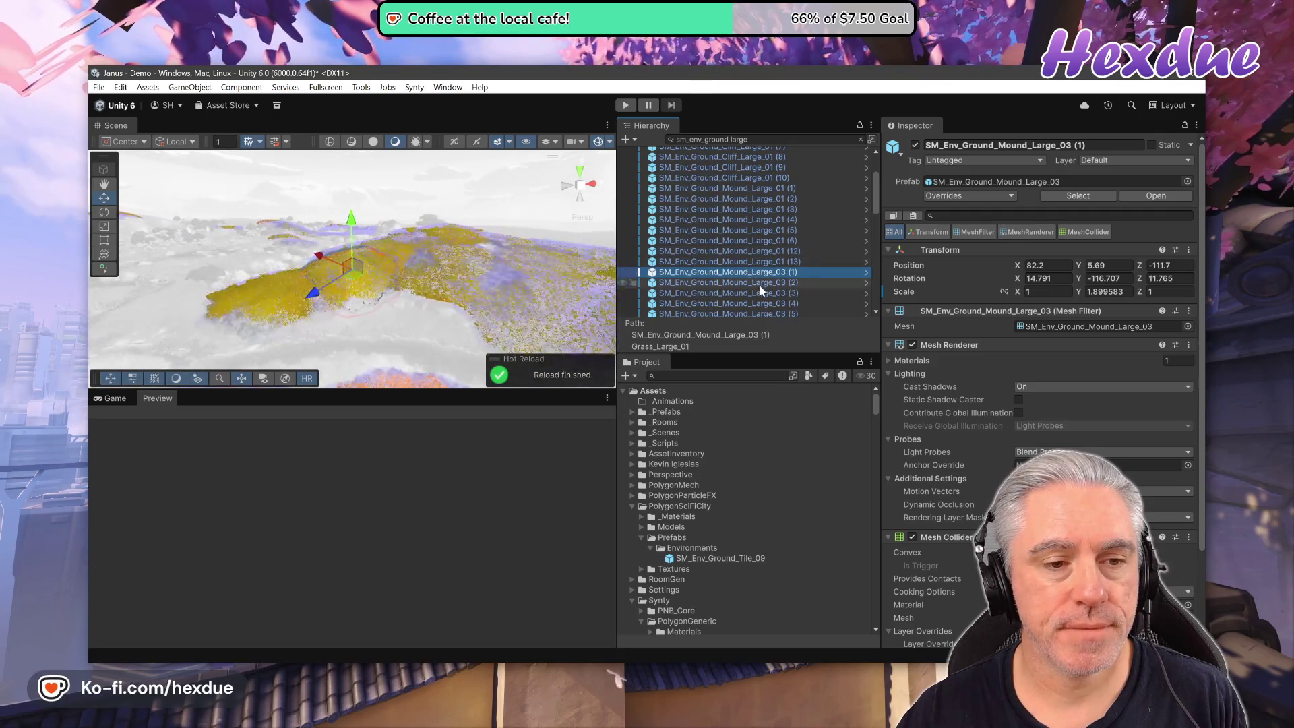
pyautogui.doubleClick(759, 282)
pyautogui.scroll(-2, 759, 290)
pyautogui.doubleClick(759, 285)
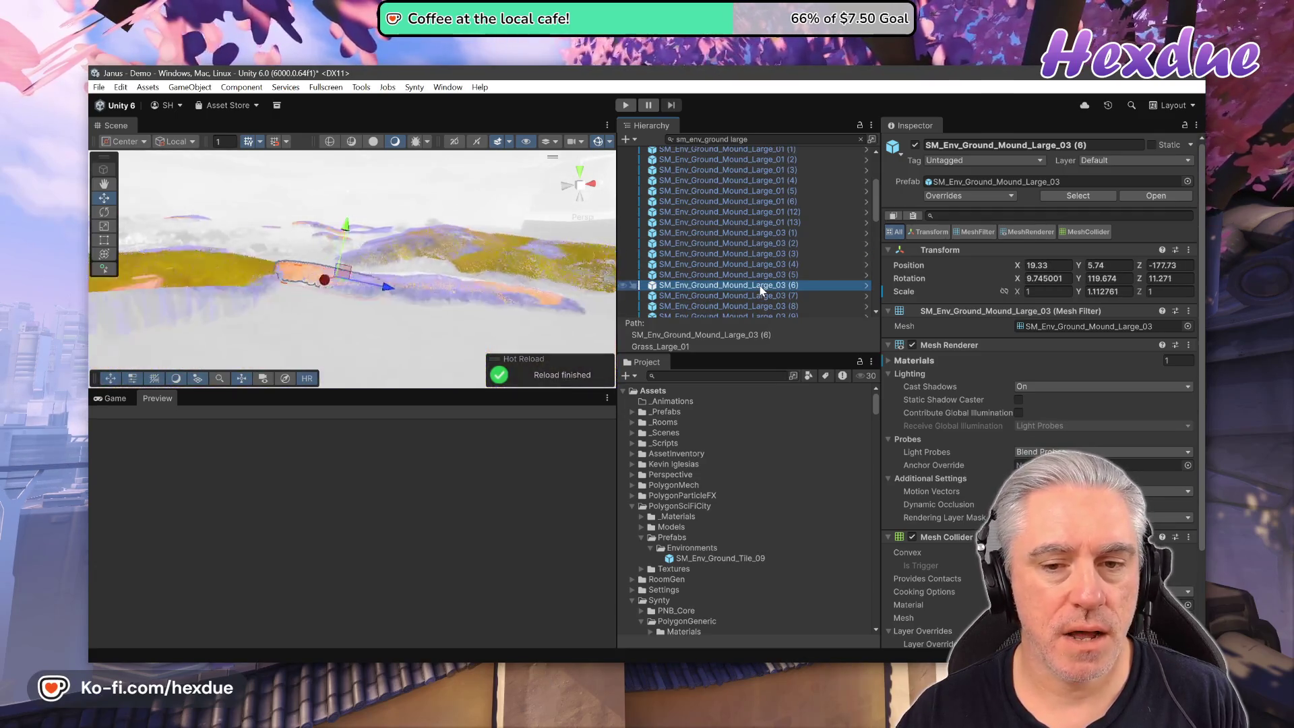
pyautogui.scroll(-4, 757, 289)
pyautogui.doubleClick(751, 282)
pyautogui.scroll(-3, 750, 281)
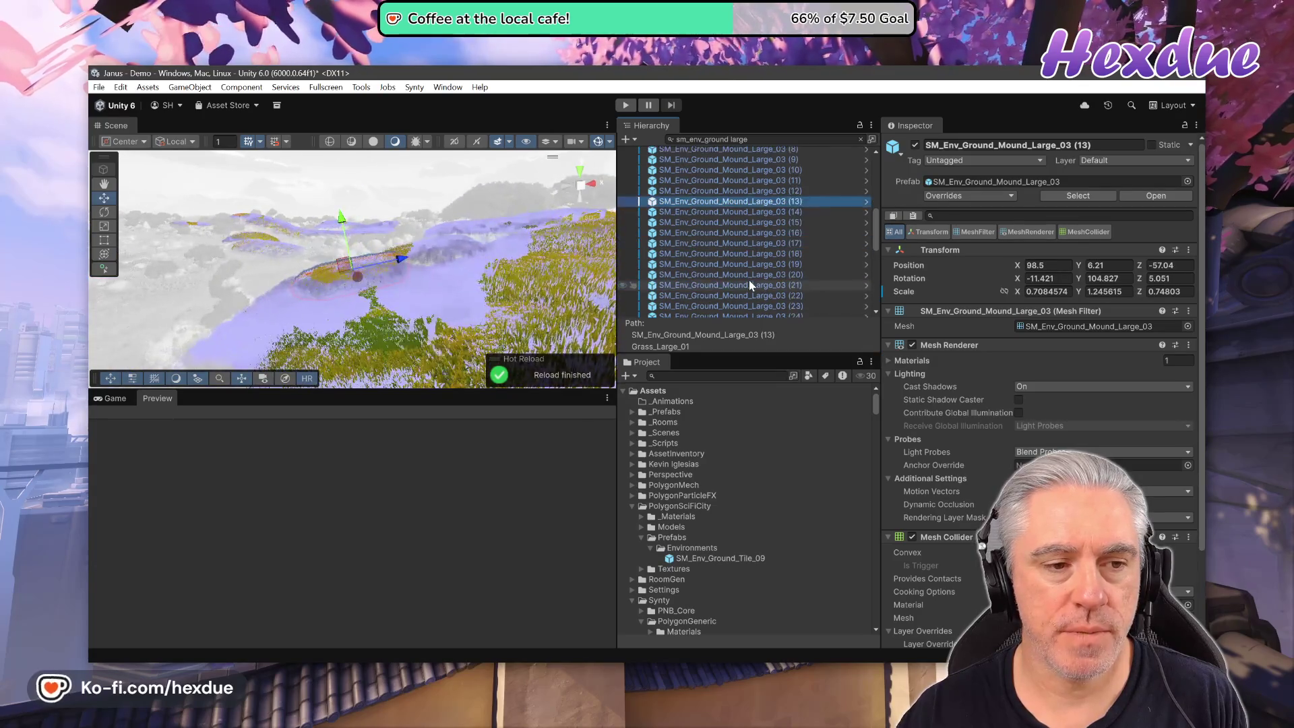
pyautogui.doubleClick(750, 281)
pyautogui.scroll(-2, 737, 283)
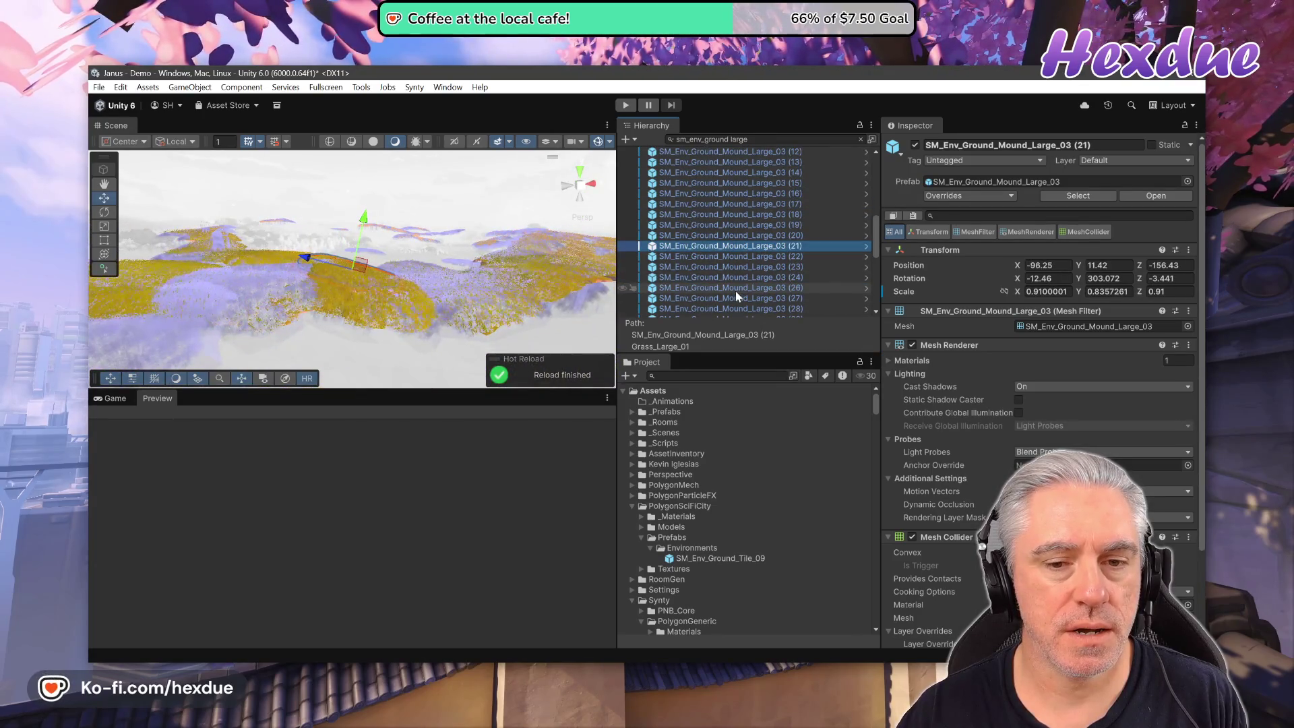
pyautogui.doubleClick(736, 289)
pyautogui.scroll(-4, 750, 294)
pyautogui.doubleClick(758, 287)
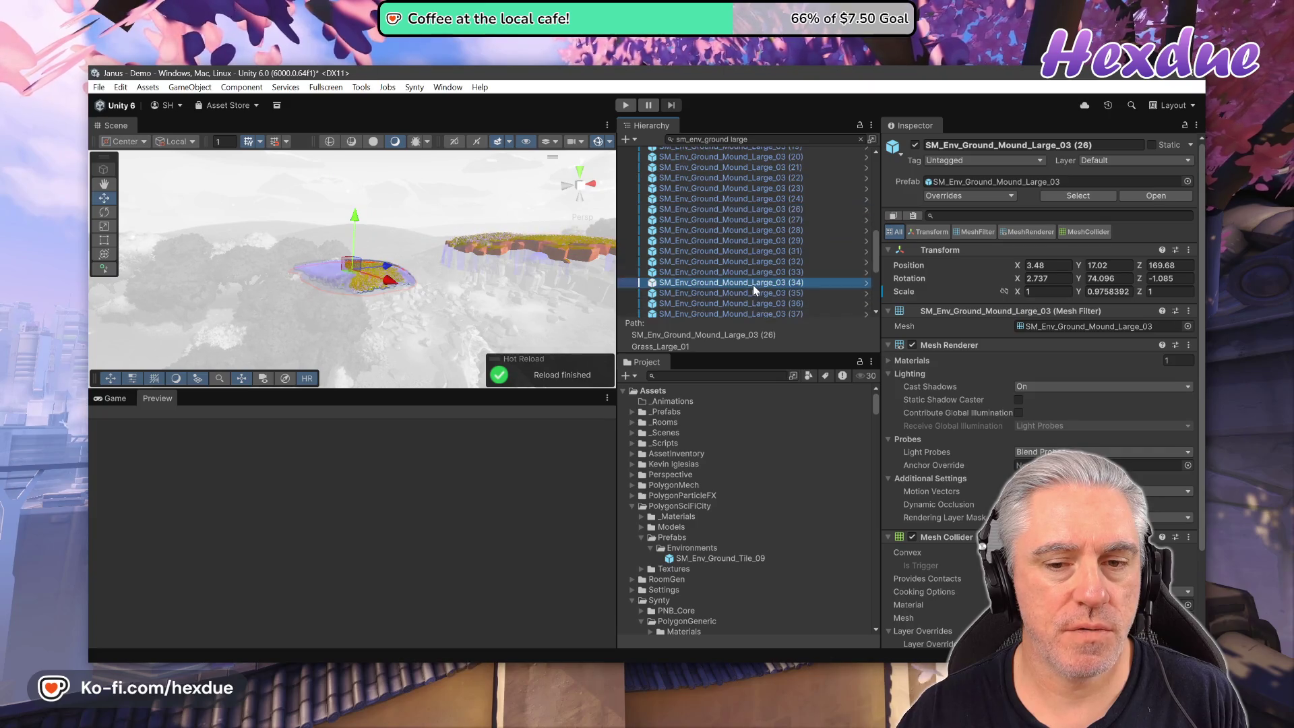
pyautogui.scroll(-5, 768, 283)
pyautogui.doubleClick(772, 270)
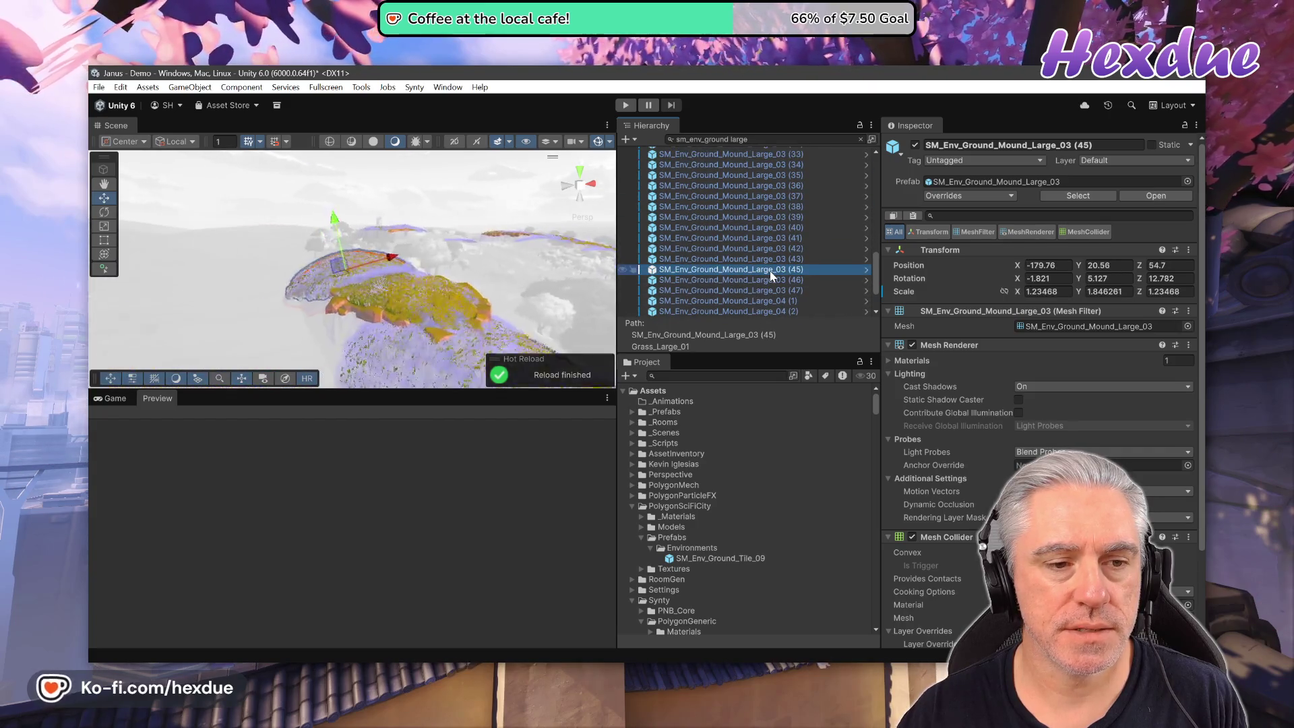
# Clear the Hierarchy search, then select and orbit around a background hill in the Scene.
pyautogui.click(860, 138)
pyautogui.moveTo(525, 233)
pyautogui.mouseDown()
pyautogui.moveTo(723, 264)
pyautogui.moveTo(318, 289)
pyautogui.mouseUp()
pyautogui.click(318, 289)
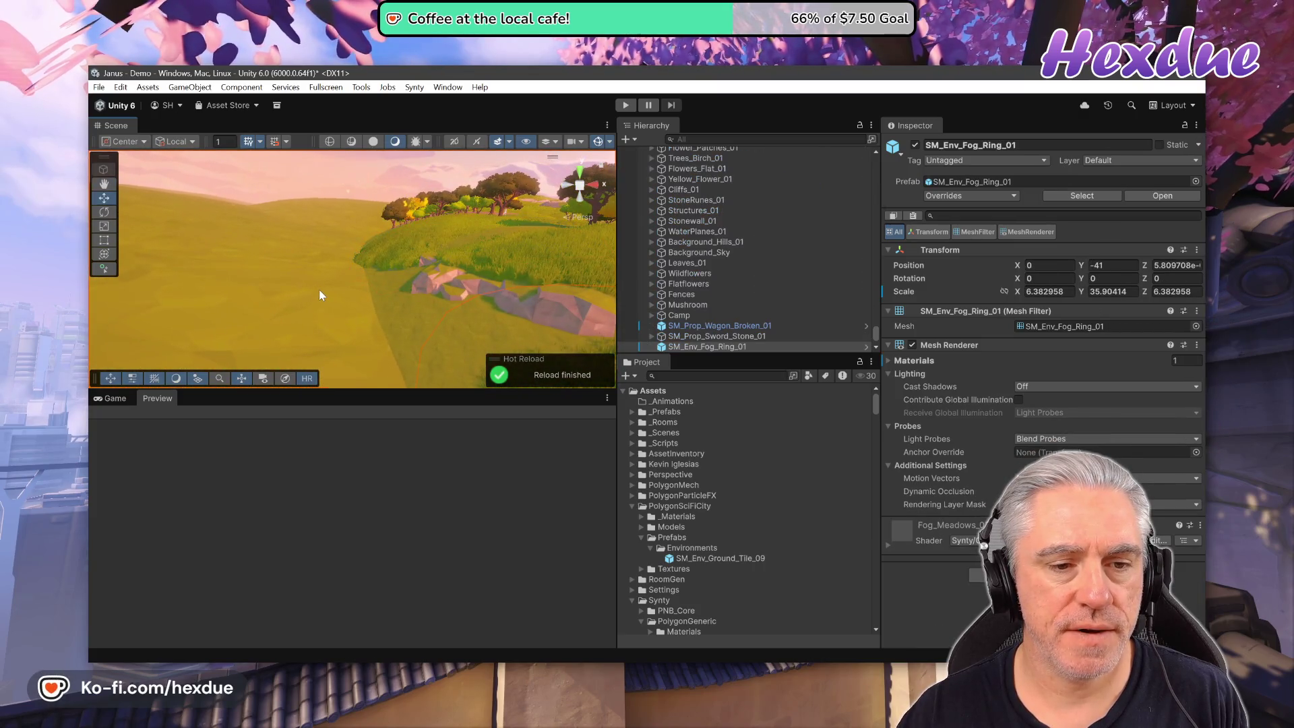
pyautogui.click(285, 291)
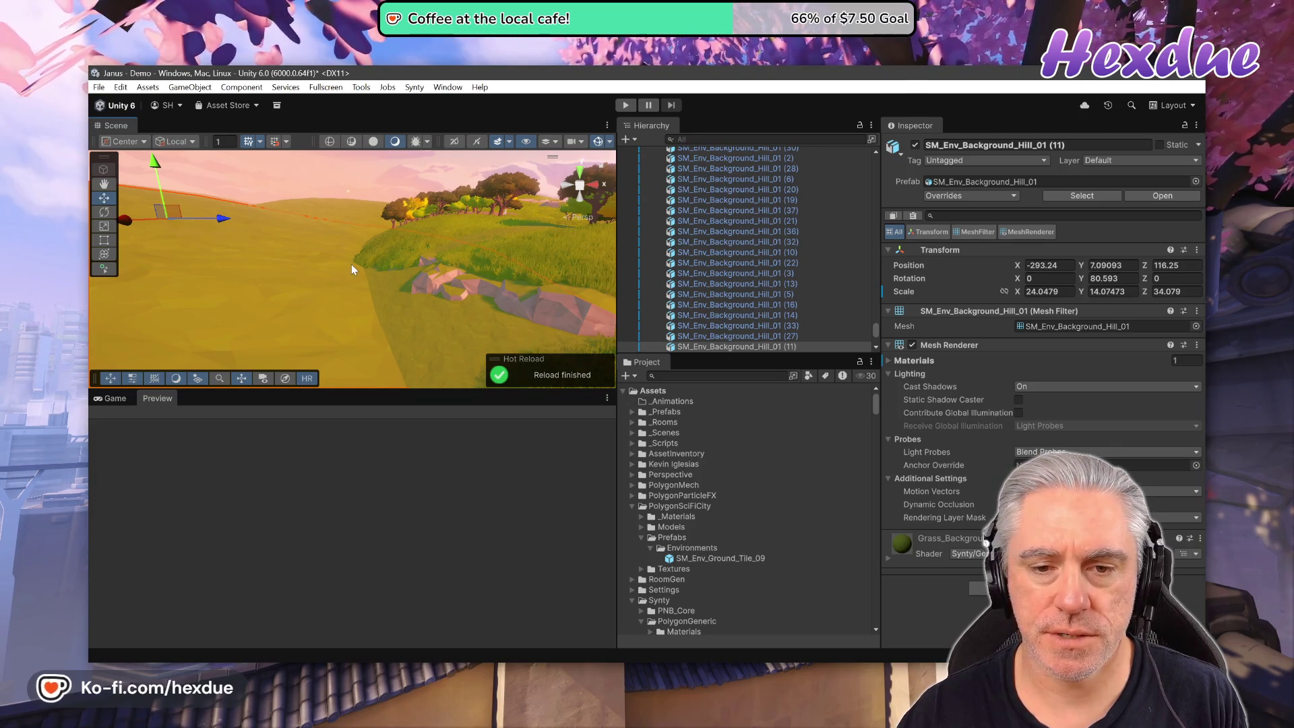
pyautogui.moveTo(369, 303)
pyautogui.mouseDown()
pyautogui.moveTo(196, 316)
pyautogui.moveTo(142, 349)
pyautogui.moveTo(405, 341)
pyautogui.mouseUp()
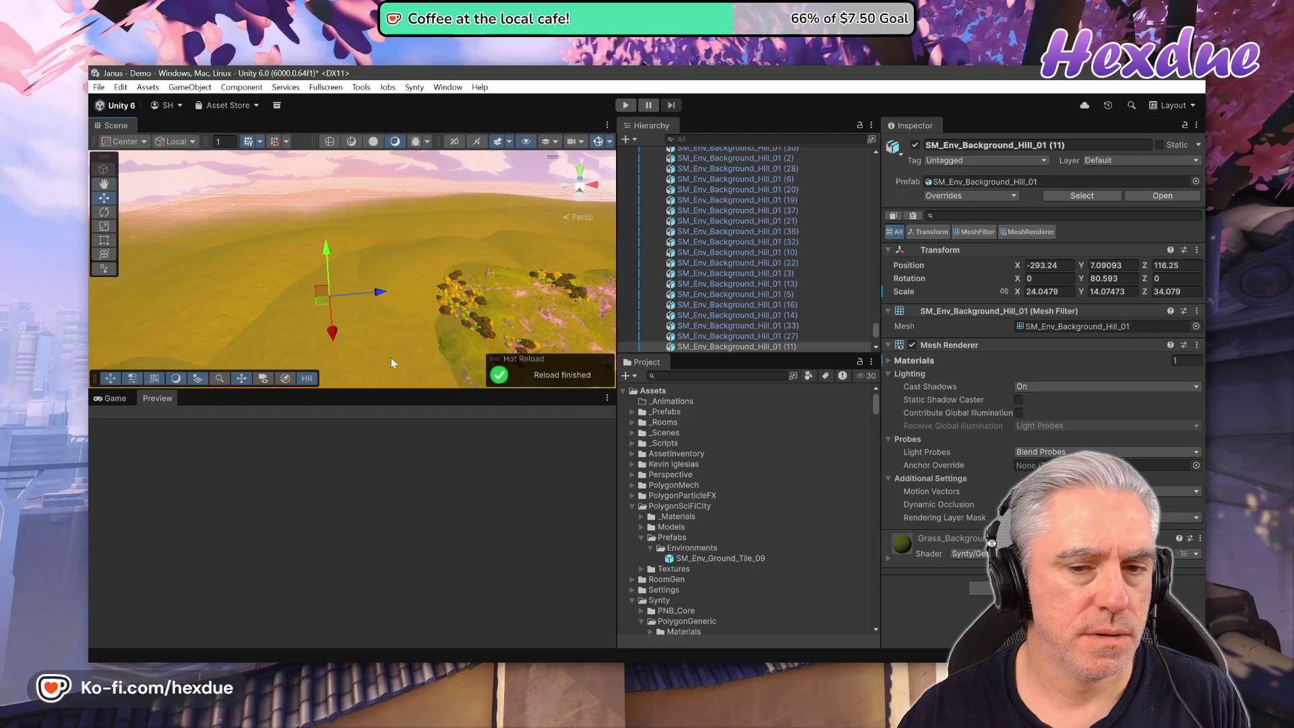
pyautogui.scroll(-5, 836, 305)
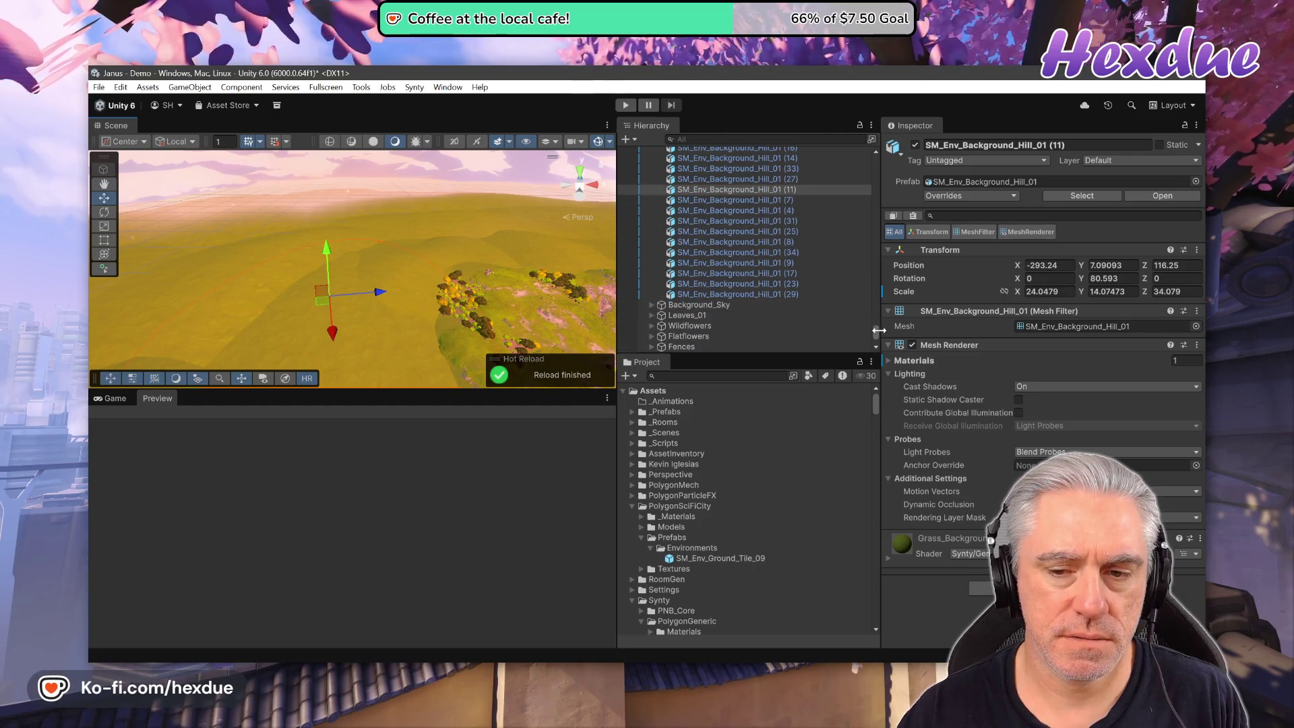
# Collapse the Grass_Large_01, Trees_01 and Trees_02 groups and select the Terrain object.
pyautogui.moveTo(876, 332); pyautogui.dragTo(876, 162)
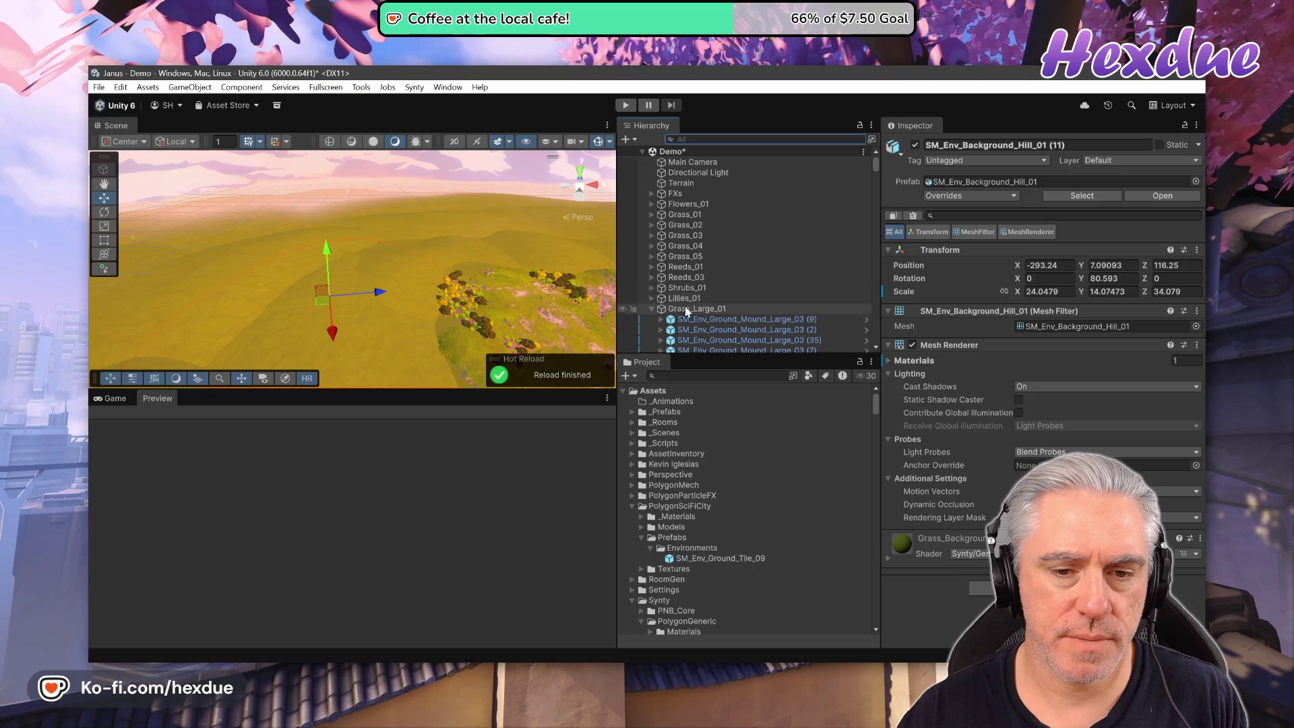
pyautogui.click(648, 310)
pyautogui.click(651, 307)
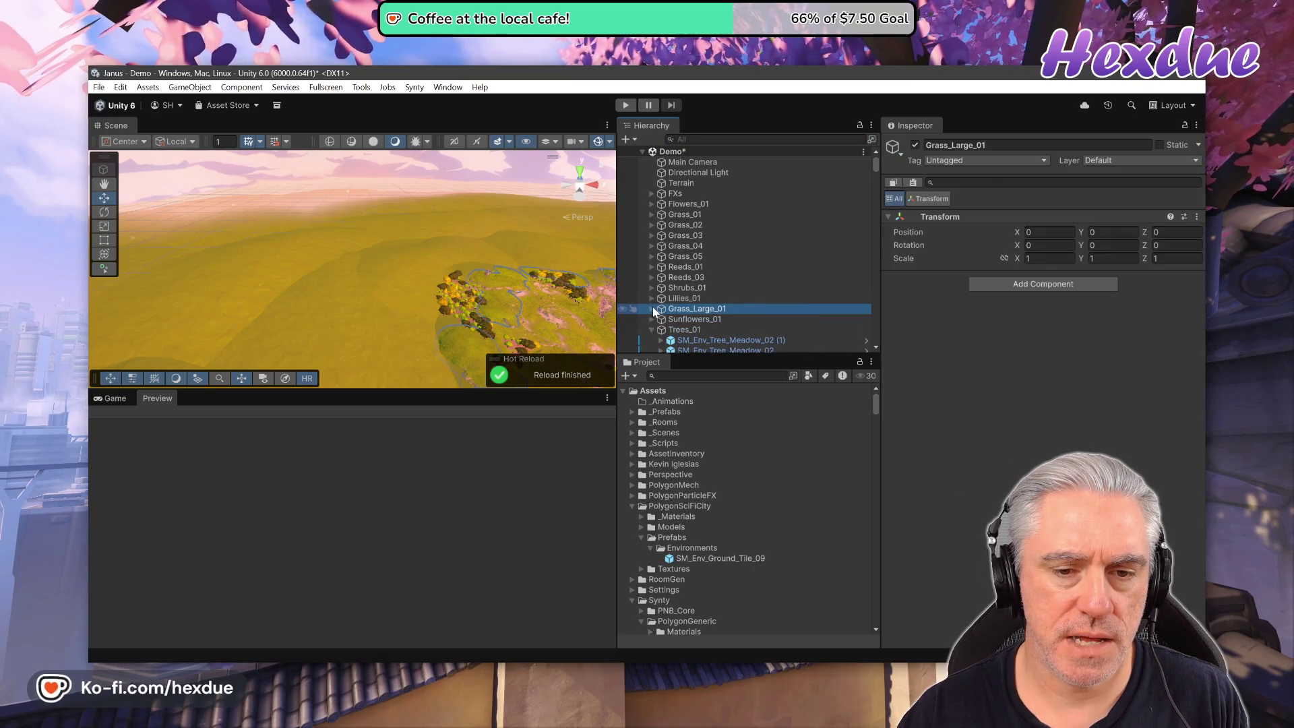
pyautogui.click(651, 330)
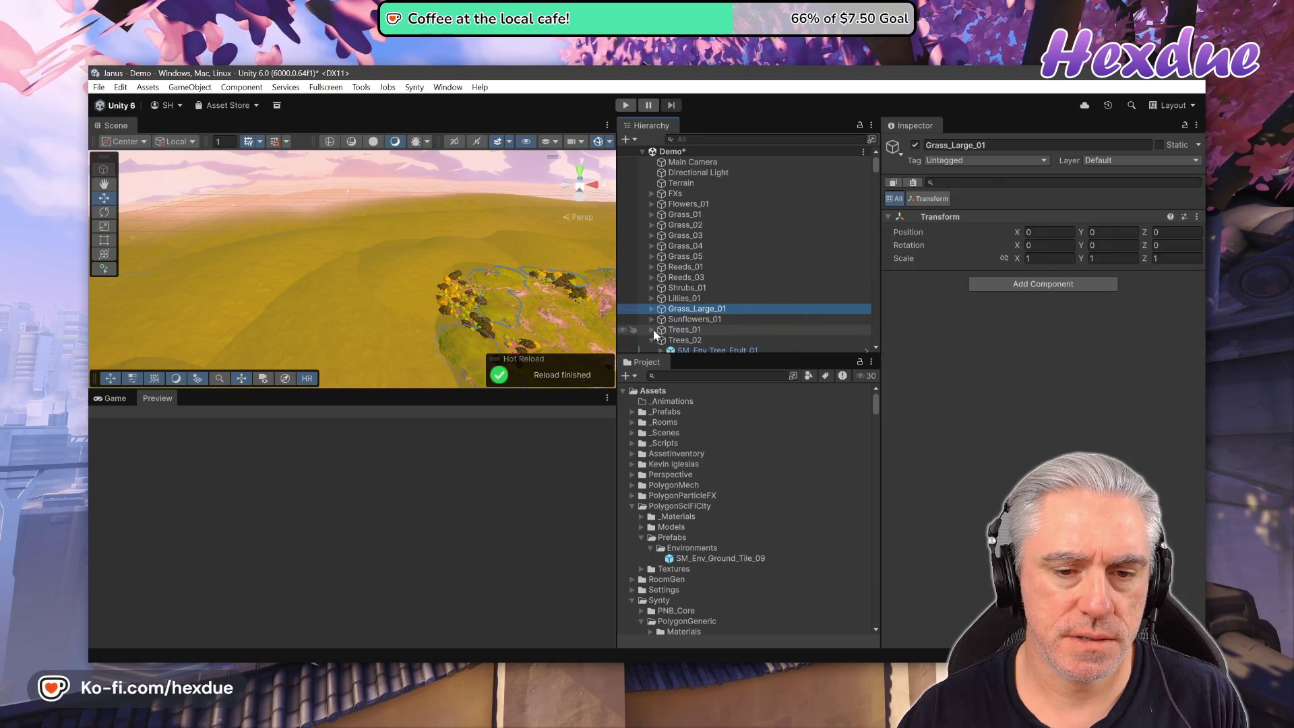
pyautogui.click(651, 340)
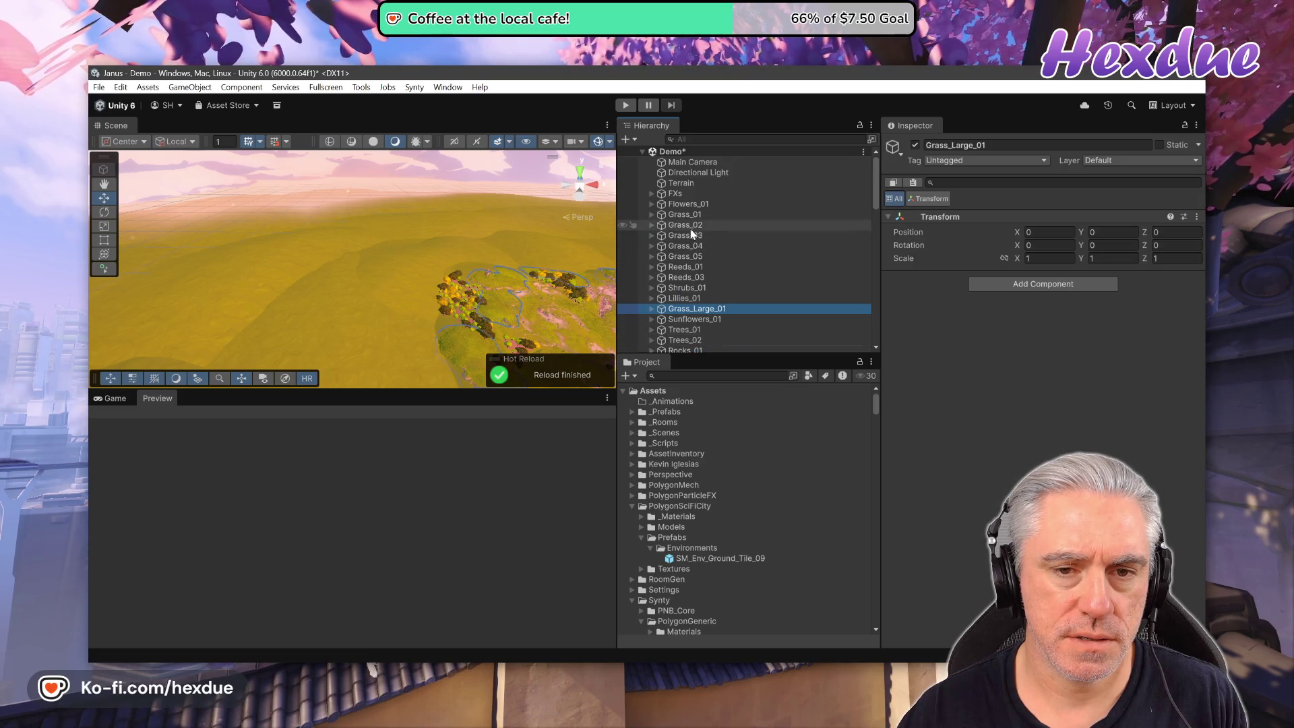
pyautogui.click(677, 183)
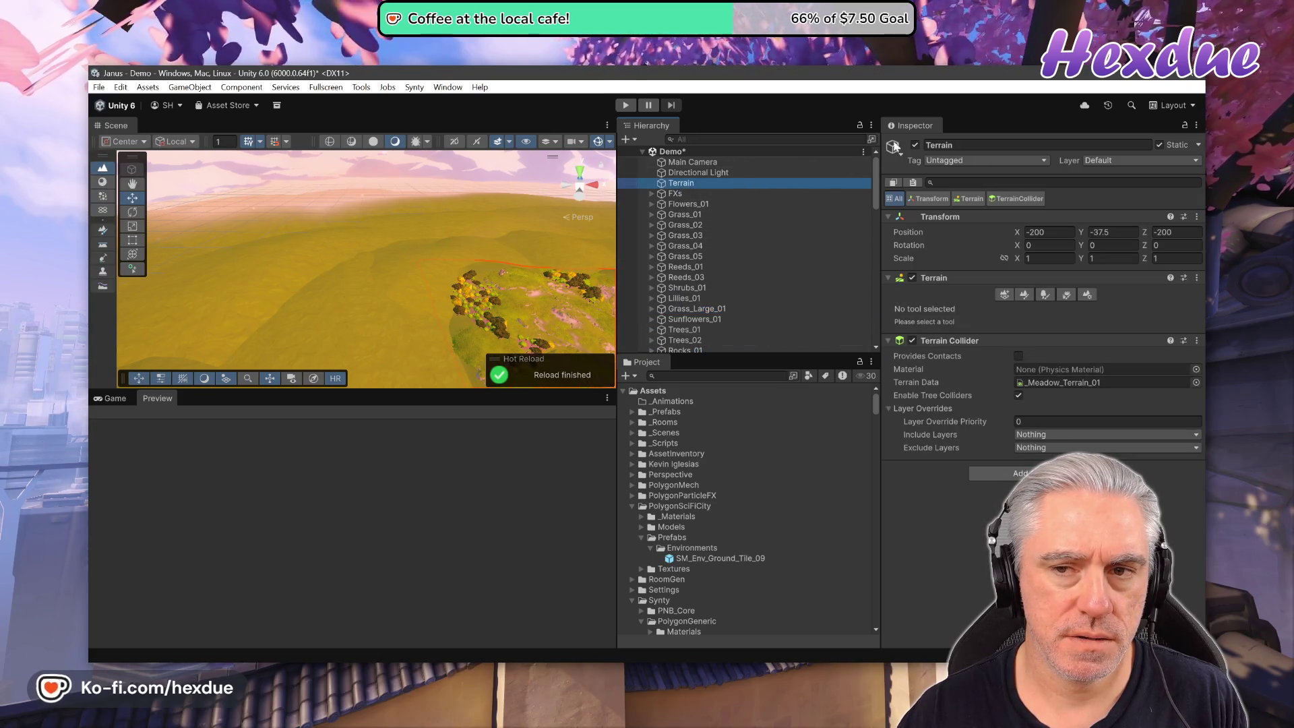
# Frame the Terrain and toggle it off and on repeatedly, leaving it disabled.
pyautogui.click(915, 147)
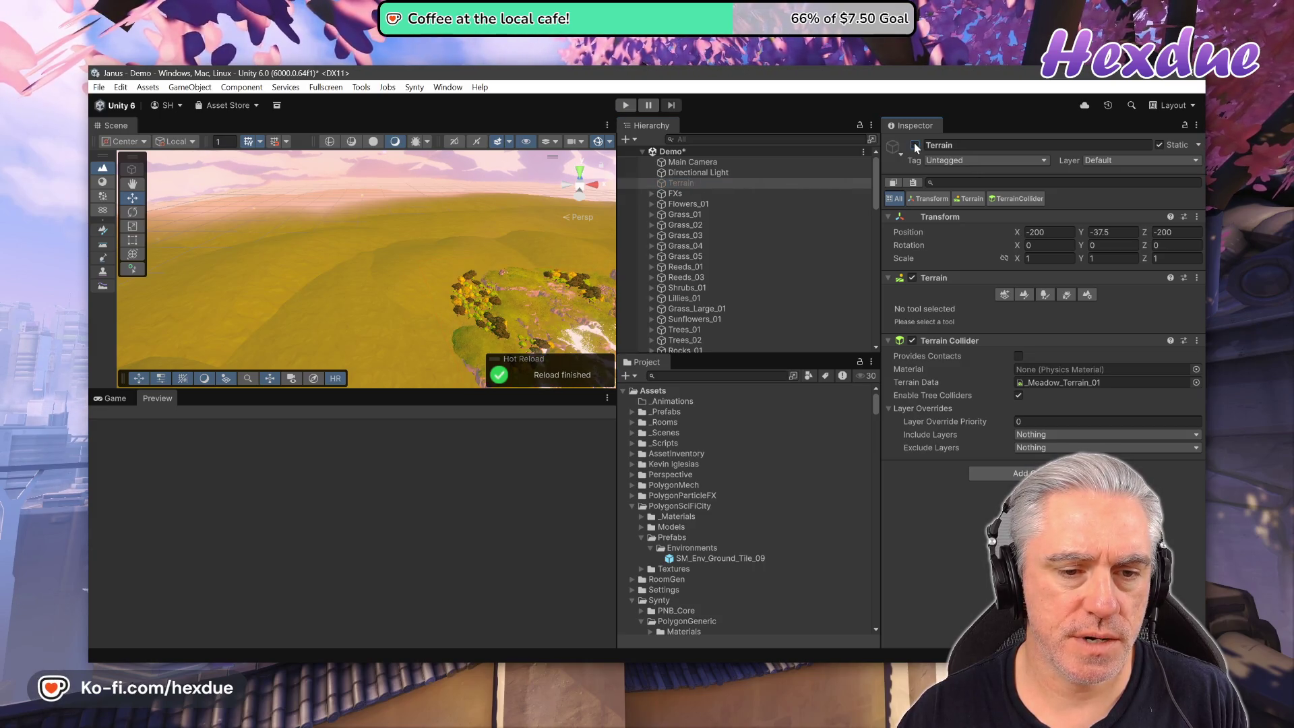
pyautogui.press('f')
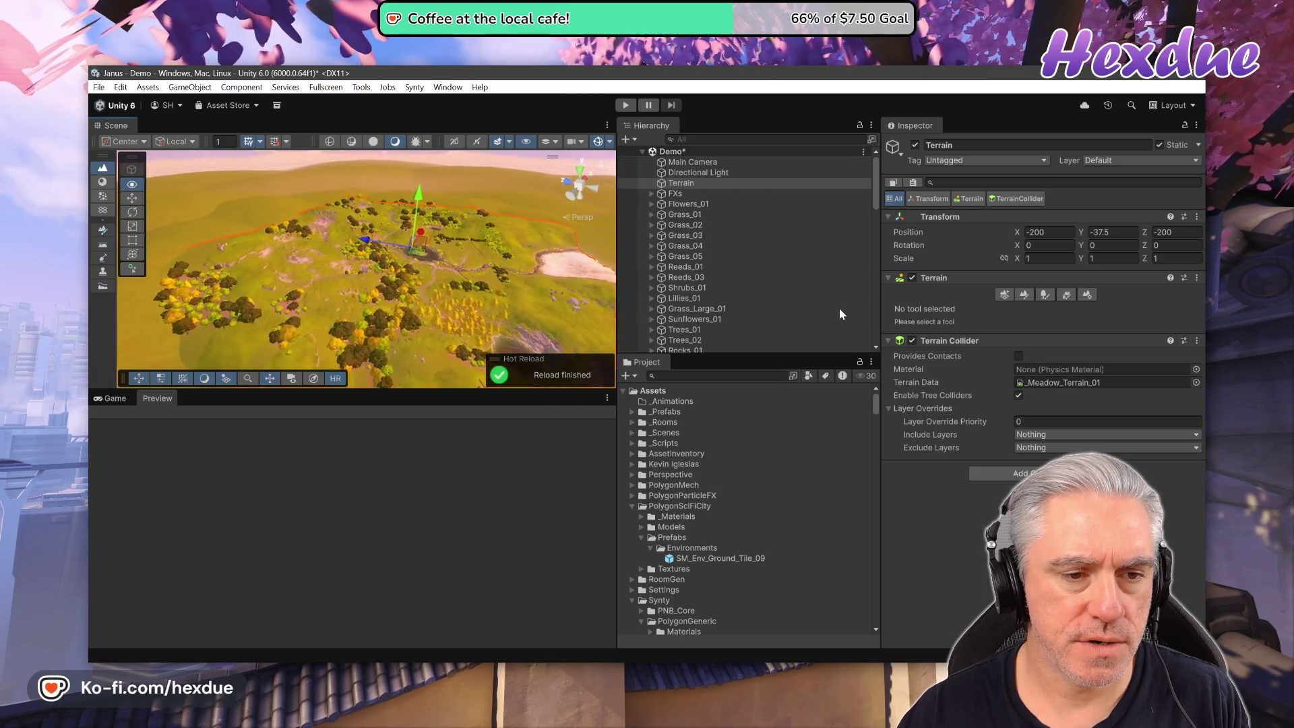
pyautogui.moveTo(458, 297); pyautogui.dragTo(410, 301)
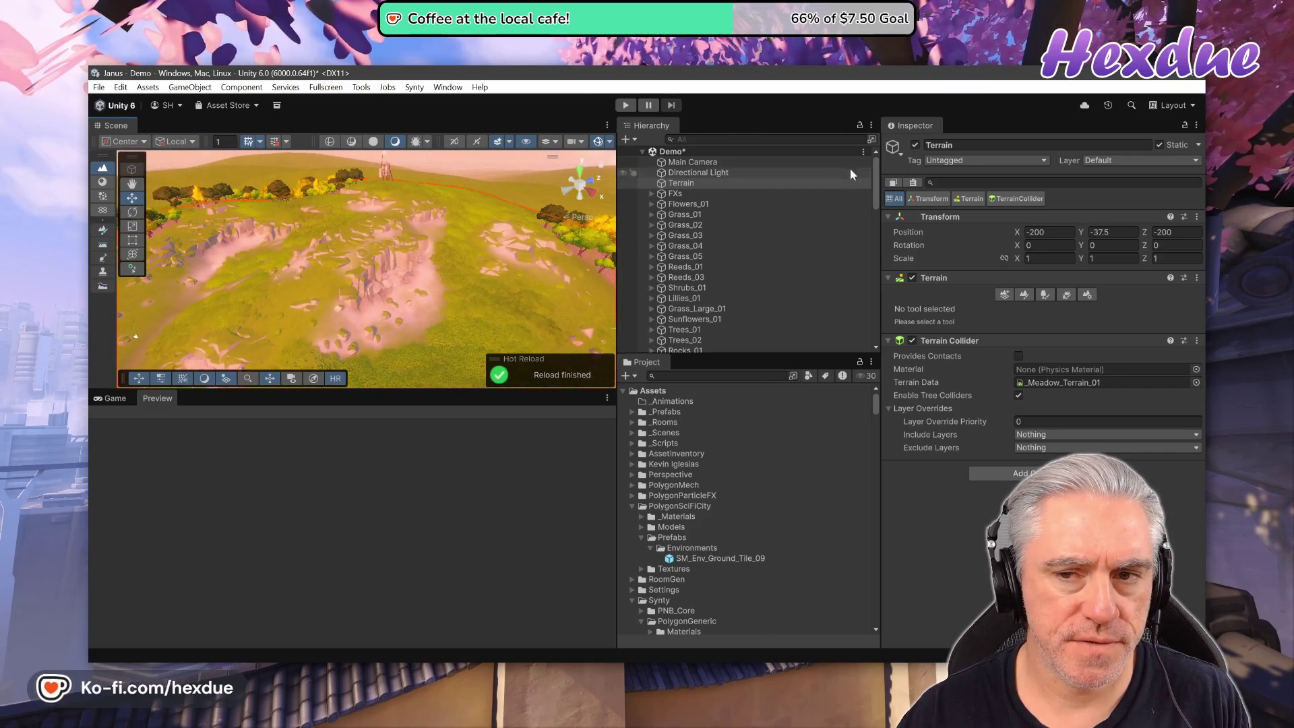
pyautogui.click(915, 146)
pyautogui.click(914, 145)
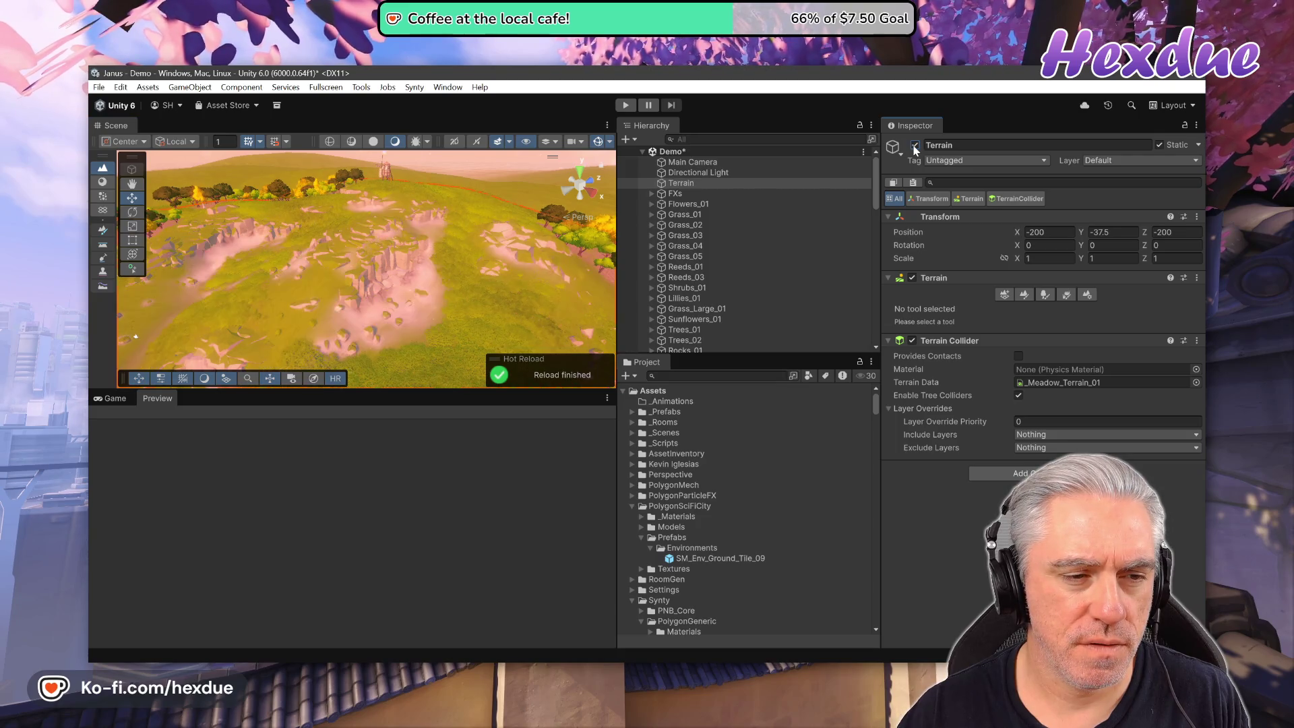
pyautogui.click(914, 146)
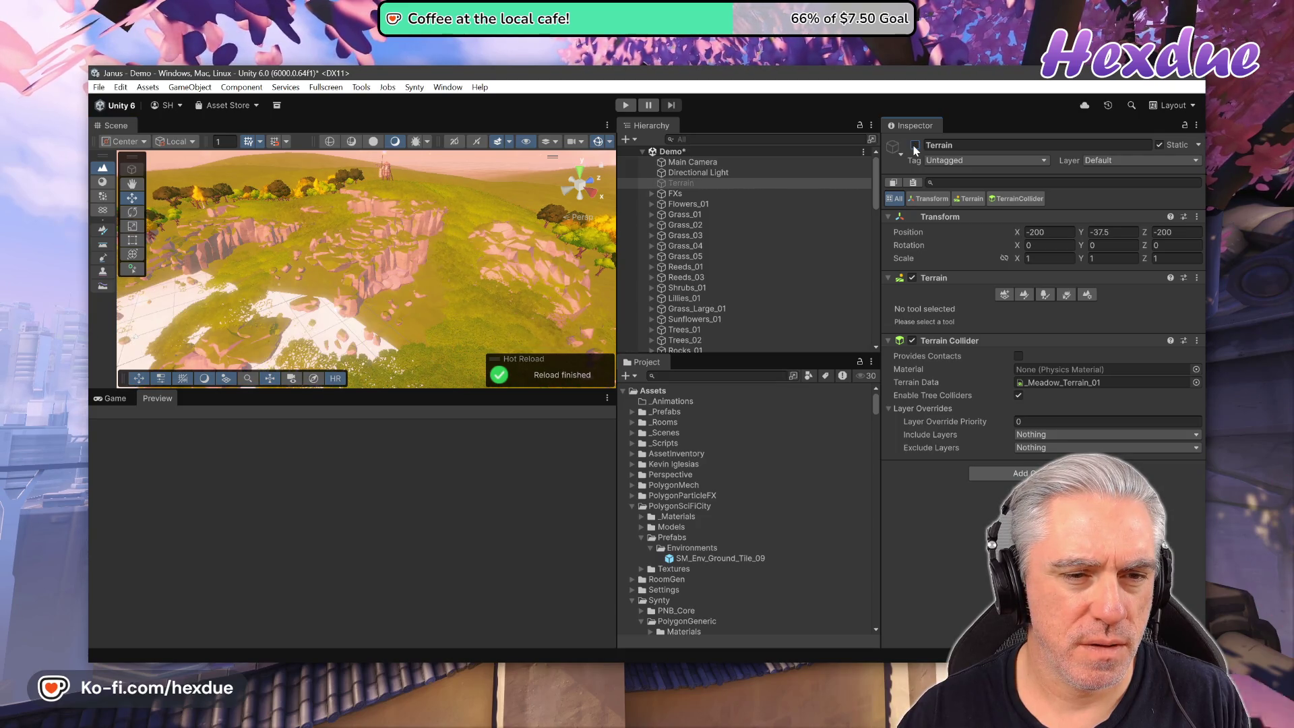
pyautogui.click(914, 145)
pyautogui.click(915, 145)
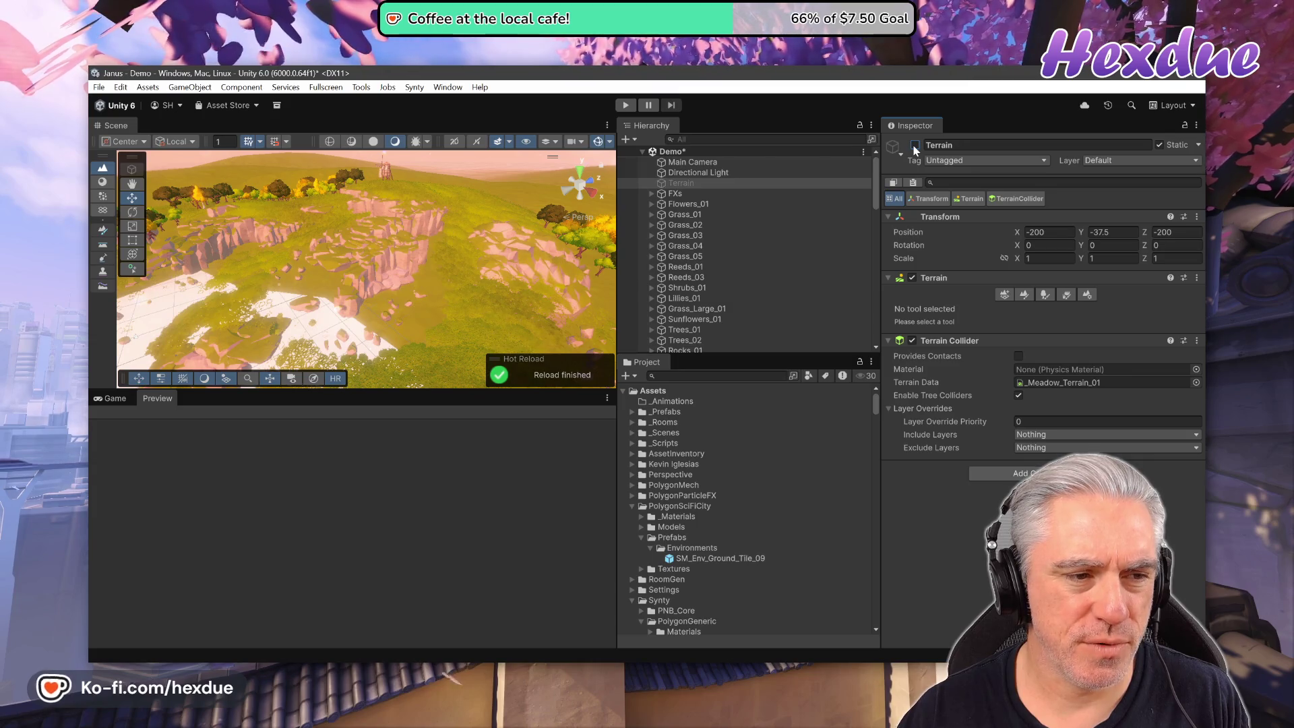
pyautogui.click(914, 145)
pyautogui.click(915, 146)
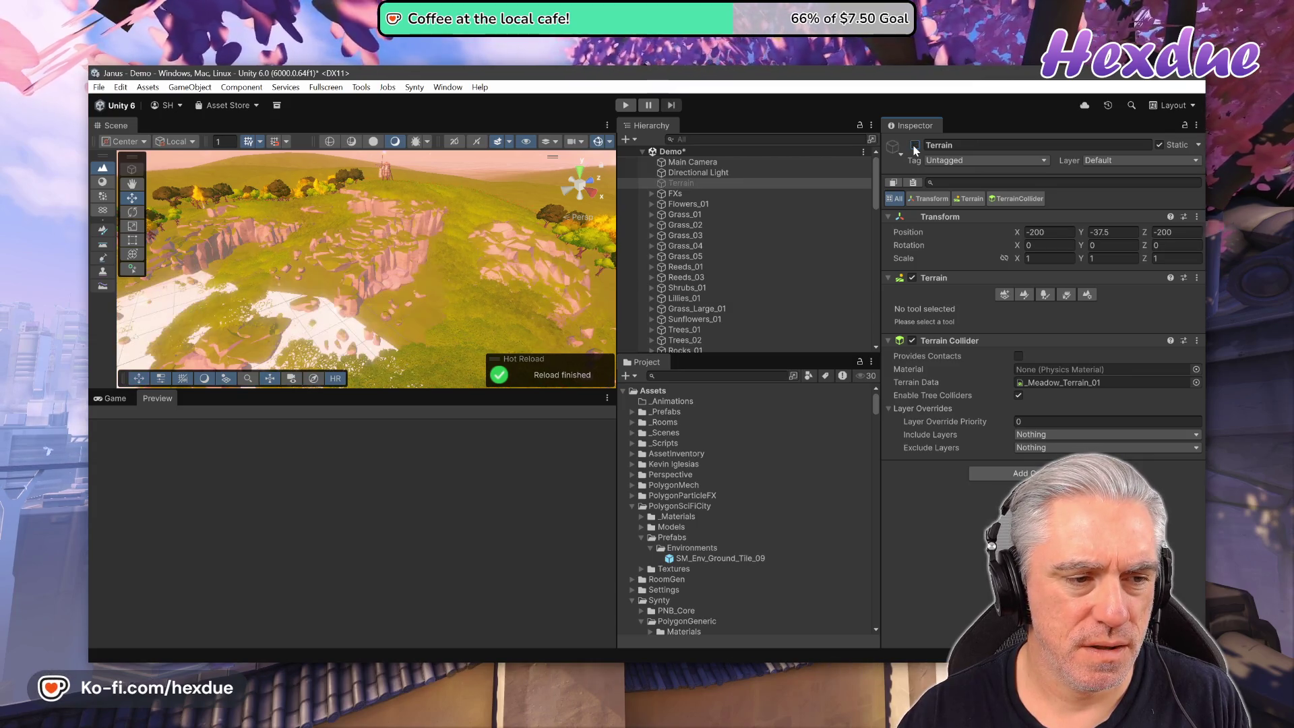
# From another meadow area, toggle the Terrain on and off several times, ending enabled.
pyautogui.moveTo(441, 345)
pyautogui.mouseDown()
pyautogui.moveTo(1169, 350)
pyautogui.moveTo(1102, 382)
pyautogui.moveTo(112, 373)
pyautogui.moveTo(274, 327)
pyautogui.moveTo(502, 299)
pyautogui.moveTo(752, 291)
pyautogui.moveTo(1064, 236)
pyautogui.moveTo(1023, 263)
pyautogui.moveTo(1067, 258)
pyautogui.moveTo(1110, 320)
pyautogui.moveTo(157, 284)
pyautogui.moveTo(200, 241)
pyautogui.moveTo(676, 256)
pyautogui.moveTo(909, 346)
pyautogui.moveTo(1082, 344)
pyautogui.moveTo(1129, 329)
pyautogui.mouseUp()
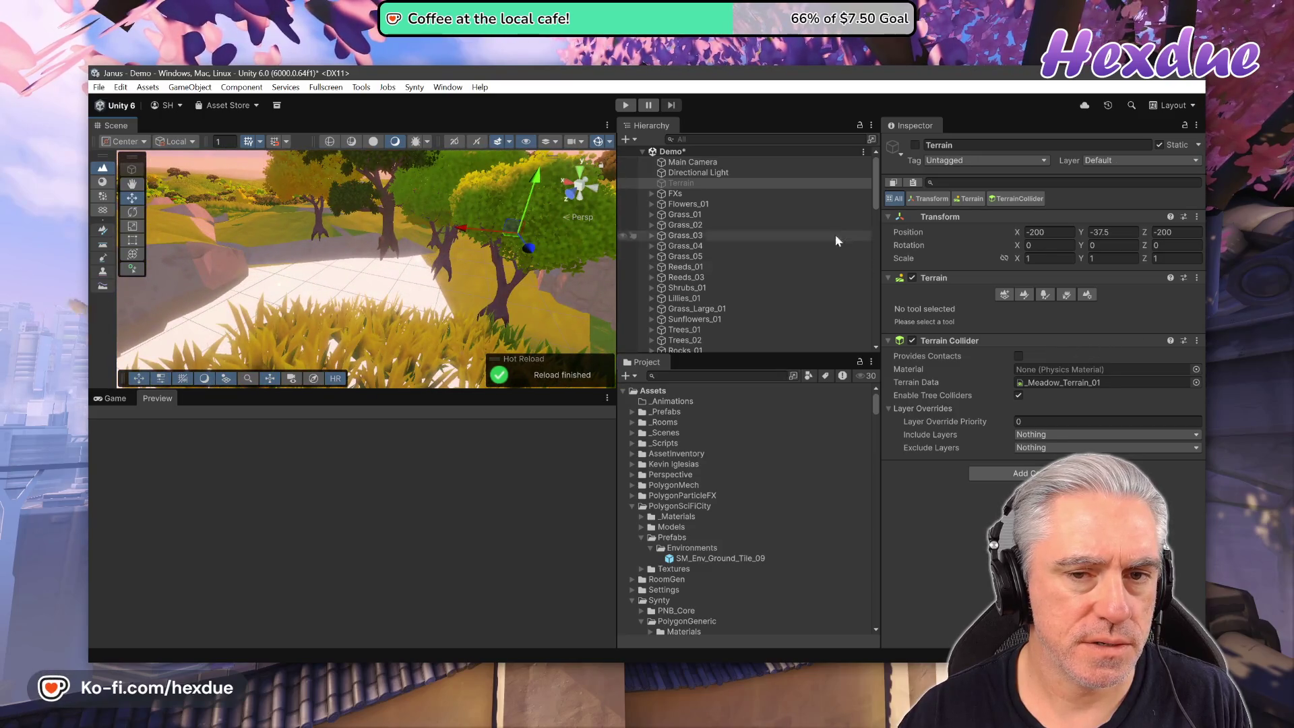
pyautogui.click(915, 144)
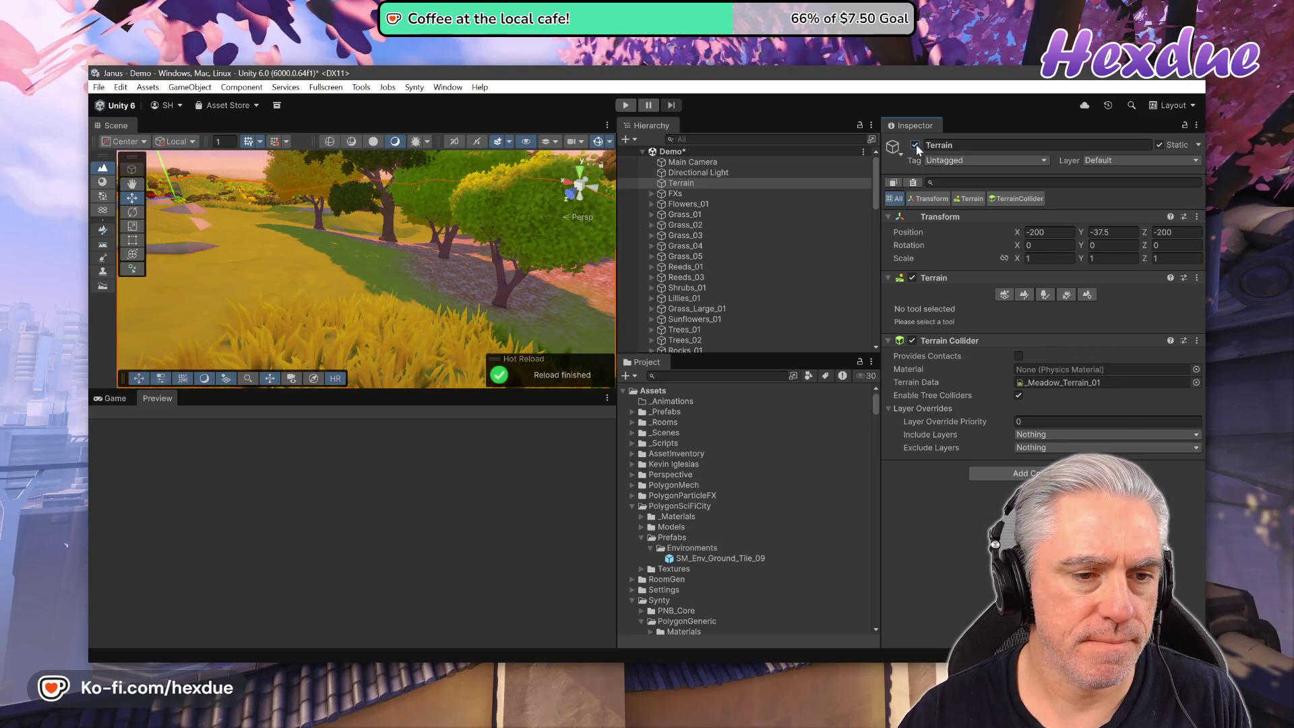
pyautogui.click(915, 144)
pyautogui.click(915, 144)
pyautogui.click(916, 144)
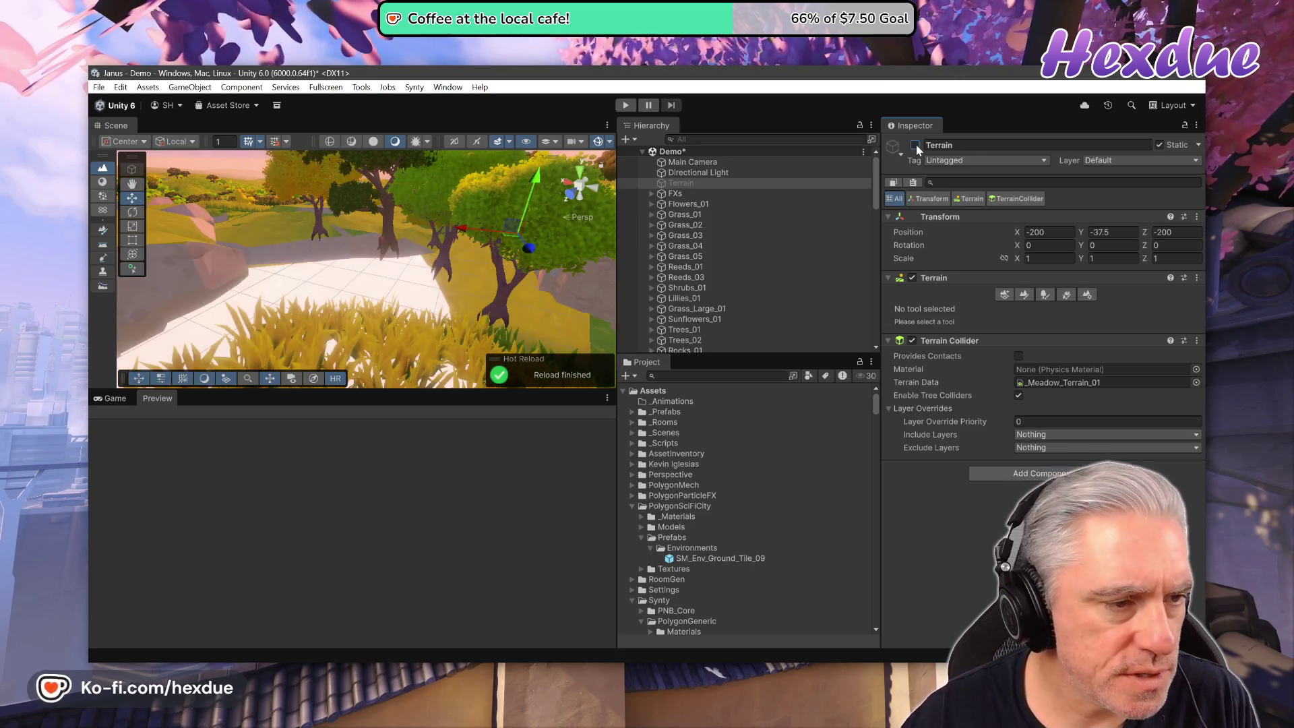
pyautogui.click(916, 144)
pyautogui.click(915, 144)
pyautogui.click(915, 144)
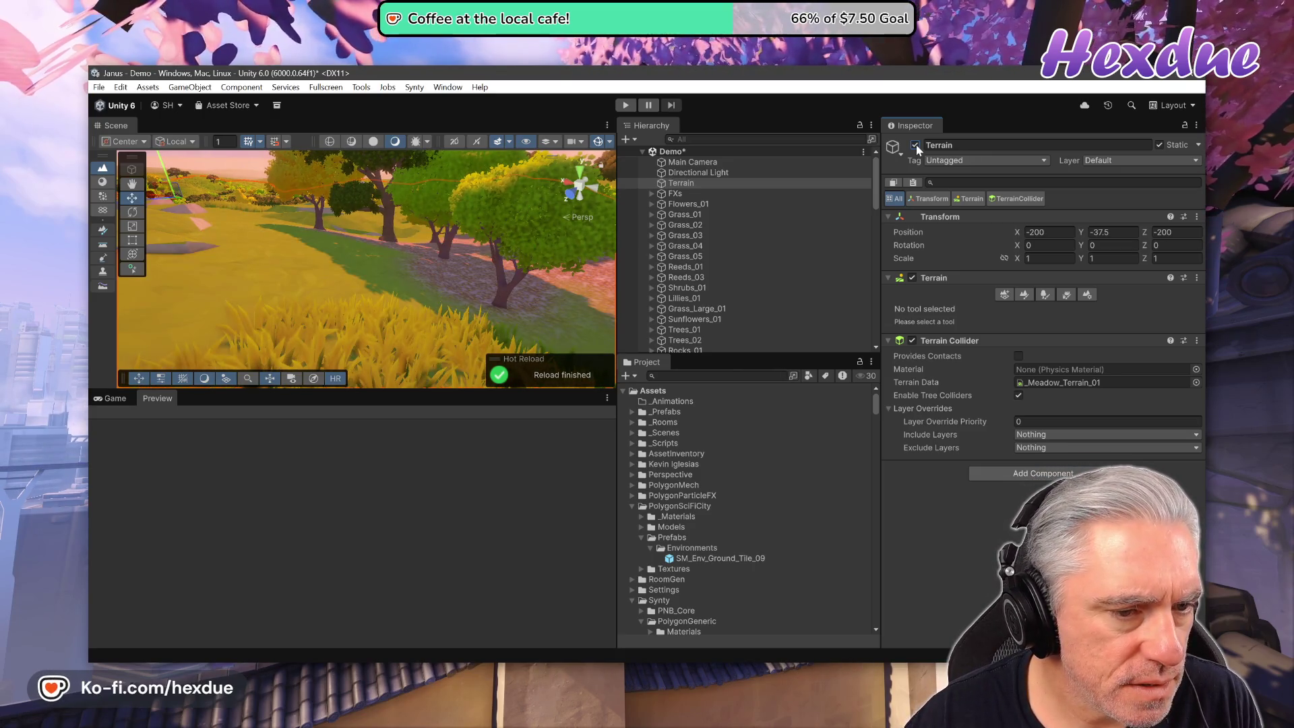
pyautogui.scroll(10, 510, 276)
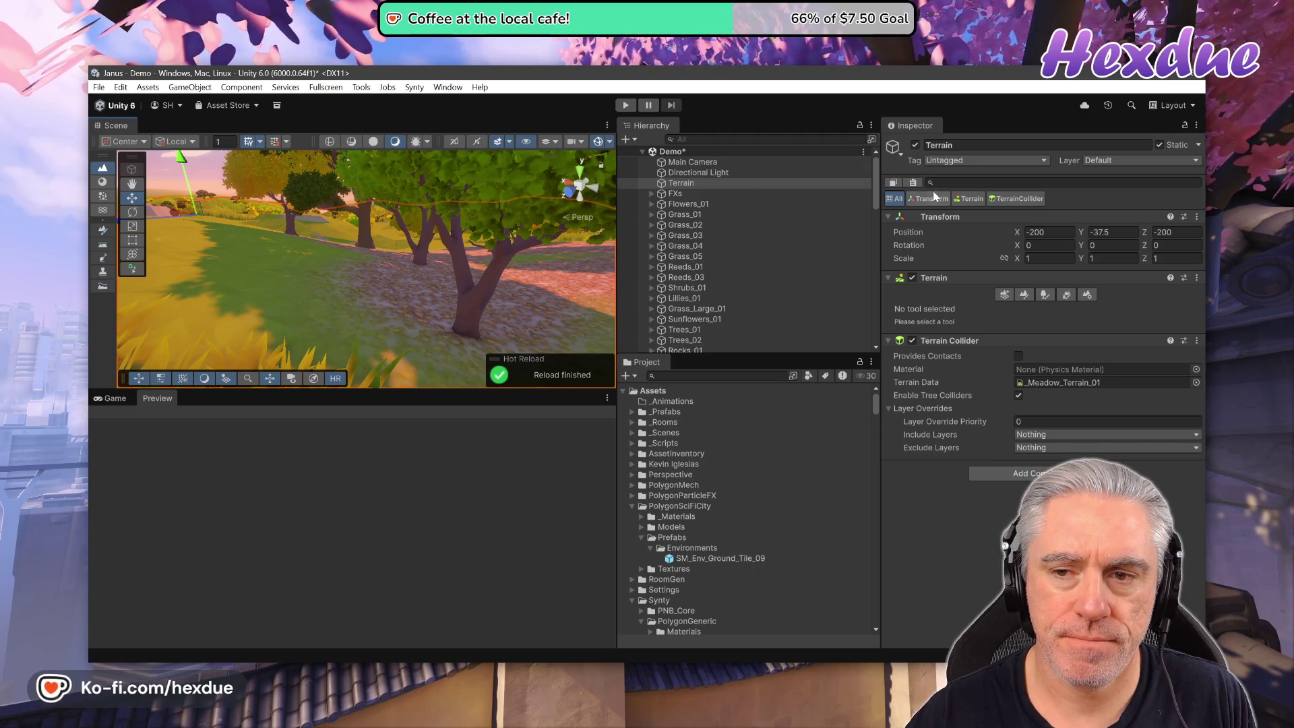
# Disable the Terrain to view the tiled floor beneath, re-enable it, and go fullscreen with F11.
pyautogui.click(915, 145)
pyautogui.moveTo(431, 323)
pyautogui.mouseDown()
pyautogui.moveTo(428, 341)
pyautogui.moveTo(220, 231)
pyautogui.moveTo(578, 201)
pyautogui.mouseUp()
pyautogui.click(916, 145)
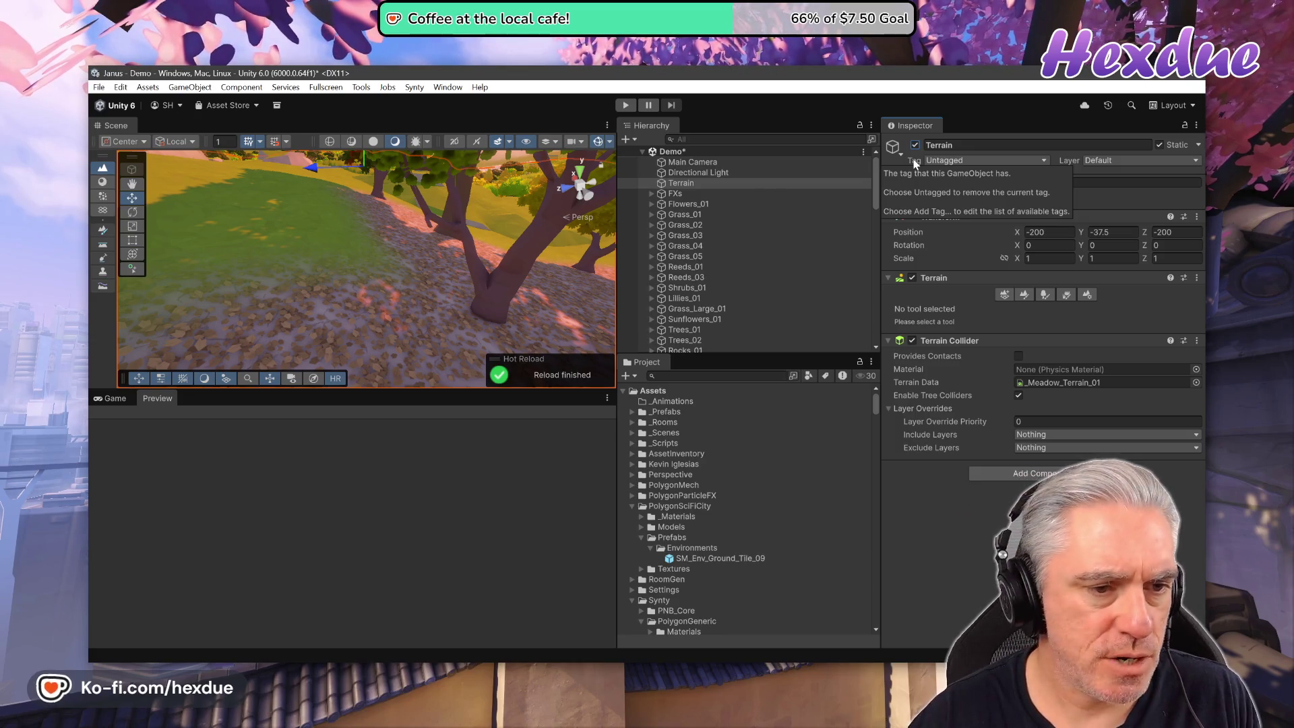
pyautogui.press('F11')
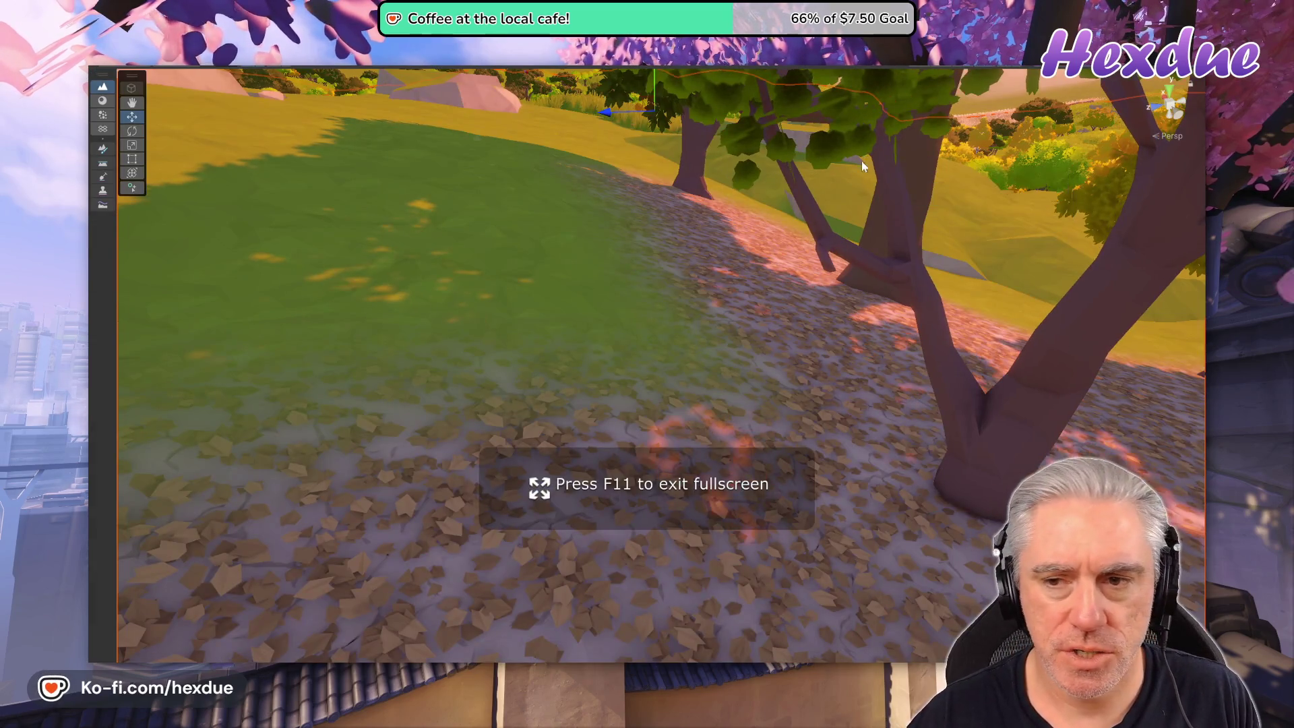
# Fly the camera forward among the meadow trees in the fullscreen Scene view.
pyautogui.moveTo(772, 367)
pyautogui.mouseDown()
pyautogui.moveTo(797, 364)
pyautogui.moveTo(556, 292)
pyautogui.mouseUp()
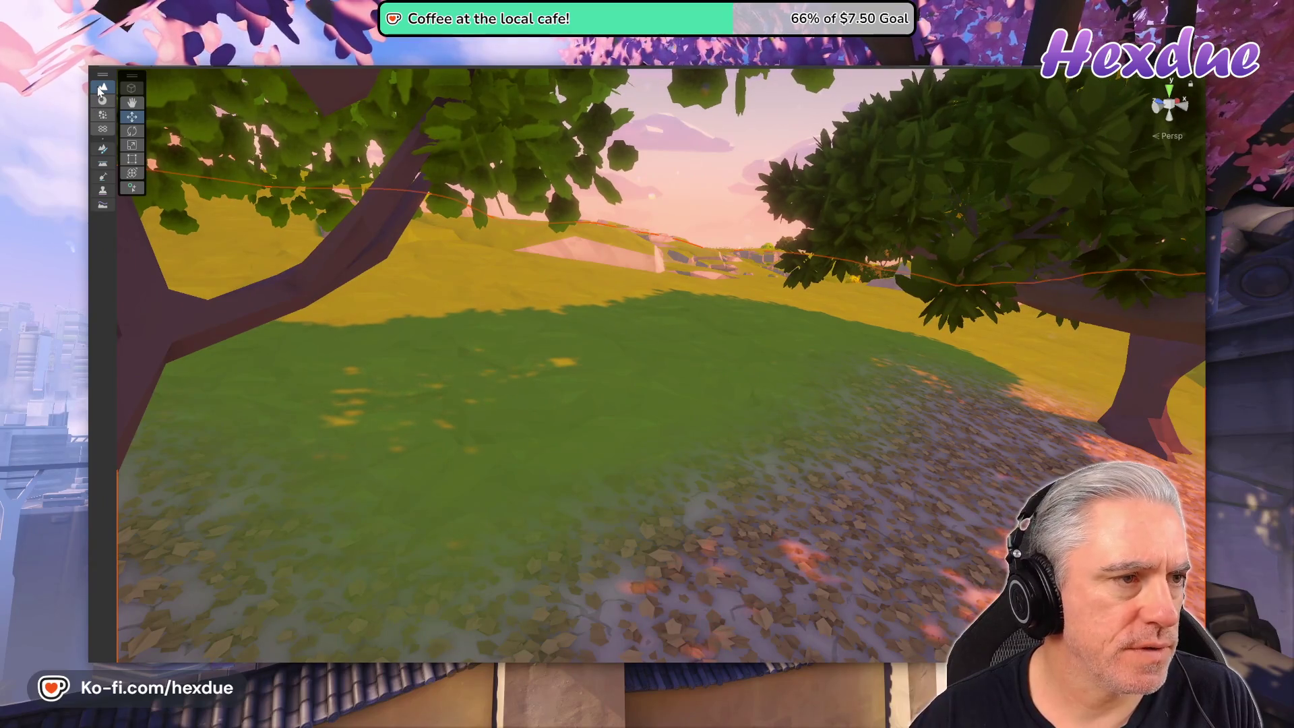